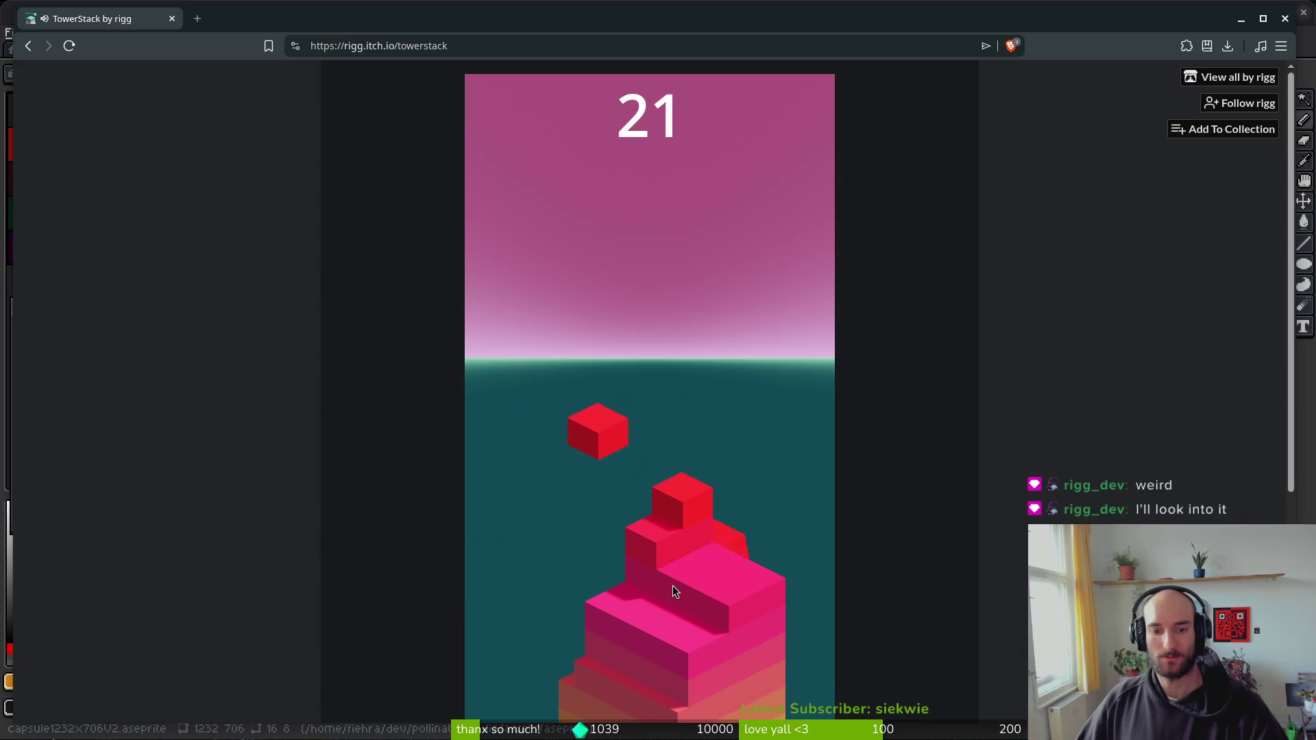
- Drop two blocks until the tower collapses, then start a new game
{"action": "left_click", "coordinate": [675, 584]}
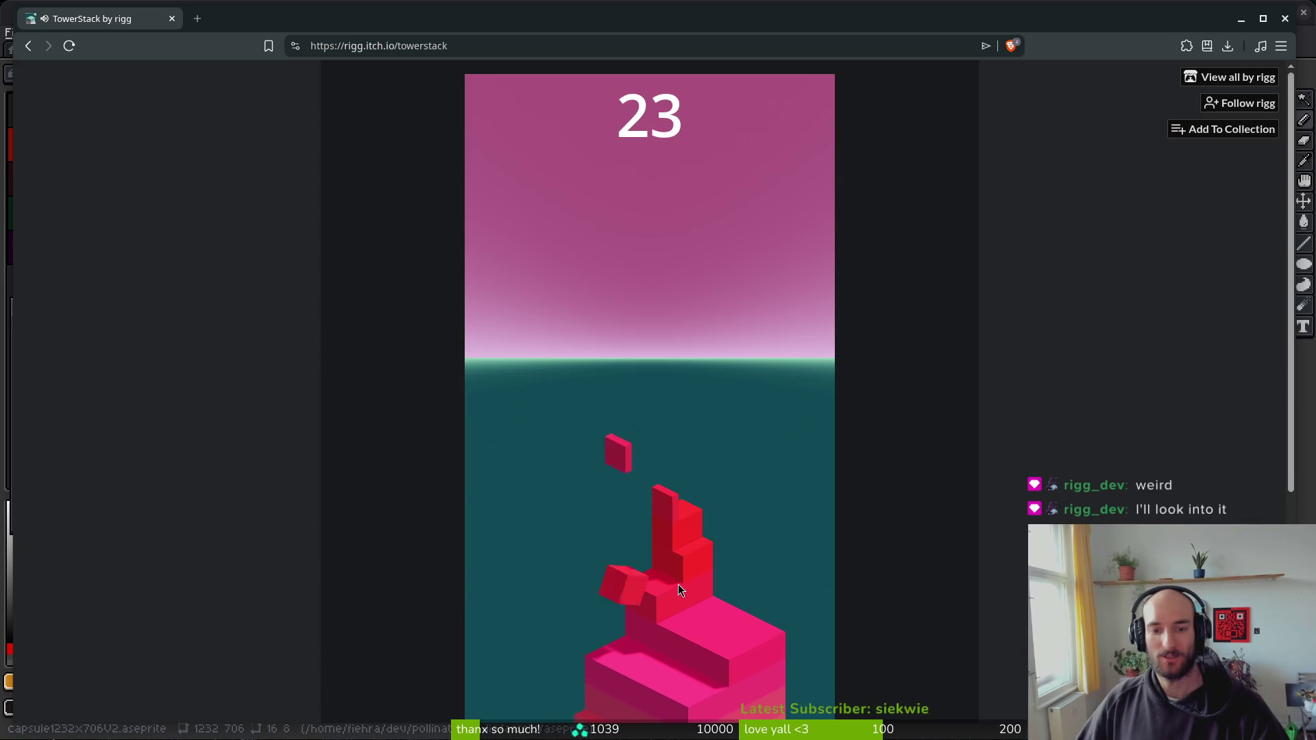
{"action": "left_click", "coordinate": [677, 584]}
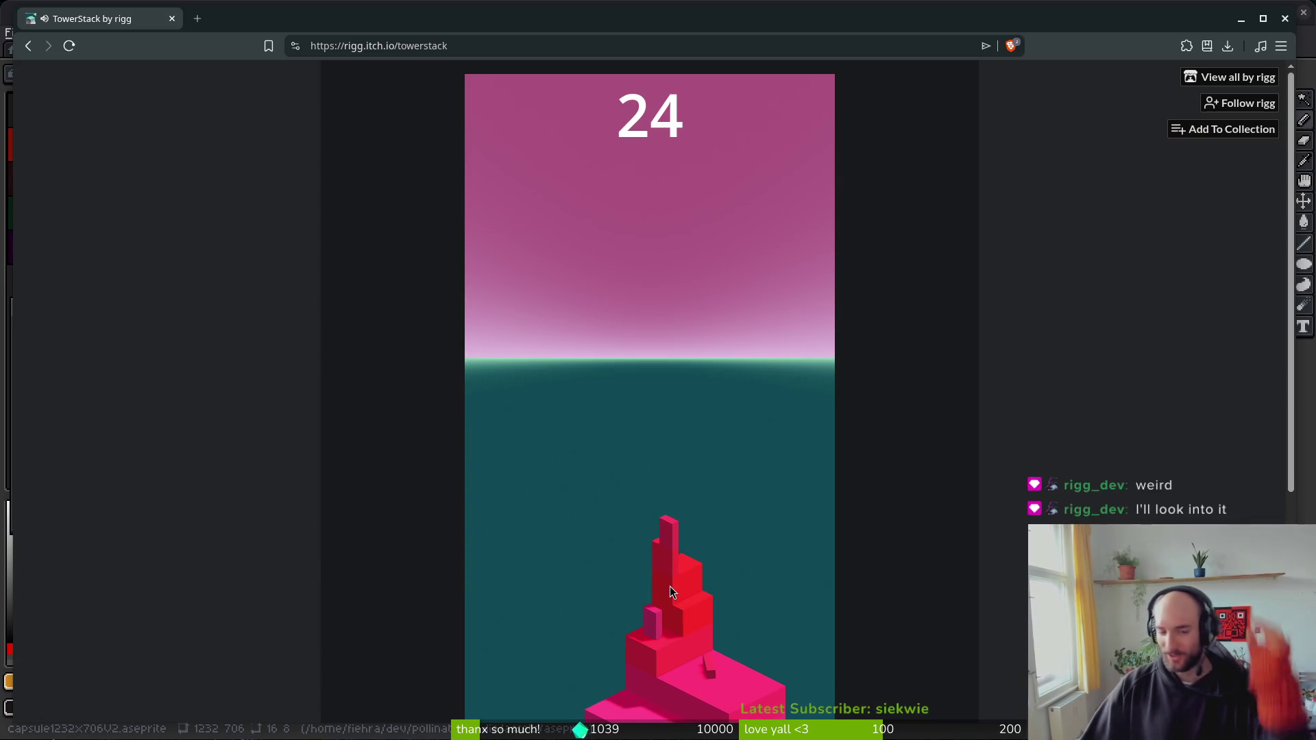
{"action": "left_click", "coordinate": [668, 586]}
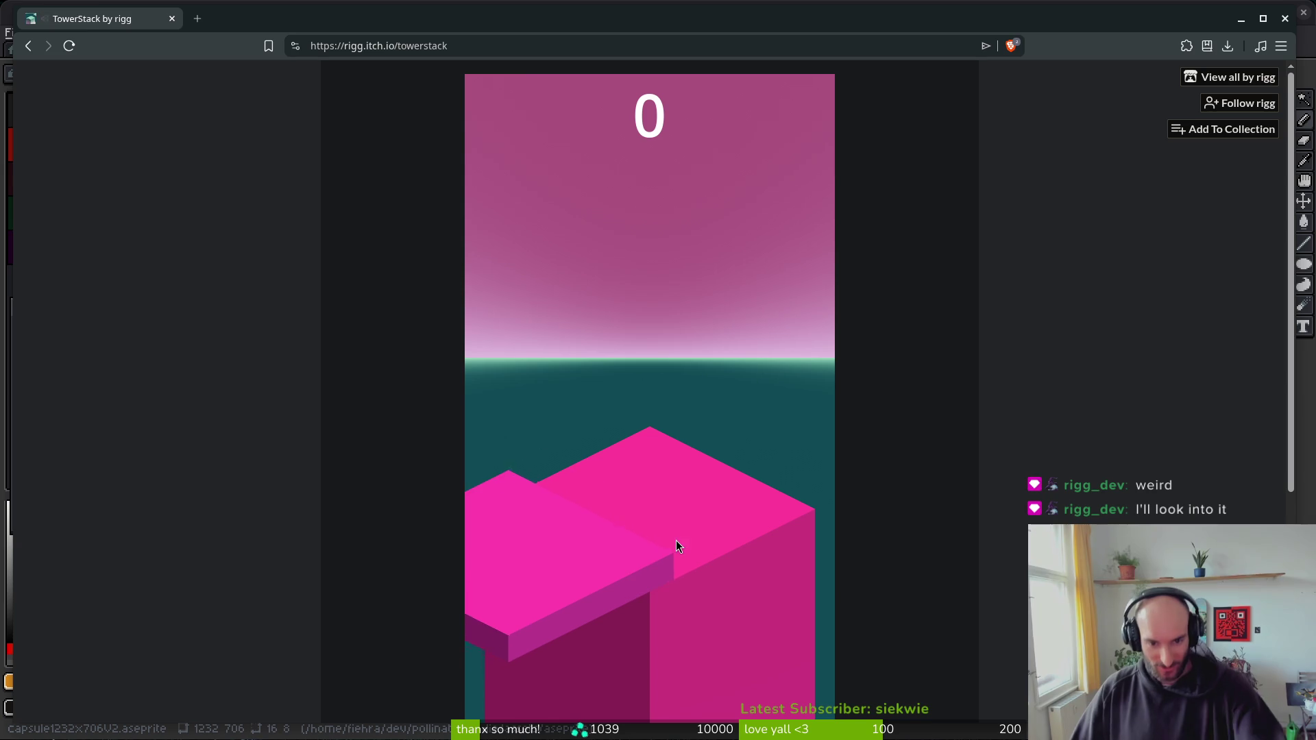
- Stack eight blocks onto the base, then restart with a fresh tower
{"action": "left_click", "coordinate": [693, 486]}
{"action": "left_click", "coordinate": [693, 485]}
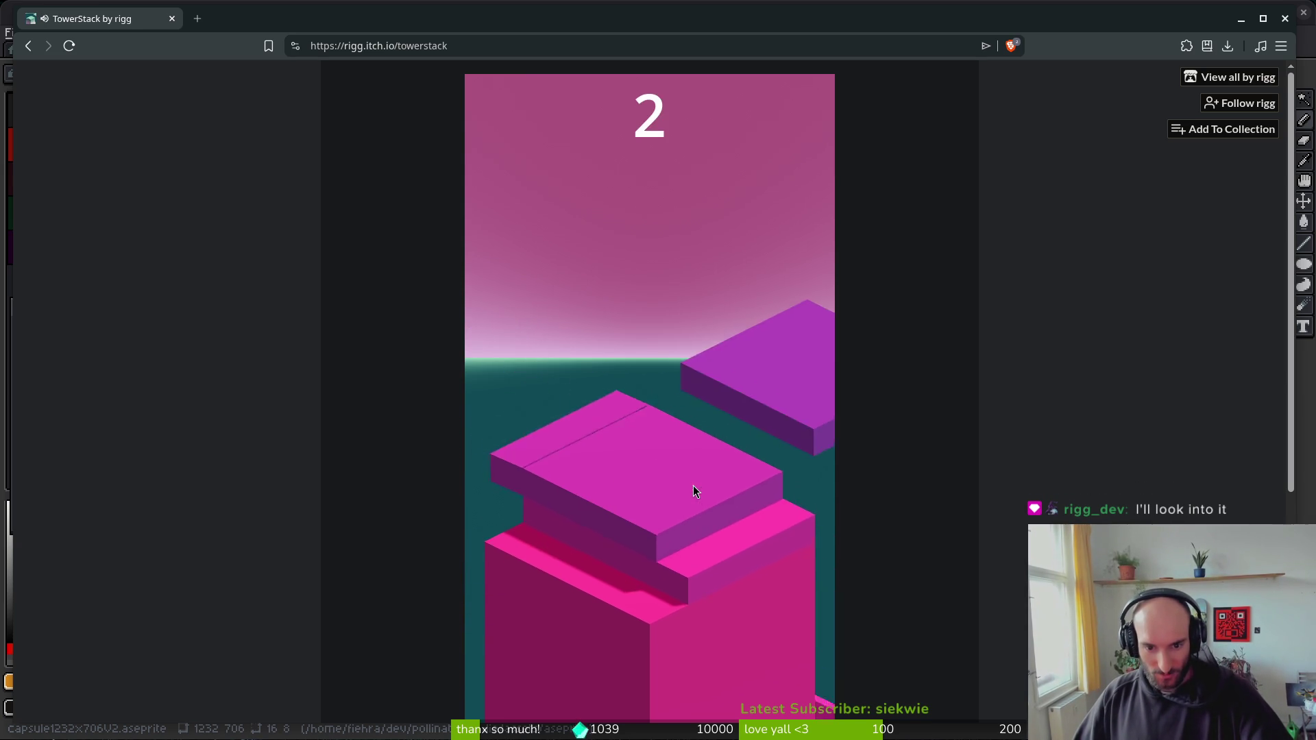
{"action": "left_click", "coordinate": [693, 485]}
{"action": "left_click", "coordinate": [692, 485]}
{"action": "left_click", "coordinate": [693, 485]}
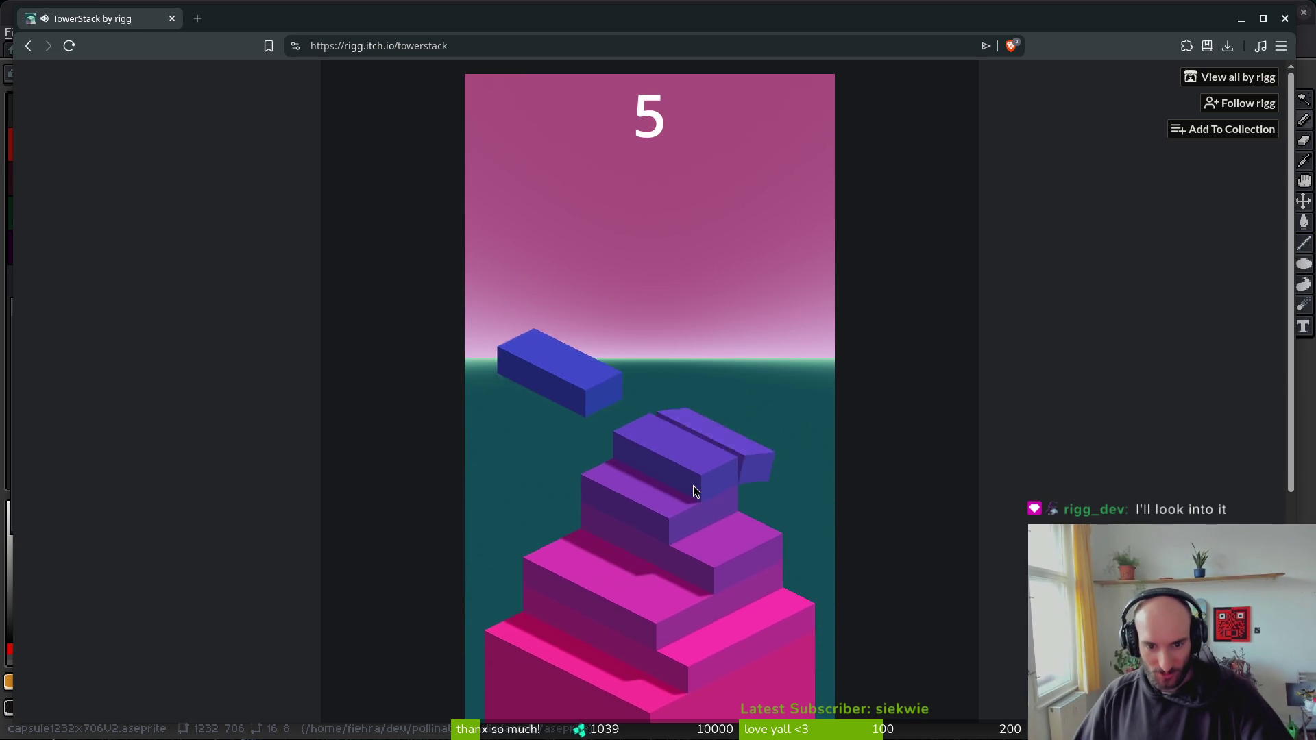
{"action": "left_click", "coordinate": [692, 486]}
{"action": "left_click", "coordinate": [693, 485]}
{"action": "left_click", "coordinate": [693, 487]}
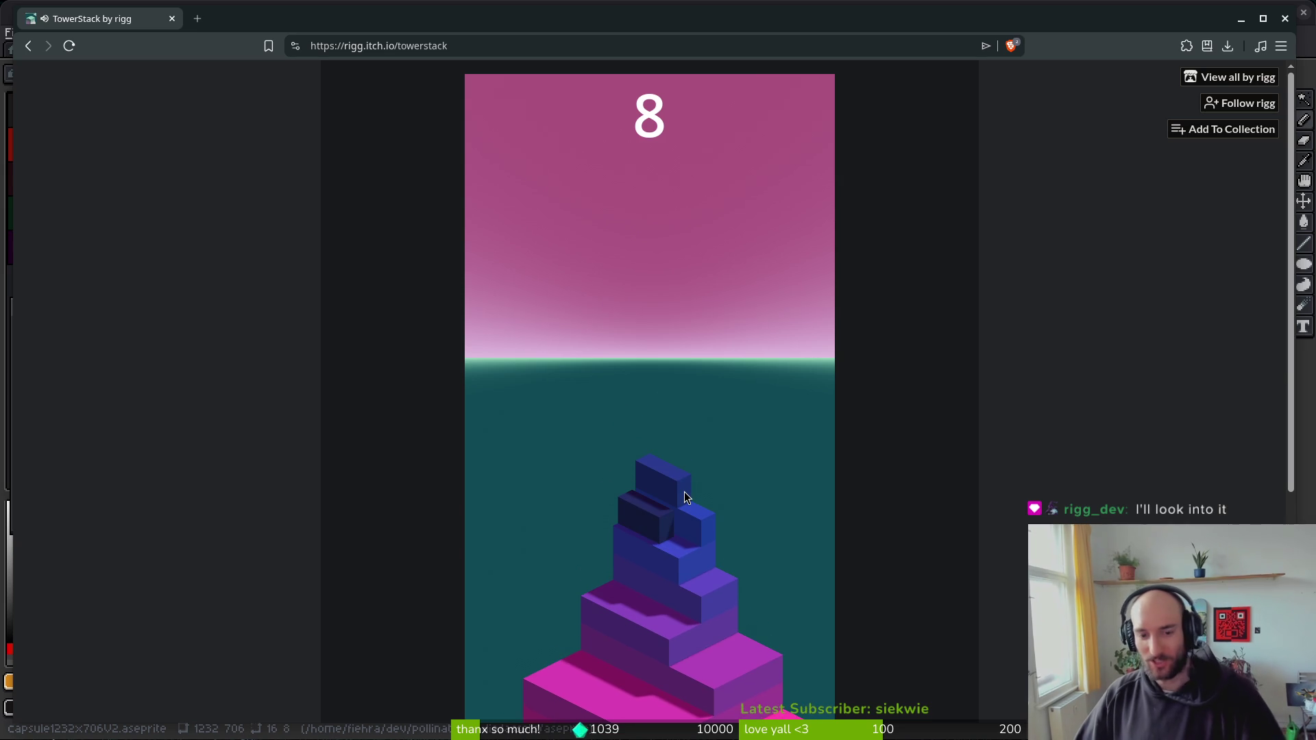
{"action": "left_click", "coordinate": [685, 492]}
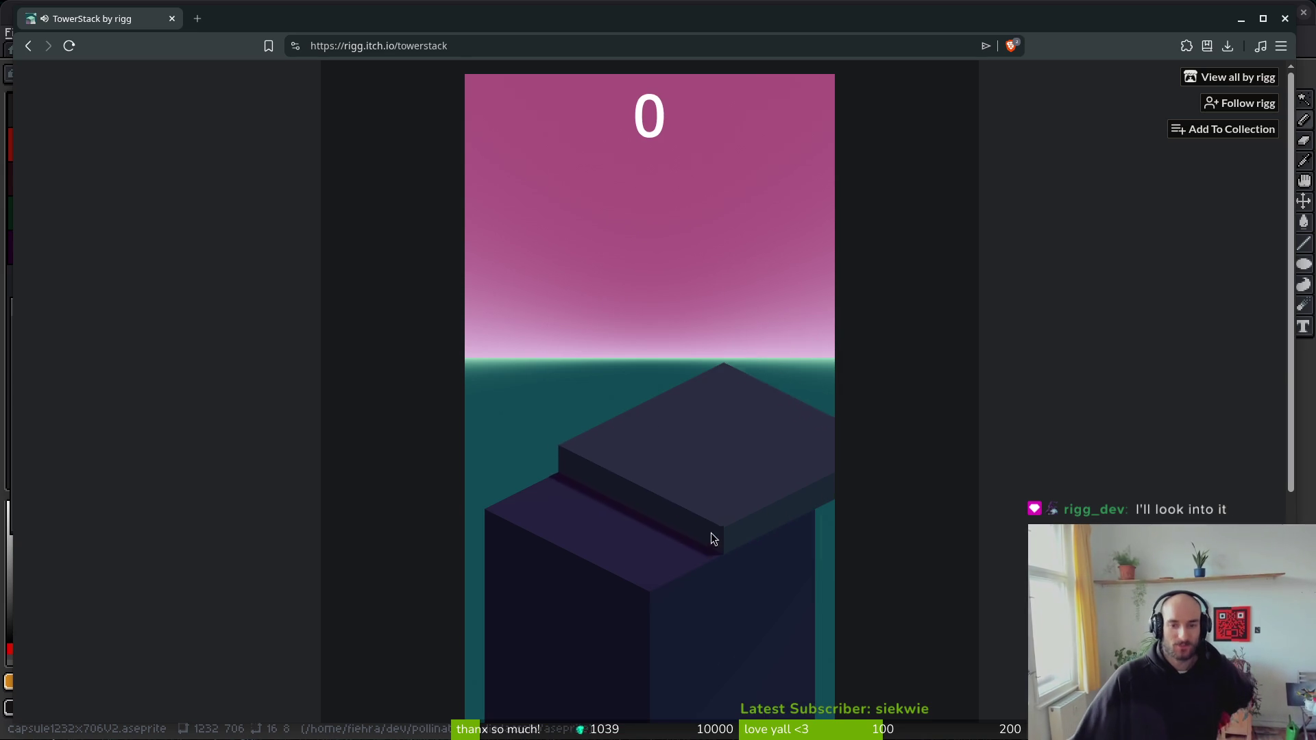
- Stack blocks until a miss ends the run at 7, then restart and land the first slab for 1
{"action": "left_click", "coordinate": [718, 531]}
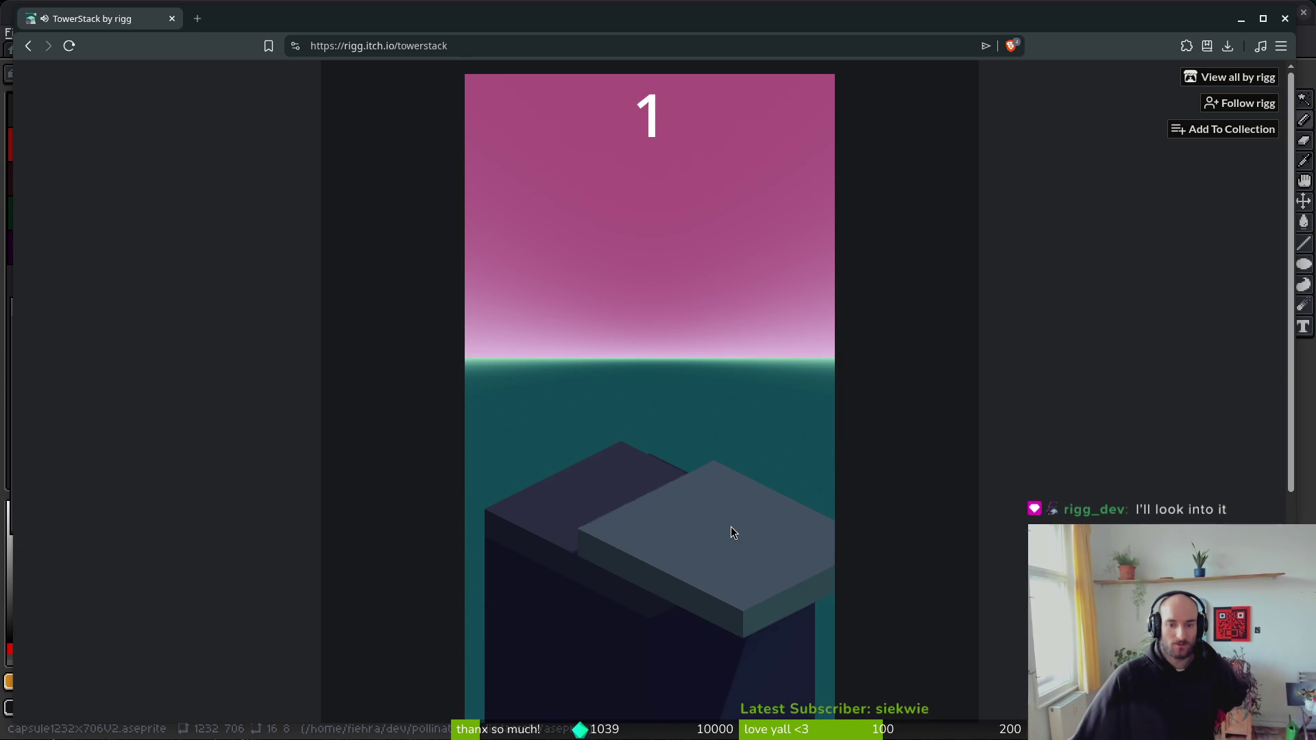
{"action": "left_click", "coordinate": [732, 526]}
{"action": "left_click", "coordinate": [734, 525]}
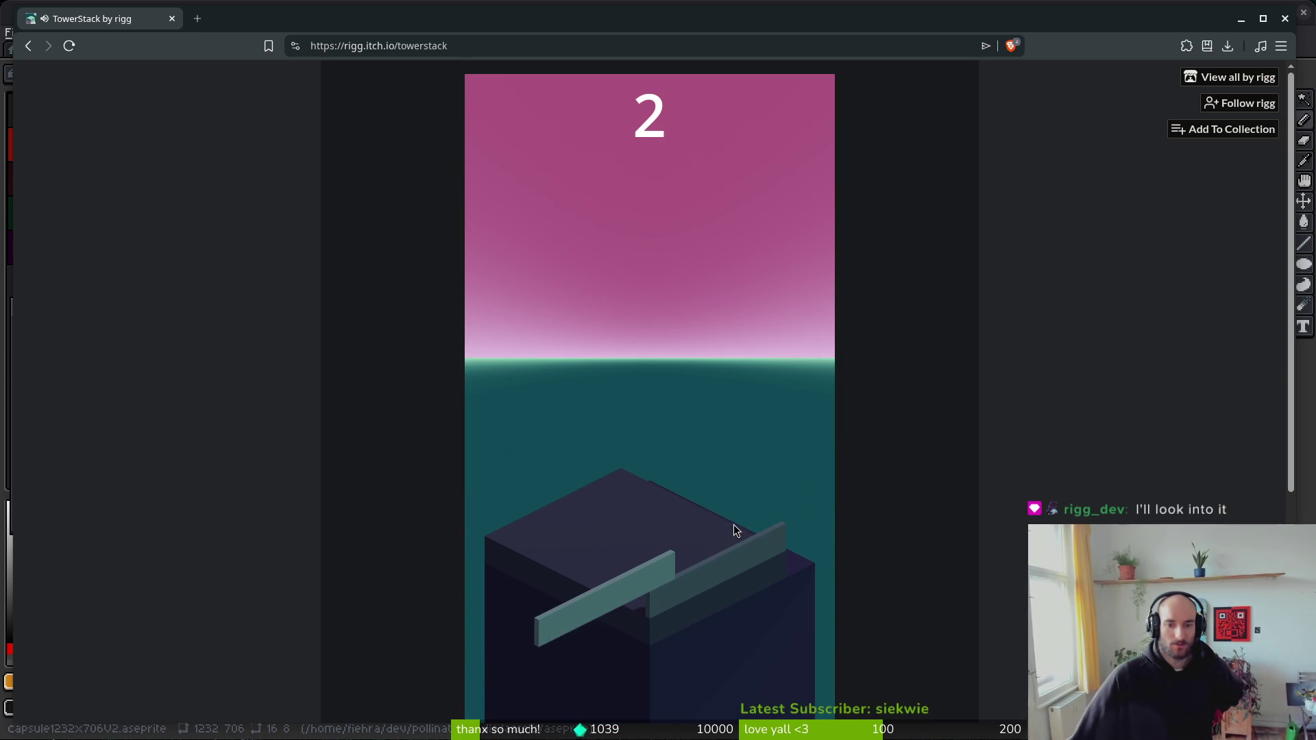
{"action": "left_click", "coordinate": [735, 522]}
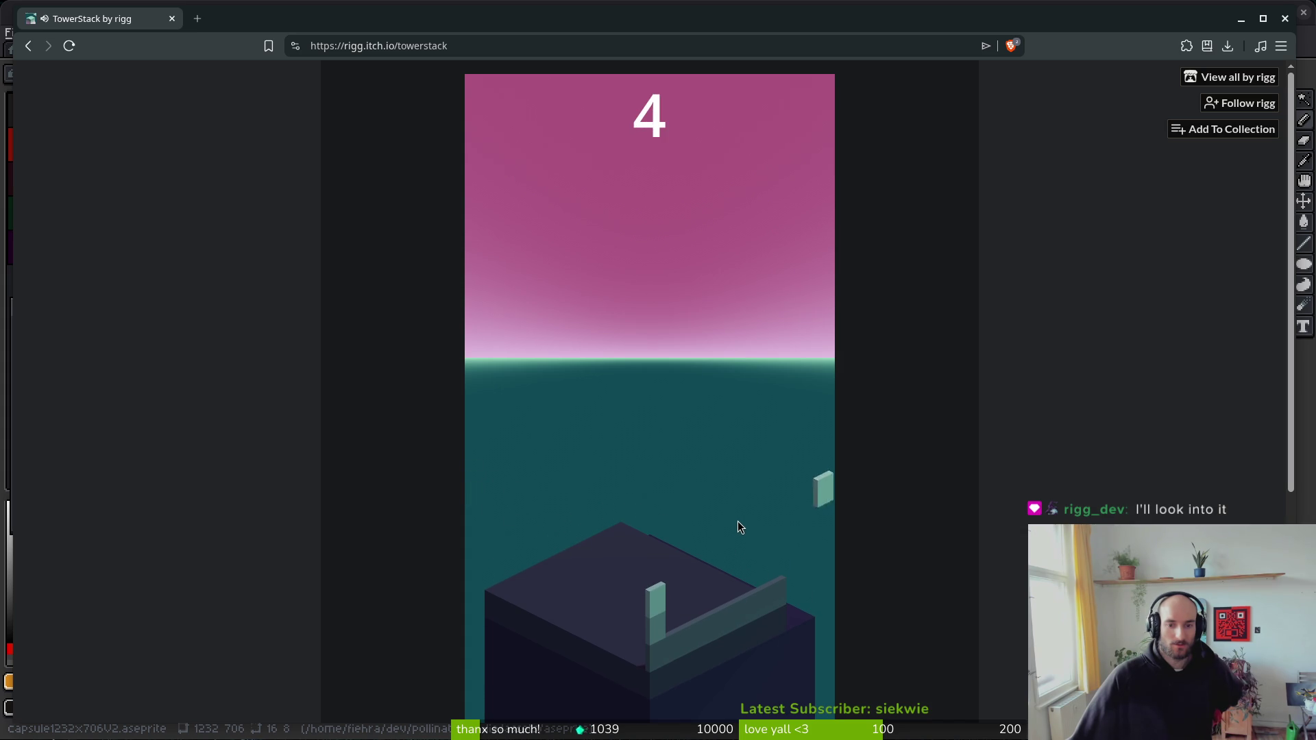
{"action": "left_click", "coordinate": [739, 520]}
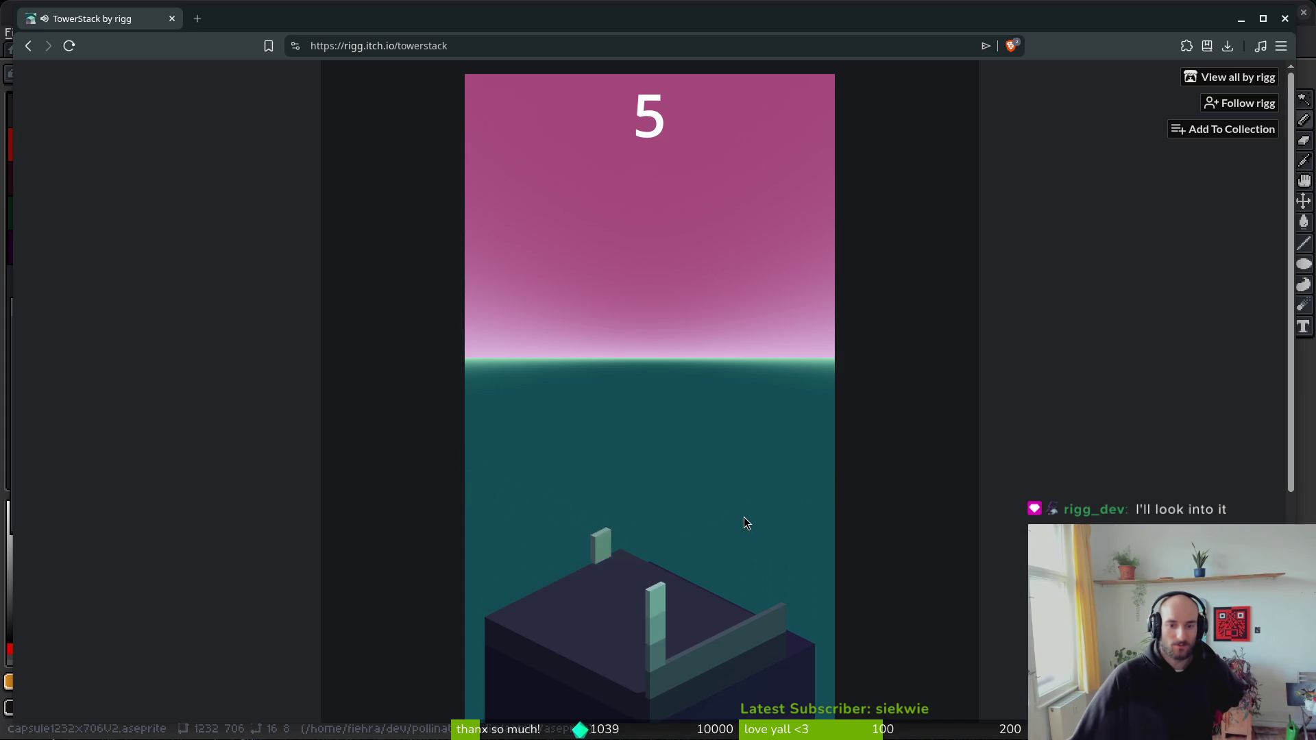
{"action": "left_click", "coordinate": [744, 517]}
{"action": "left_click", "coordinate": [746, 516]}
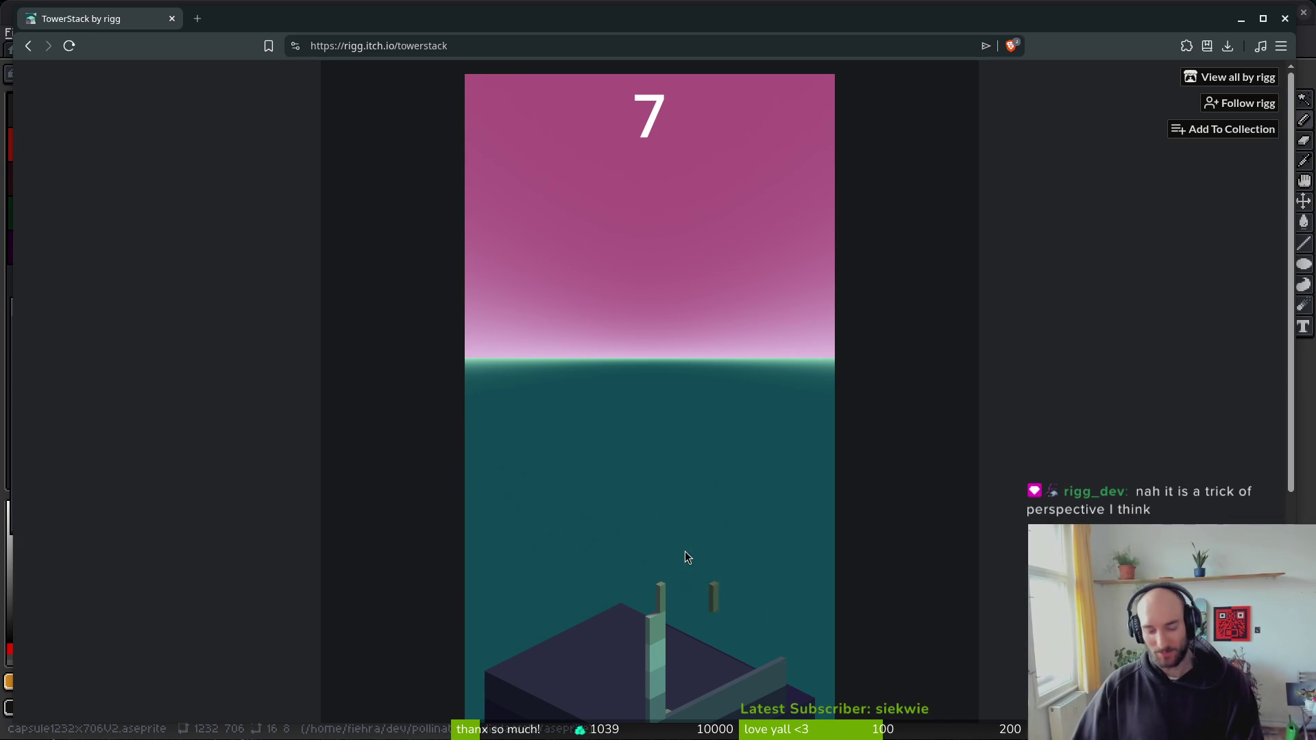
{"action": "left_click", "coordinate": [666, 539]}
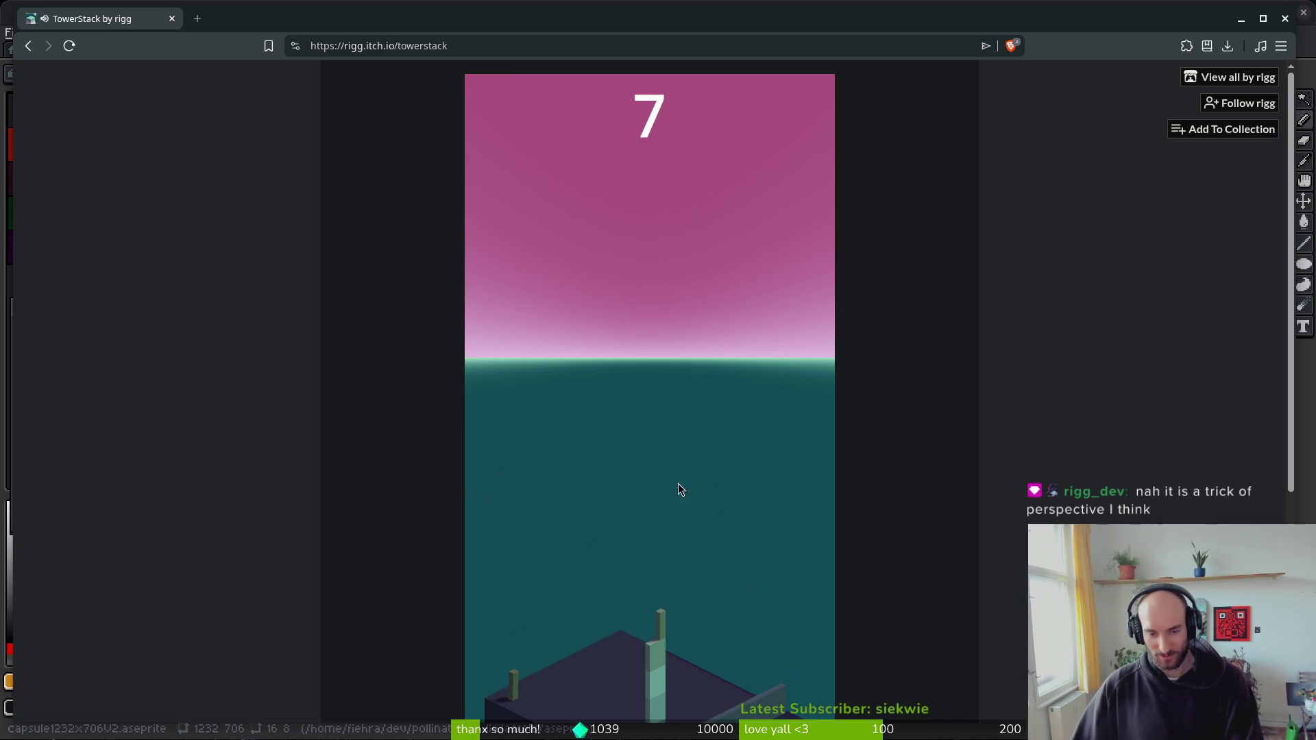
{"action": "left_click", "coordinate": [689, 581]}
{"action": "left_click", "coordinate": [693, 549]}
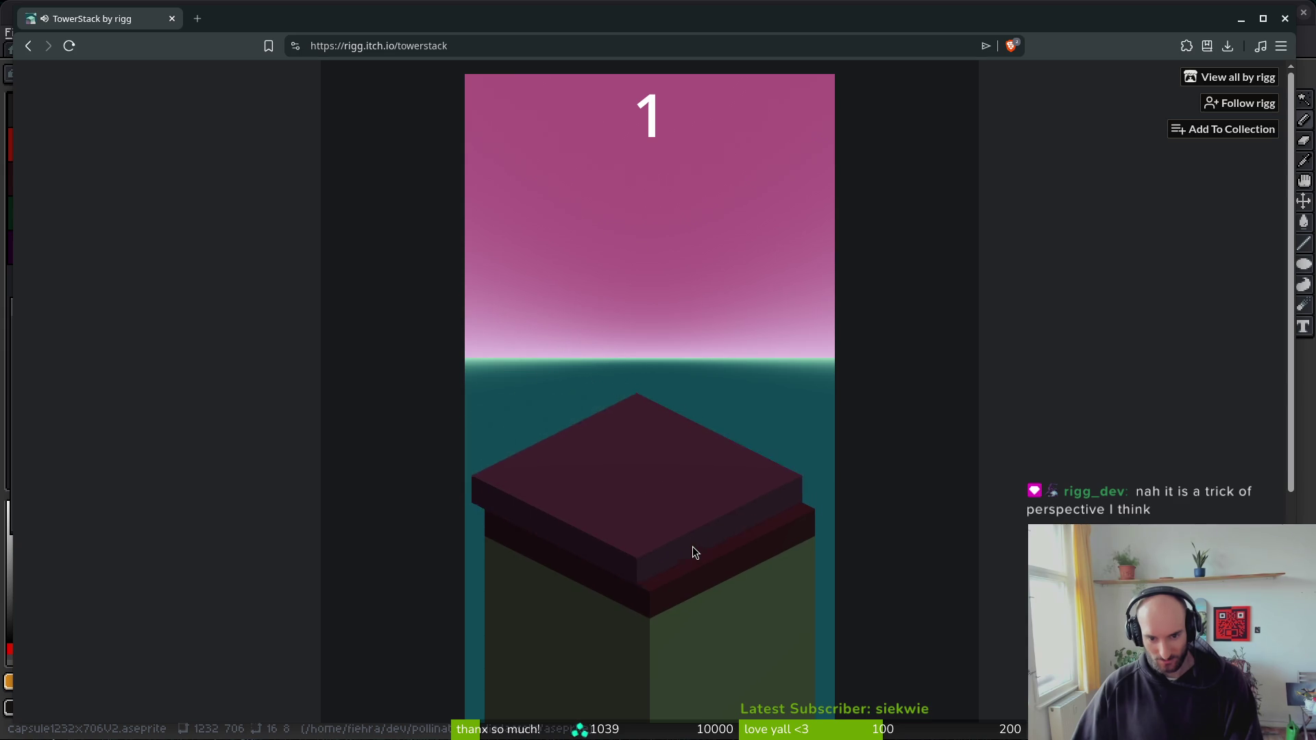
- Stack the first six slabs, including a pink one, onto the tower
{"action": "left_click", "coordinate": [693, 547]}
{"action": "left_click", "coordinate": [693, 548]}
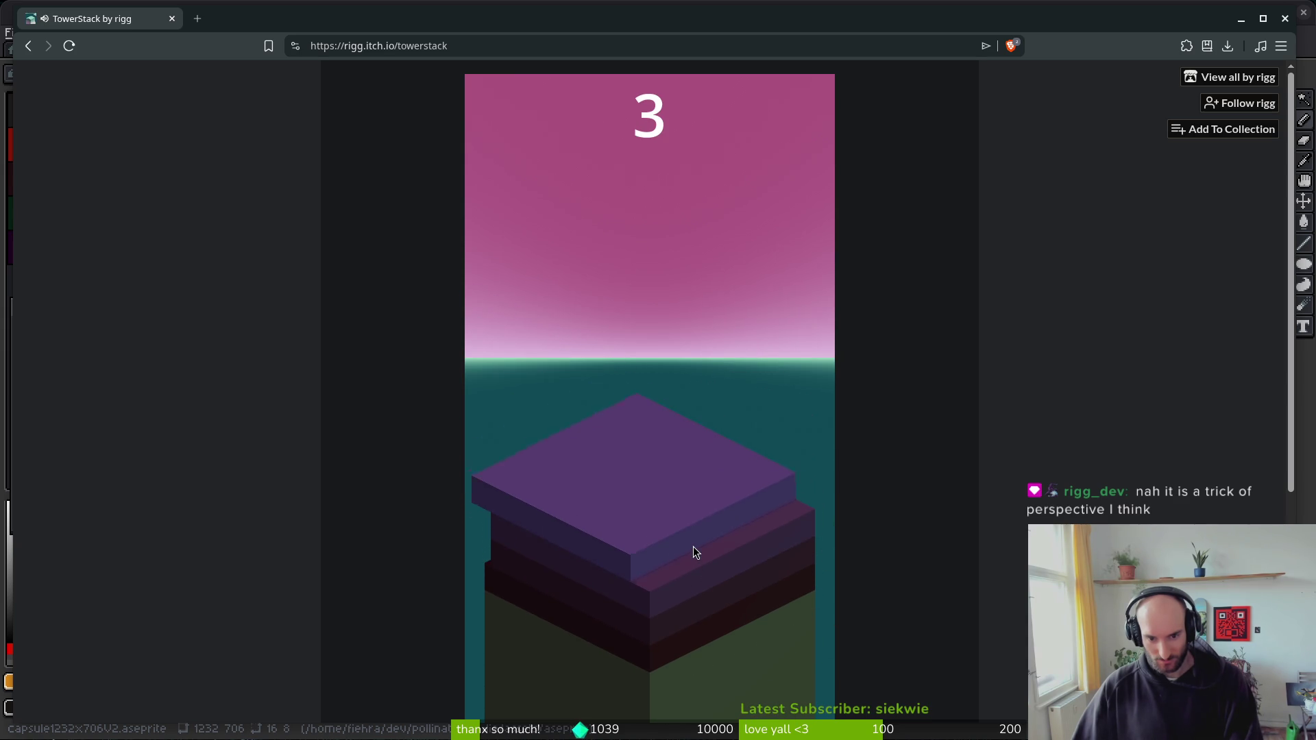
{"action": "left_click", "coordinate": [694, 549]}
{"action": "left_click", "coordinate": [694, 548]}
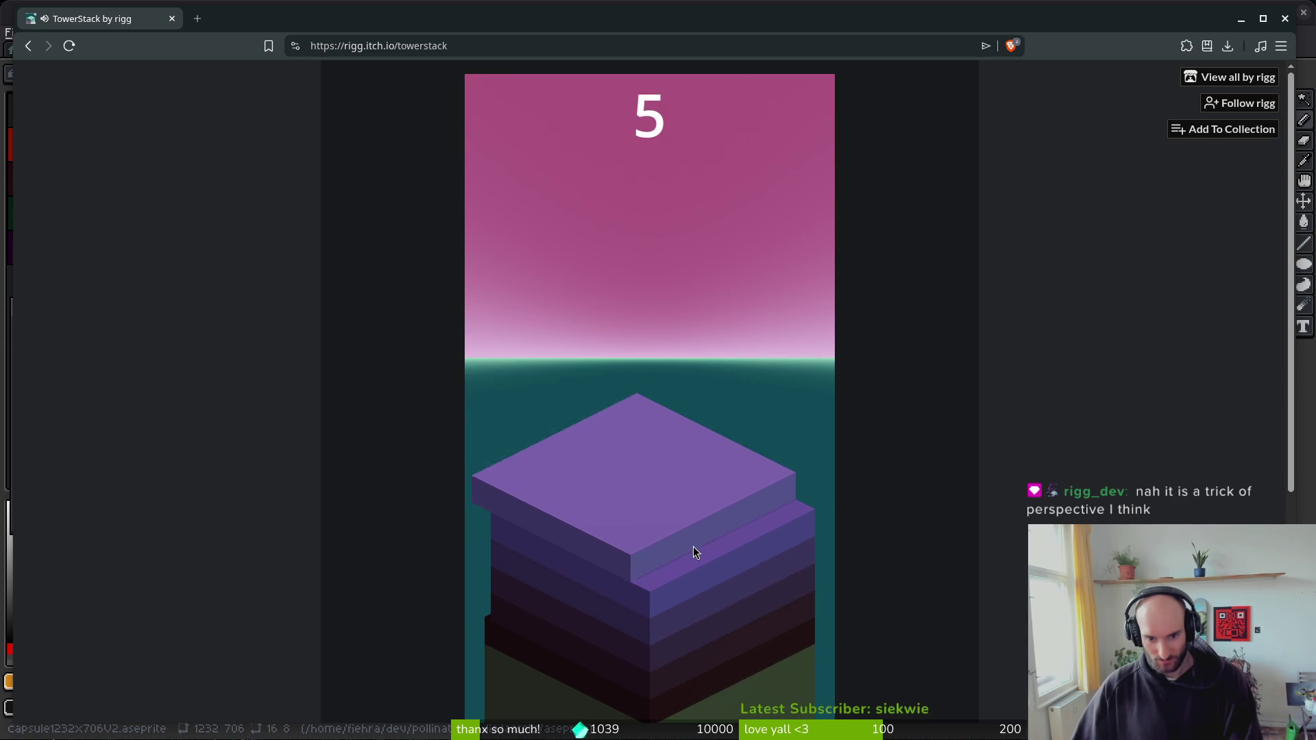
{"action": "left_click", "coordinate": [693, 546]}
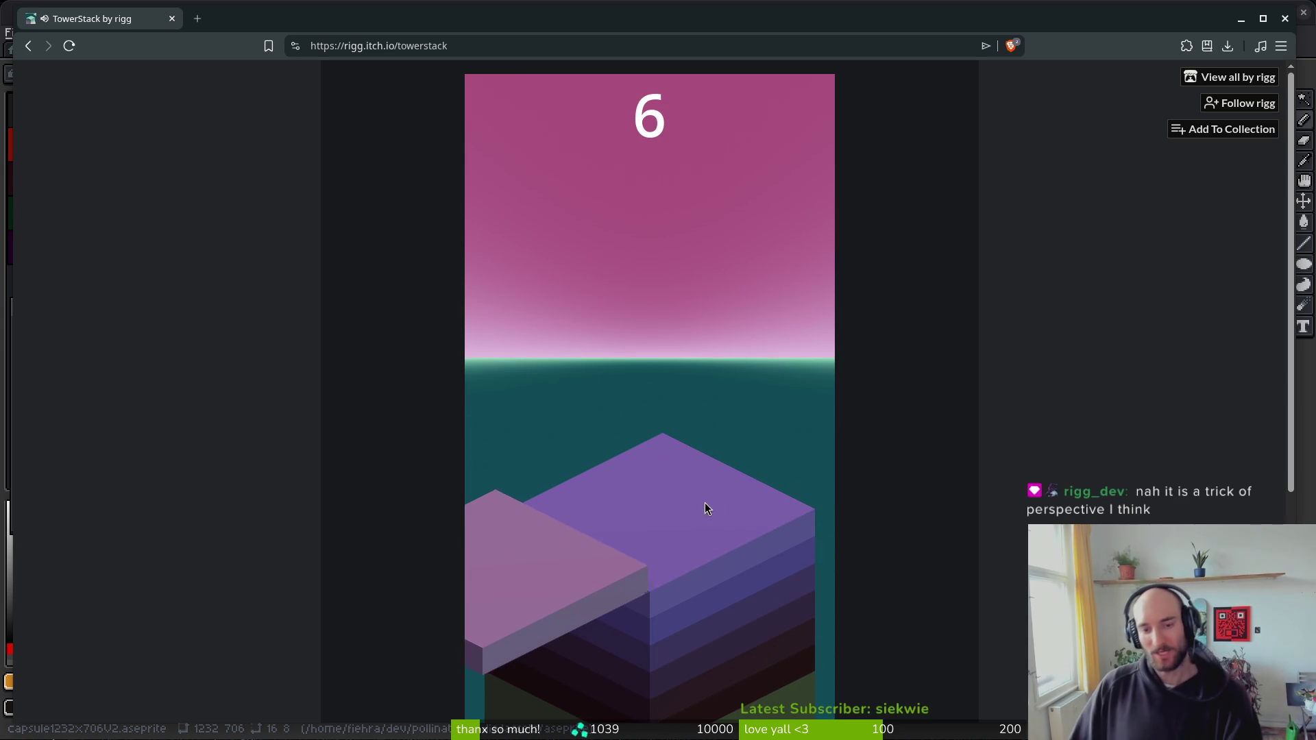
{"action": "left_click", "coordinate": [734, 498]}
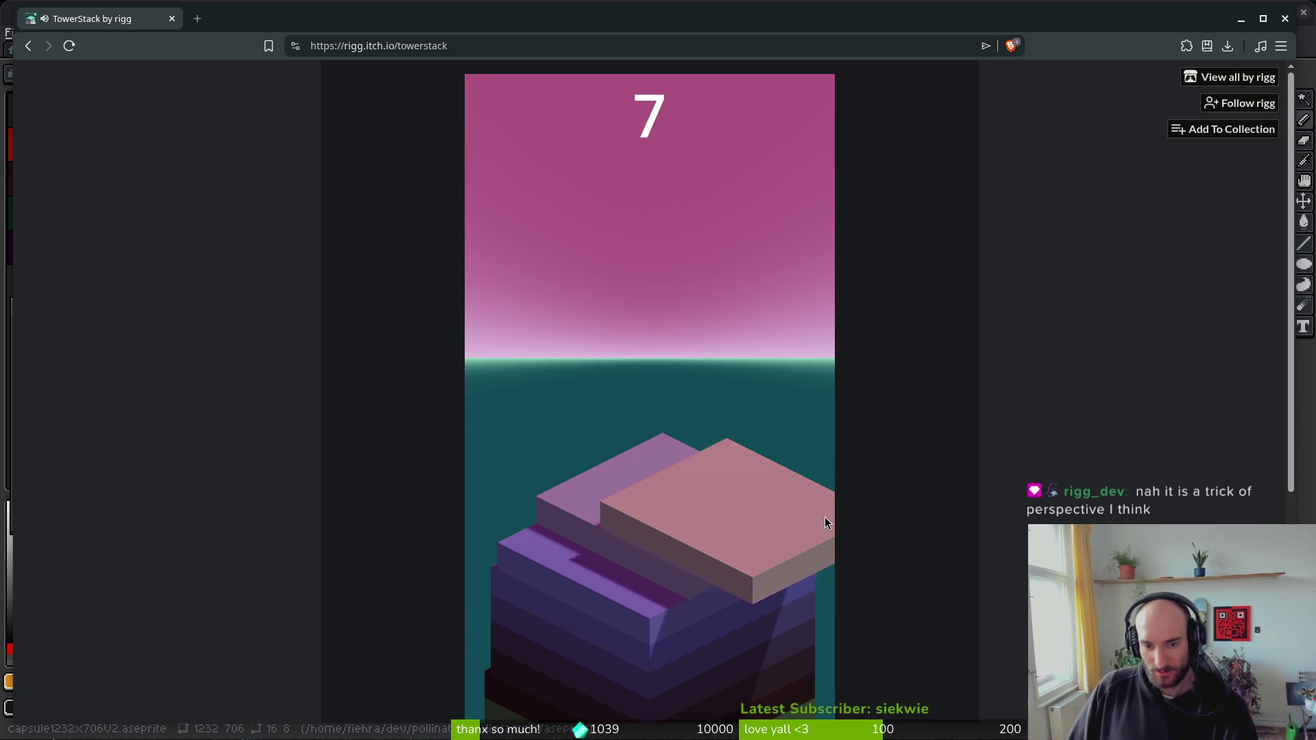
- Keep stacking orange slabs up to a score of 12, miss a pink slab, and restart at 0
{"action": "left_click", "coordinate": [723, 519]}
{"action": "left_click", "coordinate": [775, 510]}
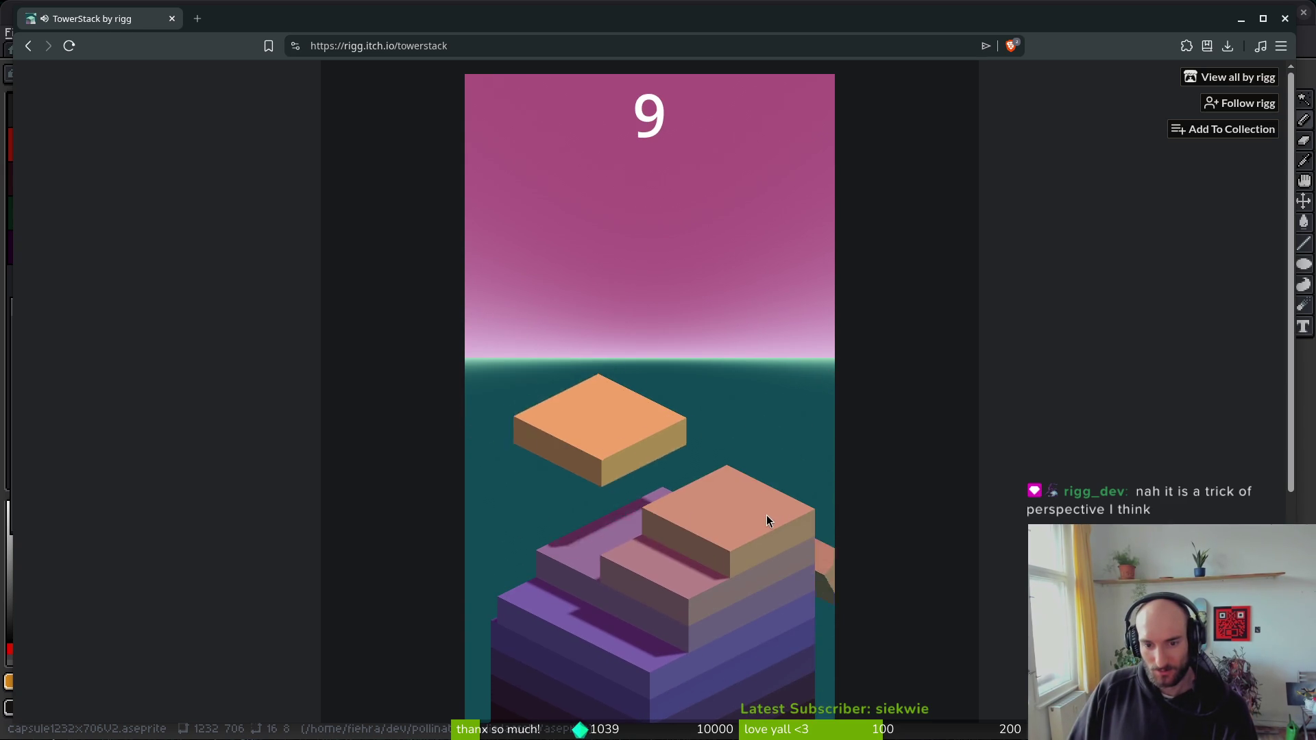
{"action": "left_click", "coordinate": [759, 520]}
{"action": "left_click", "coordinate": [764, 514]}
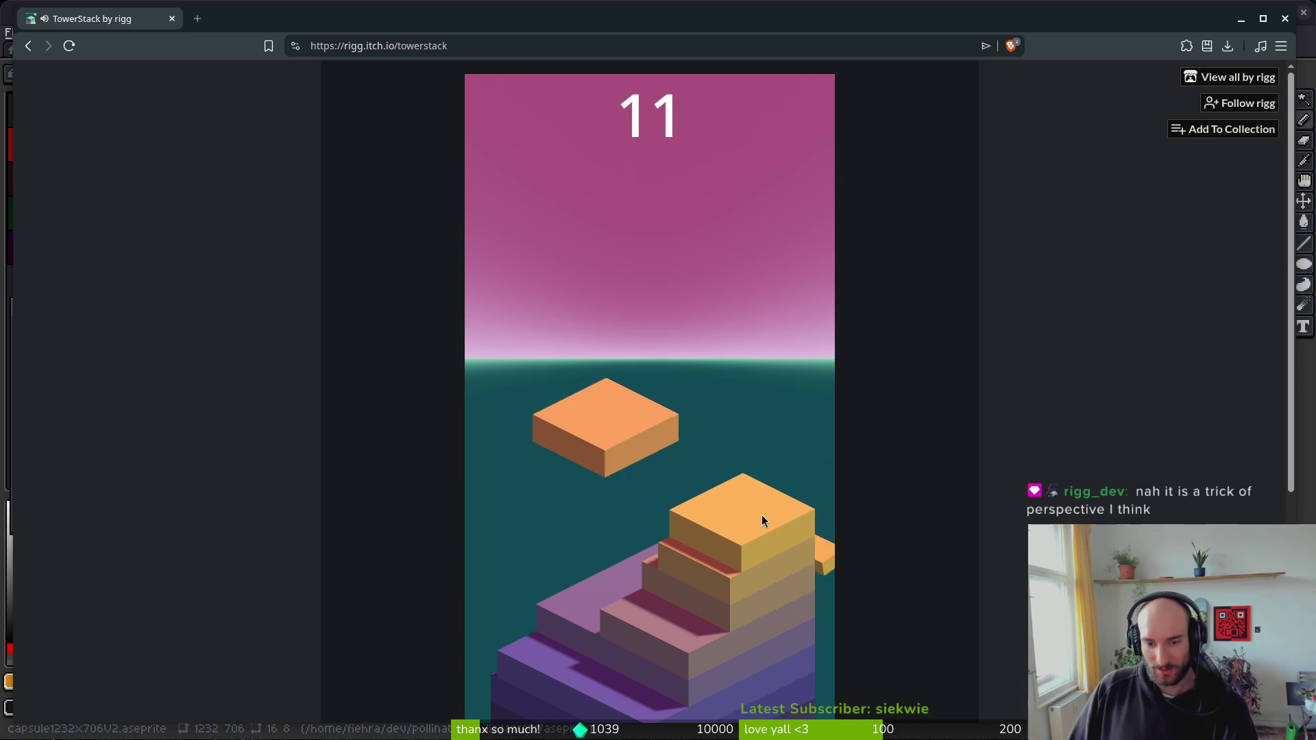
{"action": "left_click", "coordinate": [746, 532]}
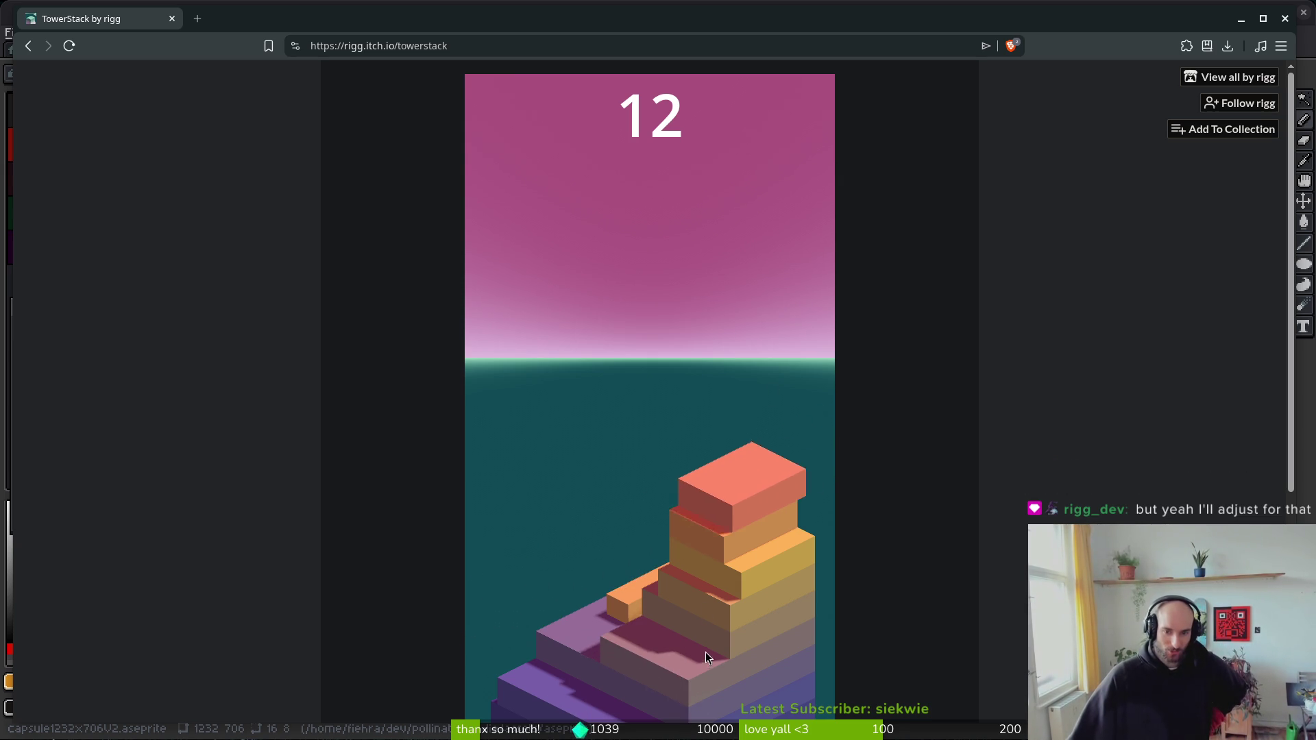
{"action": "left_click", "coordinate": [662, 689]}
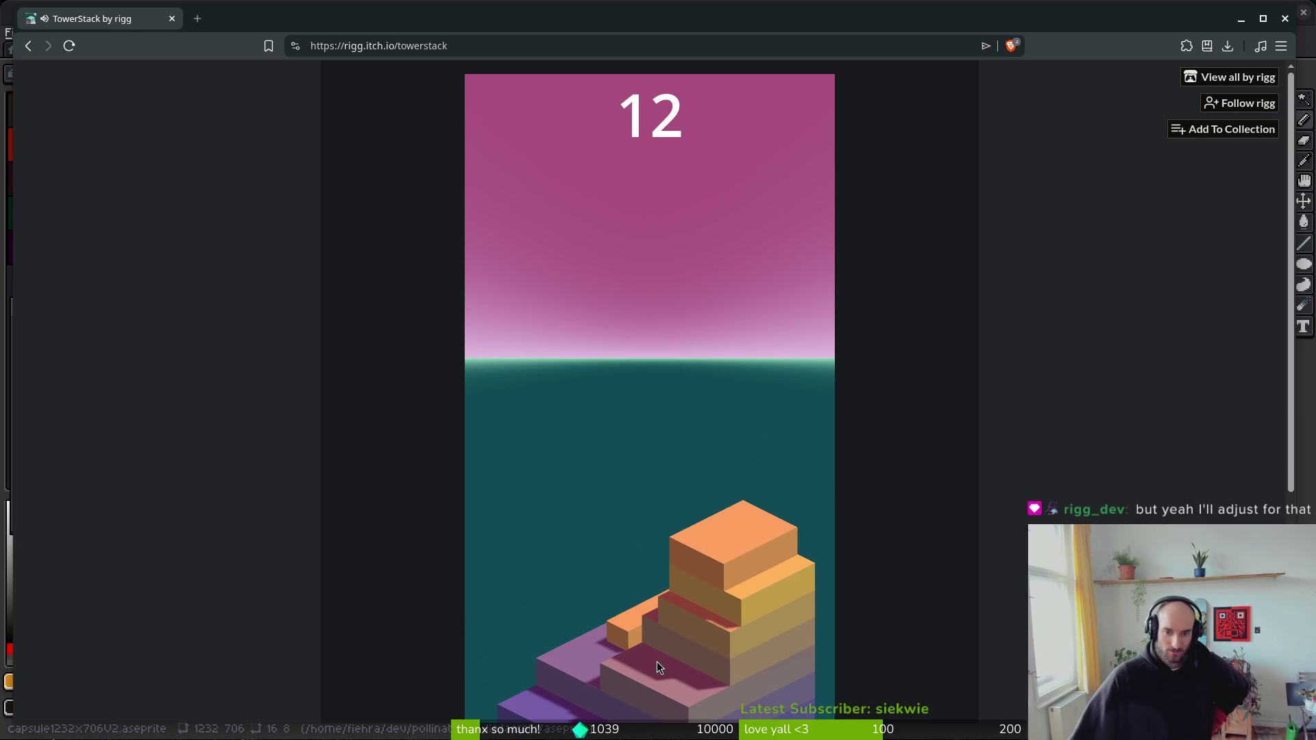
{"action": "left_click", "coordinate": [623, 526]}
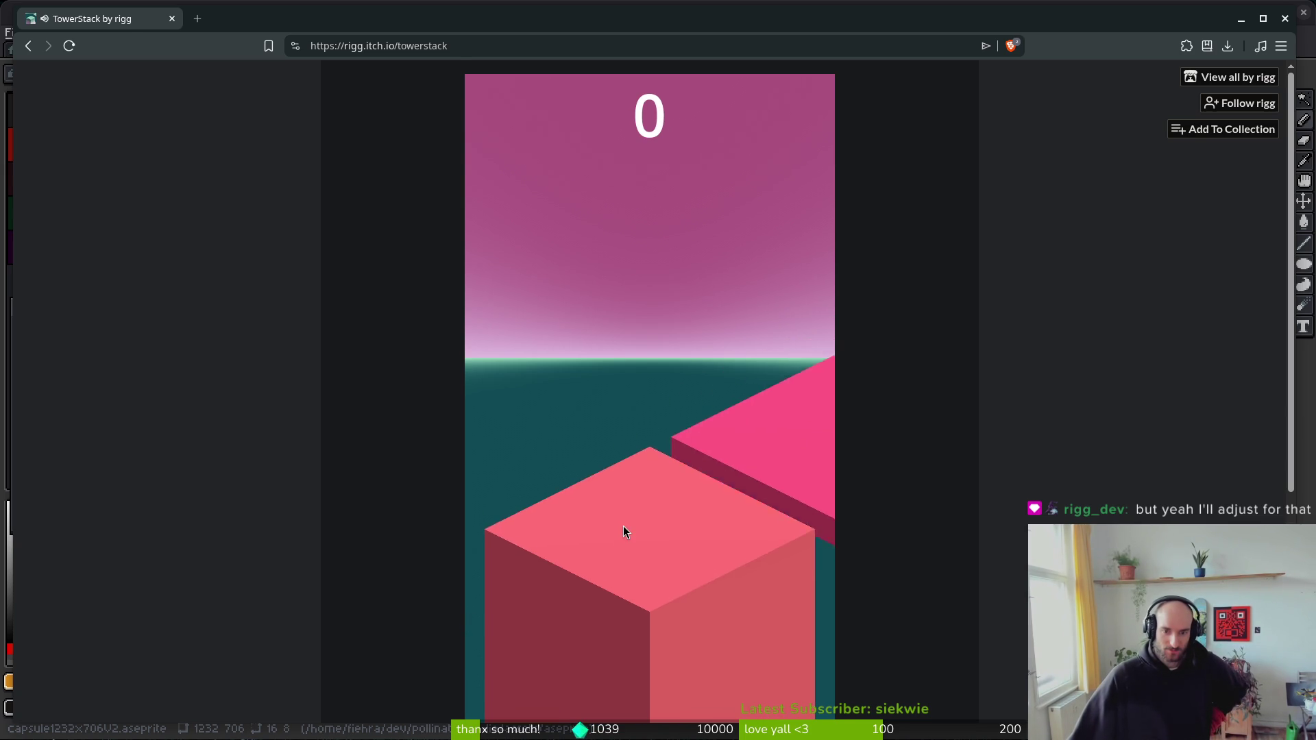
- Play a short round that ends when a red slab misses, then restart from game over
{"action": "left_click", "coordinate": [678, 421]}
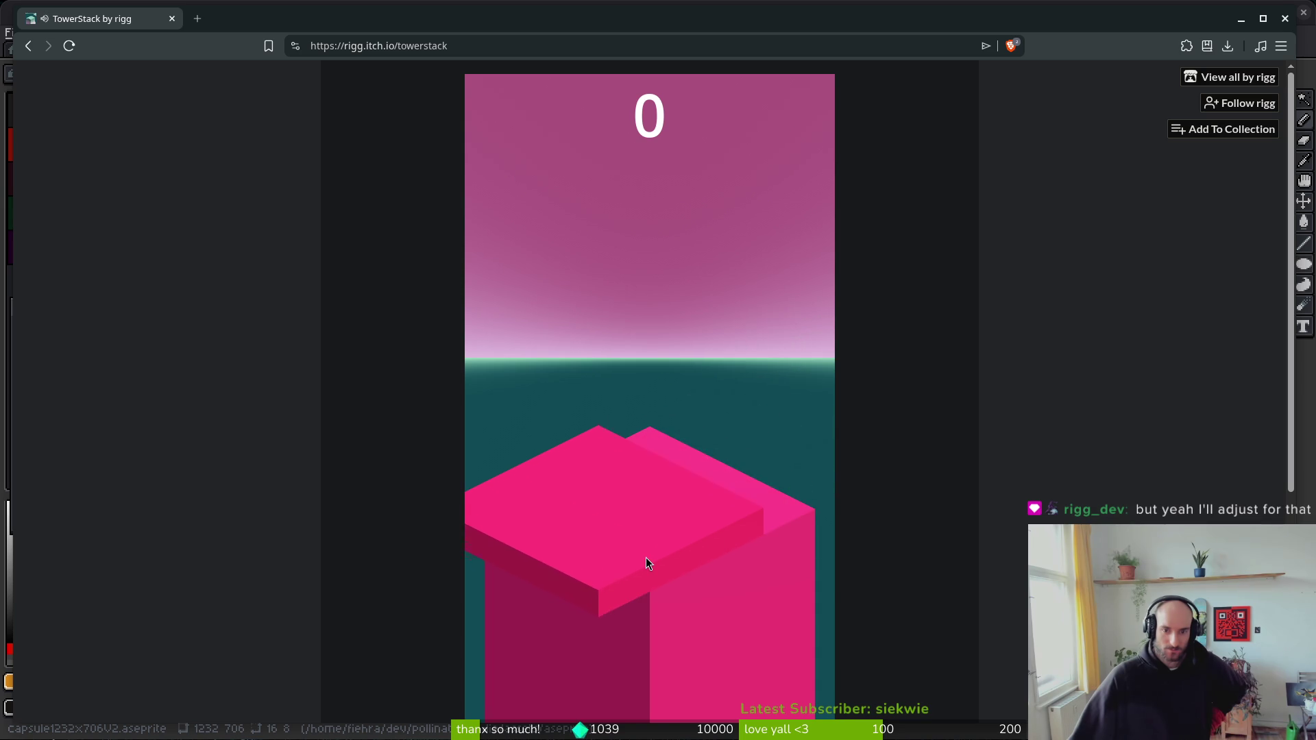
{"action": "left_click", "coordinate": [646, 558]}
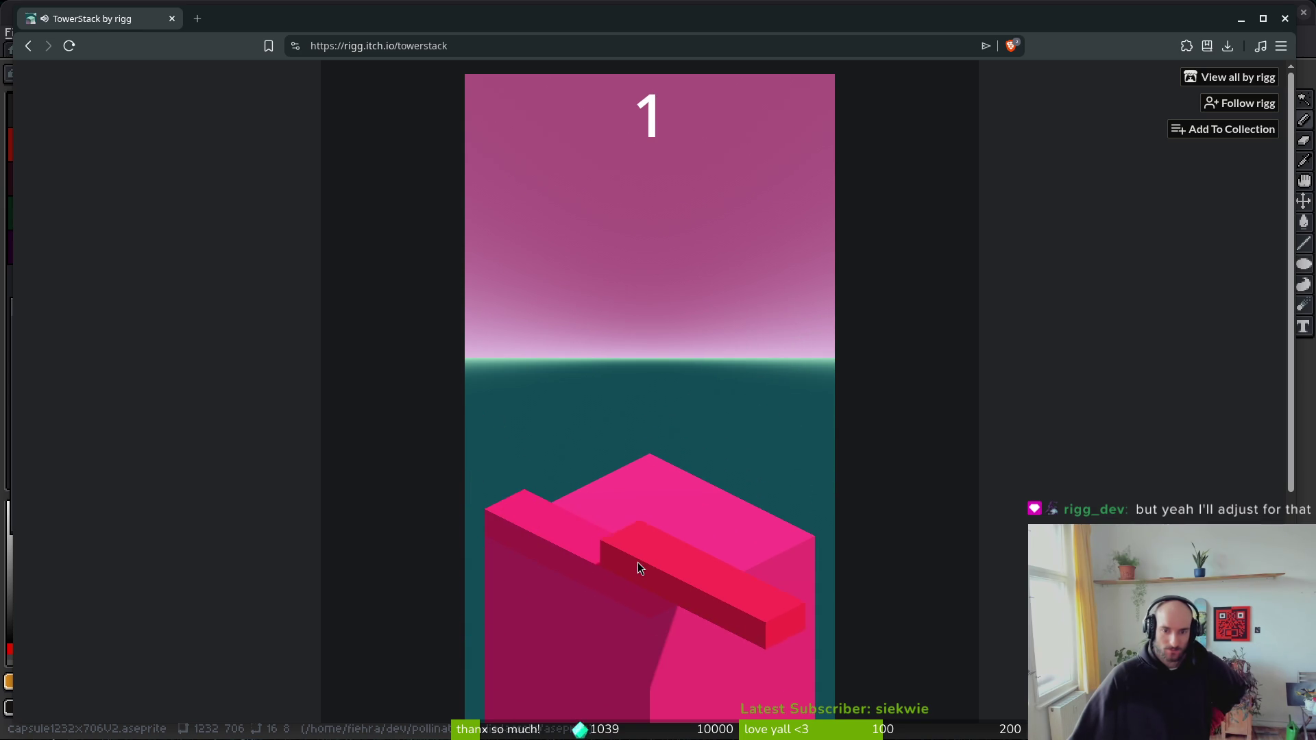
{"action": "left_click", "coordinate": [637, 562]}
{"action": "left_click", "coordinate": [627, 618]}
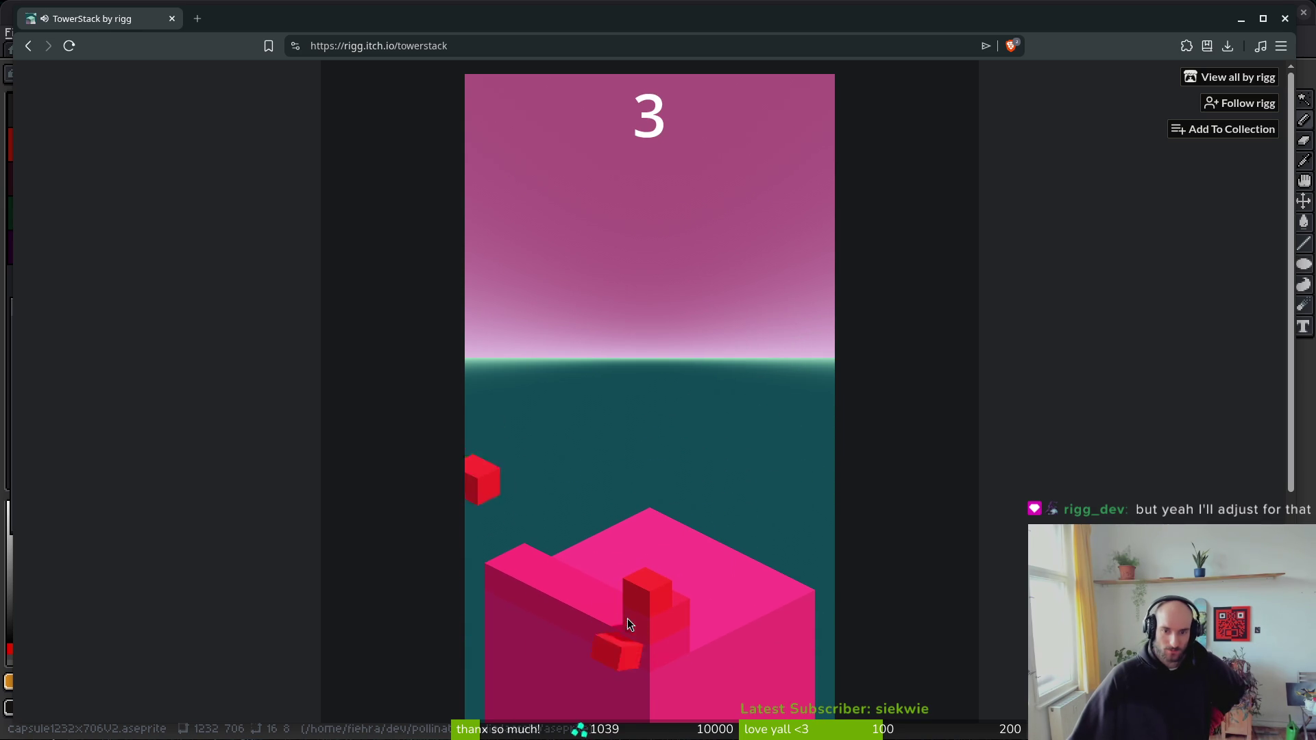
{"action": "left_click", "coordinate": [654, 620]}
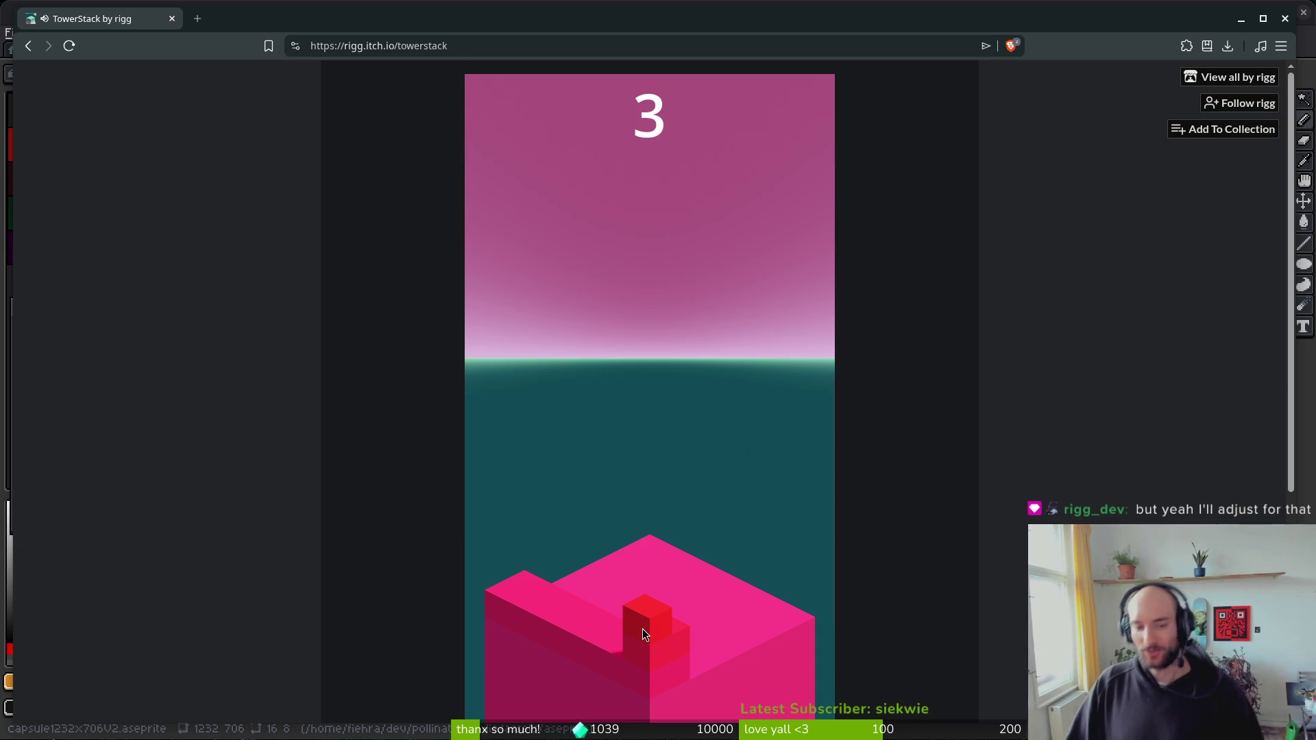
{"action": "left_click", "coordinate": [643, 627]}
- Drop the first six slabs of the new game onto the tower
{"action": "left_click", "coordinate": [615, 624]}
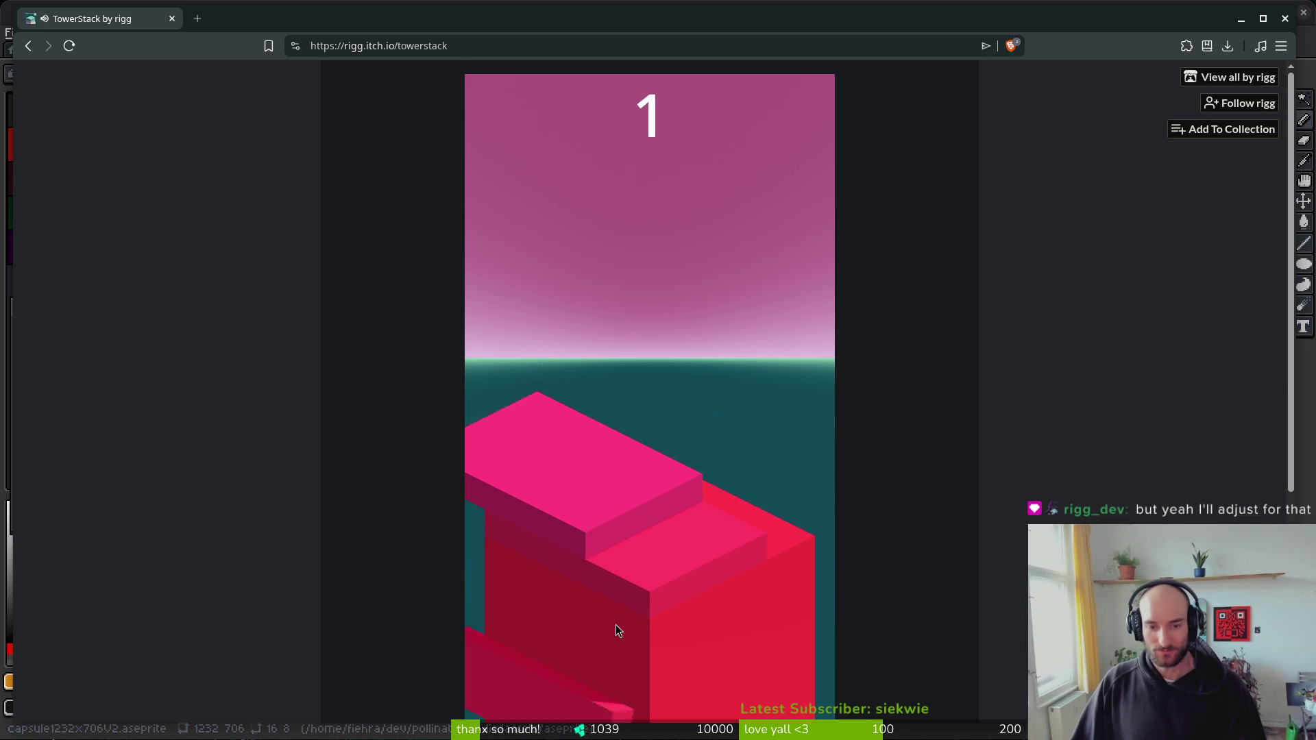
{"action": "left_click", "coordinate": [615, 623]}
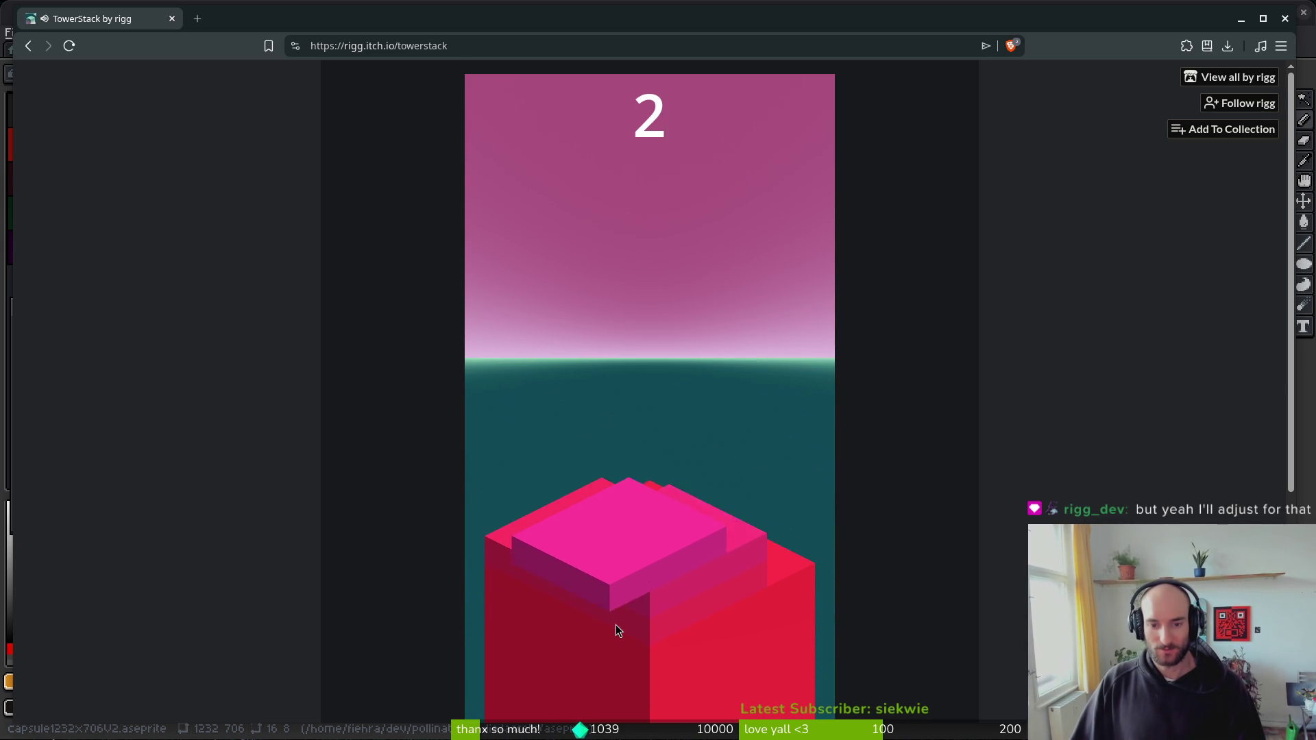
{"action": "left_click", "coordinate": [616, 624]}
{"action": "left_click", "coordinate": [617, 625]}
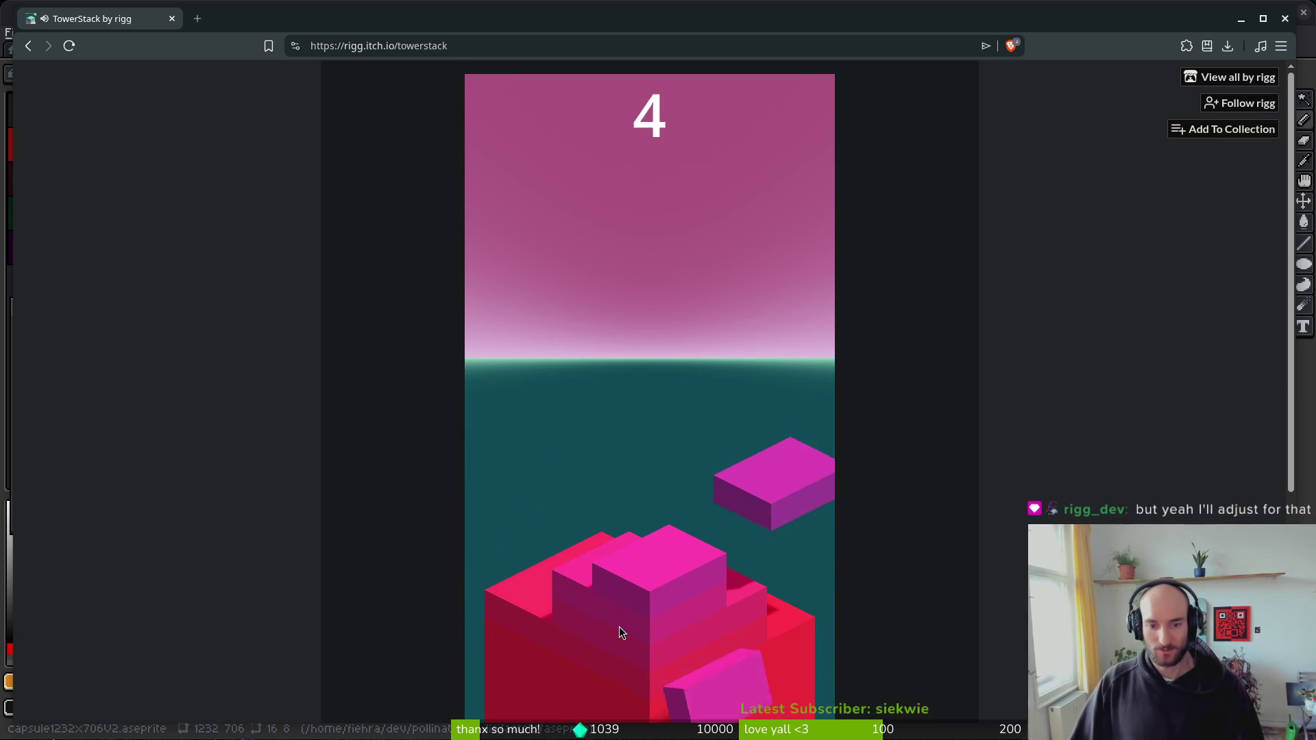
{"action": "left_click", "coordinate": [618, 626]}
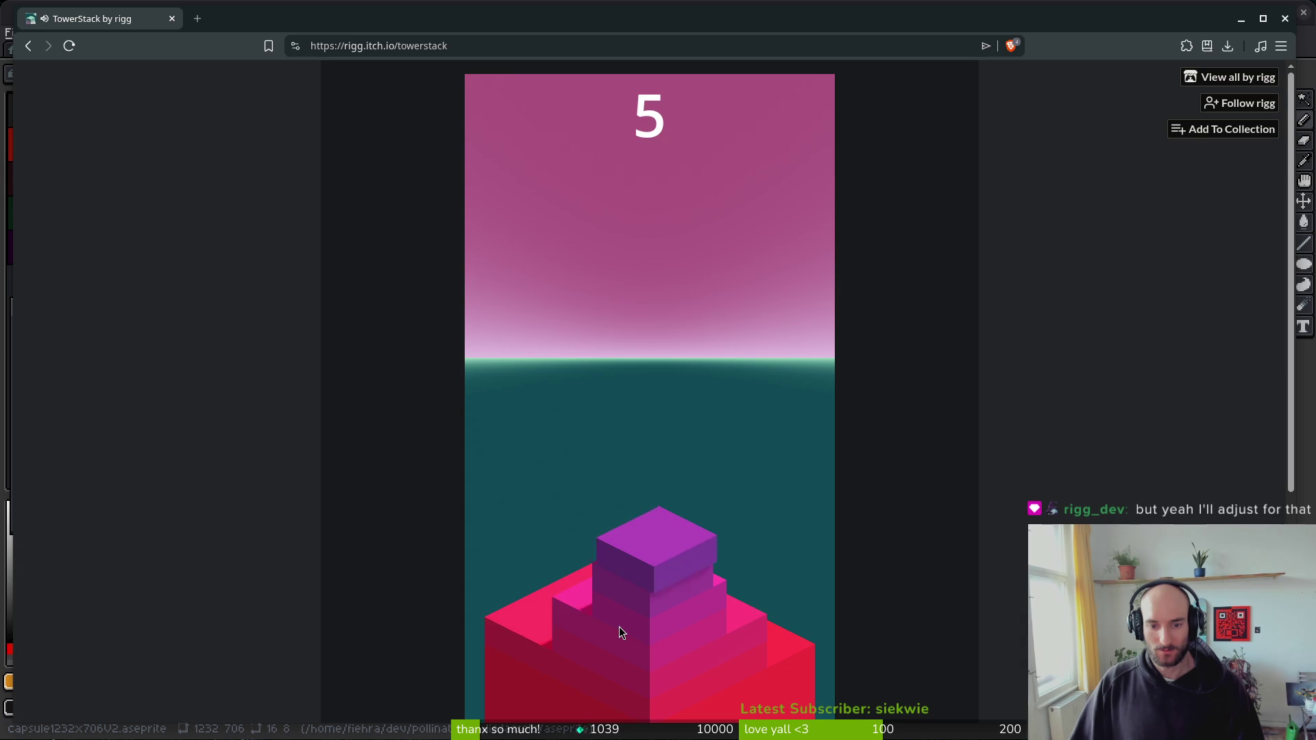
{"action": "left_click", "coordinate": [619, 626]}
- Stack slabs from 7 up to 11, miss on the narrow top, and restart at 0
{"action": "left_click", "coordinate": [620, 627]}
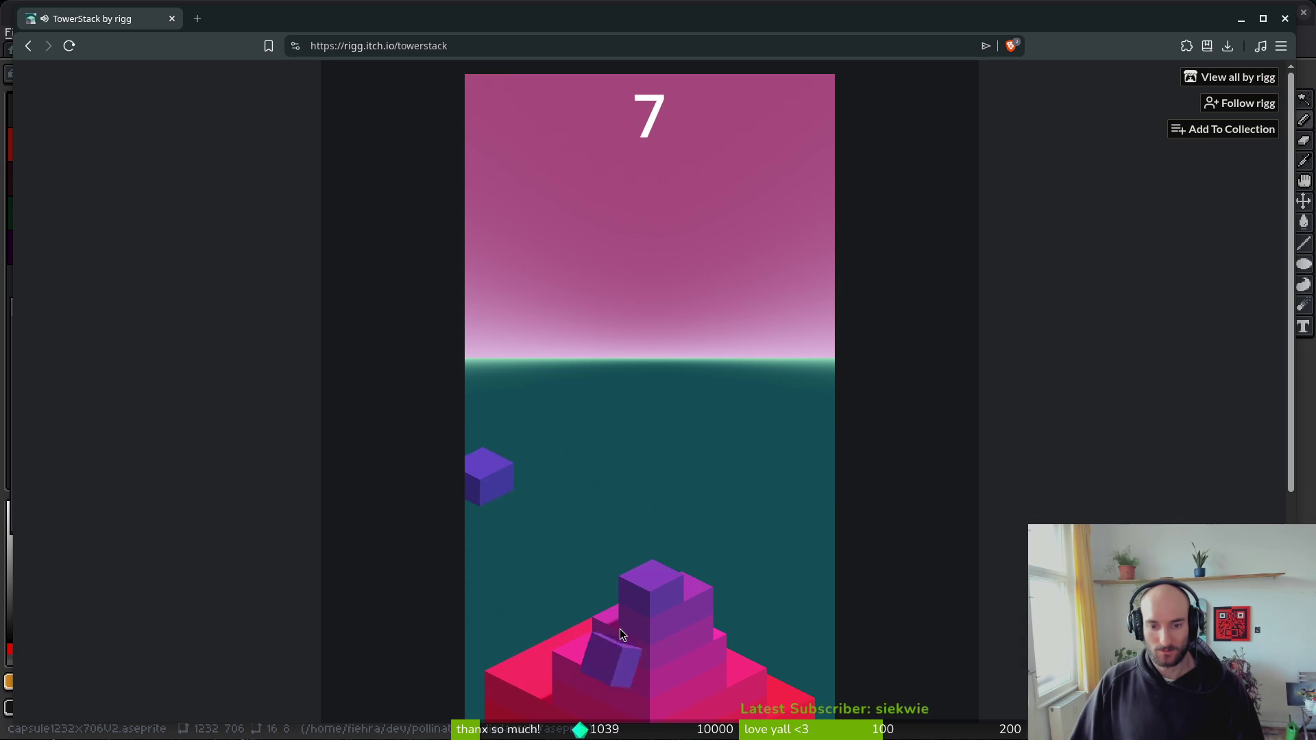
{"action": "left_click", "coordinate": [620, 627]}
{"action": "left_click", "coordinate": [620, 628]}
{"action": "left_click", "coordinate": [620, 628]}
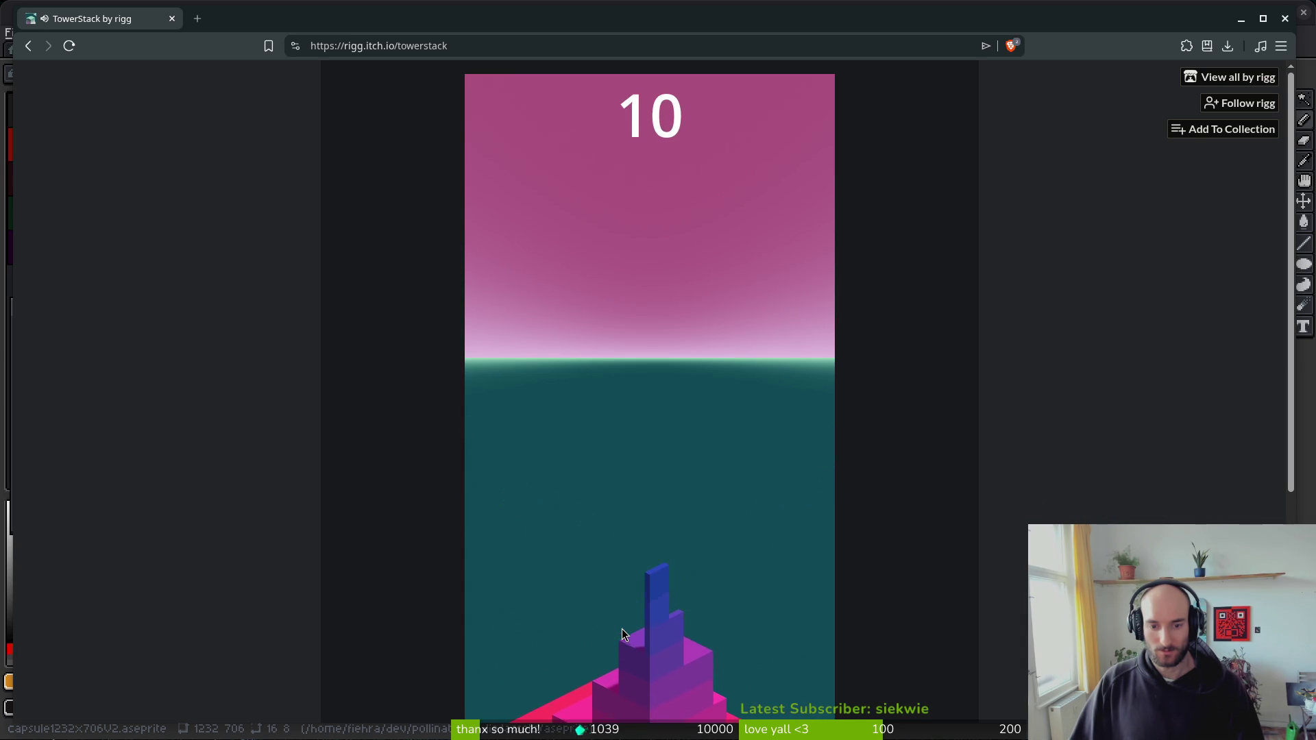
{"action": "left_click", "coordinate": [623, 629]}
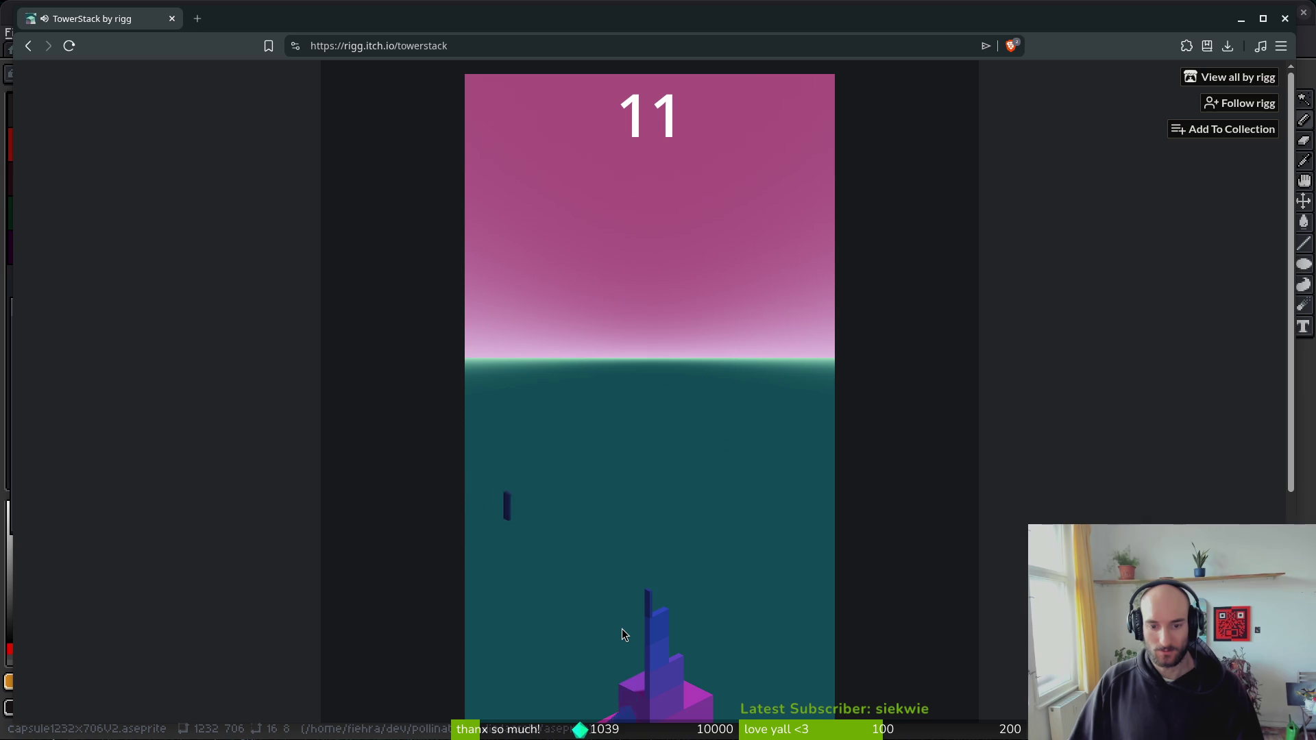
{"action": "left_click", "coordinate": [623, 628]}
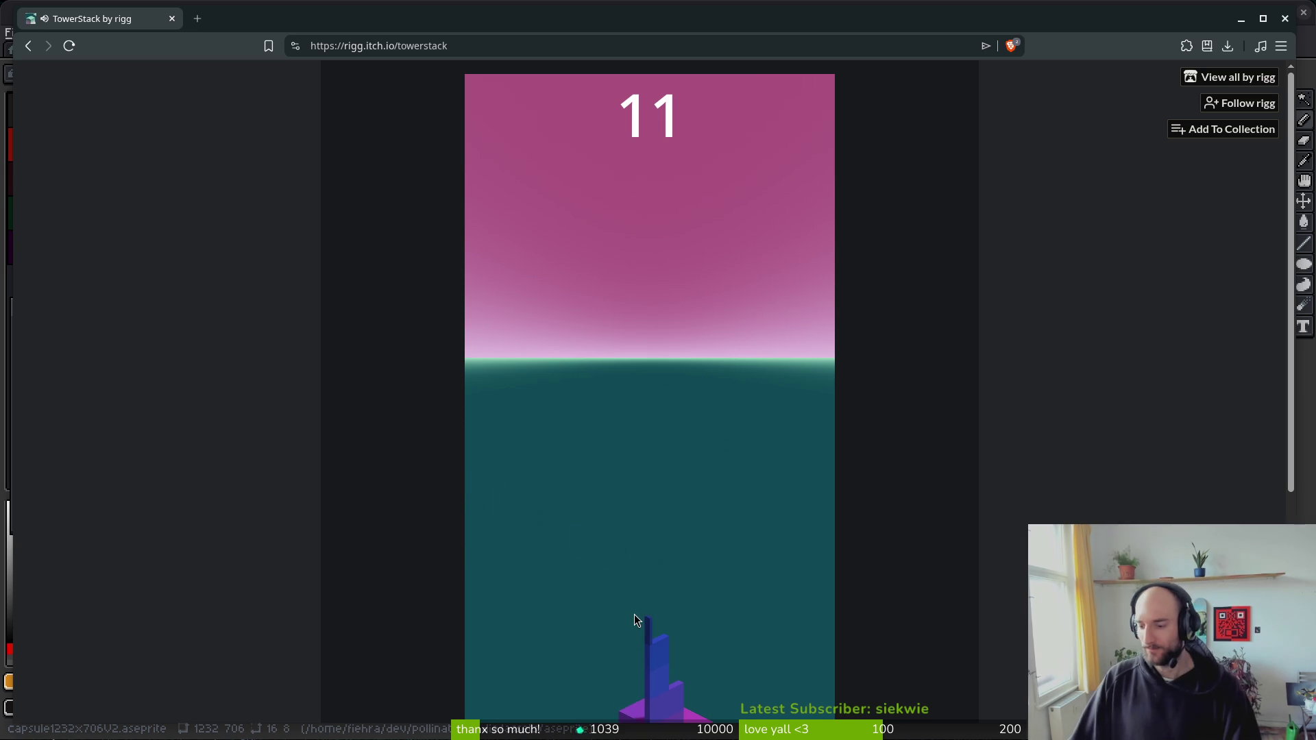
{"action": "left_click", "coordinate": [706, 520]}
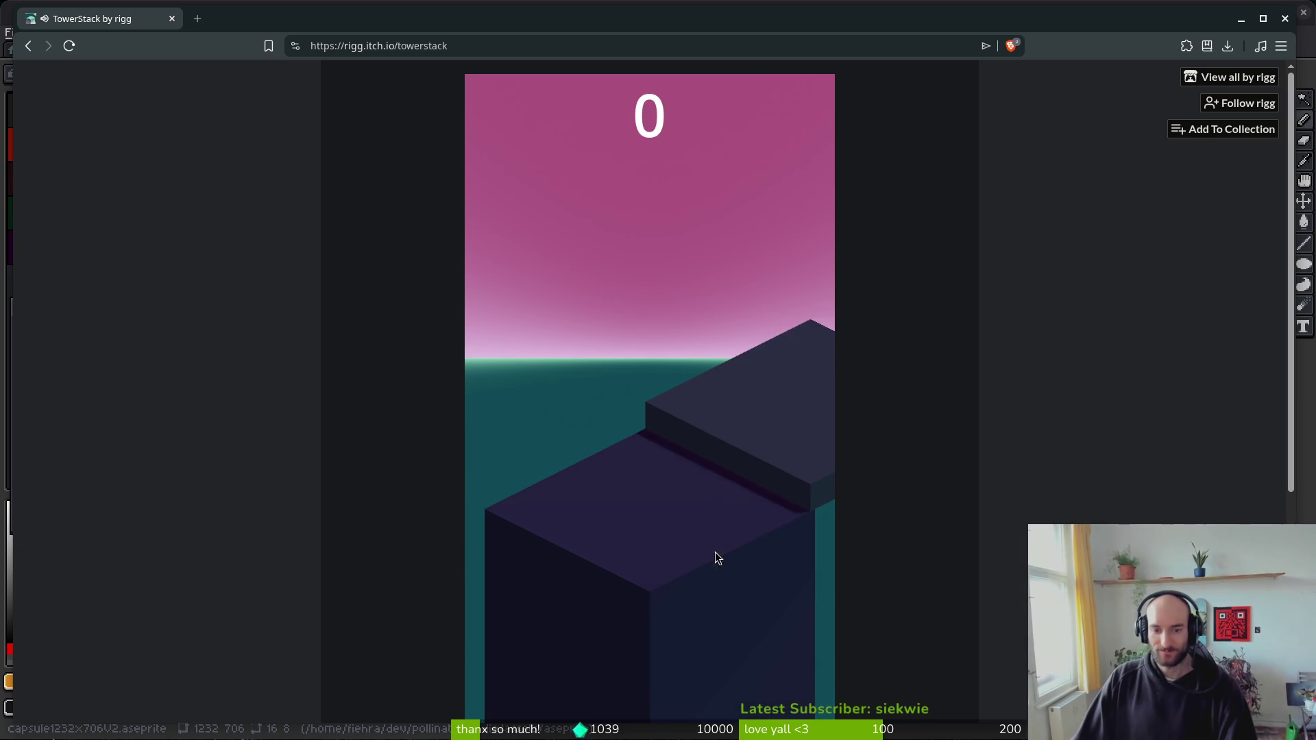
- Stack the first seven slabs onto the base block, reaching a score of 7
{"action": "left_click", "coordinate": [685, 498]}
{"action": "left_click", "coordinate": [694, 499]}
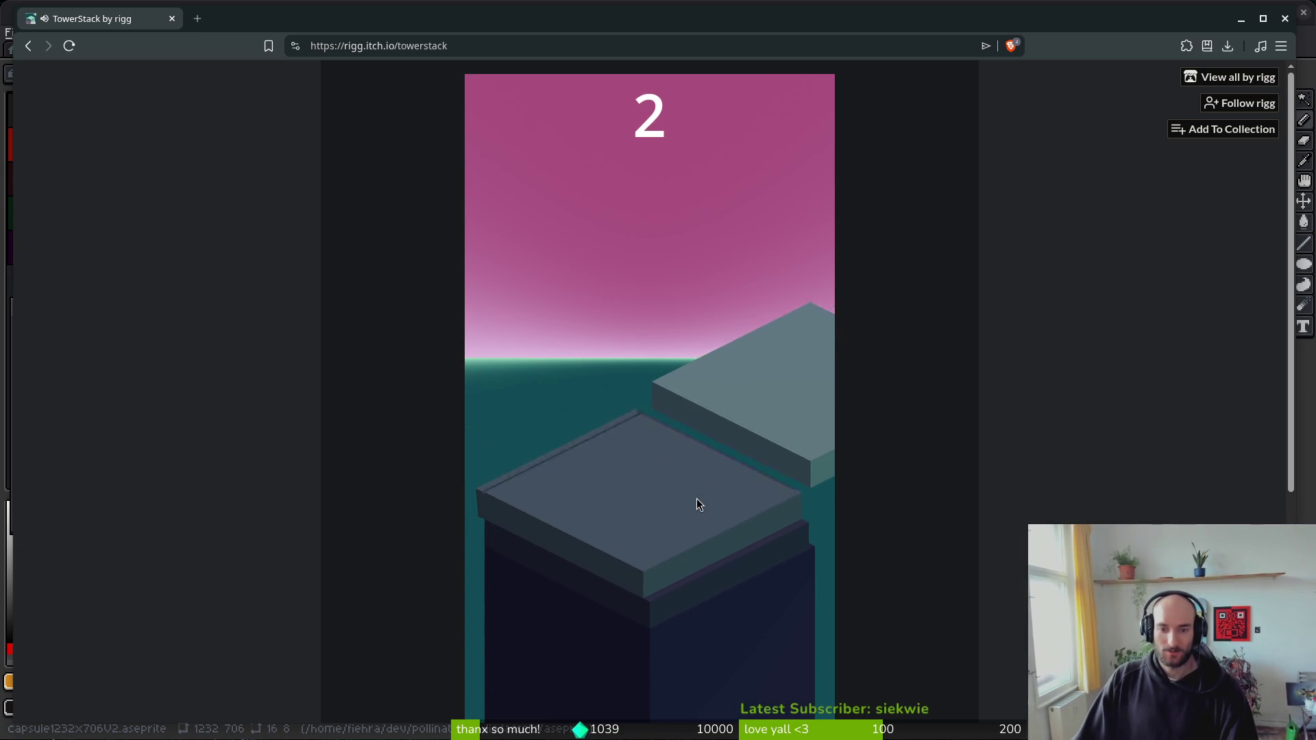
{"action": "left_click", "coordinate": [692, 501]}
{"action": "left_click", "coordinate": [694, 501]}
{"action": "left_click", "coordinate": [694, 502]}
{"action": "left_click", "coordinate": [696, 501]}
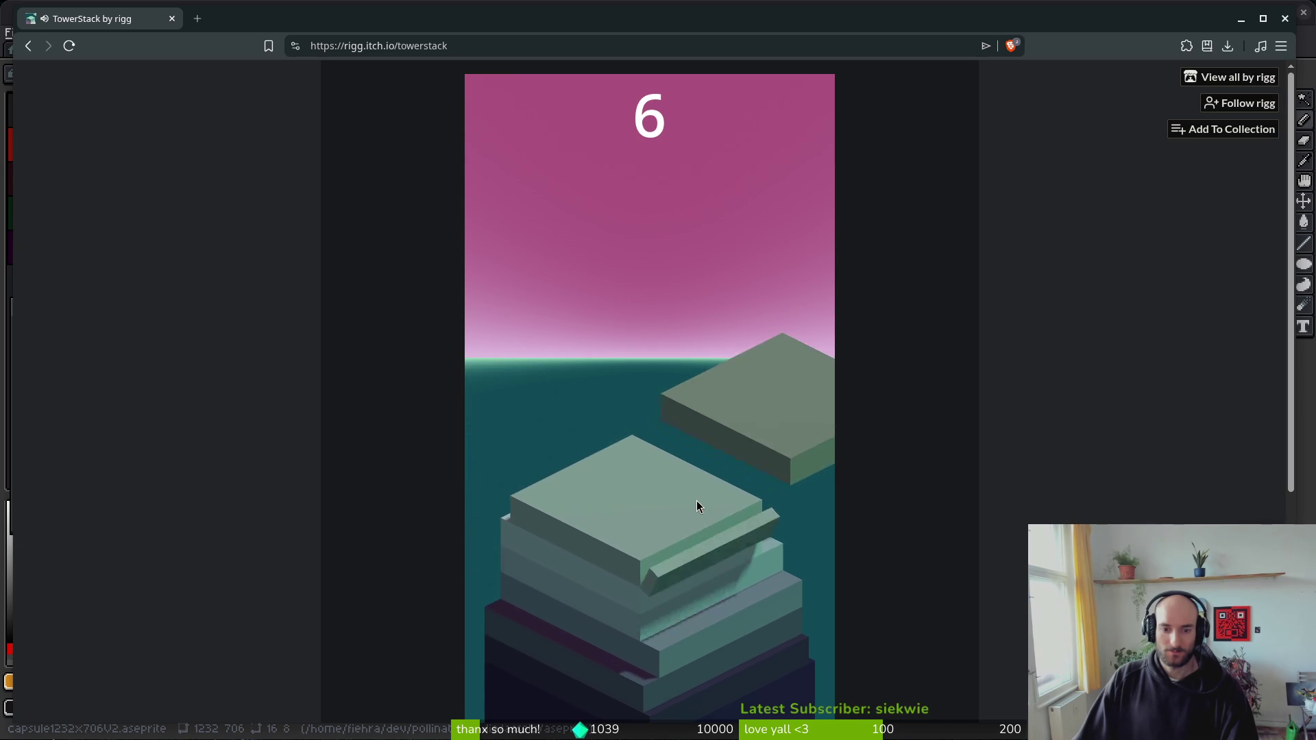
{"action": "left_click", "coordinate": [696, 507]}
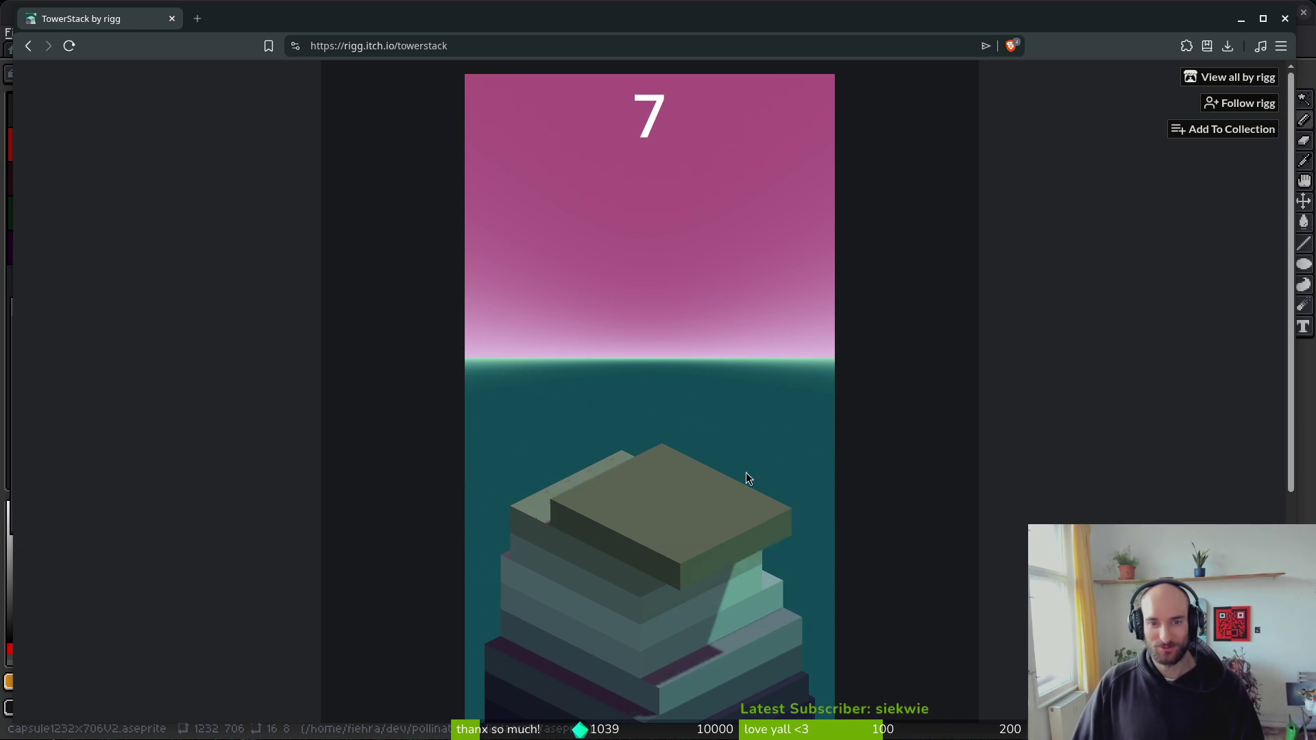
- Keep stacking slabs from 8 up to a score of 29
{"action": "left_click", "coordinate": [670, 528]}
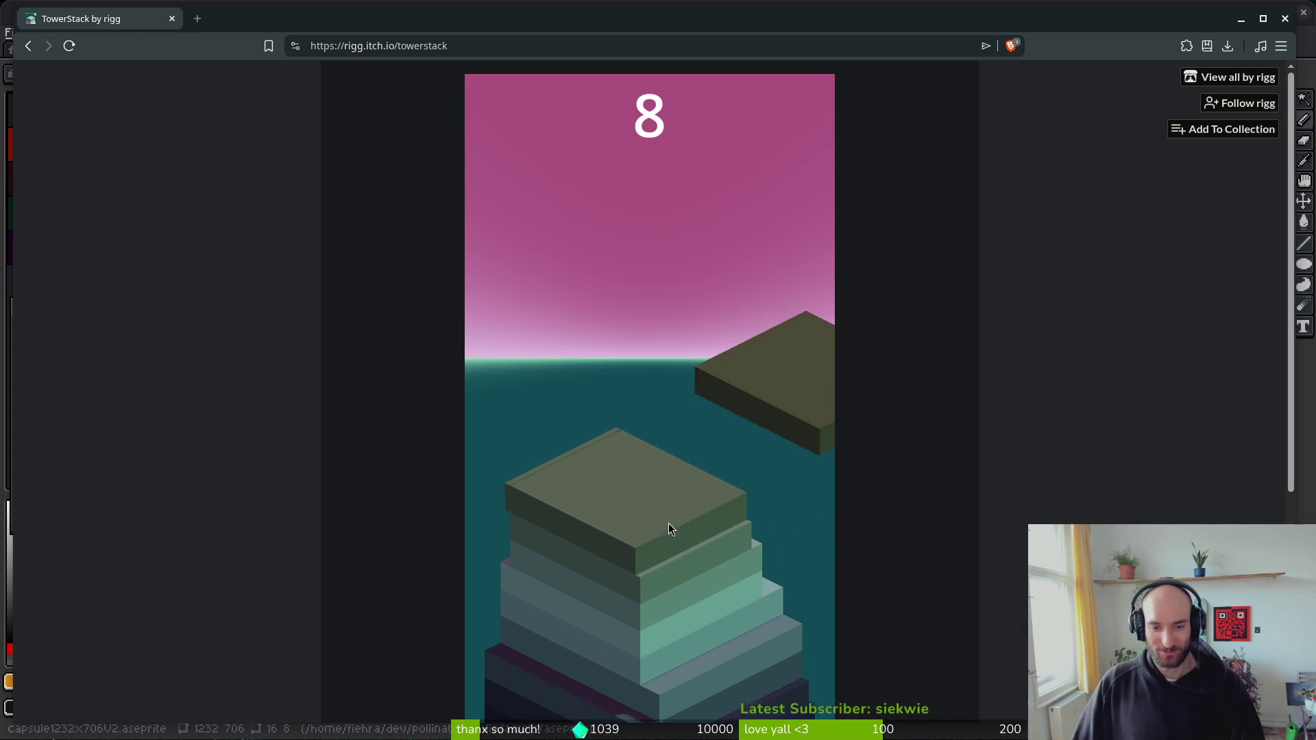
{"action": "left_click", "coordinate": [671, 528]}
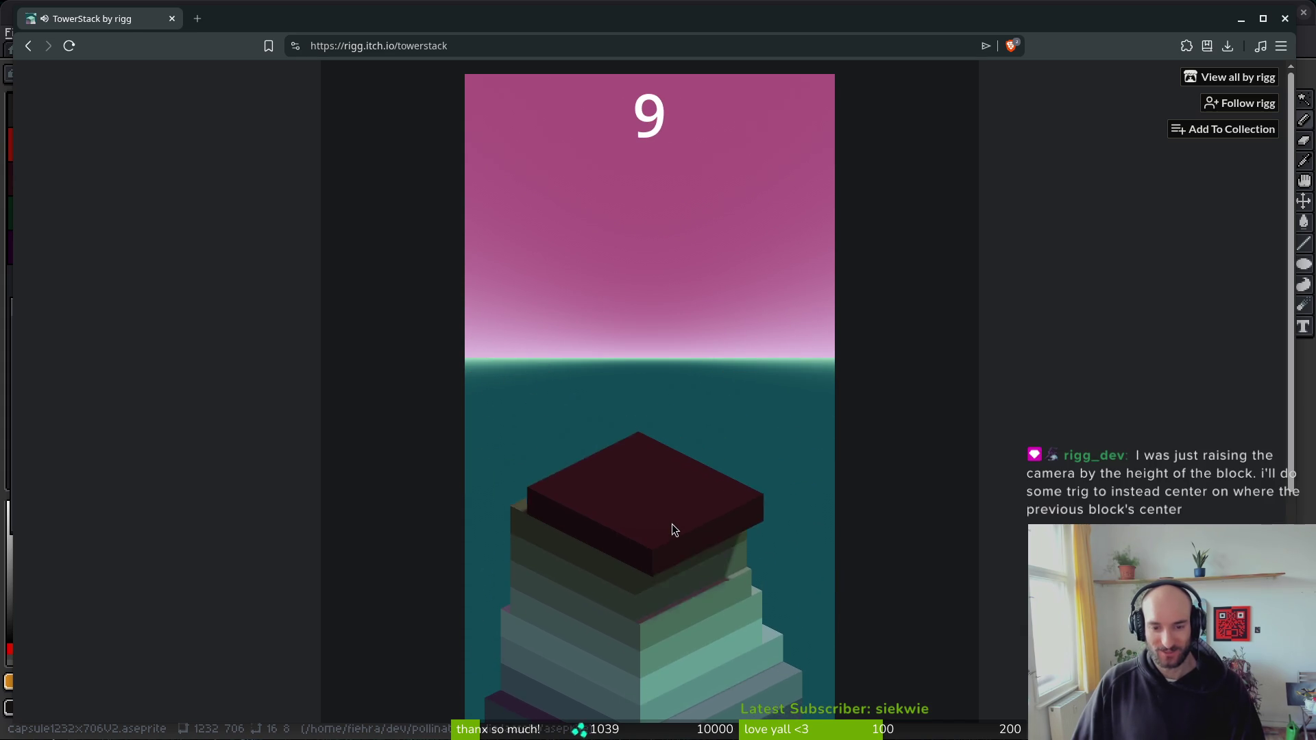
{"action": "left_click", "coordinate": [671, 524]}
{"action": "left_click", "coordinate": [672, 524]}
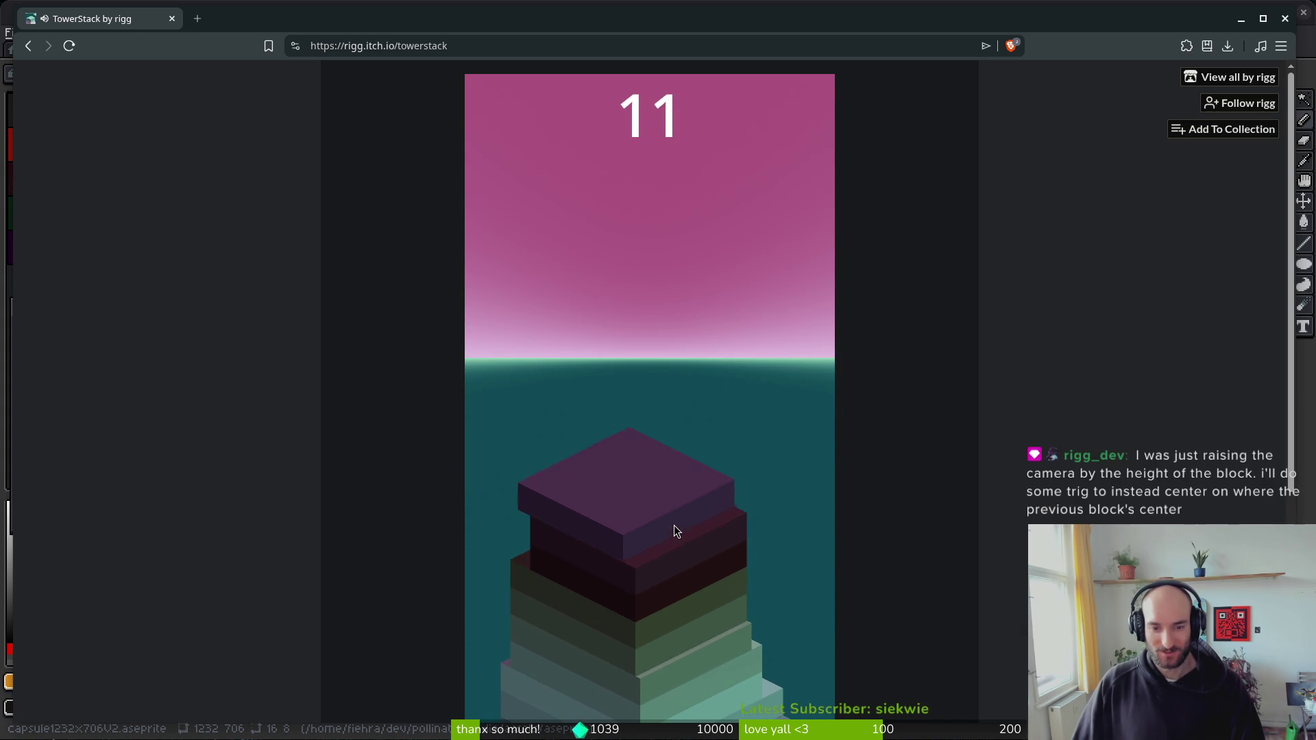
{"action": "left_click", "coordinate": [673, 525]}
{"action": "left_click", "coordinate": [674, 525]}
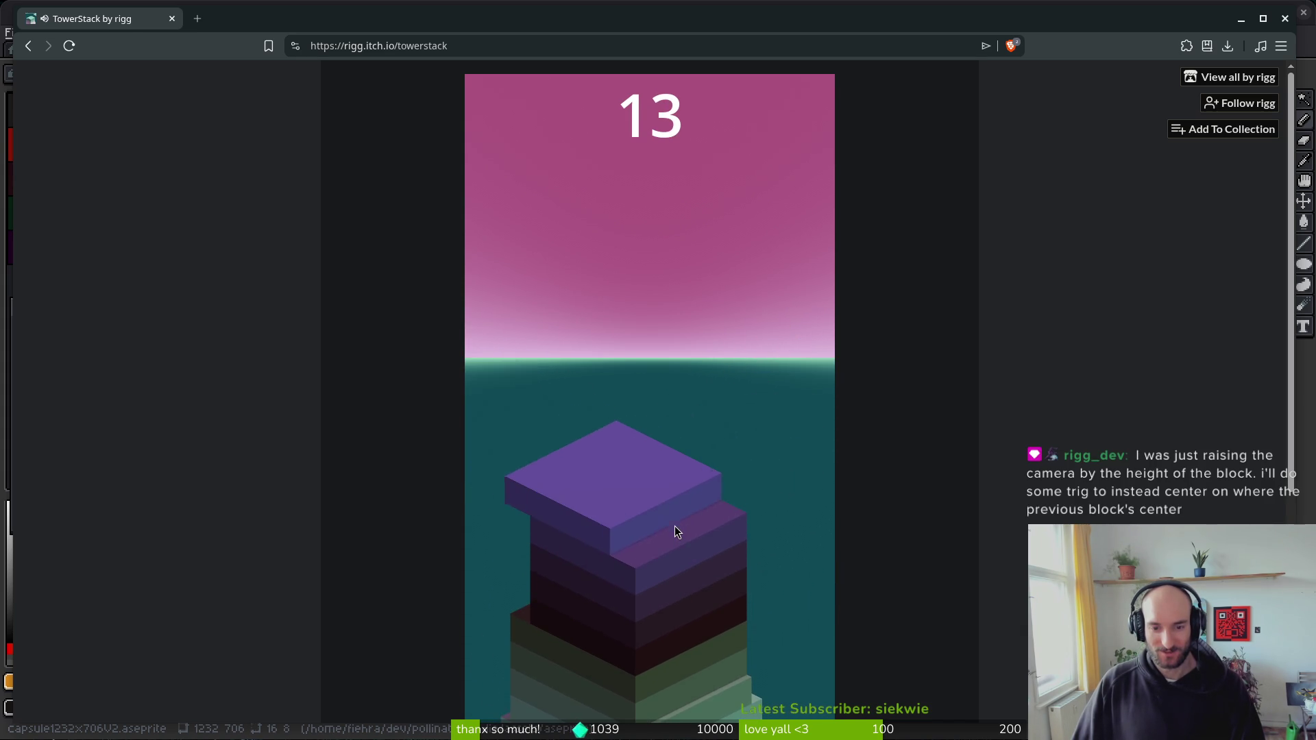
{"action": "left_click", "coordinate": [674, 525]}
{"action": "left_click", "coordinate": [675, 526]}
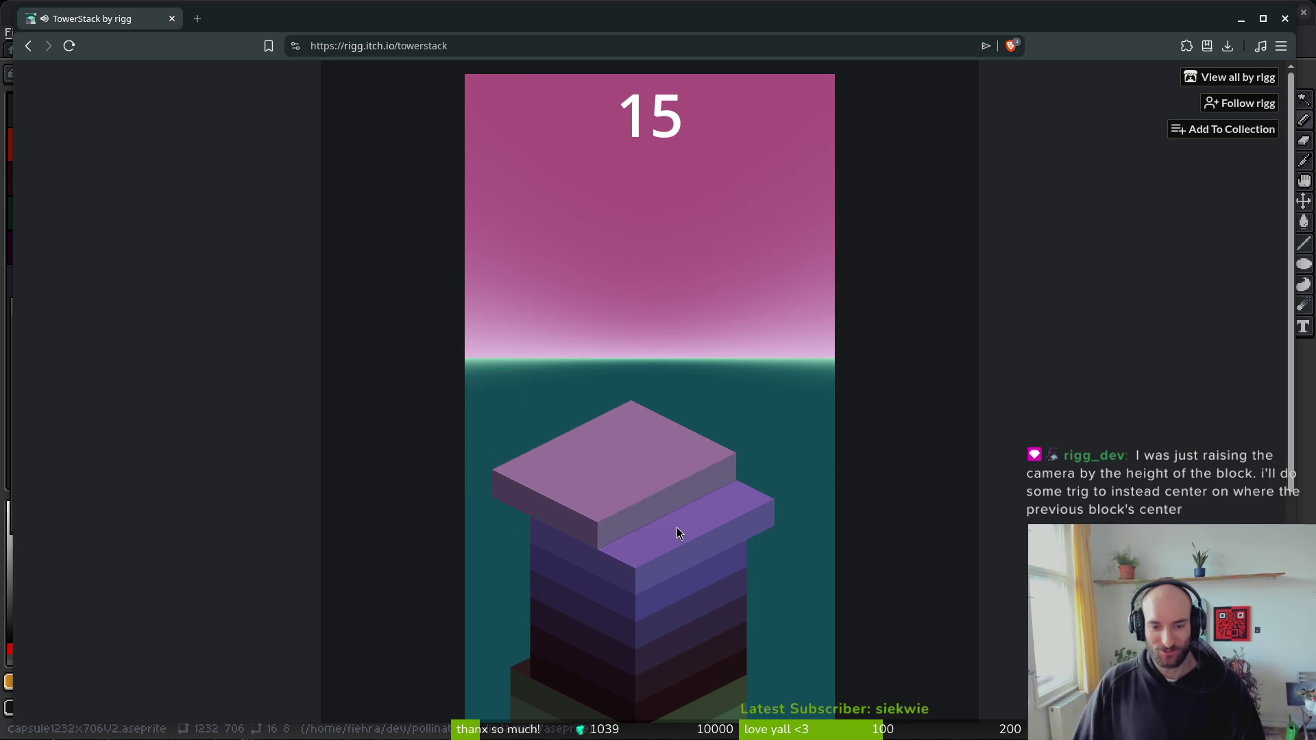
{"action": "left_click", "coordinate": [677, 528]}
{"action": "left_click", "coordinate": [679, 528]}
{"action": "left_click", "coordinate": [680, 528]}
{"action": "left_click", "coordinate": [681, 528]}
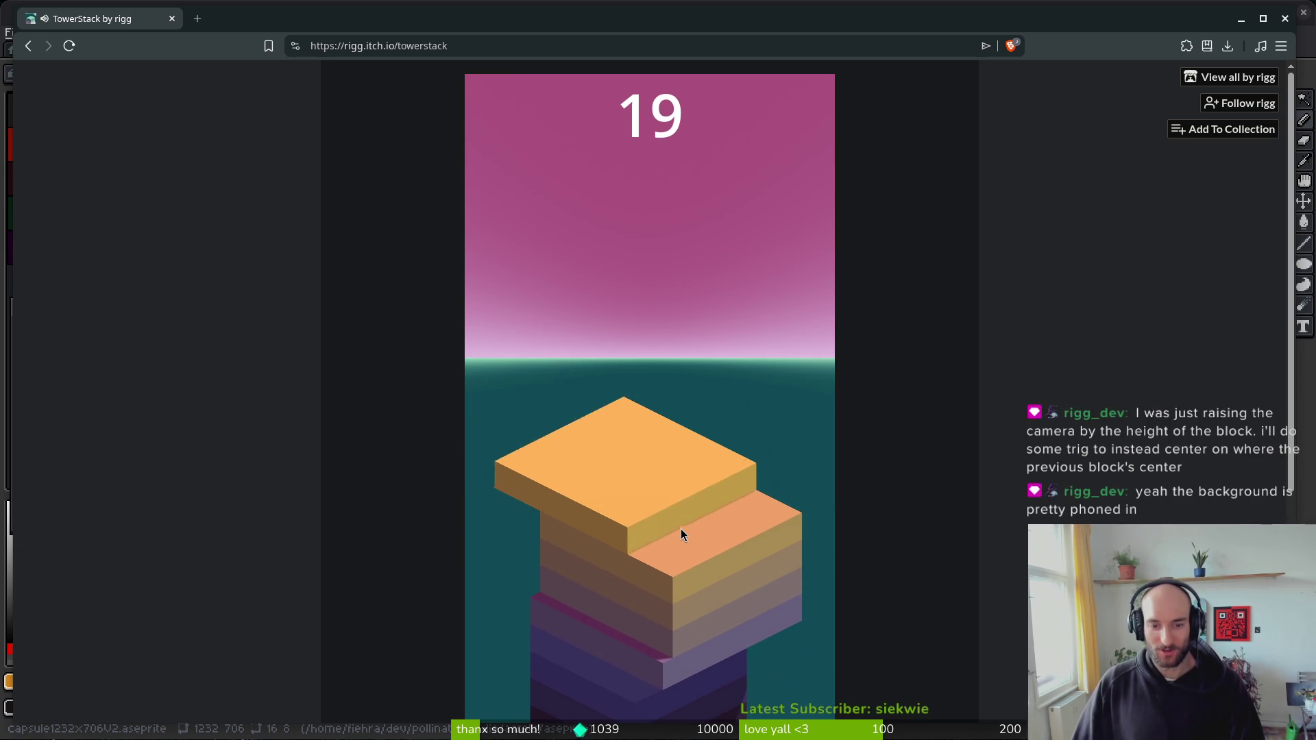
{"action": "left_click", "coordinate": [680, 529]}
{"action": "left_click", "coordinate": [681, 528]}
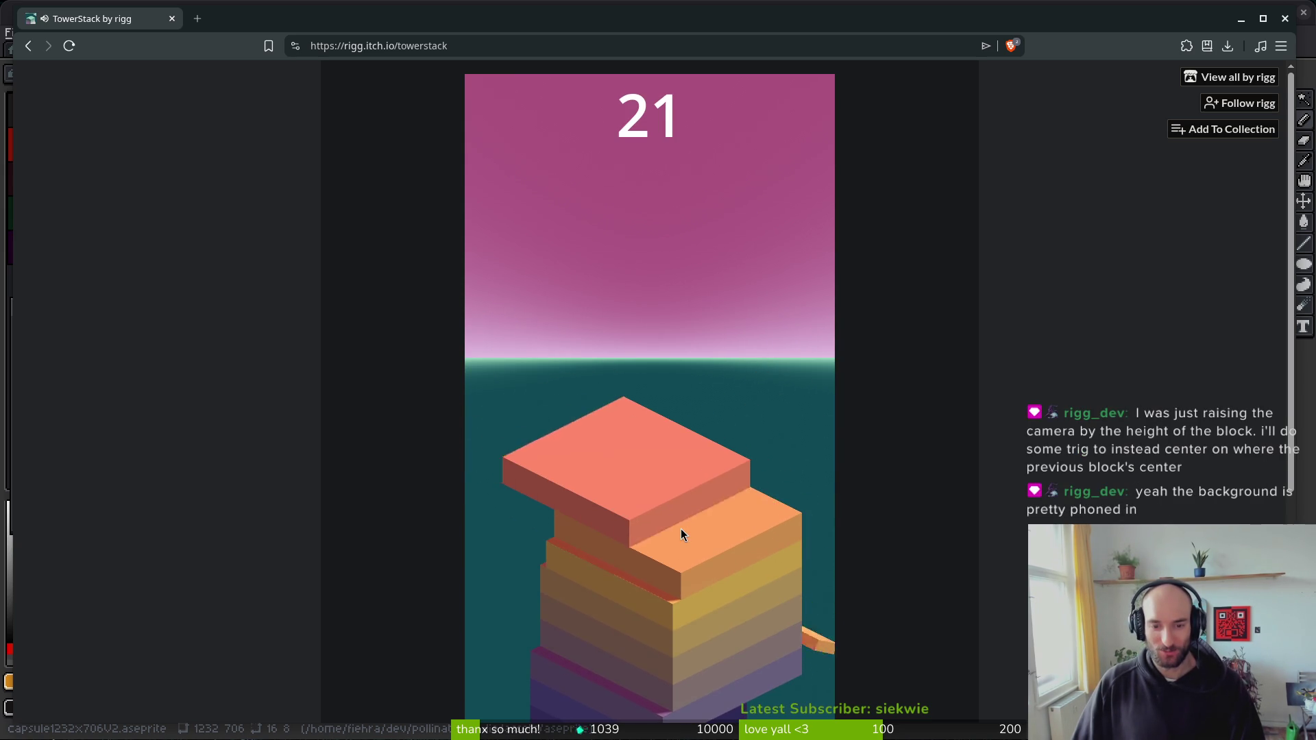
{"action": "left_click", "coordinate": [681, 528]}
{"action": "left_click", "coordinate": [680, 529]}
{"action": "left_click", "coordinate": [680, 529]}
{"action": "left_click", "coordinate": [681, 528]}
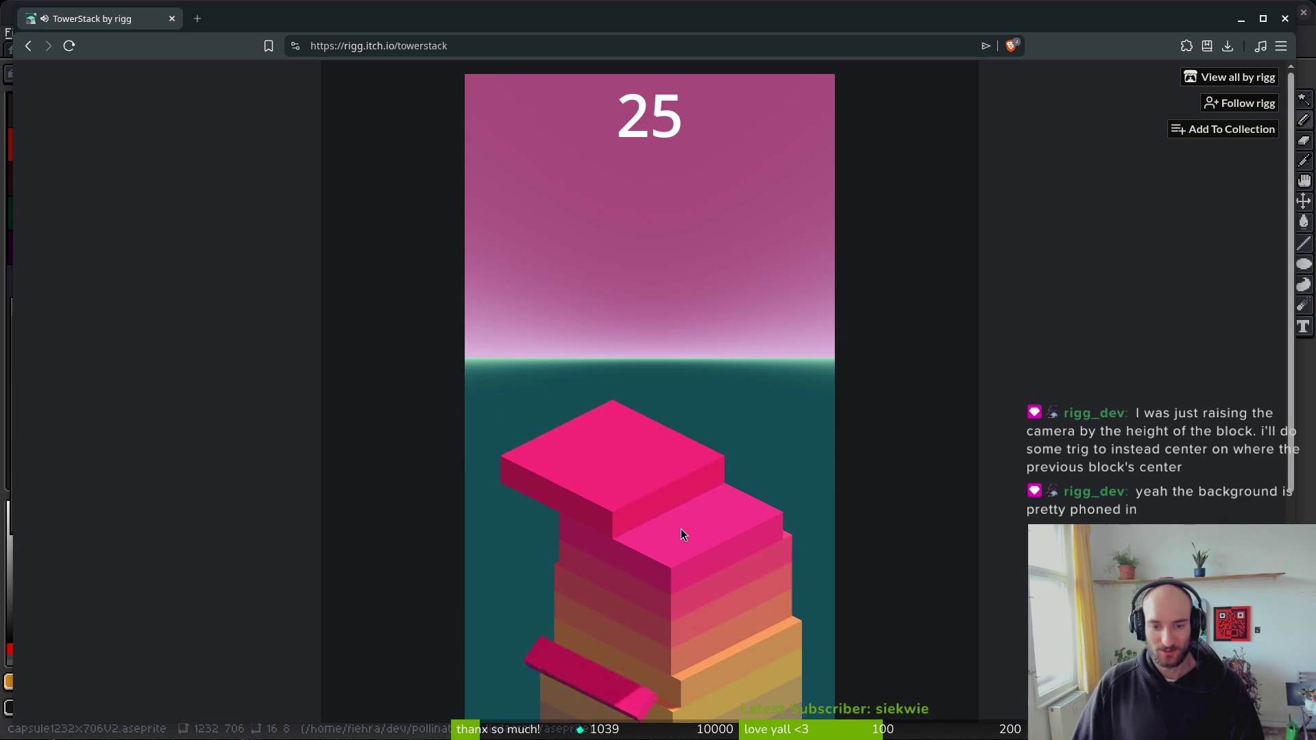
{"action": "left_click", "coordinate": [681, 529]}
{"action": "left_click", "coordinate": [681, 528]}
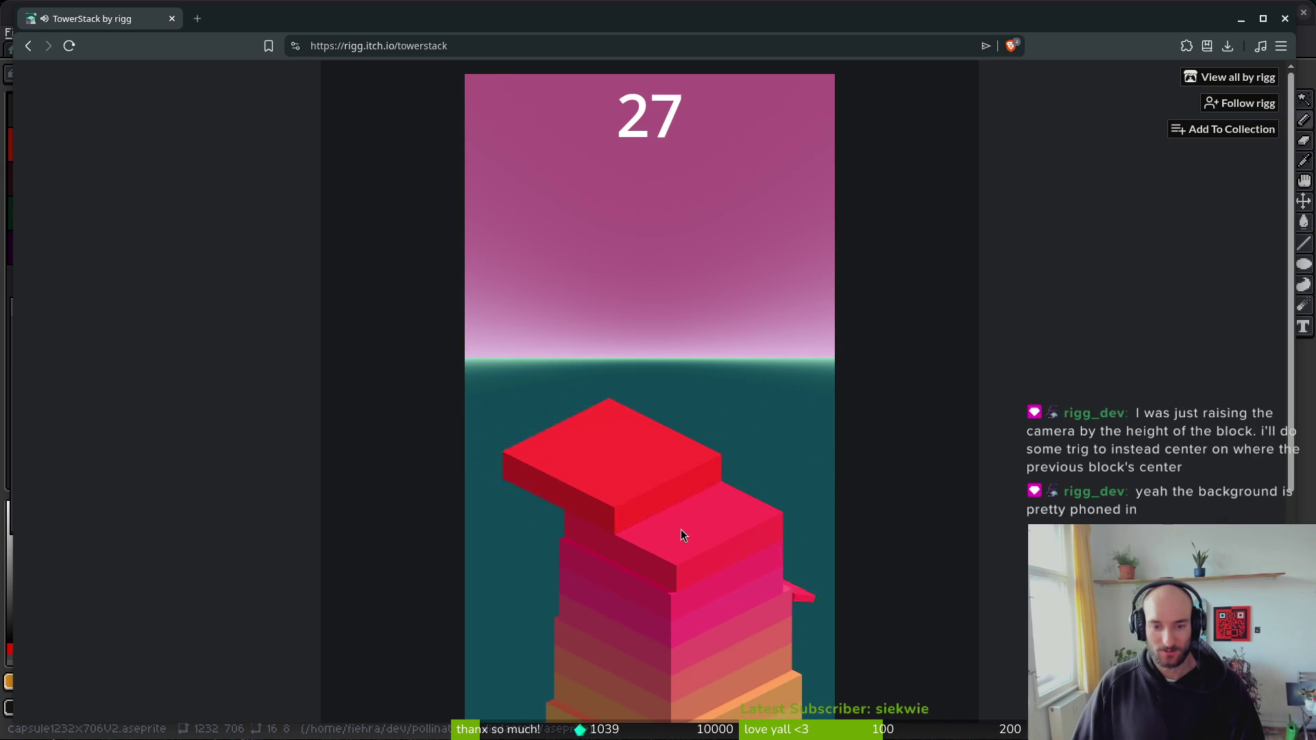
{"action": "left_click", "coordinate": [681, 529]}
{"action": "left_click", "coordinate": [680, 529]}
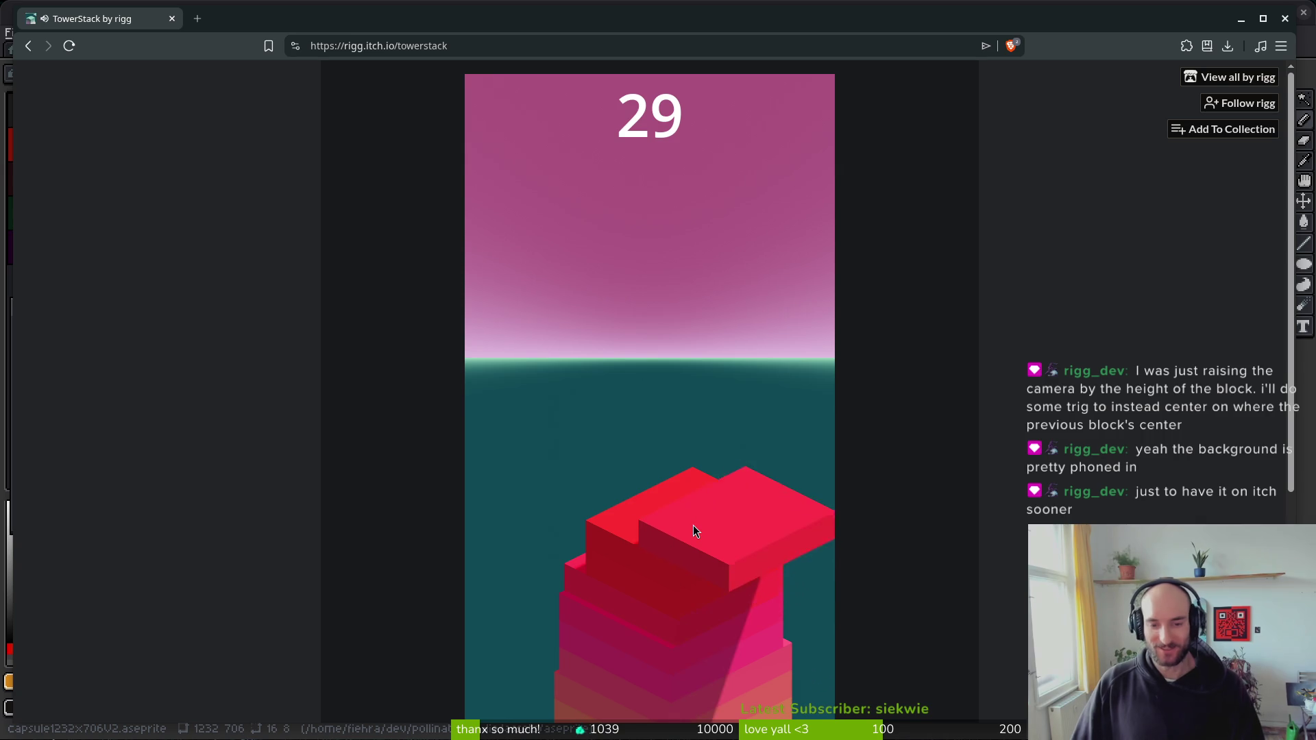
- Continue stacking to 51 until the round ends, then start a new game at 0
{"action": "left_click", "coordinate": [692, 525]}
{"action": "left_click", "coordinate": [693, 524]}
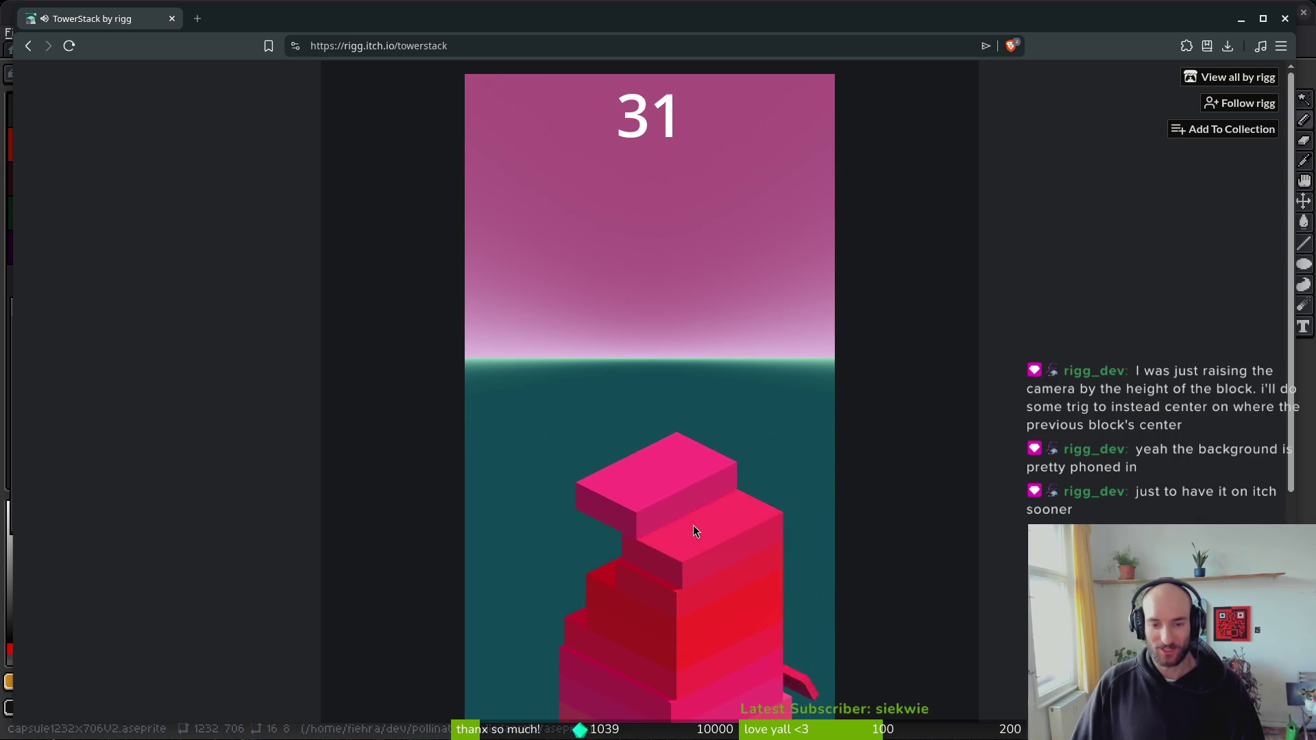
{"action": "left_click", "coordinate": [692, 525]}
{"action": "left_click", "coordinate": [693, 525]}
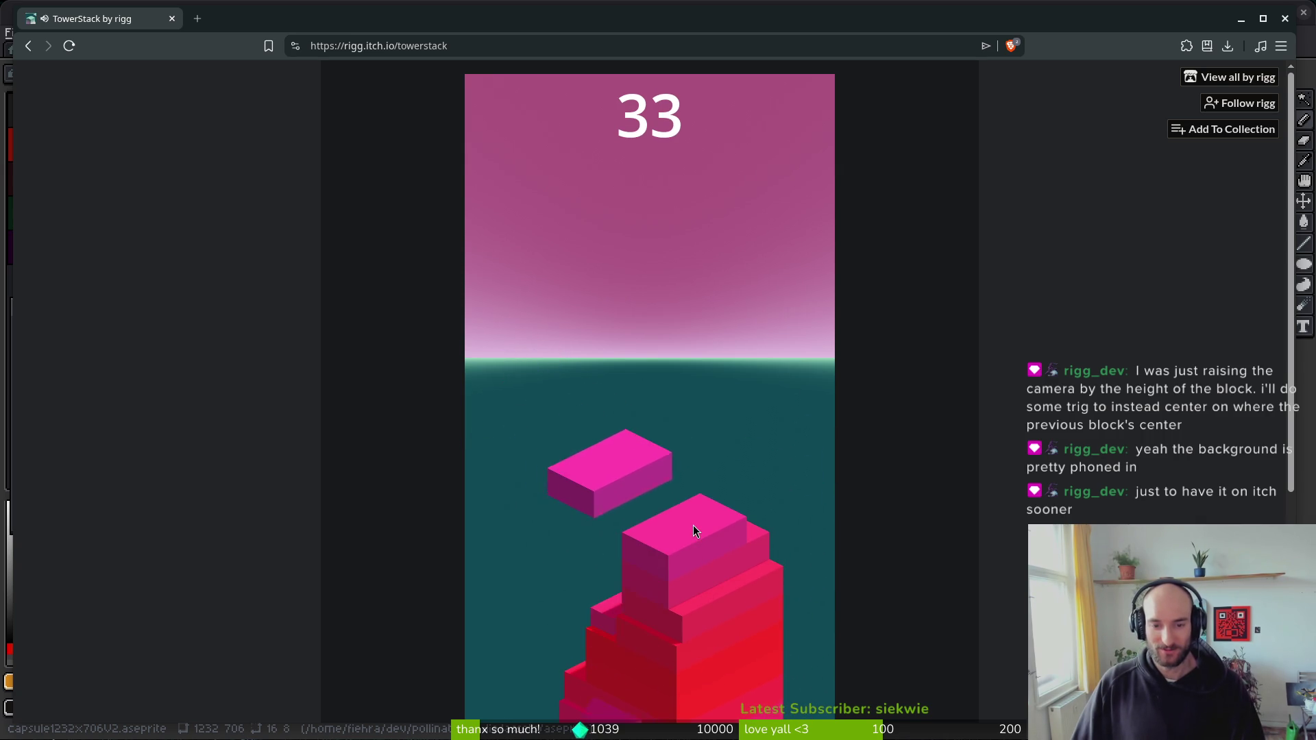
{"action": "left_click", "coordinate": [693, 525]}
{"action": "left_click", "coordinate": [692, 525]}
{"action": "left_click", "coordinate": [692, 525]}
{"action": "left_click", "coordinate": [692, 525]}
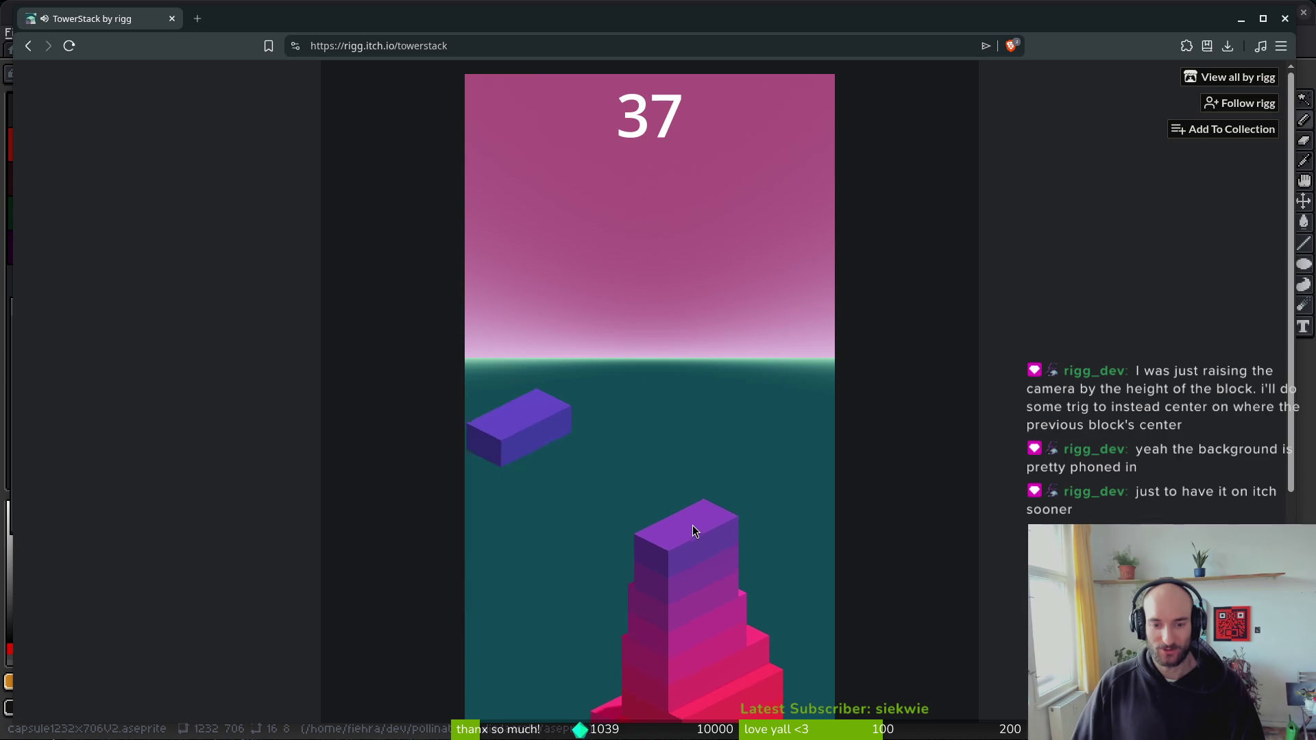
{"action": "left_click", "coordinate": [692, 525]}
{"action": "left_click", "coordinate": [692, 525]}
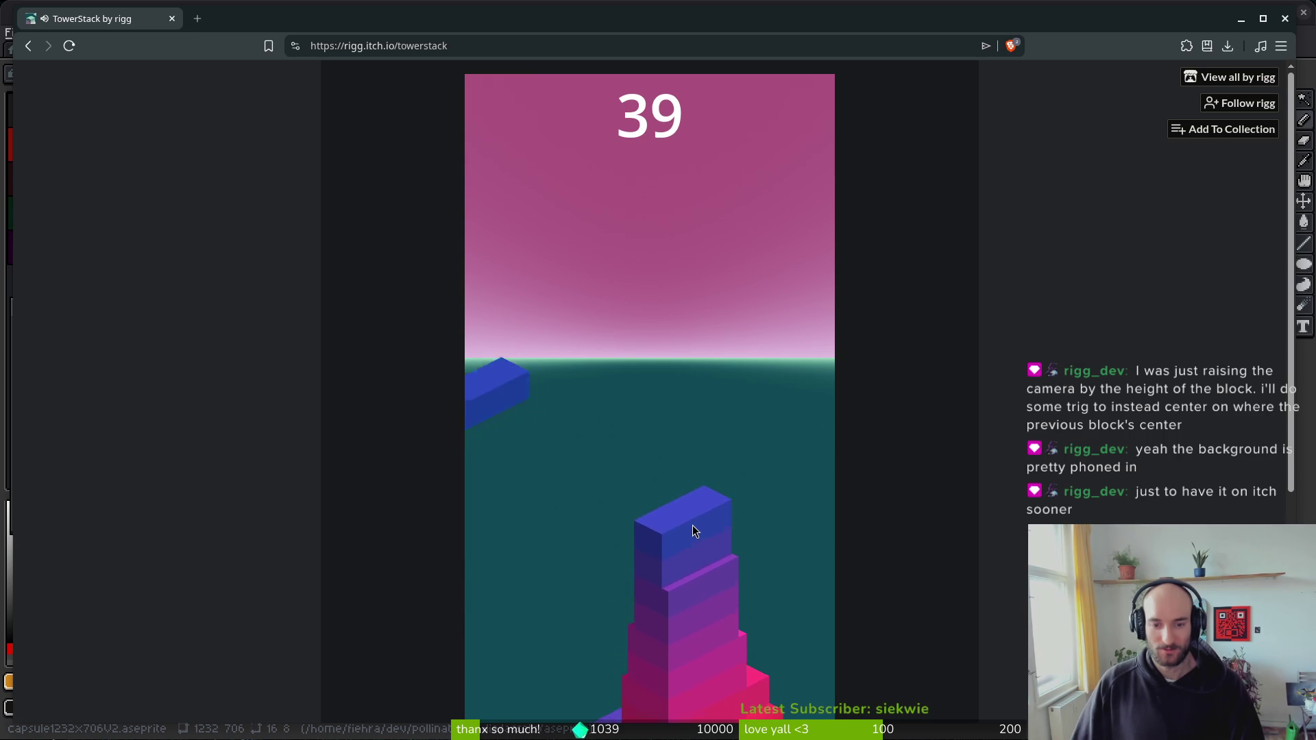
{"action": "left_click", "coordinate": [692, 525]}
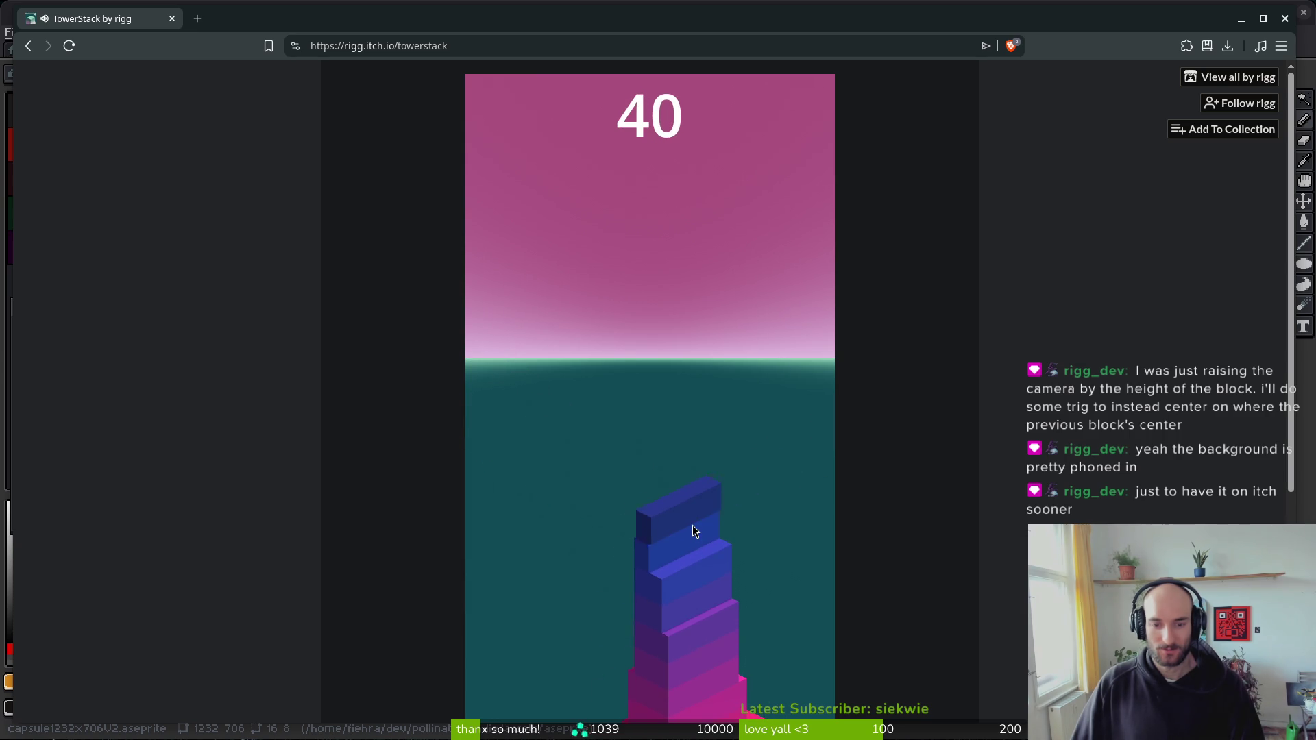
{"action": "left_click", "coordinate": [692, 525]}
{"action": "left_click", "coordinate": [692, 525]}
{"action": "left_click", "coordinate": [692, 525]}
{"action": "left_click", "coordinate": [693, 525]}
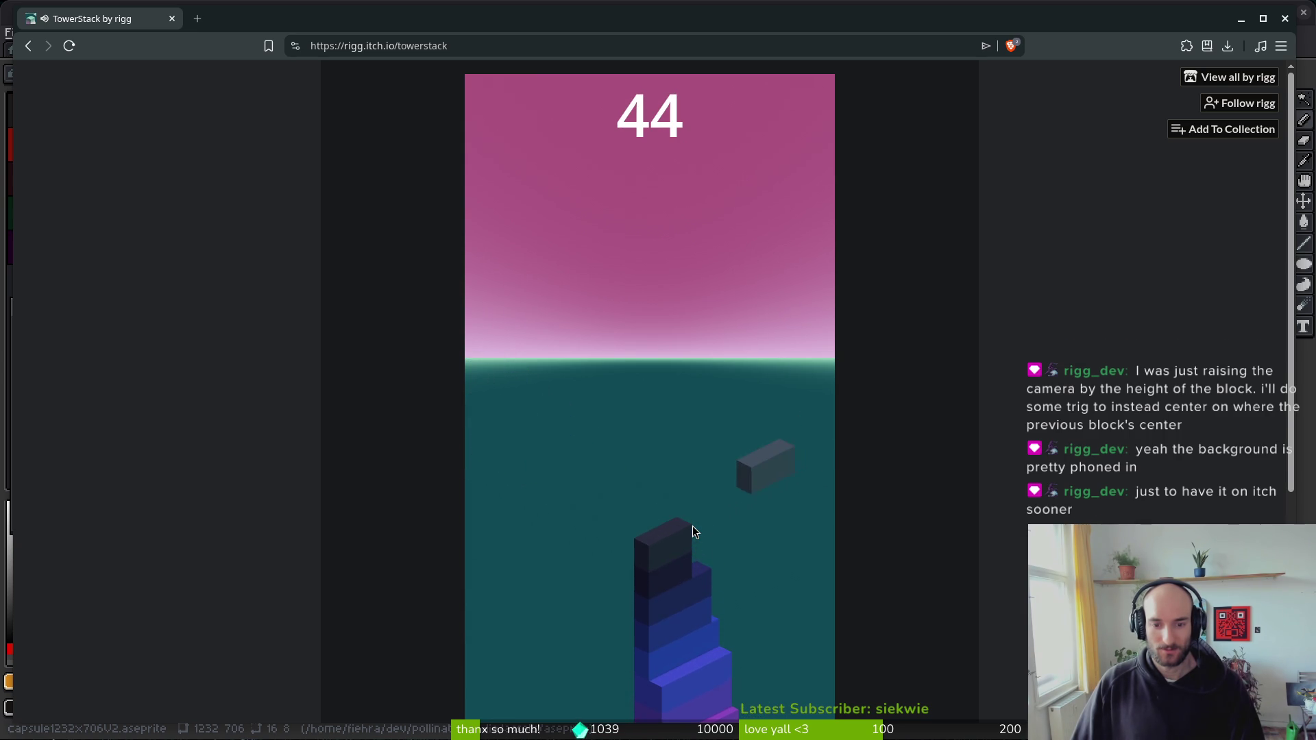
{"action": "left_click", "coordinate": [692, 525]}
{"action": "left_click", "coordinate": [692, 525]}
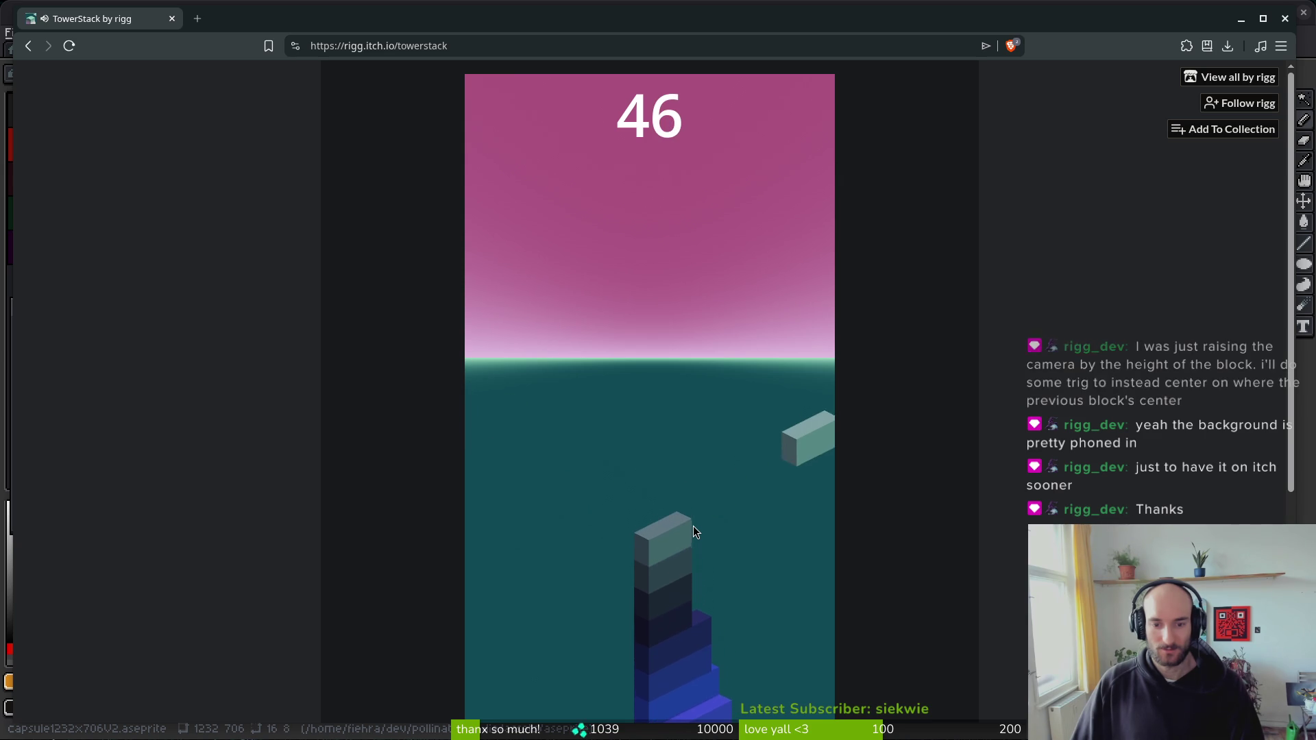
{"action": "left_click", "coordinate": [693, 524]}
{"action": "left_click", "coordinate": [693, 525]}
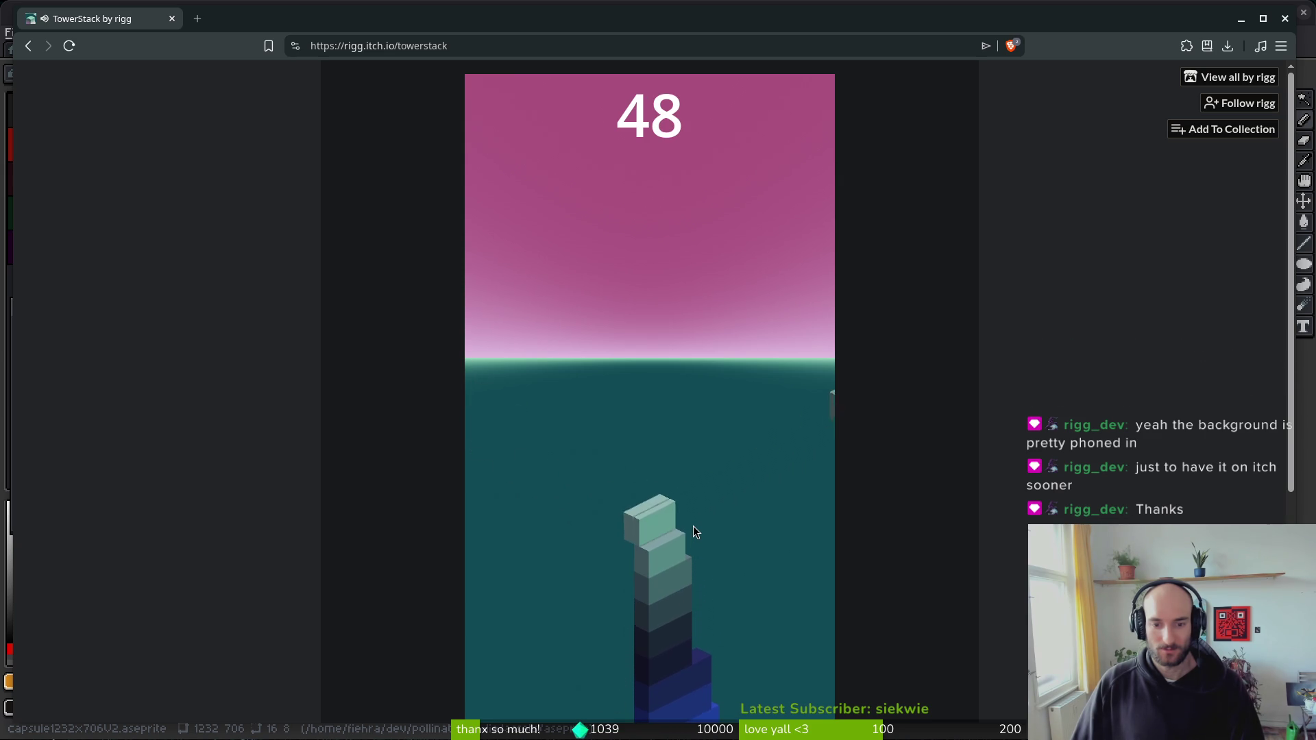
{"action": "left_click", "coordinate": [693, 525]}
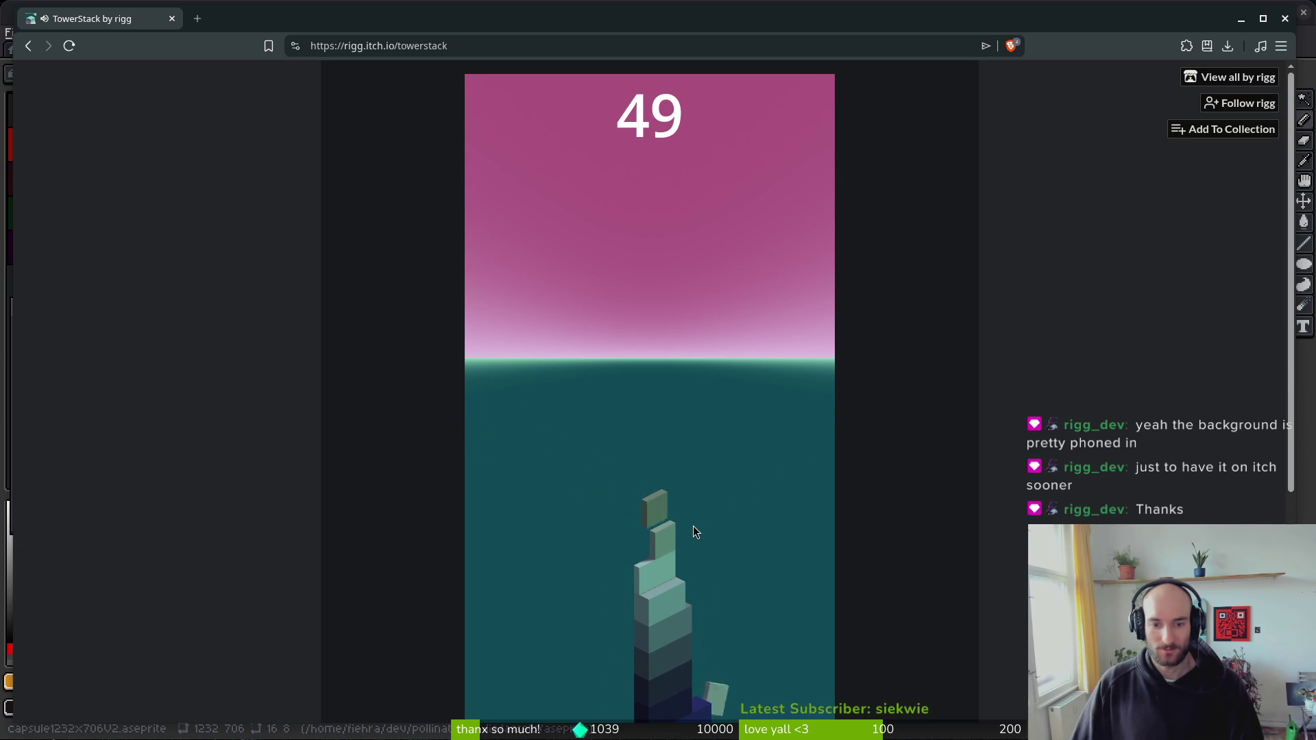
{"action": "left_click", "coordinate": [692, 525]}
{"action": "left_click", "coordinate": [694, 525]}
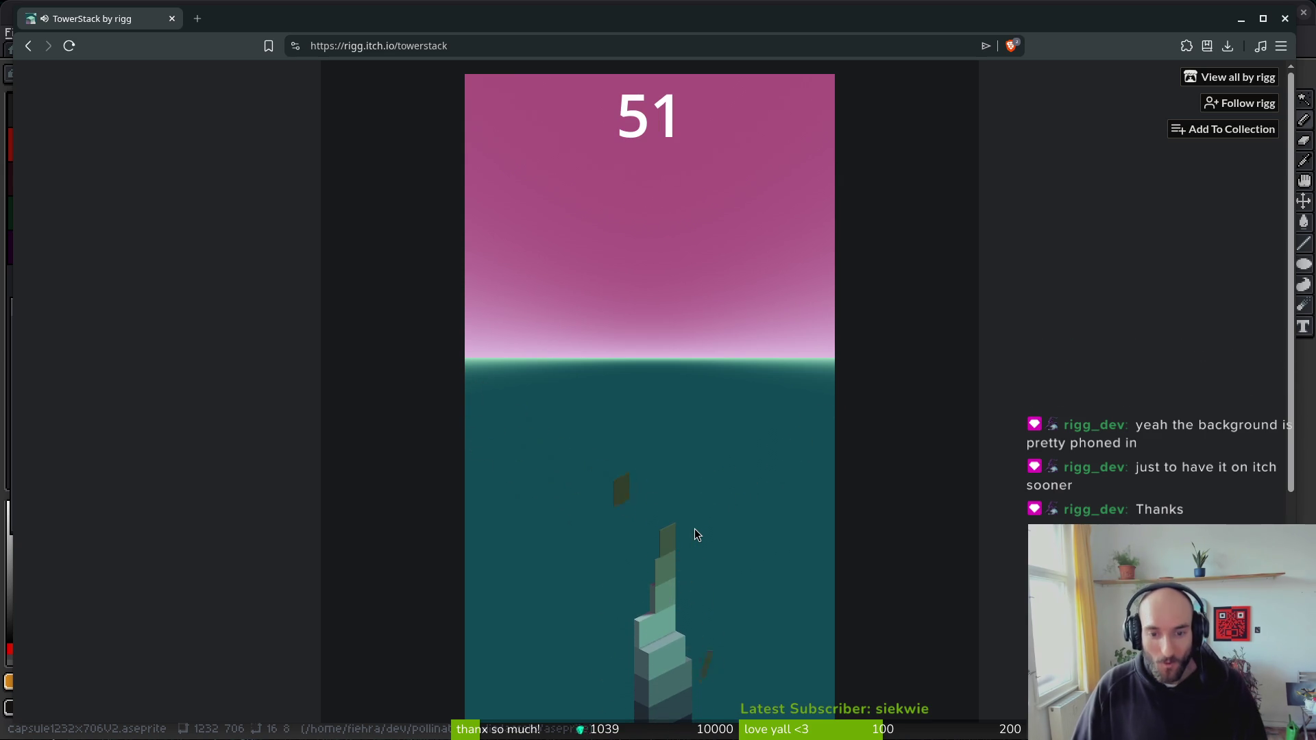
{"action": "left_click", "coordinate": [666, 561]}
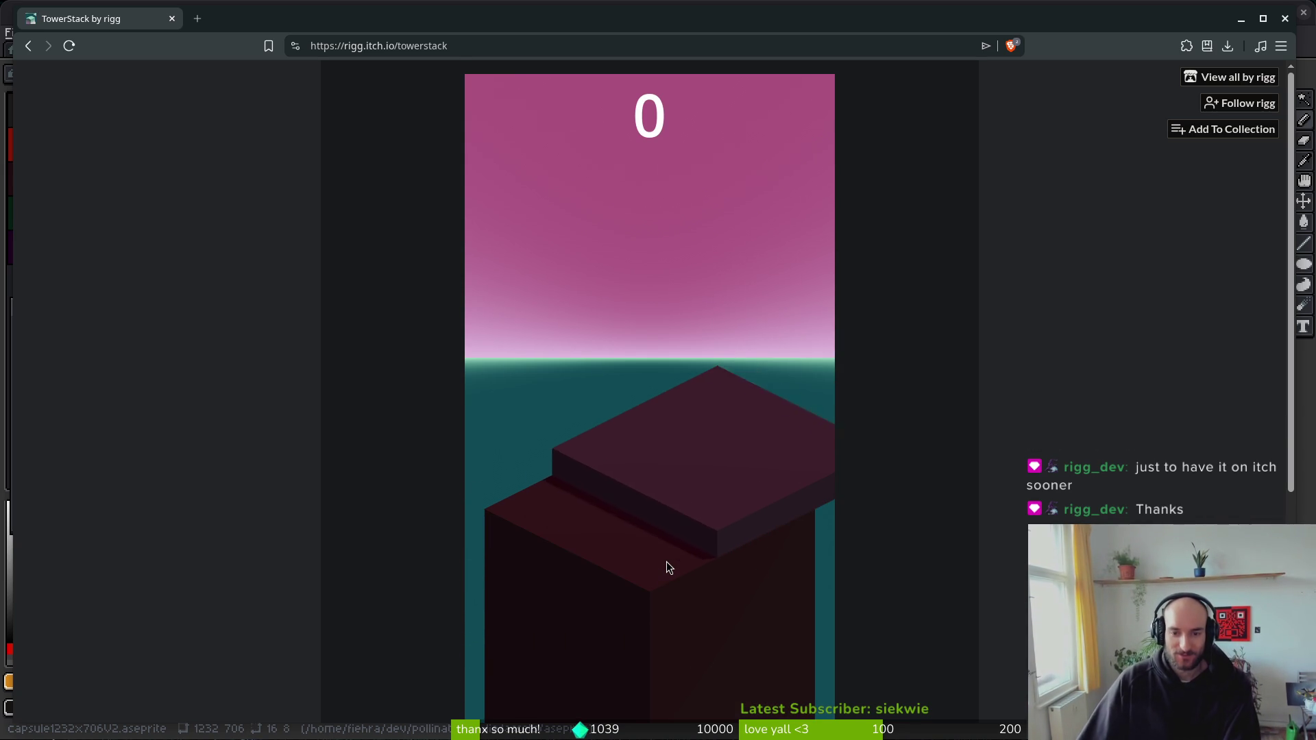
- Drop sliding slabs onto the TowerStack tower, building the score past 70
{"action": "left_click", "coordinate": [666, 561]}
{"action": "left_click", "coordinate": [666, 561]}
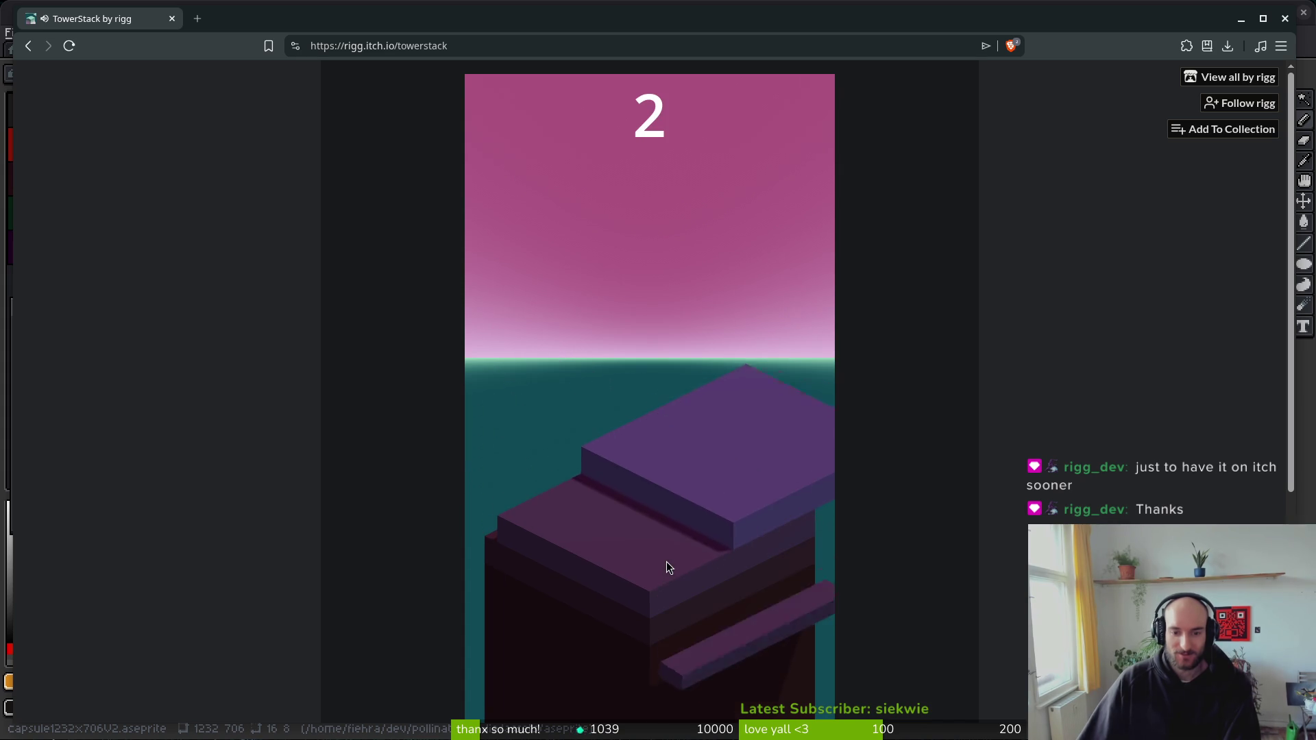
{"action": "left_click", "coordinate": [666, 561]}
{"action": "left_click", "coordinate": [666, 561]}
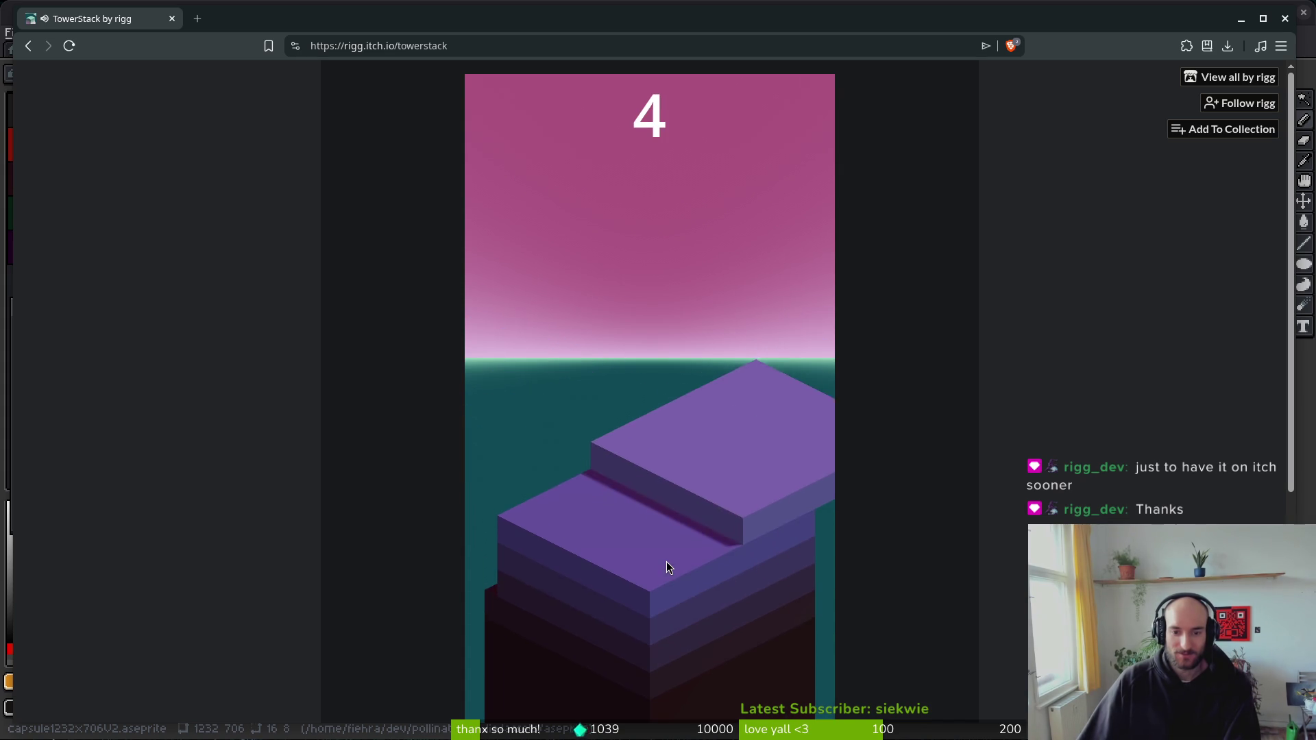
{"action": "left_click", "coordinate": [667, 561]}
{"action": "left_click", "coordinate": [666, 562]}
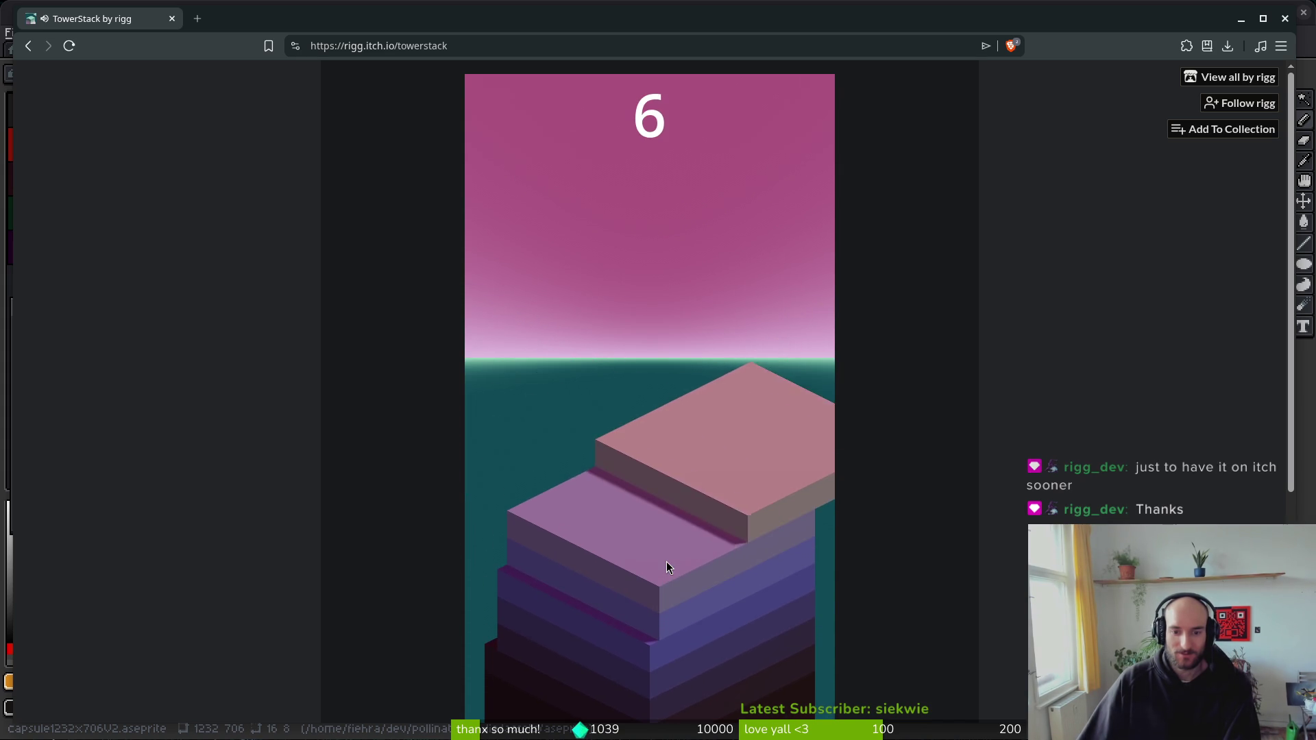
{"action": "left_click", "coordinate": [666, 561]}
{"action": "left_click", "coordinate": [666, 562]}
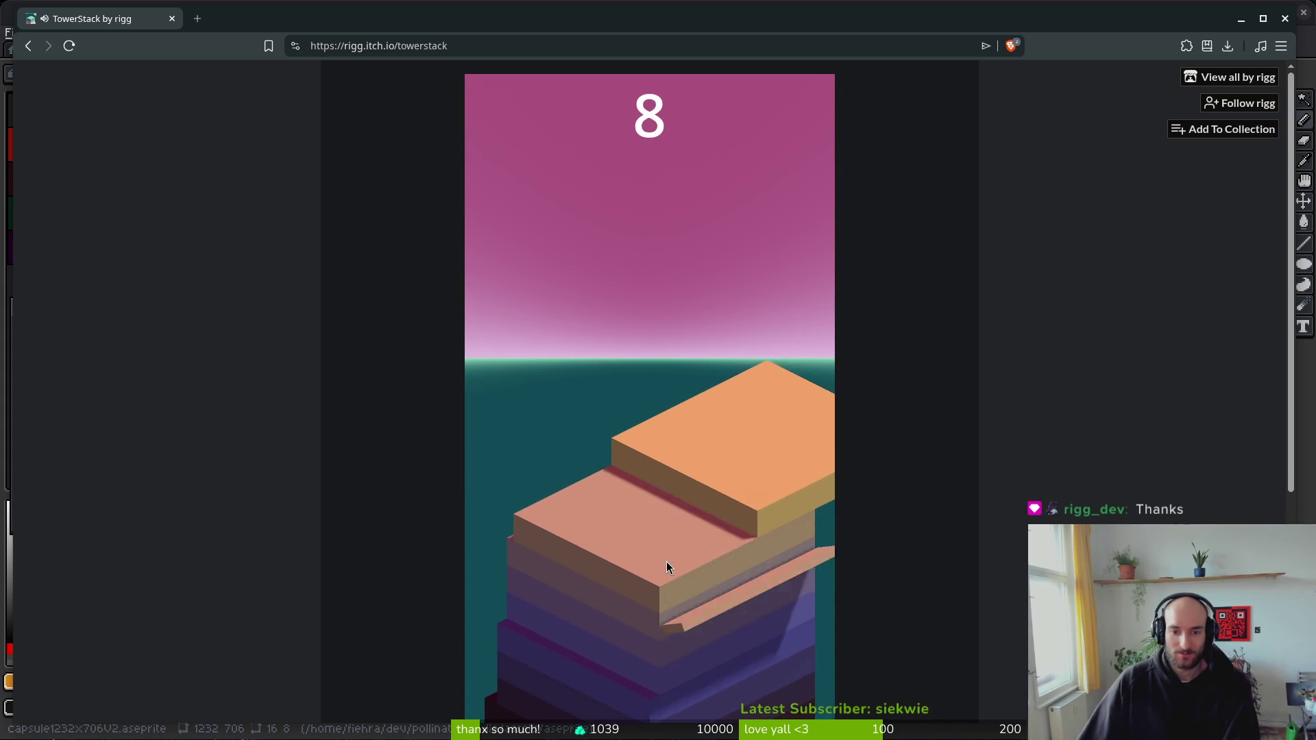
{"action": "left_click", "coordinate": [667, 562]}
{"action": "left_click", "coordinate": [666, 562]}
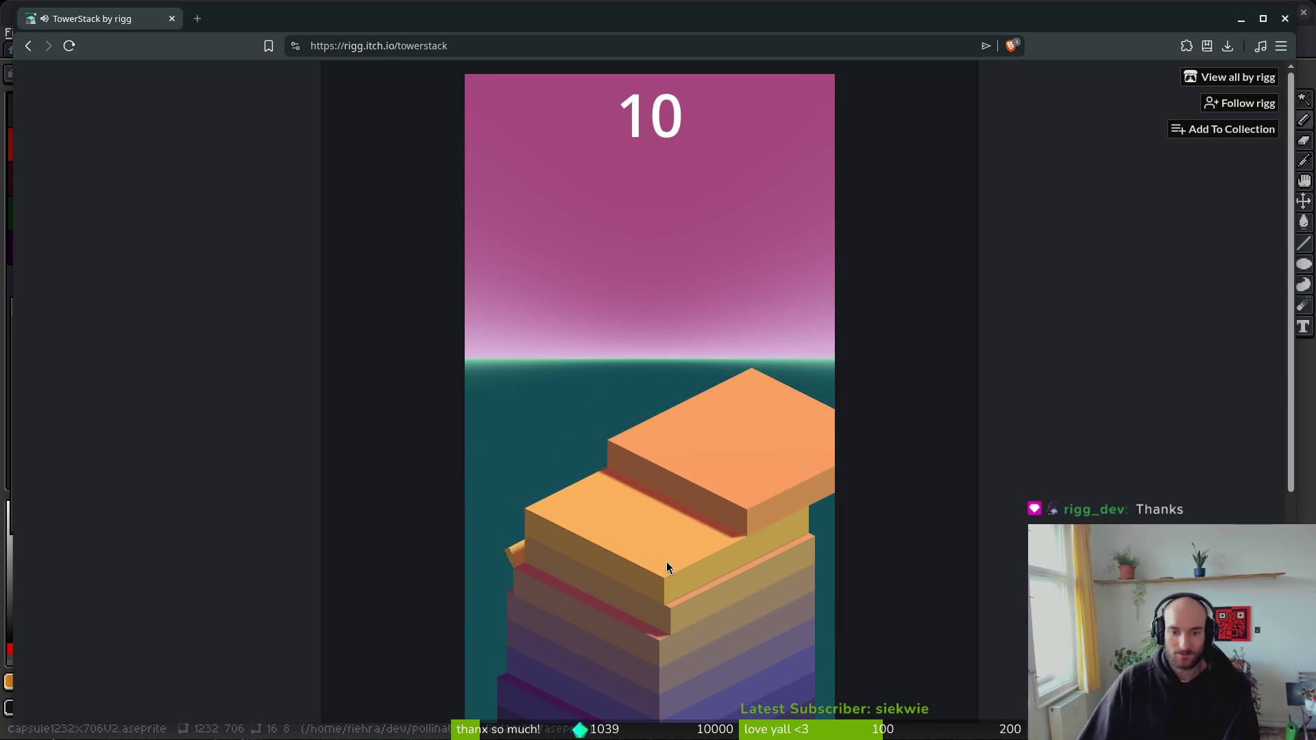
{"action": "left_click", "coordinate": [666, 561]}
{"action": "left_click", "coordinate": [666, 561]}
{"action": "left_click", "coordinate": [666, 562]}
{"action": "left_click", "coordinate": [666, 562]}
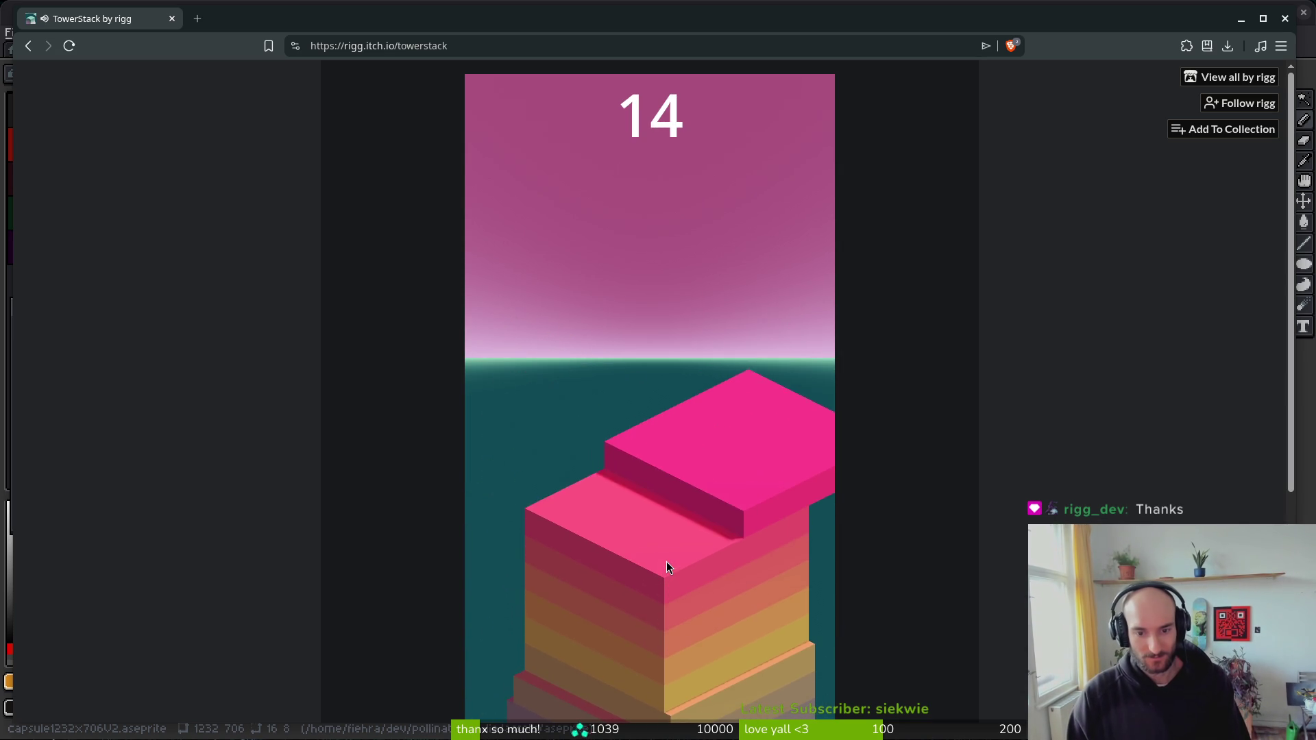
{"action": "left_click", "coordinate": [666, 561]}
{"action": "left_click", "coordinate": [667, 561]}
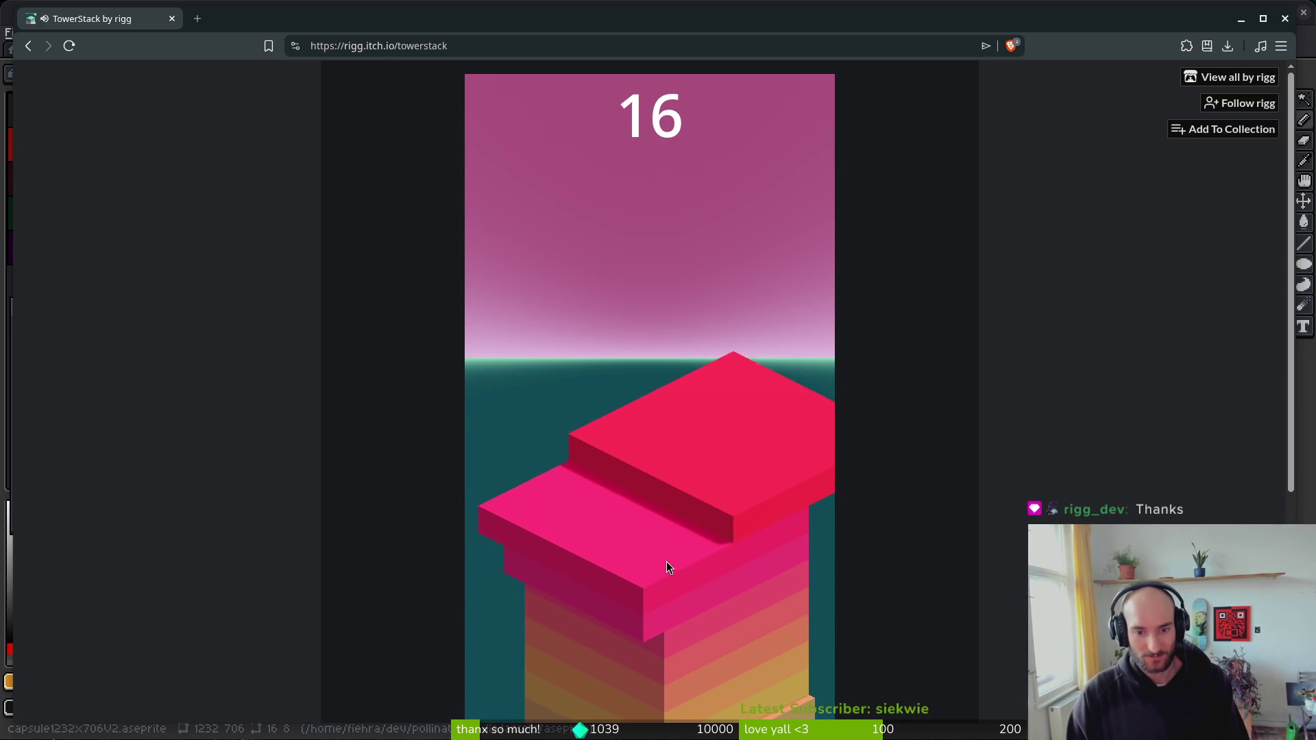
{"action": "left_click", "coordinate": [666, 561]}
{"action": "left_click", "coordinate": [666, 562]}
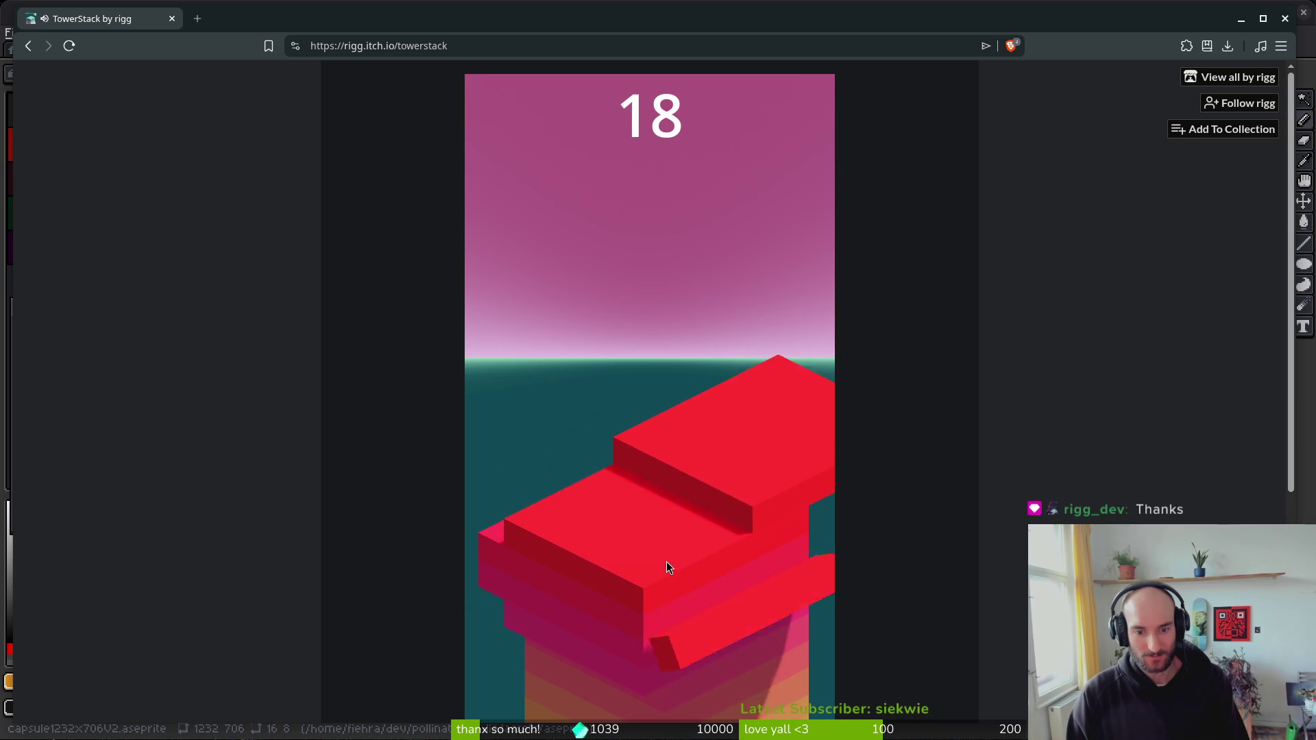
{"action": "left_click", "coordinate": [667, 562]}
{"action": "left_click", "coordinate": [667, 563]}
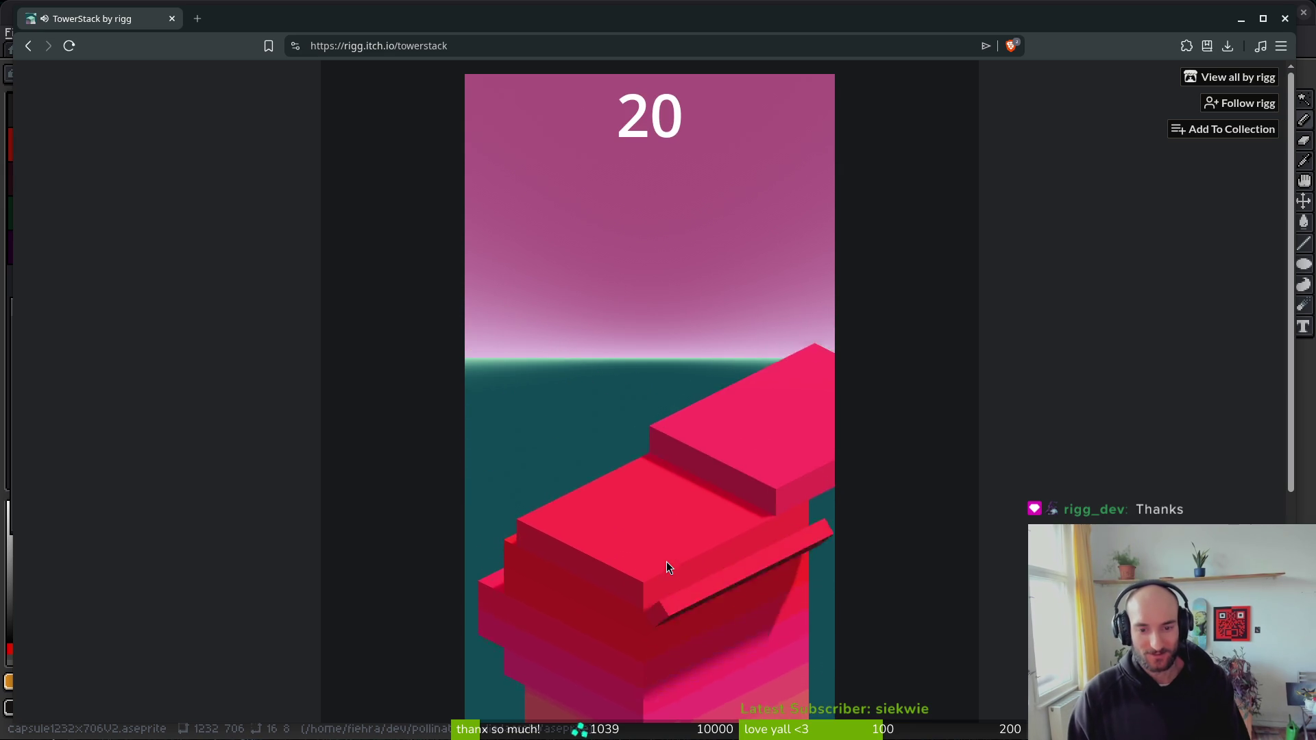
{"action": "left_click", "coordinate": [667, 563]}
{"action": "left_click", "coordinate": [667, 562]}
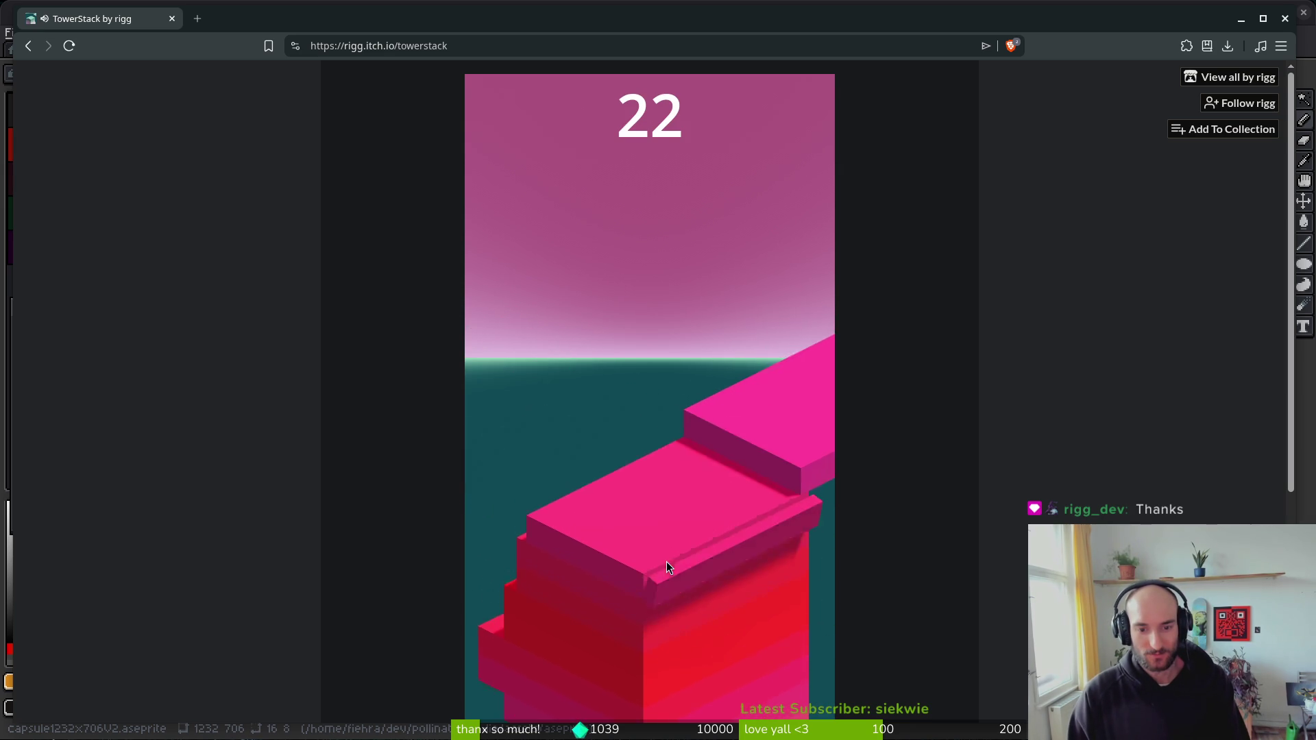
{"action": "left_click", "coordinate": [667, 562]}
{"action": "left_click", "coordinate": [666, 561]}
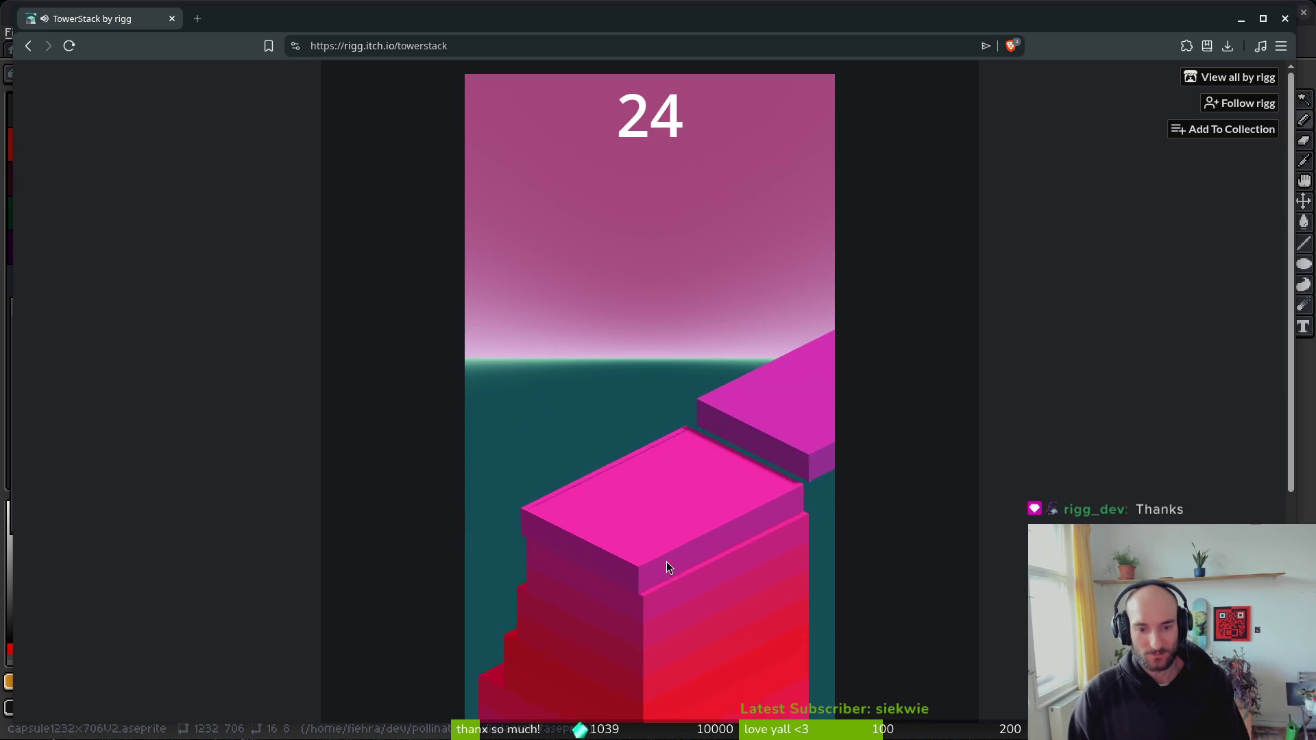
{"action": "left_click", "coordinate": [666, 562]}
{"action": "left_click", "coordinate": [666, 561]}
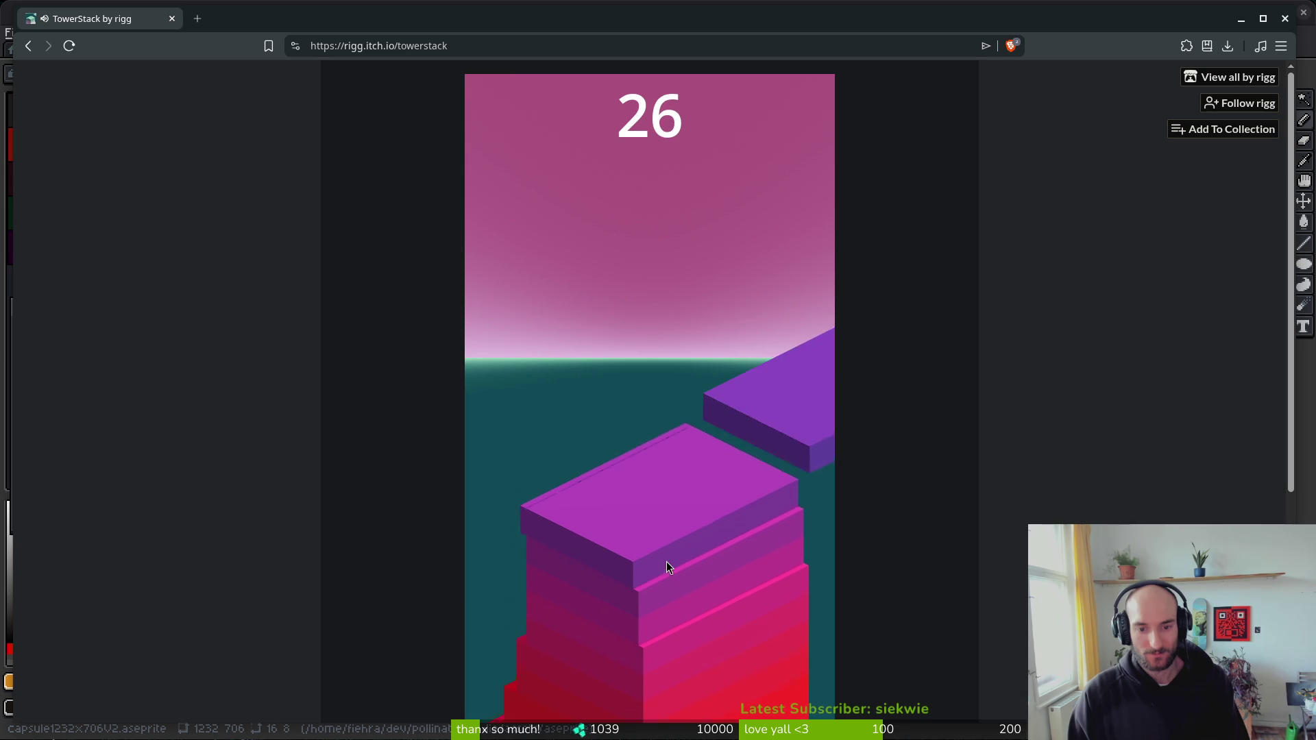
{"action": "left_click", "coordinate": [666, 562]}
{"action": "left_click", "coordinate": [666, 562]}
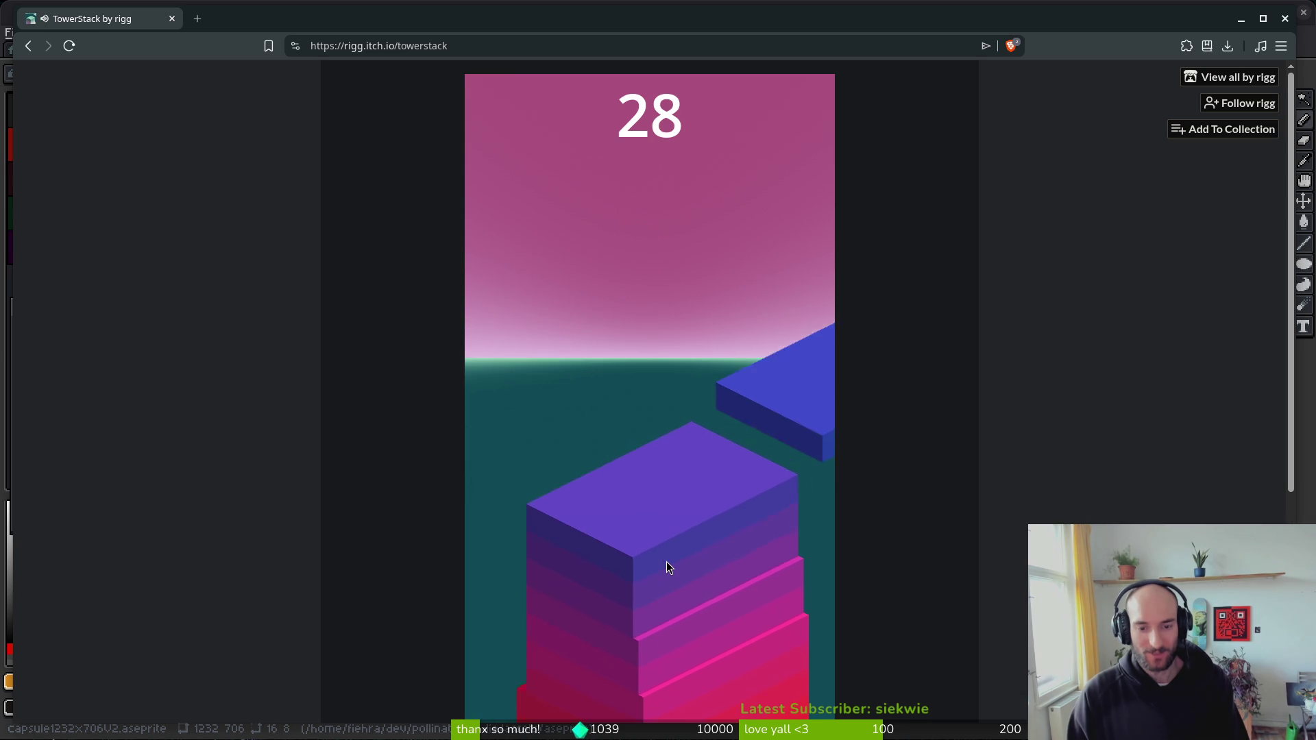
{"action": "left_click", "coordinate": [666, 561]}
{"action": "left_click", "coordinate": [666, 561]}
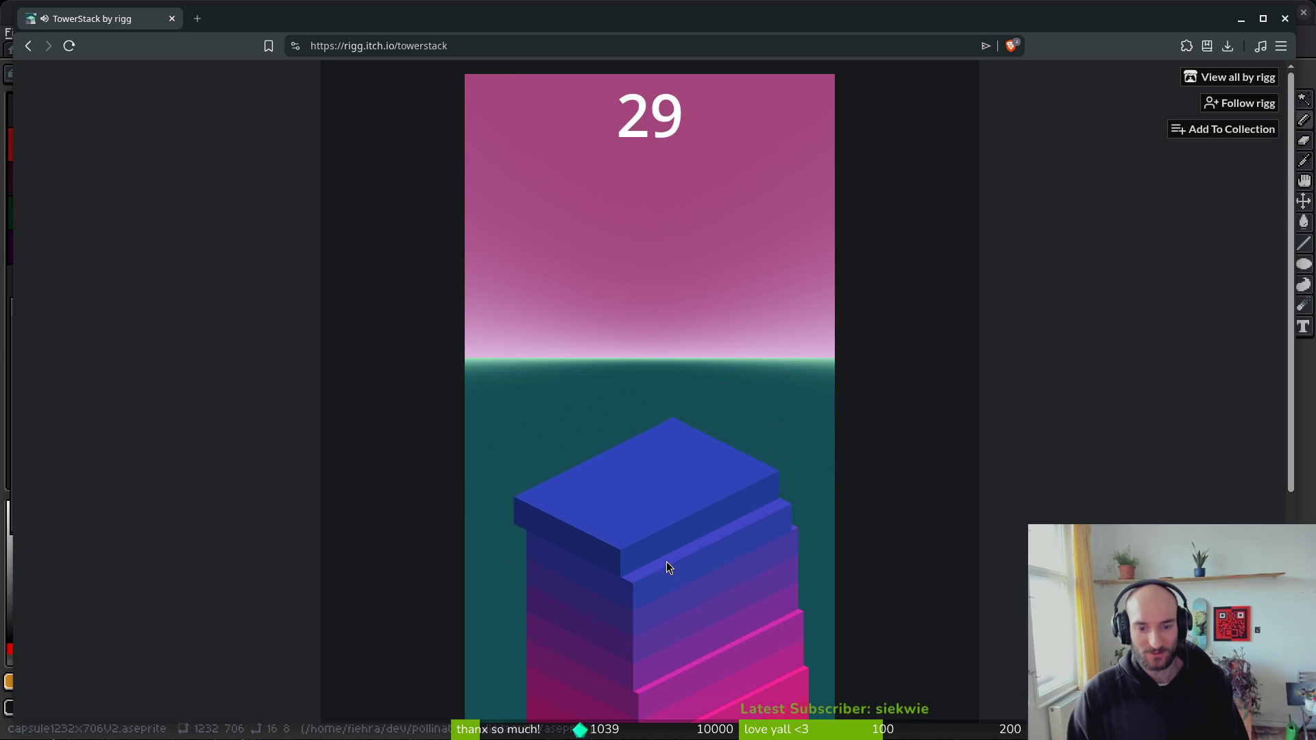
{"action": "left_click", "coordinate": [666, 561]}
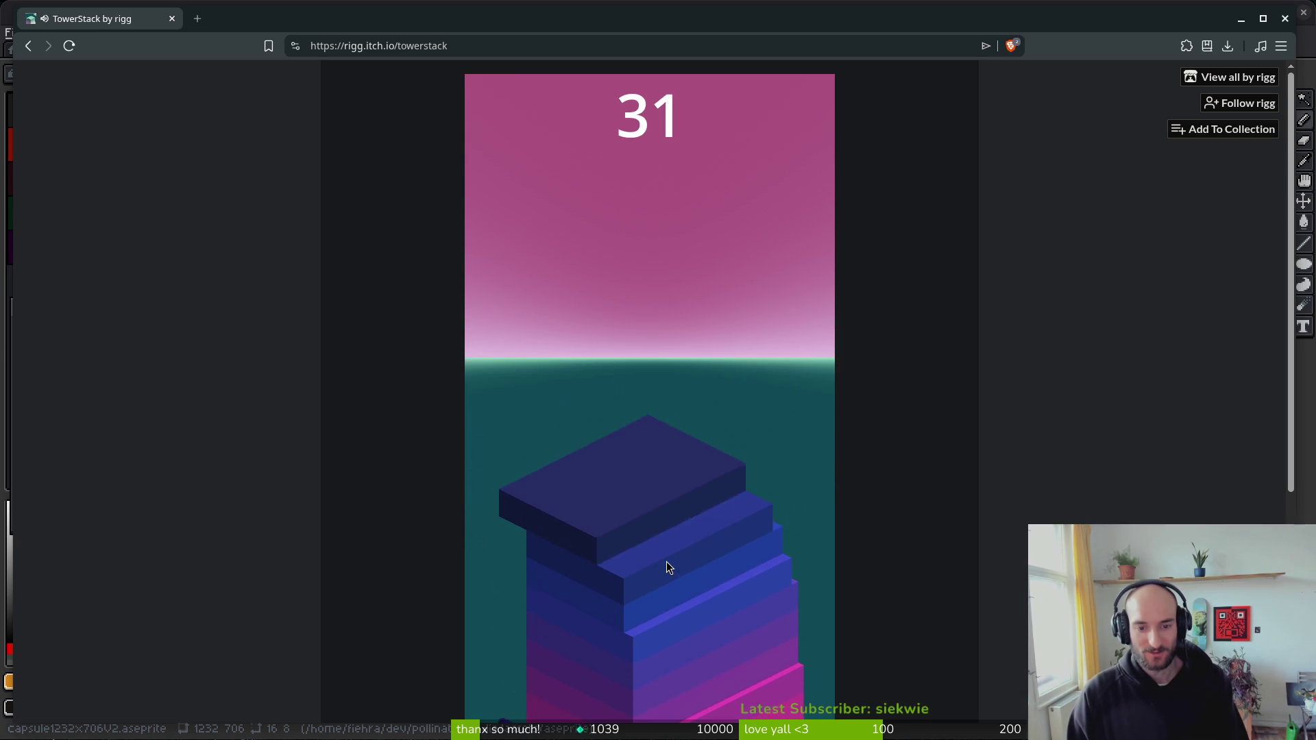
{"action": "left_click", "coordinate": [666, 561]}
{"action": "left_click", "coordinate": [666, 561]}
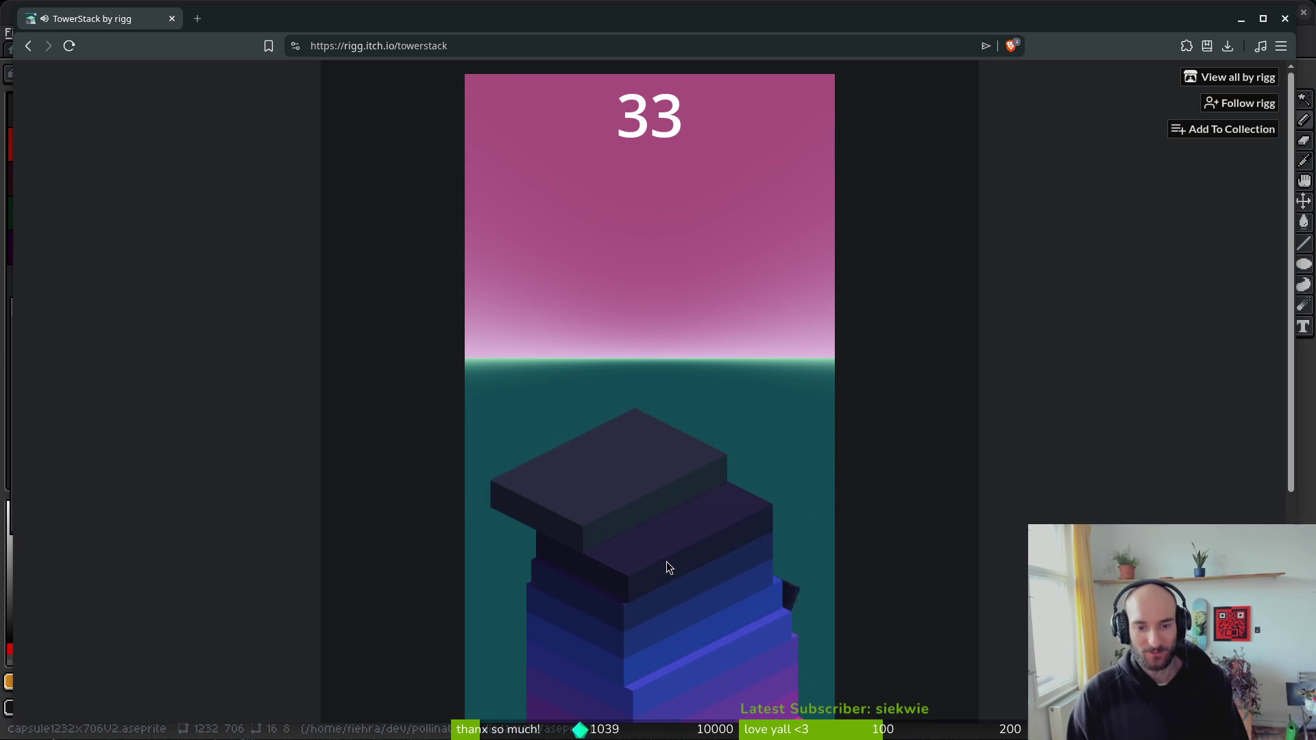
{"action": "left_click", "coordinate": [667, 562]}
{"action": "left_click", "coordinate": [666, 561]}
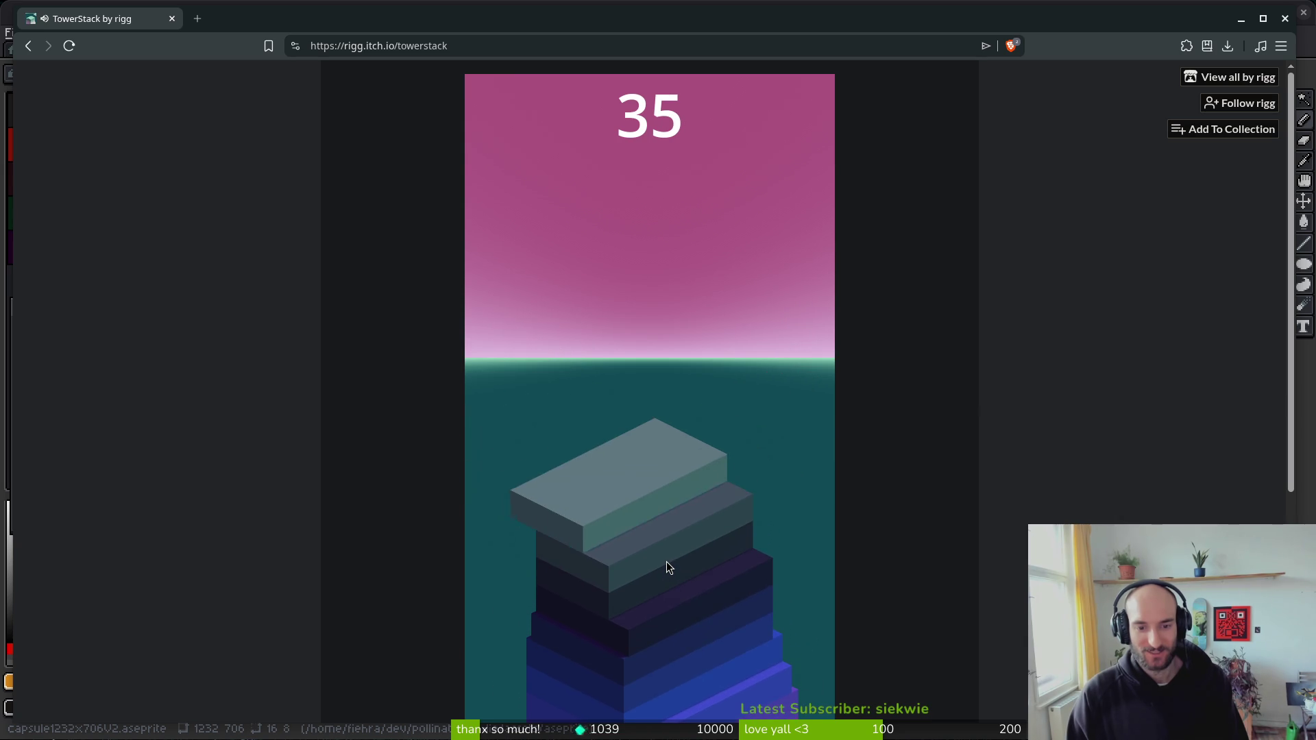
{"action": "left_click", "coordinate": [666, 562]}
{"action": "left_click", "coordinate": [666, 561]}
{"action": "left_click", "coordinate": [666, 562]}
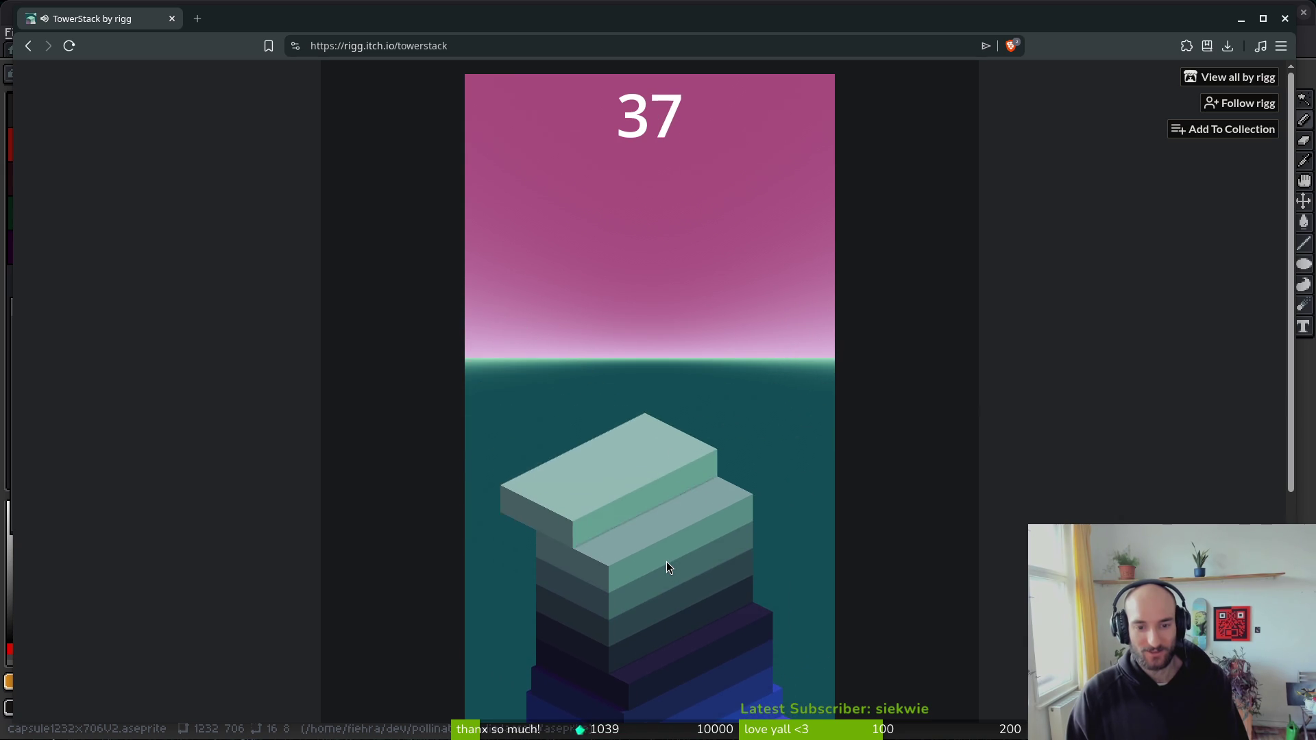
{"action": "left_click", "coordinate": [666, 561]}
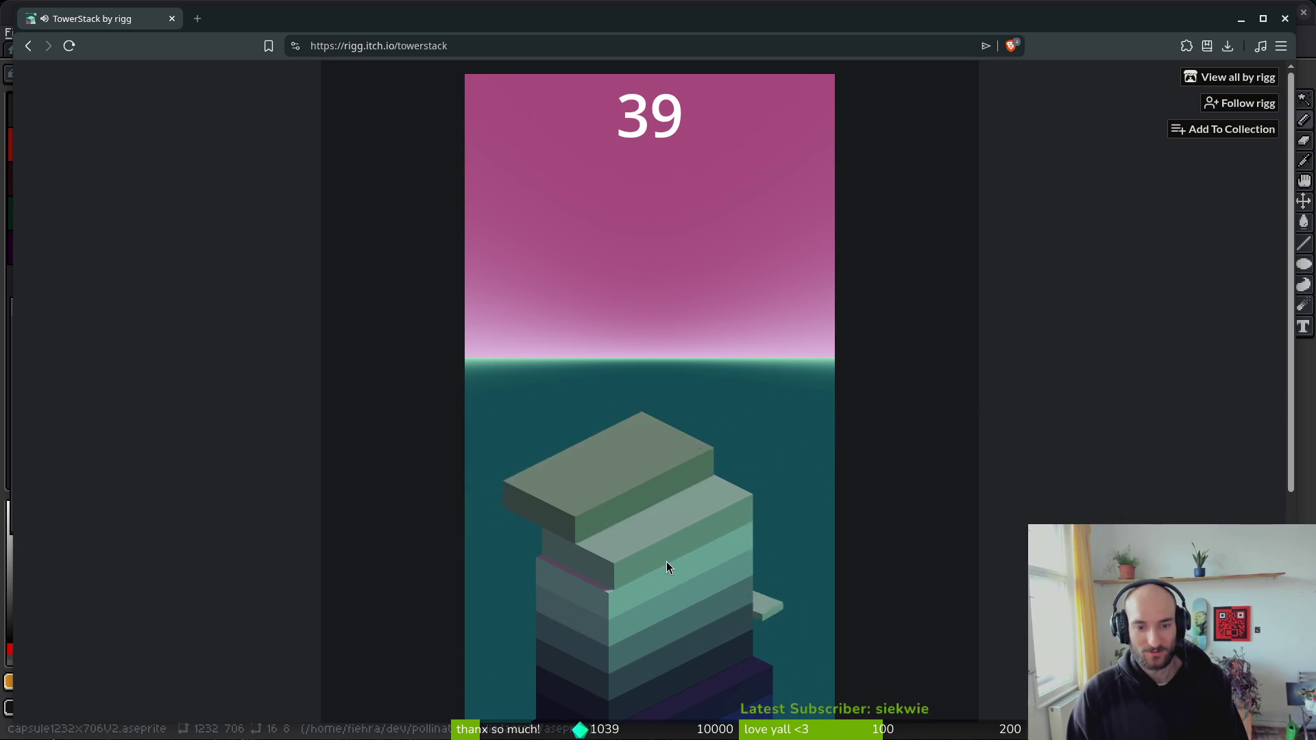
{"action": "left_click", "coordinate": [666, 561]}
{"action": "left_click", "coordinate": [666, 561]}
{"action": "left_click", "coordinate": [666, 561]}
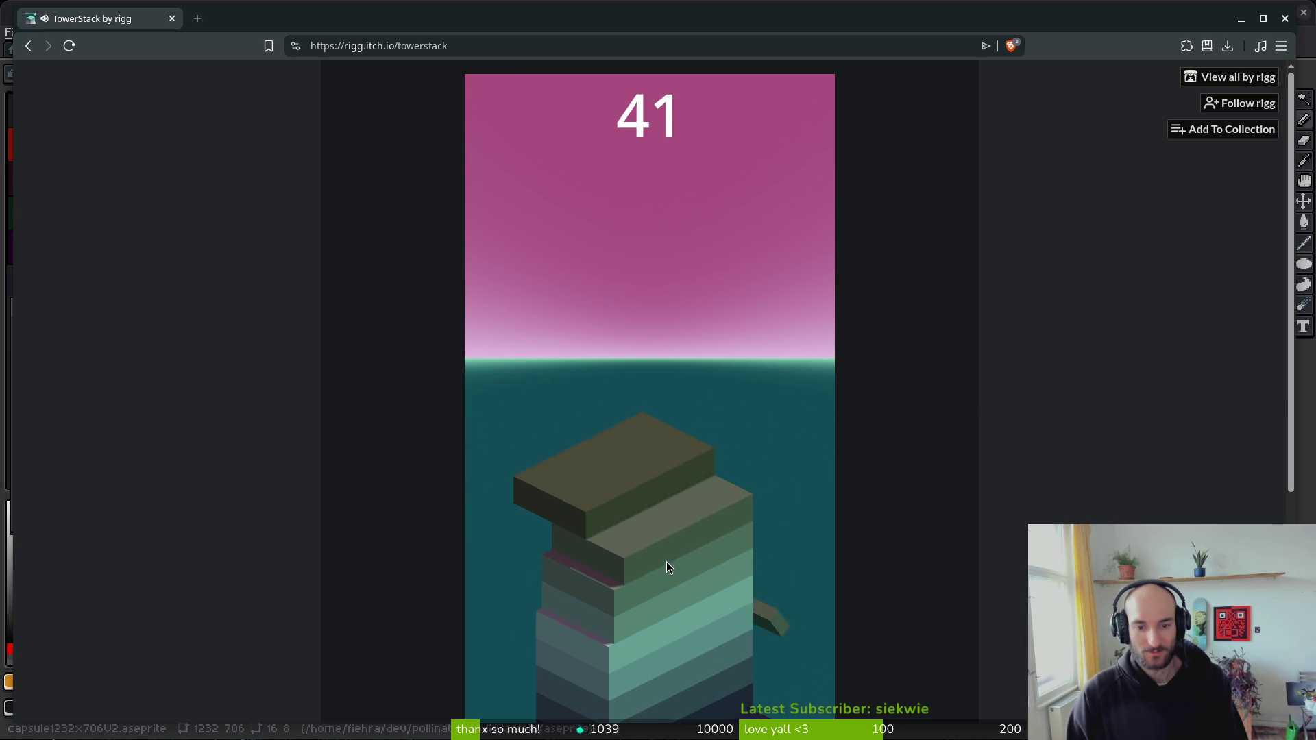
{"action": "left_click", "coordinate": [666, 561]}
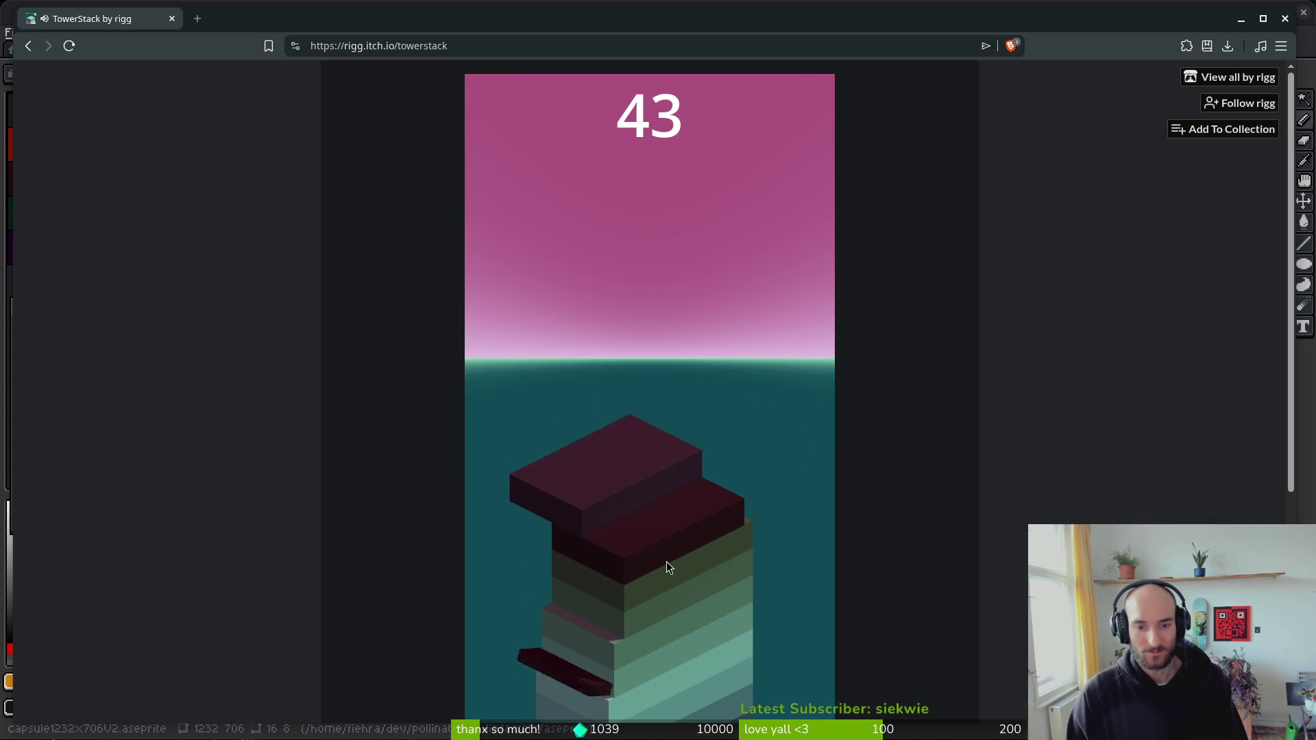
{"action": "left_click", "coordinate": [666, 561]}
{"action": "left_click", "coordinate": [666, 561]}
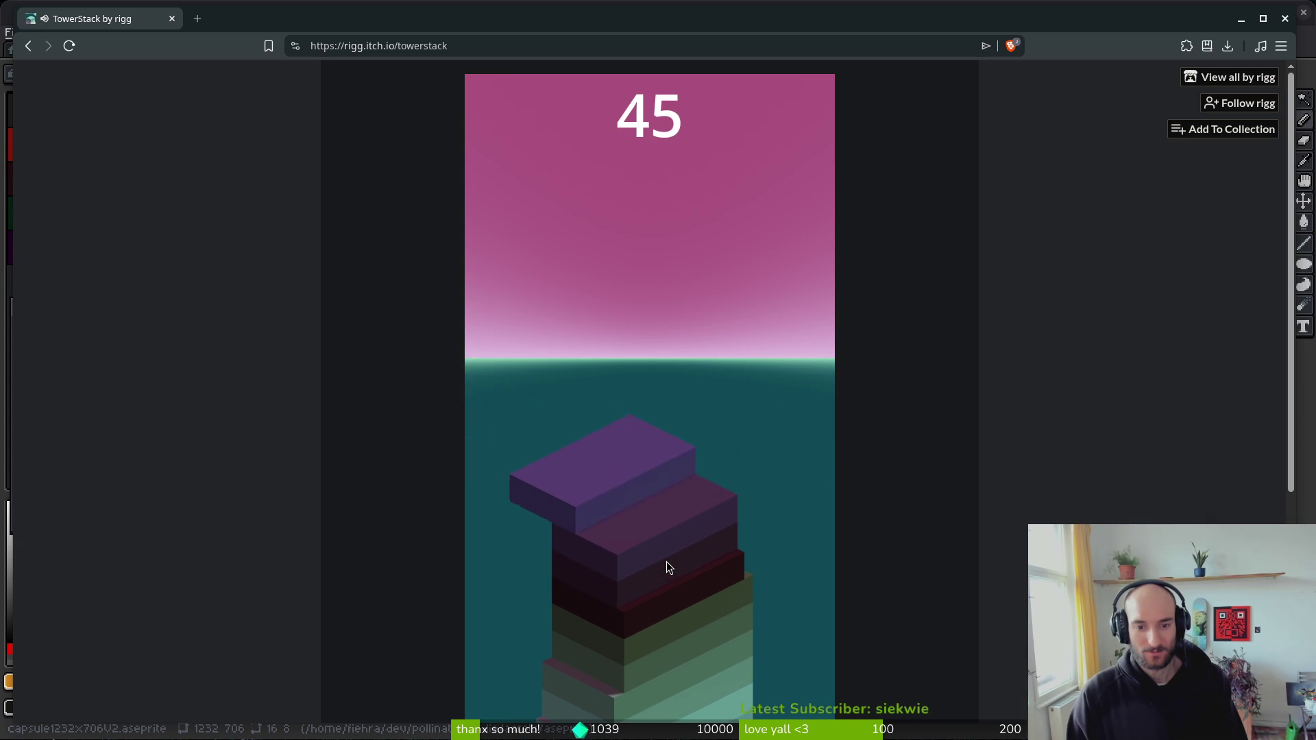
{"action": "left_click", "coordinate": [666, 561]}
{"action": "left_click", "coordinate": [666, 561]}
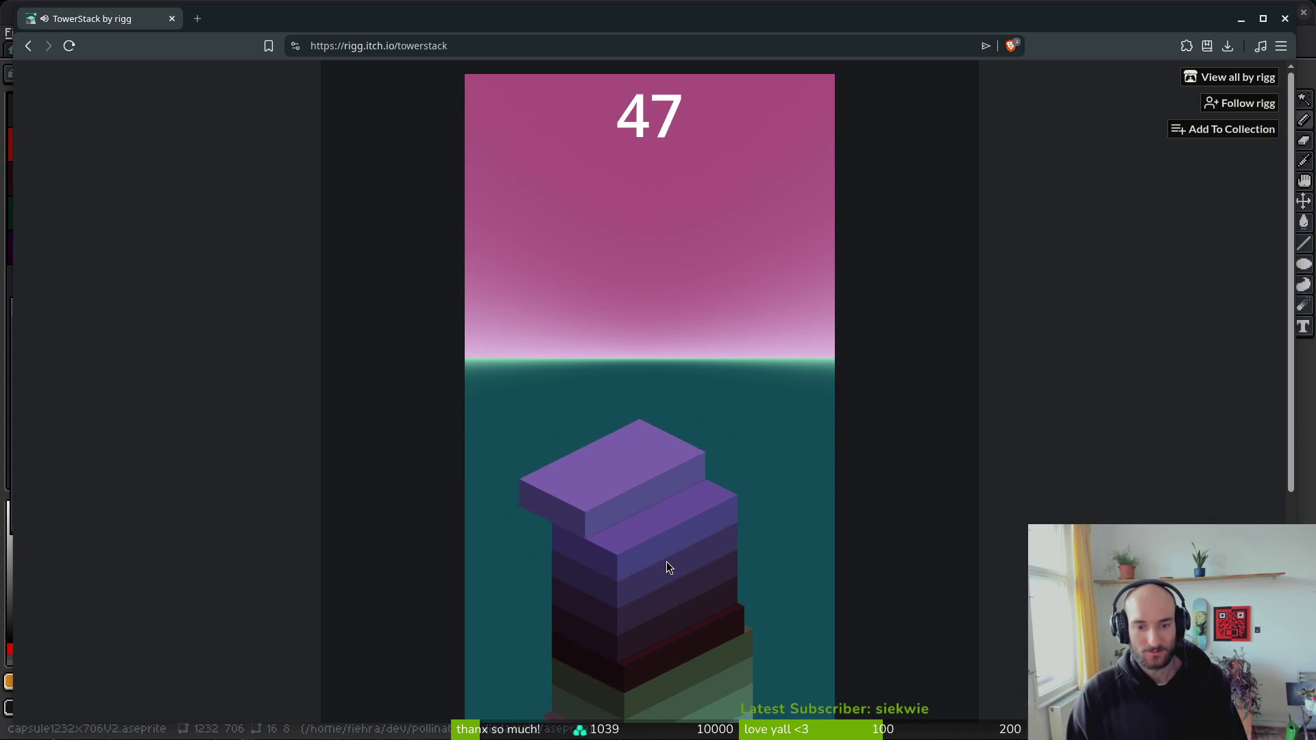
{"action": "left_click", "coordinate": [666, 561]}
{"action": "left_click", "coordinate": [666, 561]}
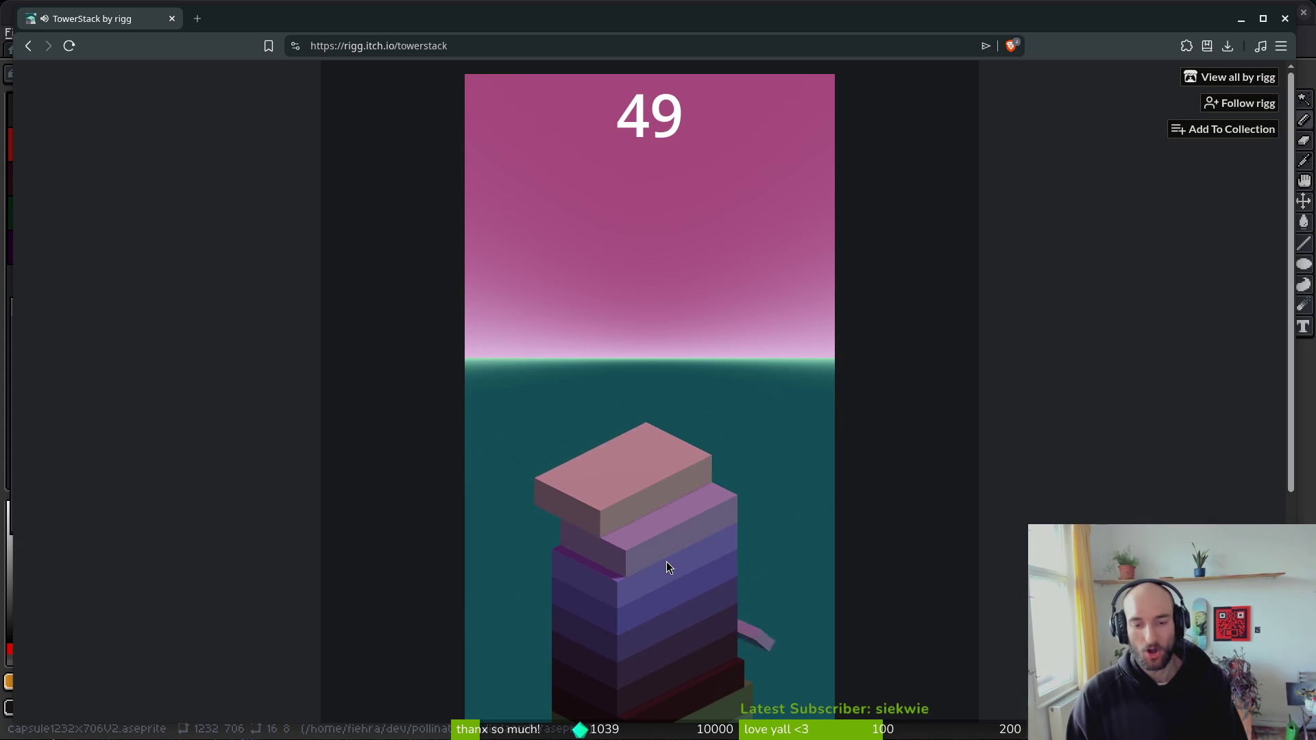
{"action": "left_click", "coordinate": [666, 561]}
{"action": "left_click", "coordinate": [666, 562]}
{"action": "left_click", "coordinate": [666, 561]}
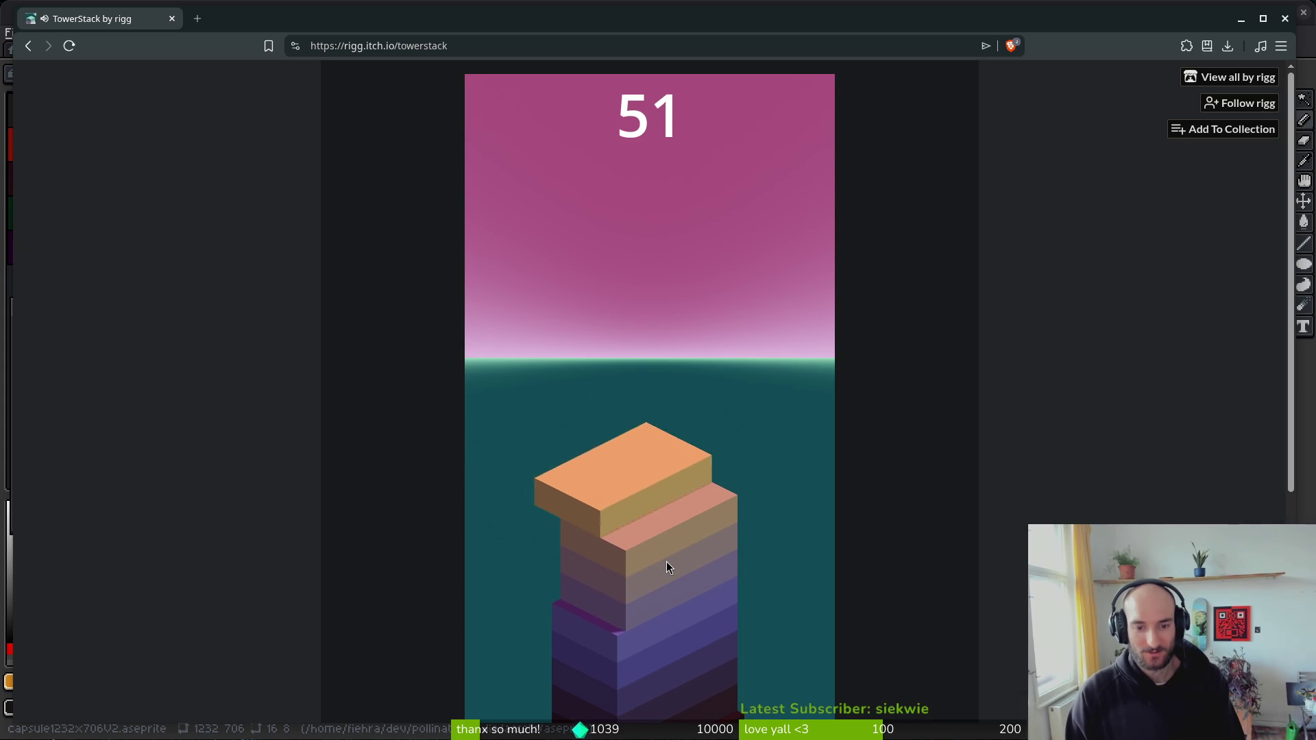
{"action": "left_click", "coordinate": [666, 561]}
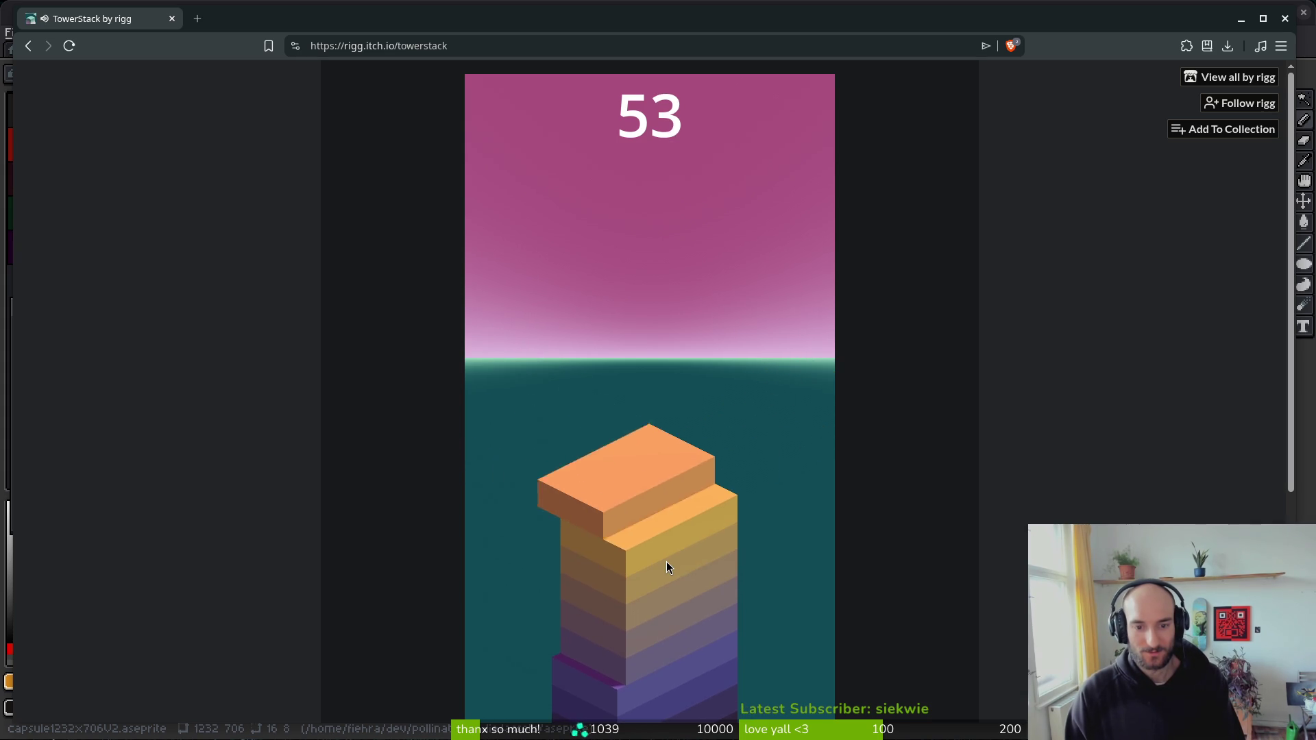
{"action": "left_click", "coordinate": [666, 562]}
{"action": "left_click", "coordinate": [666, 562]}
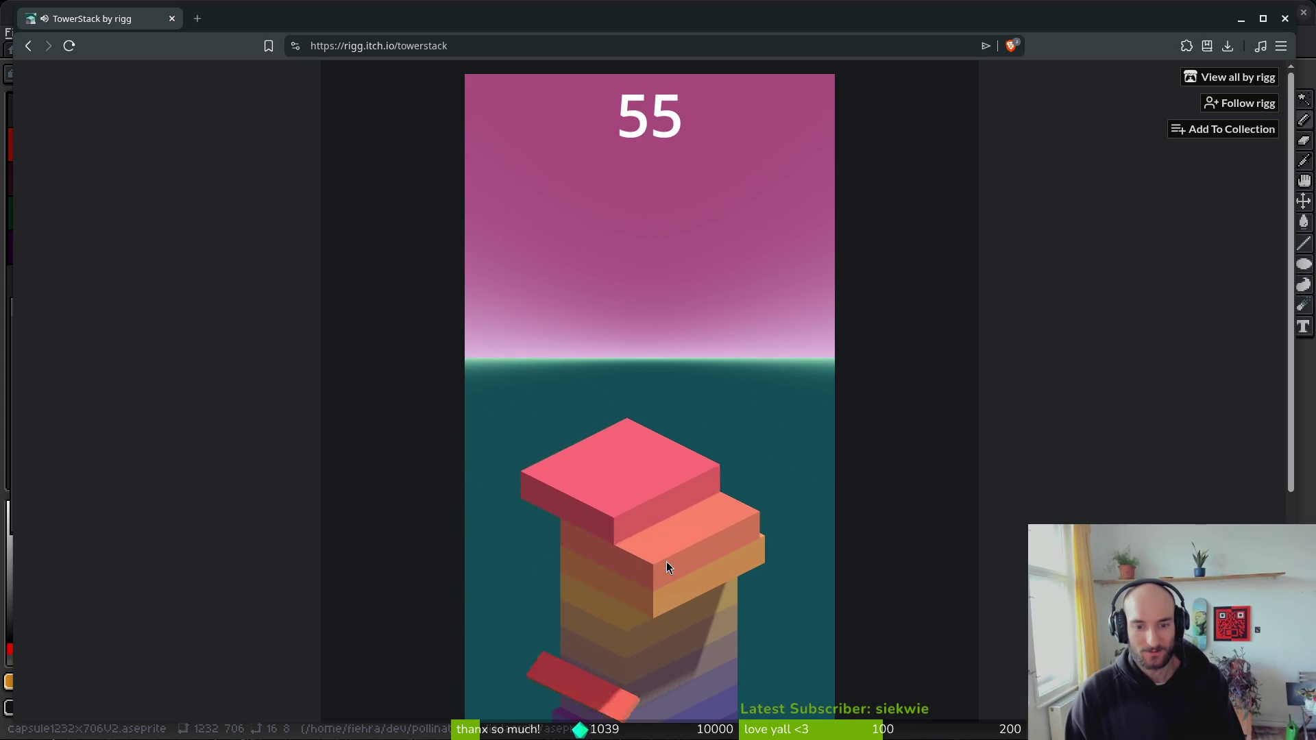
{"action": "left_click", "coordinate": [666, 562]}
{"action": "left_click", "coordinate": [666, 561]}
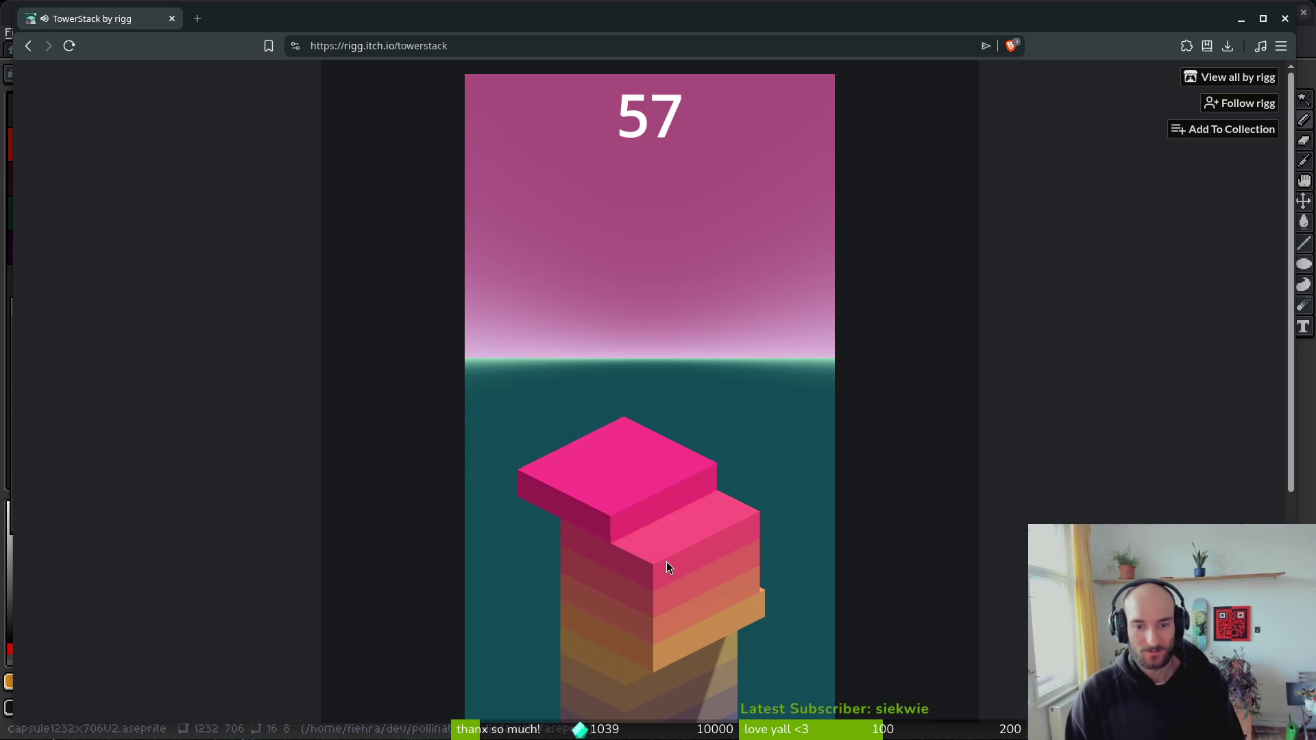
{"action": "left_click", "coordinate": [667, 561]}
{"action": "left_click", "coordinate": [666, 561]}
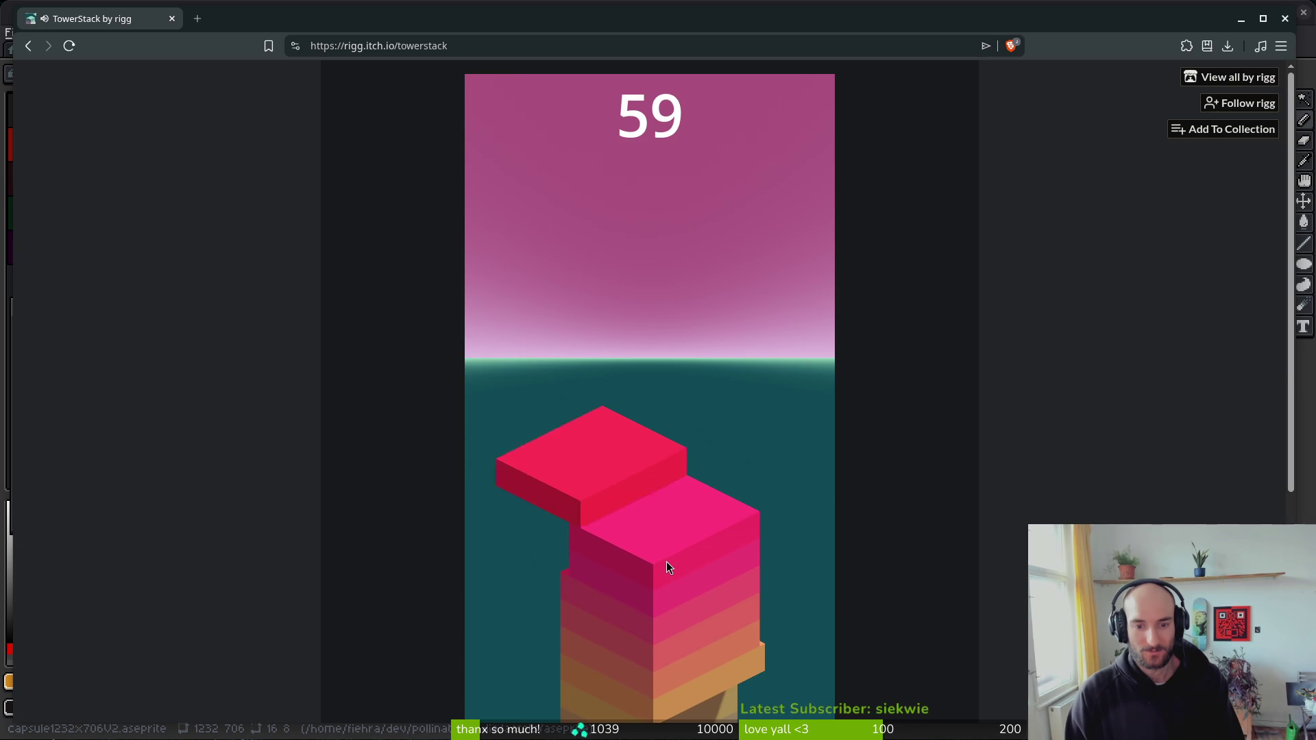
{"action": "left_click", "coordinate": [666, 561]}
{"action": "left_click", "coordinate": [667, 561]}
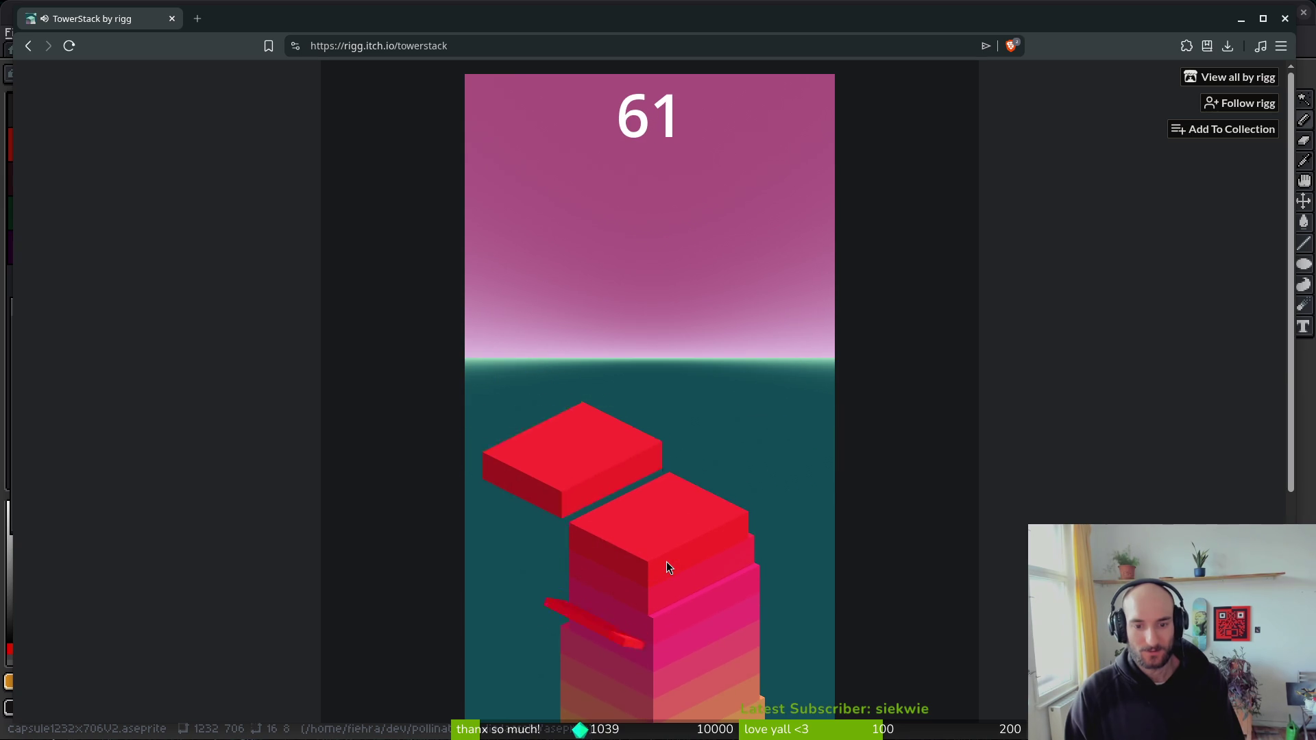
{"action": "left_click", "coordinate": [666, 561]}
{"action": "left_click", "coordinate": [666, 562]}
{"action": "left_click", "coordinate": [667, 561]}
{"action": "left_click", "coordinate": [666, 561]}
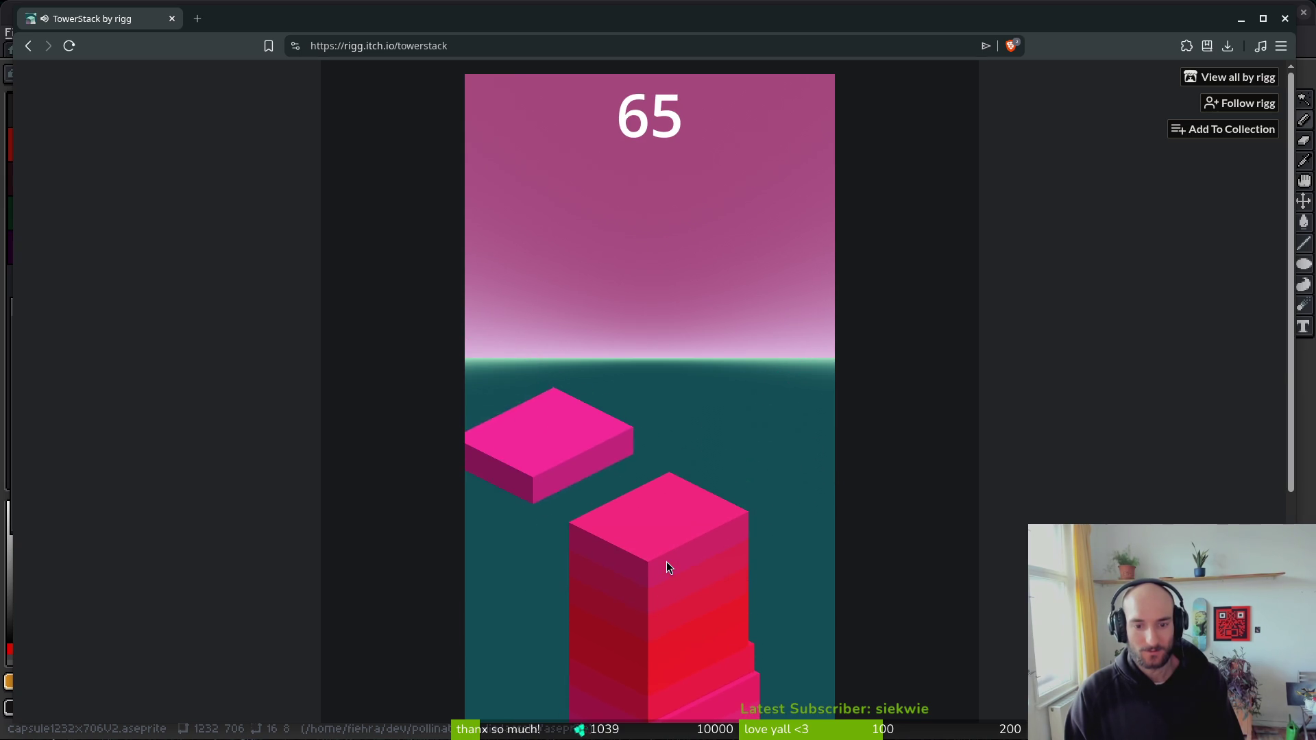
{"action": "left_click", "coordinate": [667, 561]}
{"action": "left_click", "coordinate": [666, 561]}
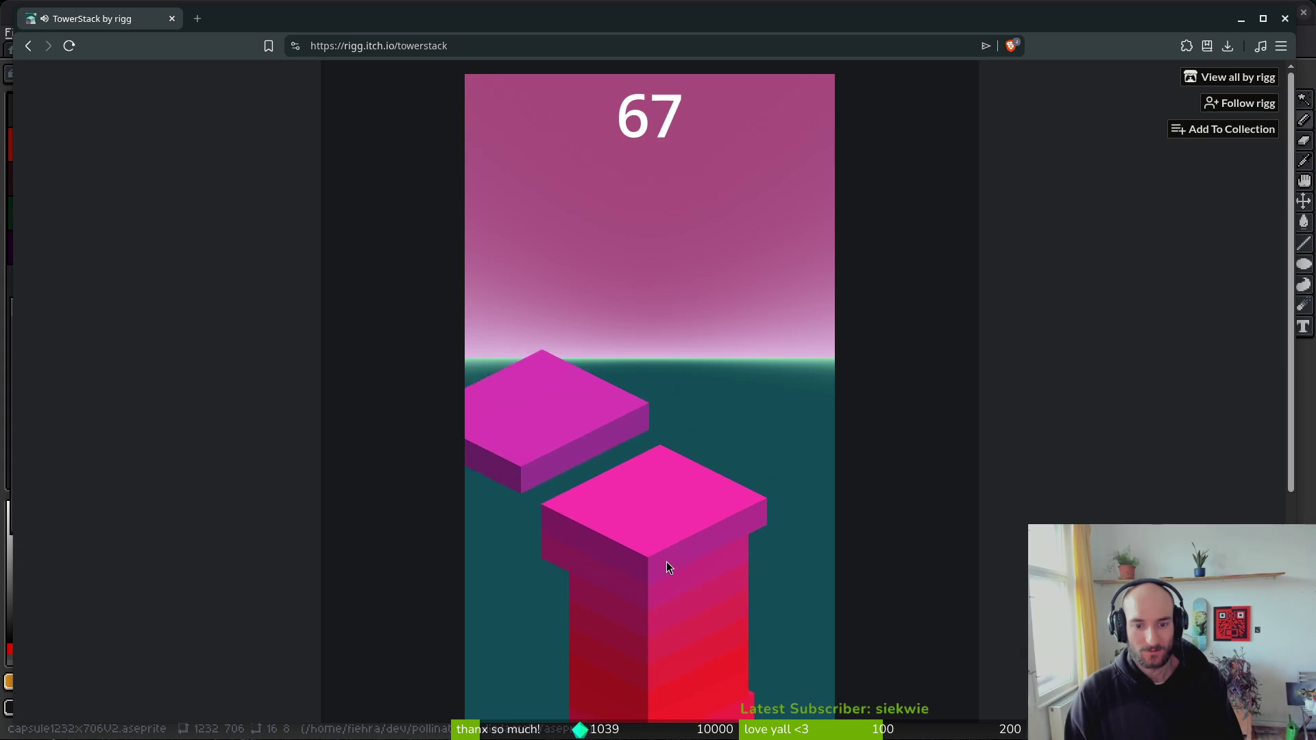
{"action": "left_click", "coordinate": [666, 561]}
{"action": "left_click", "coordinate": [667, 561]}
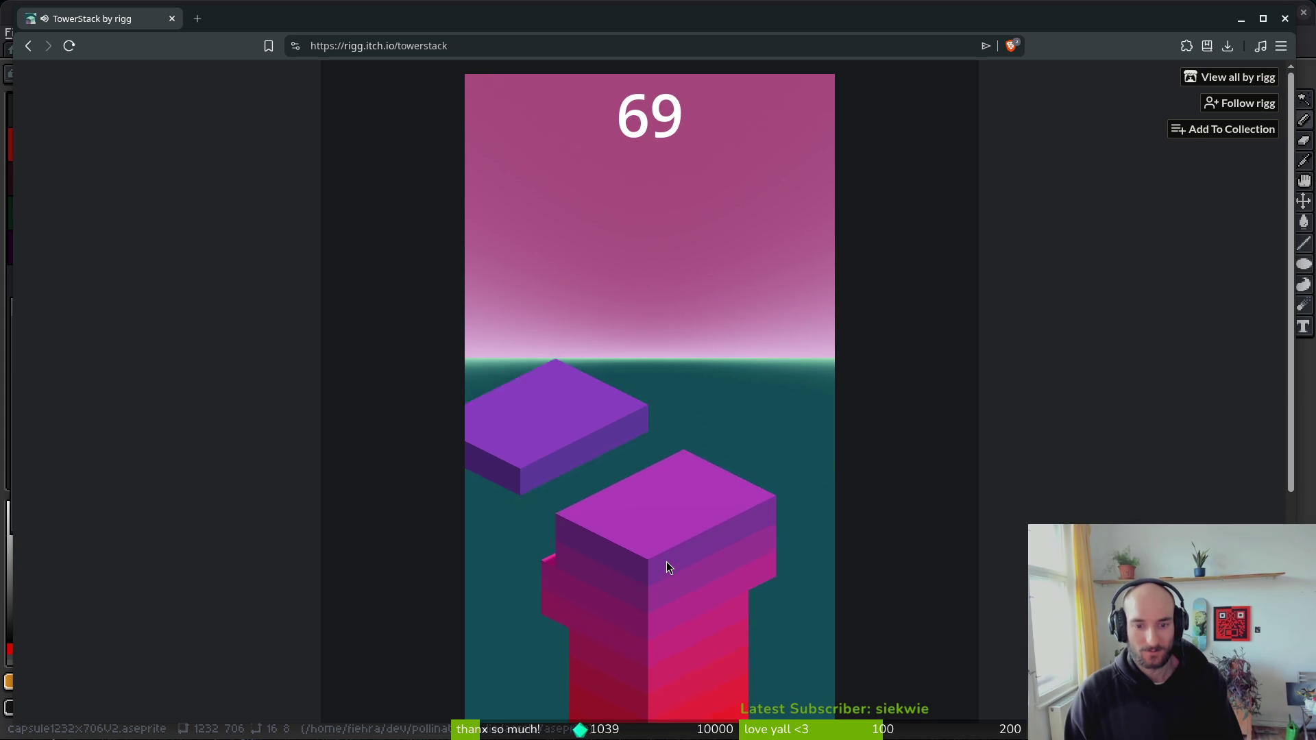
{"action": "left_click", "coordinate": [666, 562]}
{"action": "left_click", "coordinate": [666, 561]}
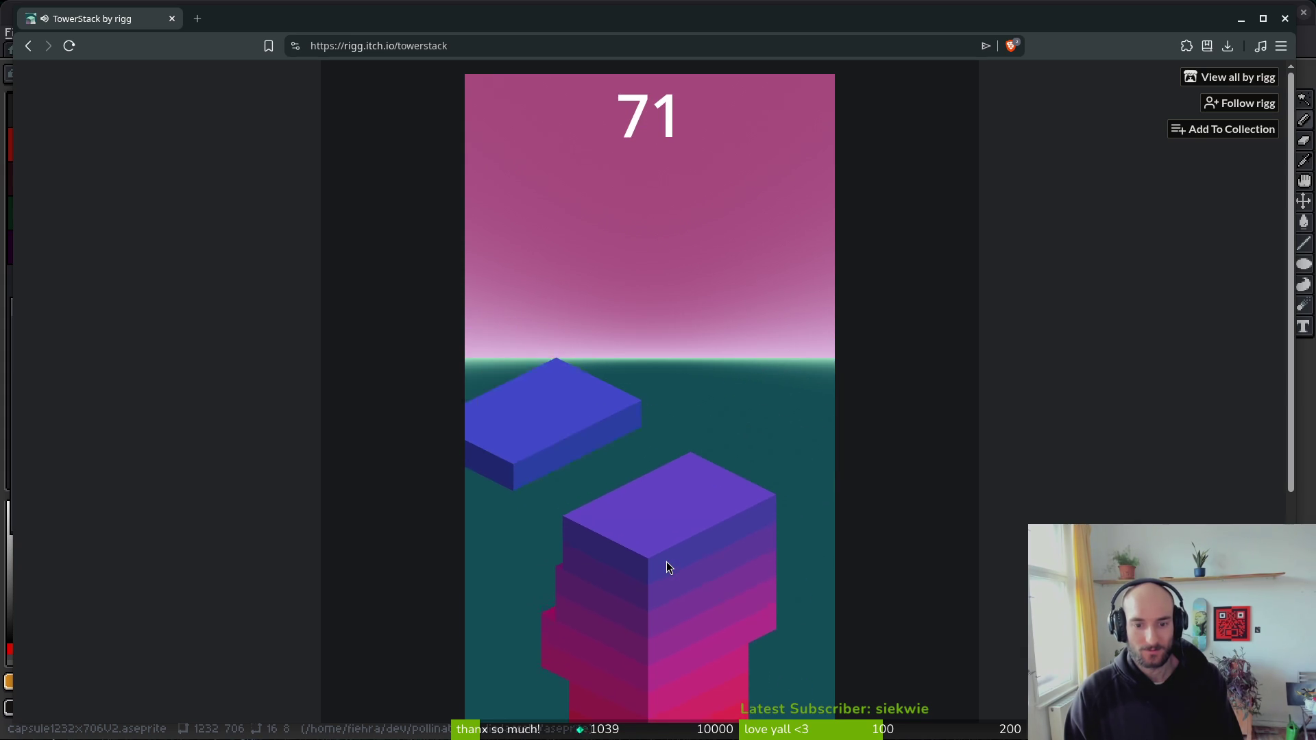
{"action": "left_click", "coordinate": [666, 561]}
{"action": "left_click", "coordinate": [666, 561]}
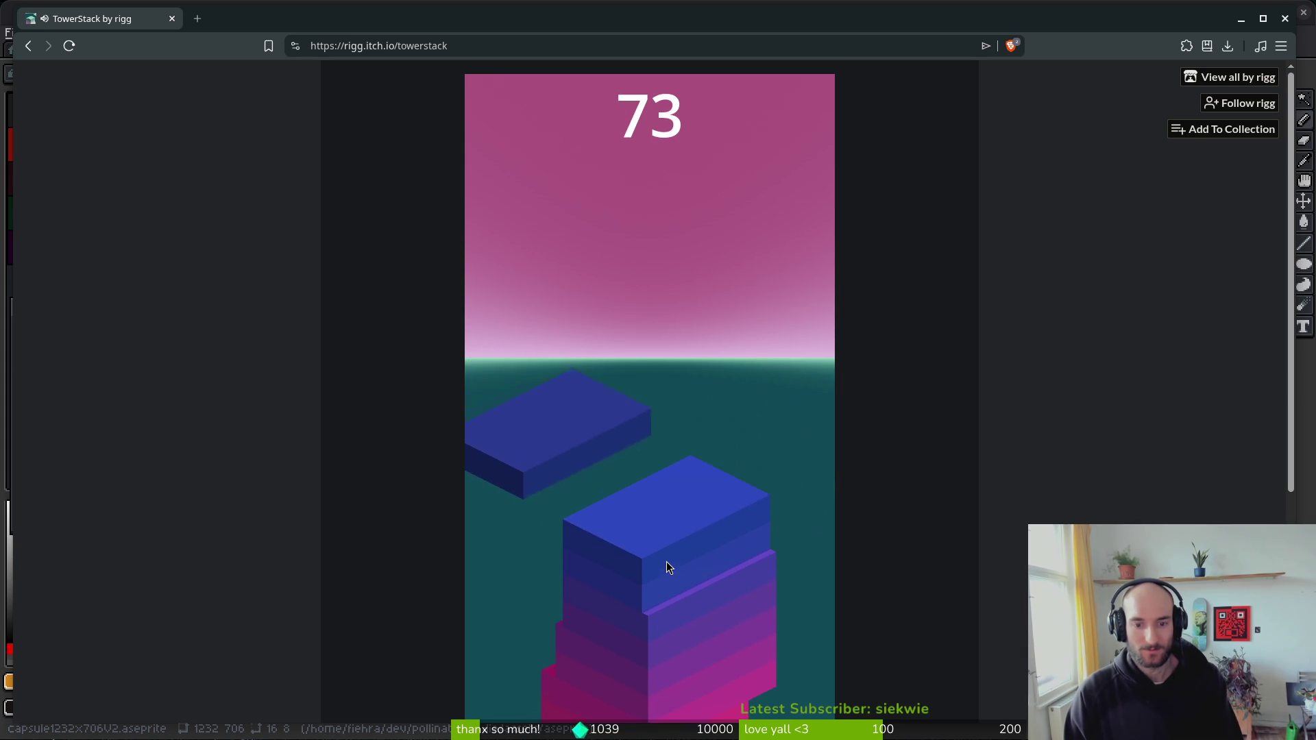
{"action": "left_click", "coordinate": [667, 561]}
{"action": "left_click", "coordinate": [666, 561]}
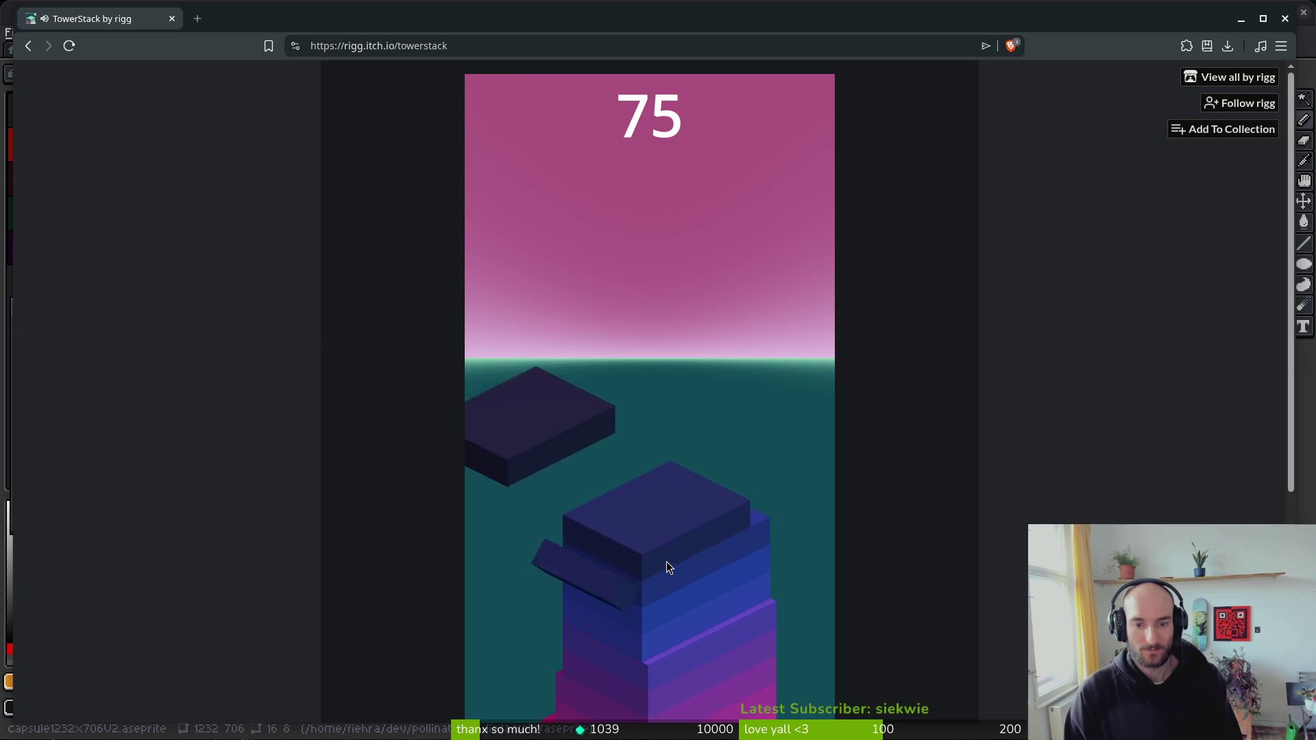
{"action": "left_click", "coordinate": [666, 561]}
{"action": "left_click", "coordinate": [666, 562]}
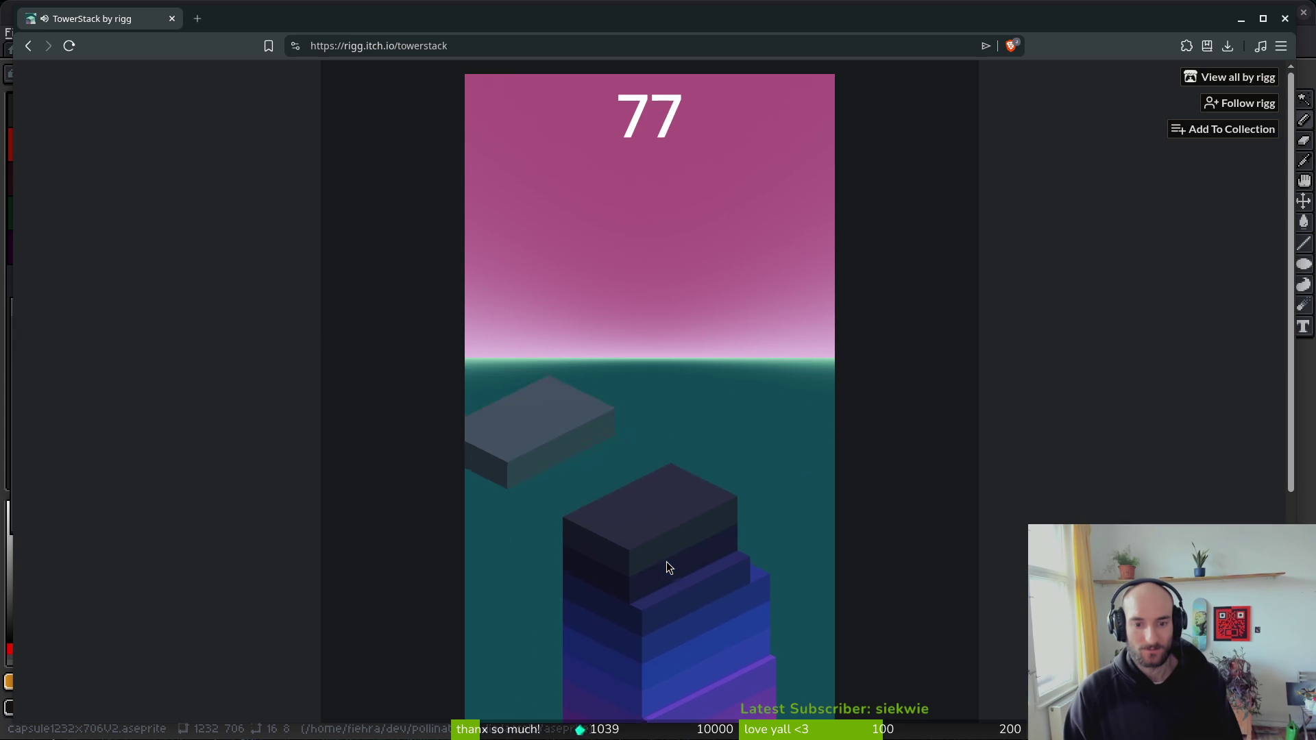
{"action": "left_click", "coordinate": [666, 561]}
- Drop the last blocks to reach 81, restart the game at 0, and return to Aseprite
{"action": "left_click", "coordinate": [667, 561]}
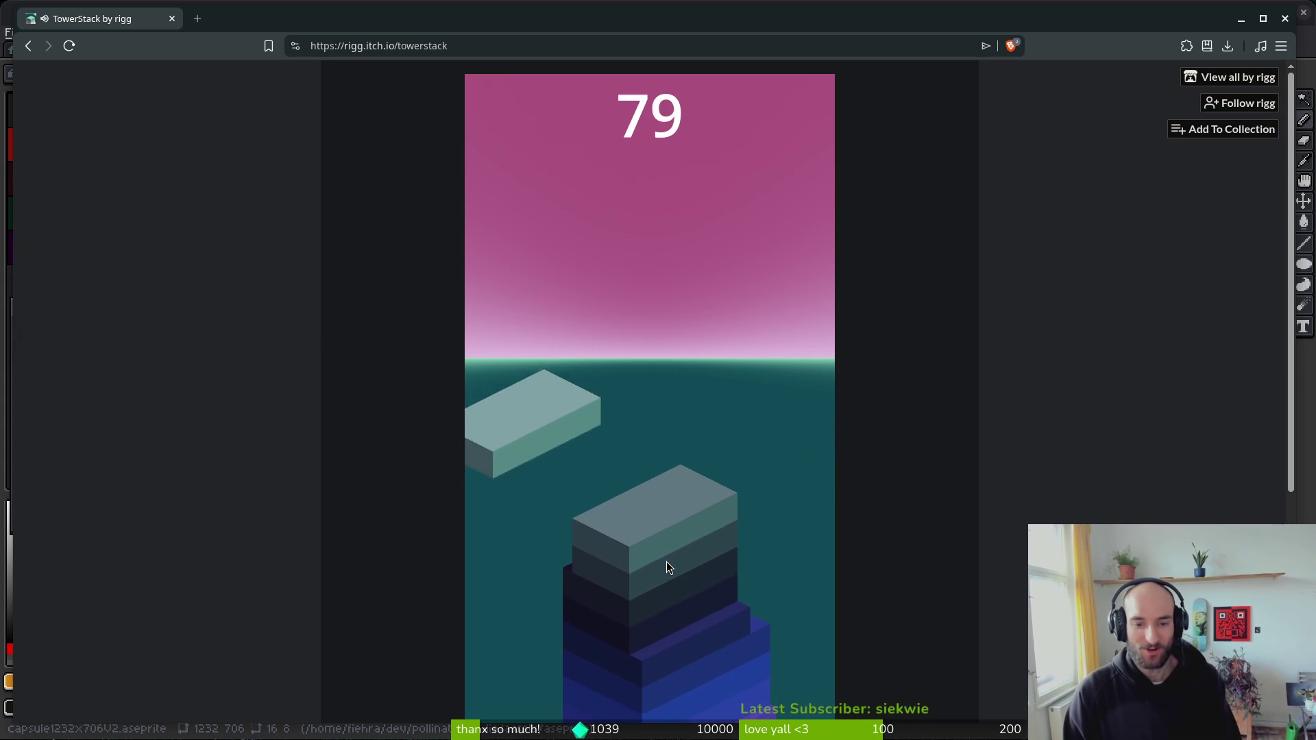
{"action": "left_click", "coordinate": [666, 561]}
{"action": "left_click", "coordinate": [666, 562]}
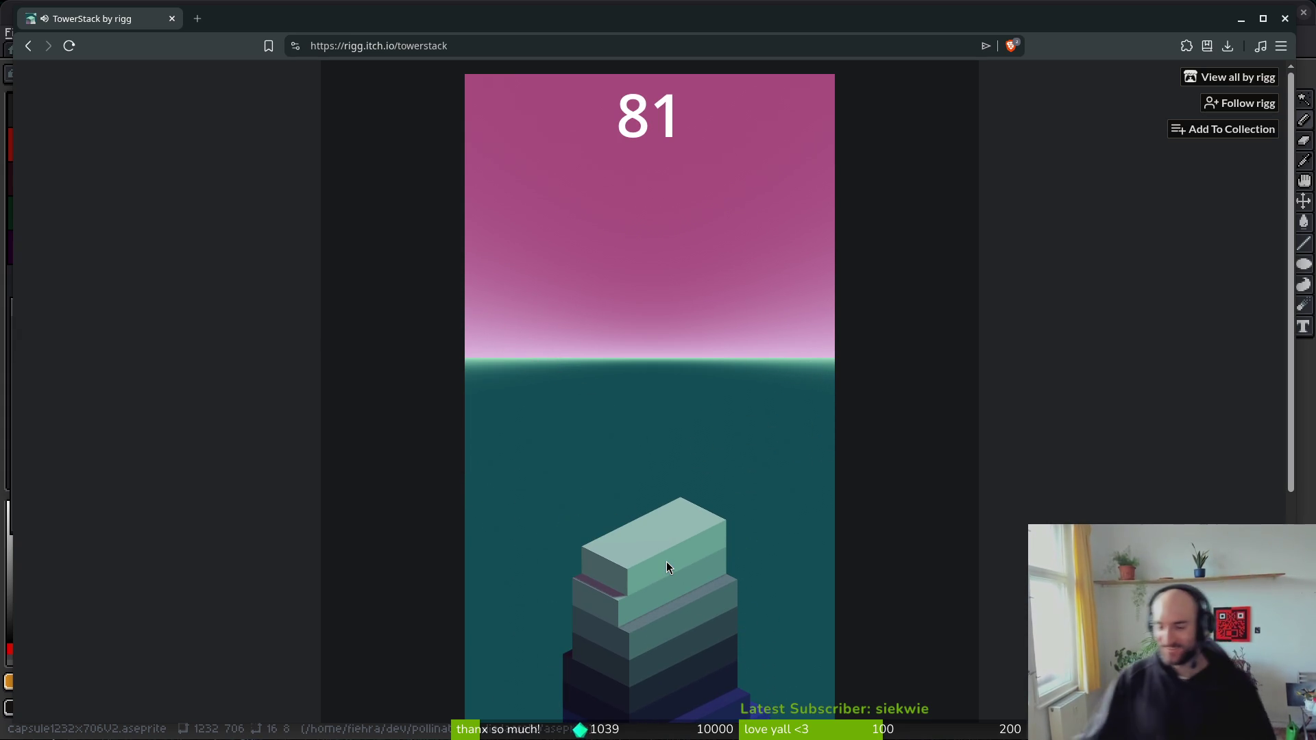
{"action": "left_click", "coordinate": [802, 400]}
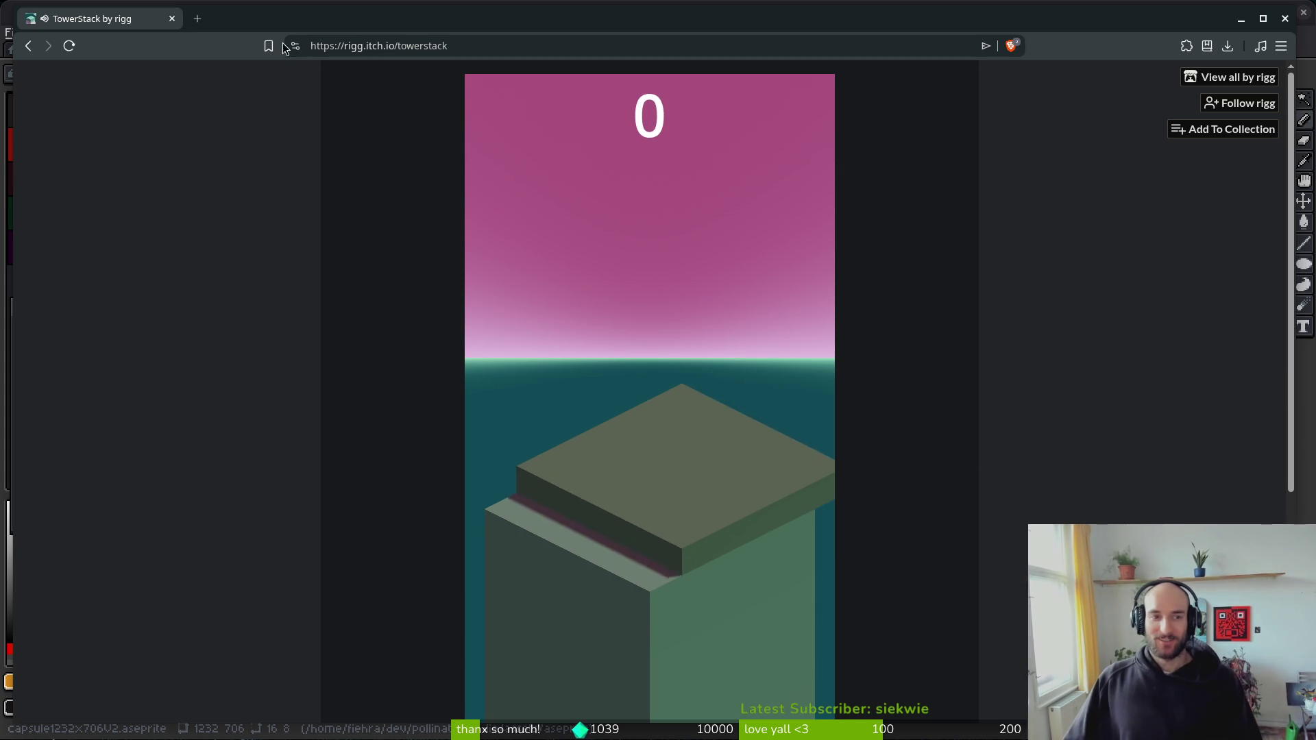
{"action": "key", "text": "alt+Tab"}
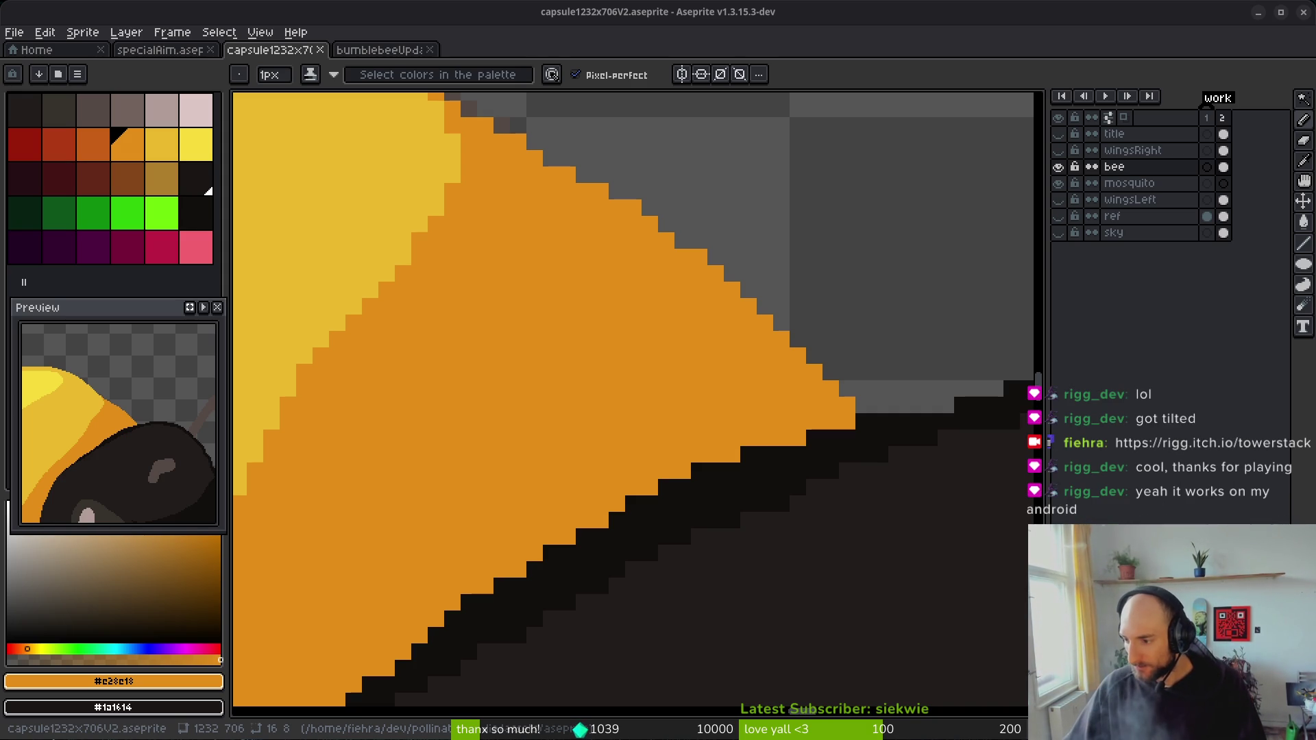
{"action": "scroll", "coordinate": [685, 439], "scroll_direction": "down", "scroll_amount": 3}
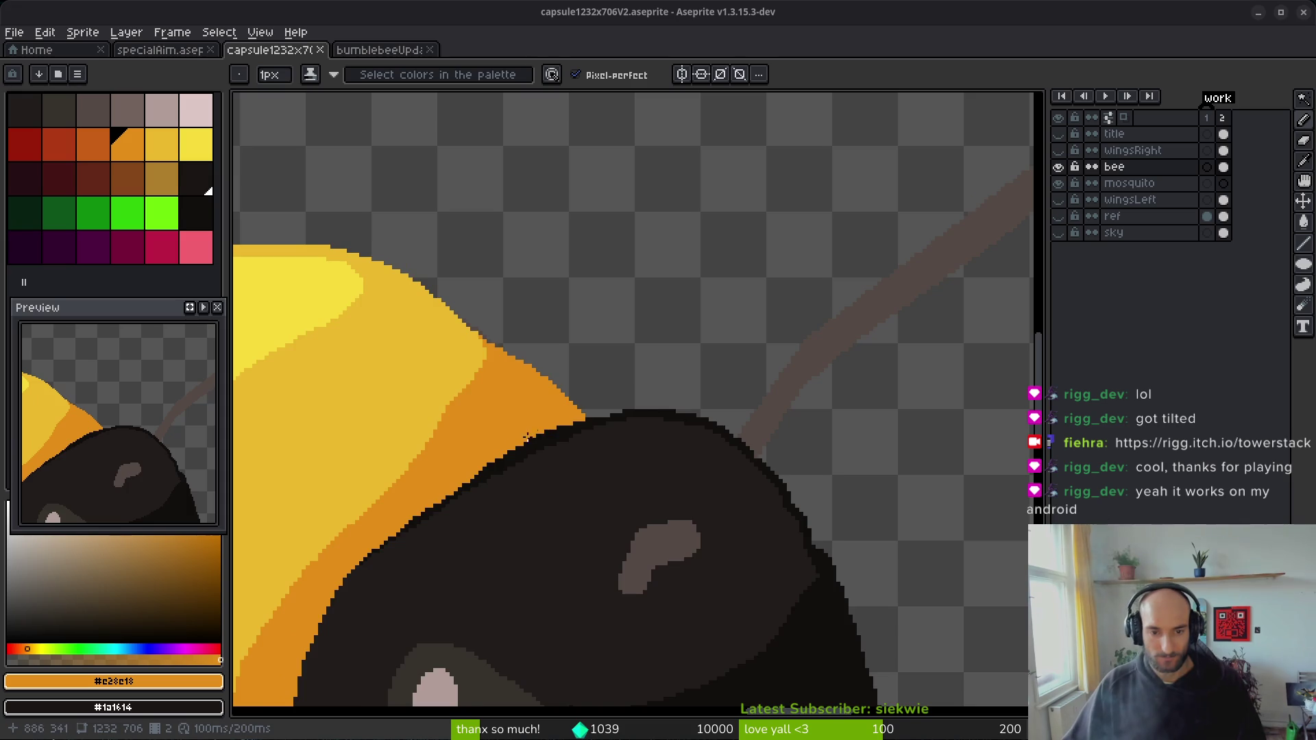
- Sample the dark outline colour and darken a stray orange pixel on the head edge
{"action": "scroll", "coordinate": [685, 439], "scroll_direction": "up", "scroll_amount": 4}
{"action": "scroll", "coordinate": [695, 409], "scroll_direction": "up", "scroll_amount": 2}
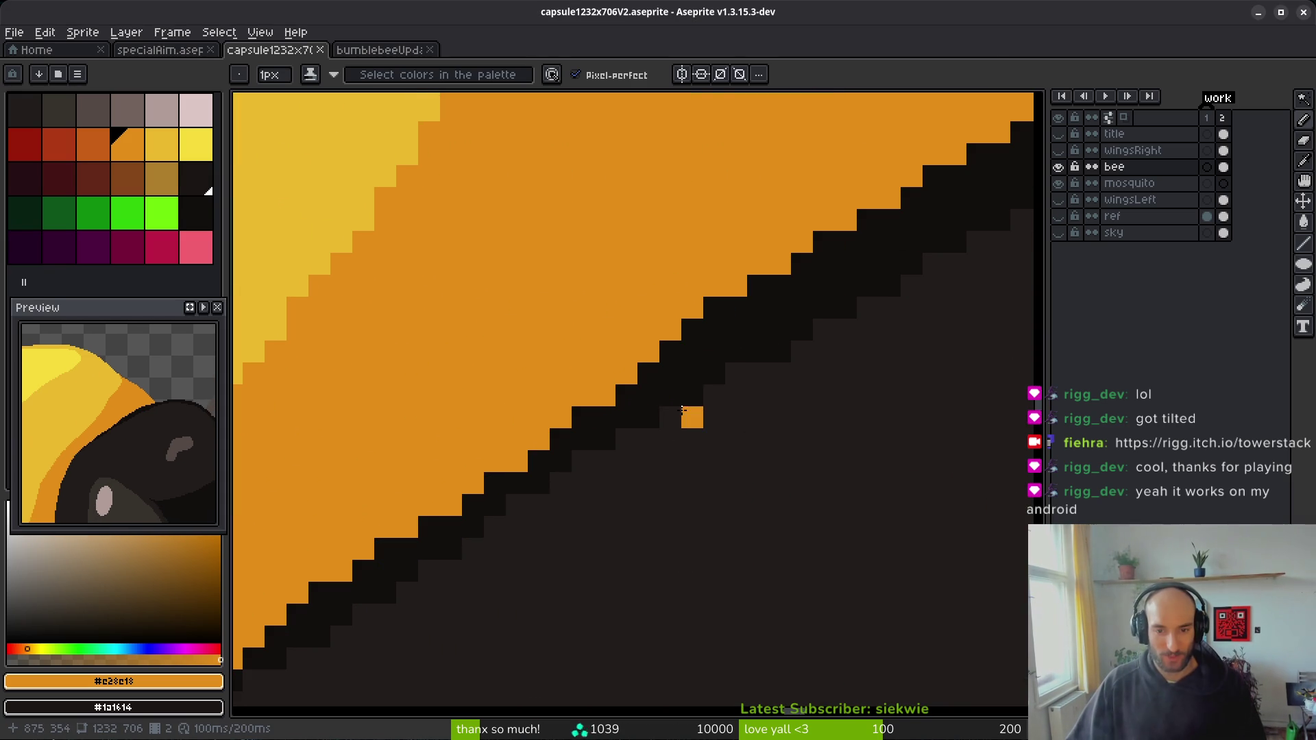
{"action": "left_click", "coordinate": [686, 350], "text": "alt"}
{"action": "left_click", "coordinate": [605, 396]}
- Sample the #1a1614 and #201c1a dark outline shades from the bee's head
{"action": "scroll", "coordinate": [582, 411], "scroll_direction": "down", "scroll_amount": 4}
{"action": "scroll", "coordinate": [626, 432], "scroll_direction": "up", "scroll_amount": 4}
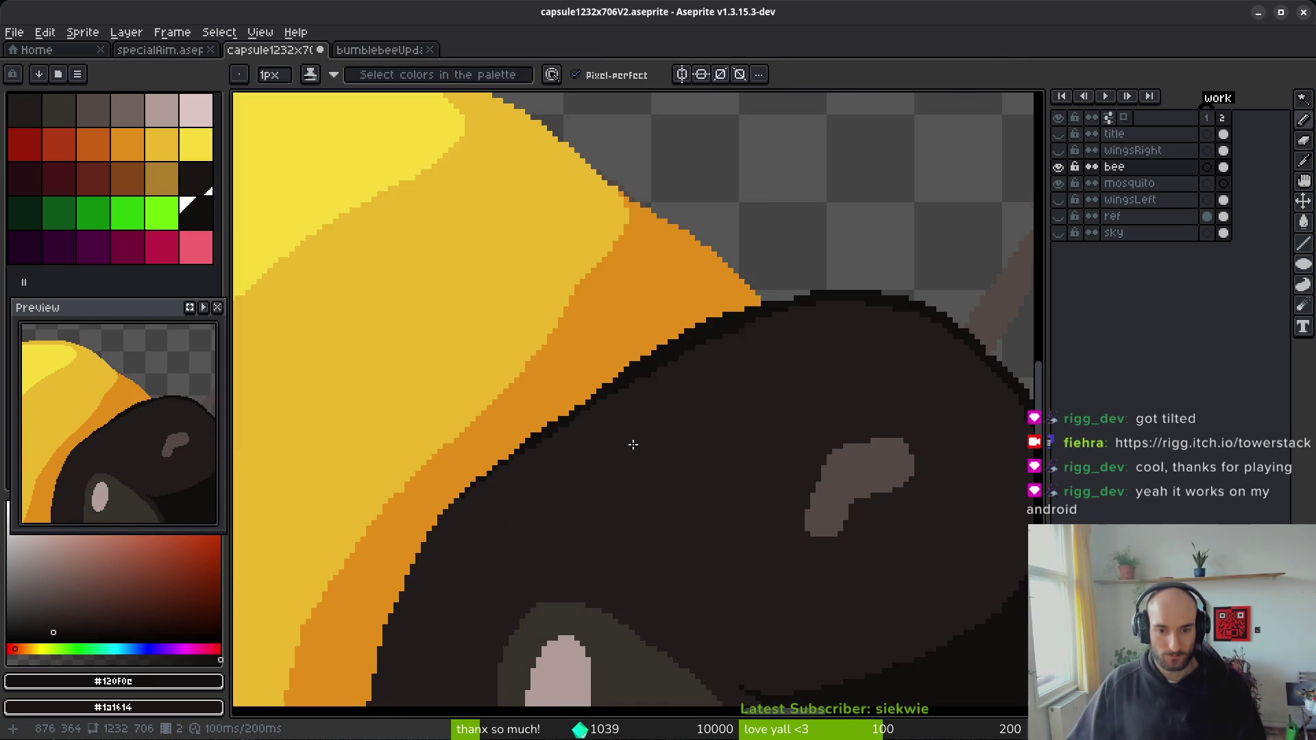
{"action": "scroll", "coordinate": [582, 483], "scroll_direction": "down", "scroll_amount": 4}
{"action": "scroll", "coordinate": [579, 475], "scroll_direction": "up", "scroll_amount": 5}
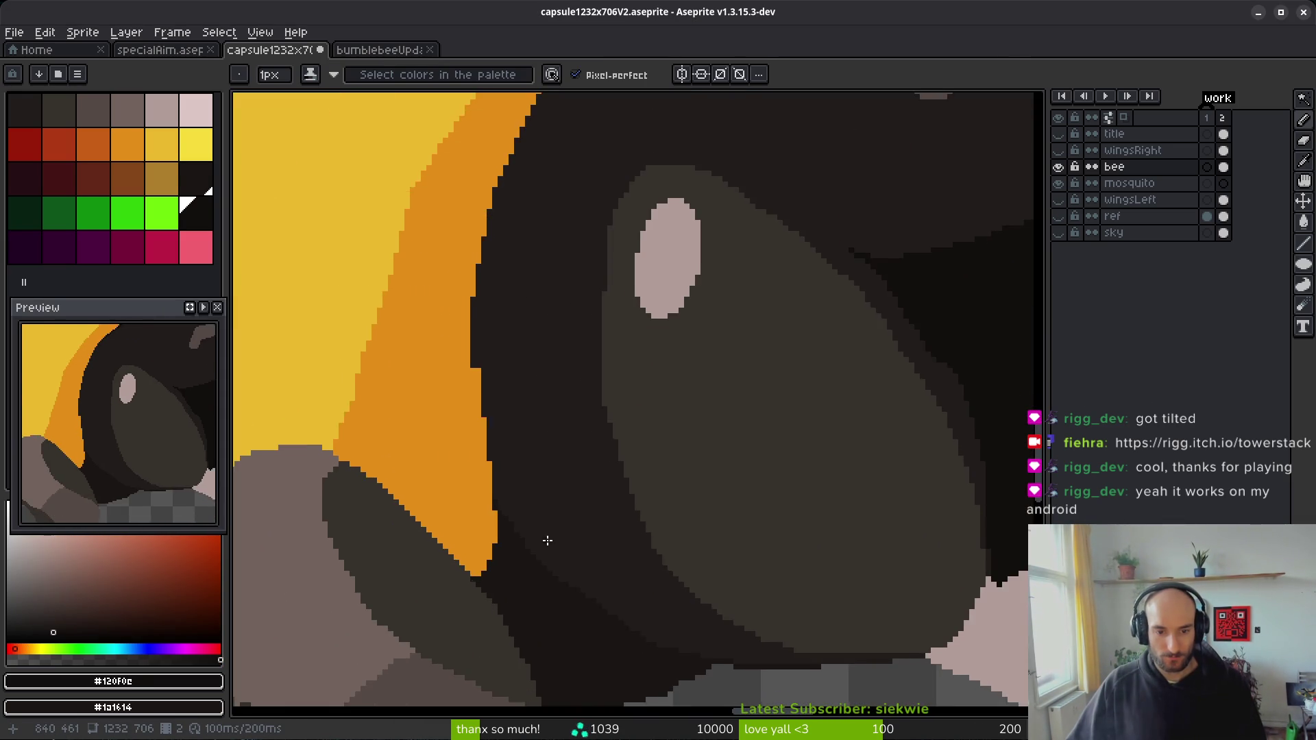
{"action": "scroll", "coordinate": [562, 439], "scroll_direction": "up", "scroll_amount": 2}
{"action": "scroll", "coordinate": [535, 432], "scroll_direction": "up", "scroll_amount": 2}
{"action": "left_click", "coordinate": [552, 473], "text": "alt"}
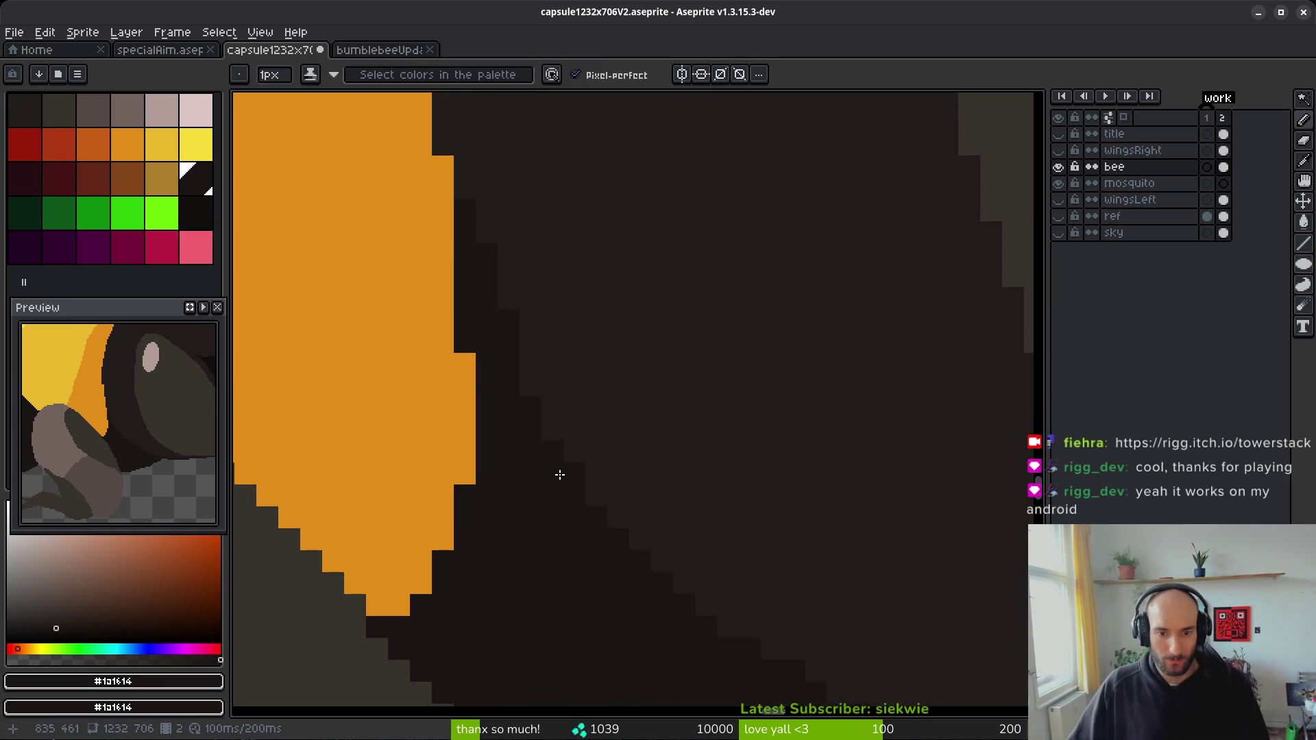
{"action": "scroll", "coordinate": [594, 504], "scroll_direction": "down", "scroll_amount": 3}
{"action": "scroll", "coordinate": [658, 562], "scroll_direction": "up", "scroll_amount": 4}
{"action": "left_click", "coordinate": [660, 568], "text": "alt"}
{"action": "left_click_drag", "start_coordinate": [905, 620], "coordinate": [538, 440]}
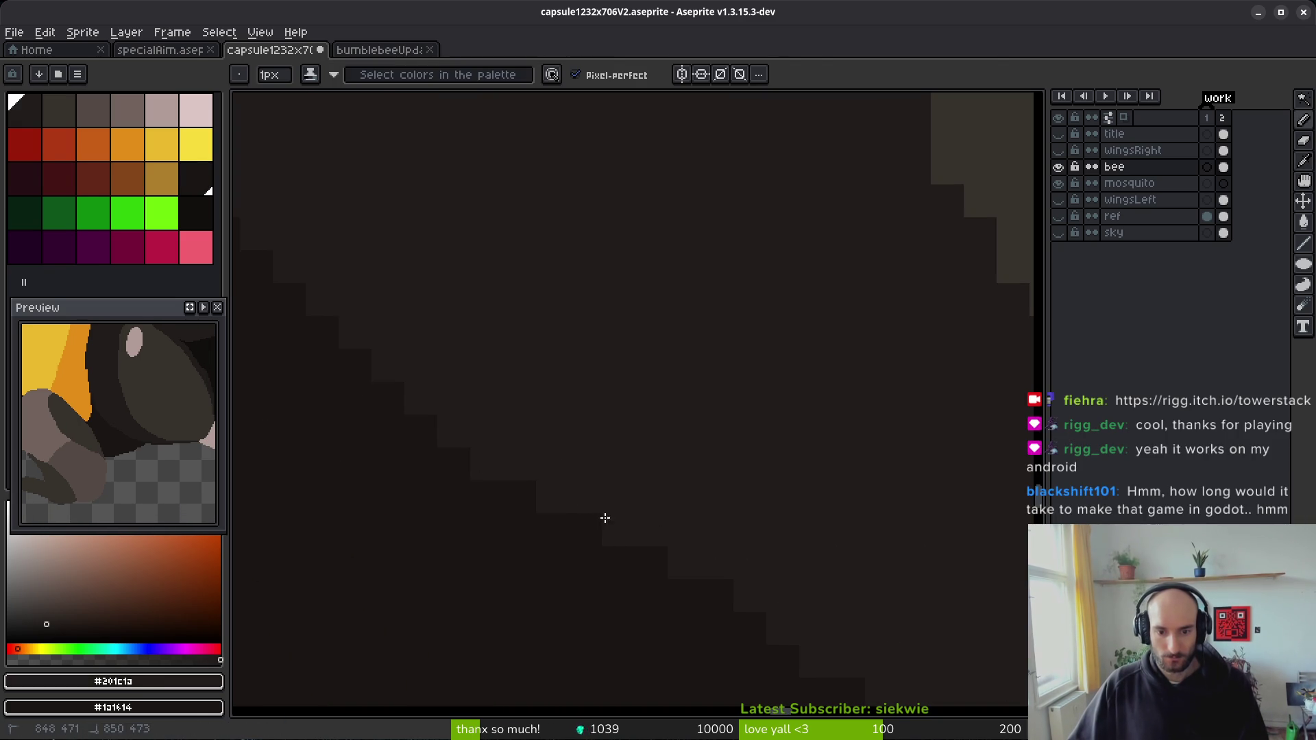
{"action": "scroll", "coordinate": [681, 548], "scroll_direction": "down", "scroll_amount": 2}
{"action": "scroll", "coordinate": [676, 544], "scroll_direction": "up", "scroll_amount": 2}
{"action": "left_click", "coordinate": [539, 503], "text": "alt"}
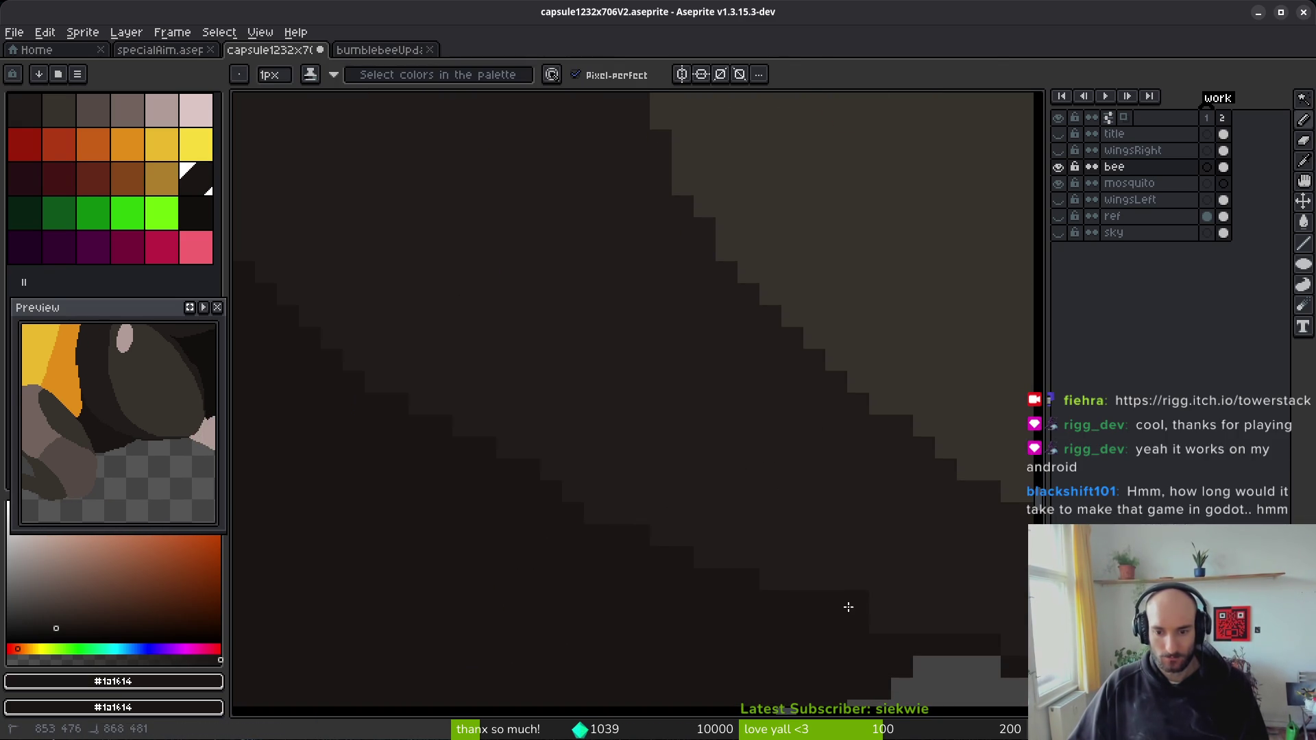
{"action": "left_click", "coordinate": [884, 586], "text": "alt"}
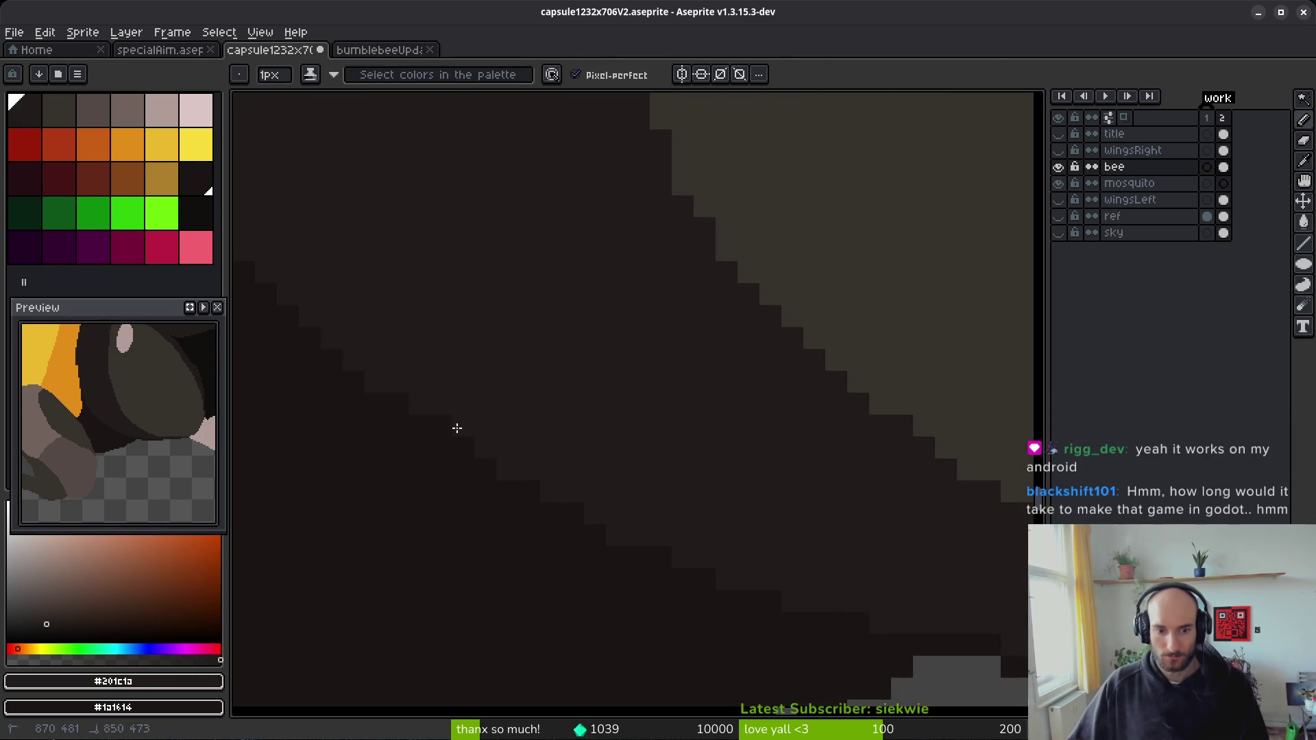
- Fill a notch in the body-head edge with a dark outline pixel
{"action": "scroll", "coordinate": [613, 472], "scroll_direction": "down", "scroll_amount": 1}
{"action": "scroll", "coordinate": [614, 472], "scroll_direction": "down", "scroll_amount": 1}
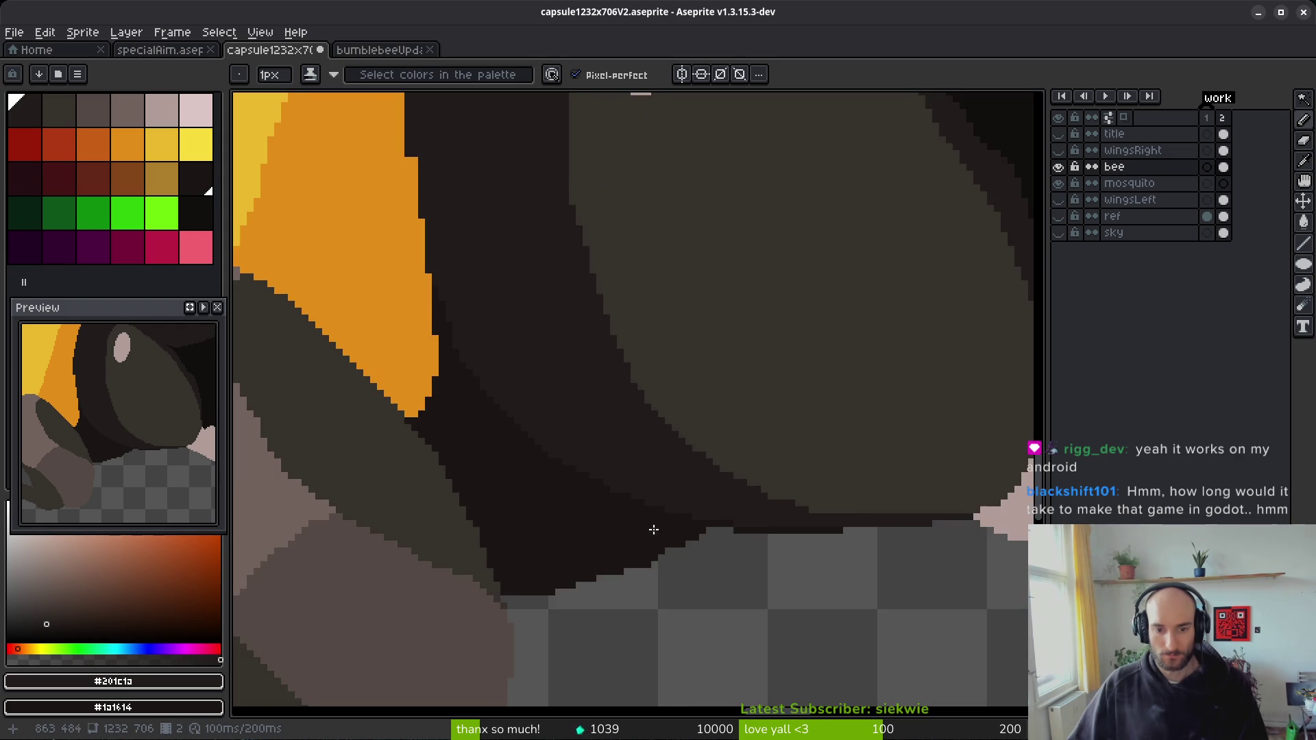
{"action": "scroll", "coordinate": [652, 529], "scroll_direction": "up", "scroll_amount": 1}
{"action": "scroll", "coordinate": [543, 534], "scroll_direction": "up", "scroll_amount": 1}
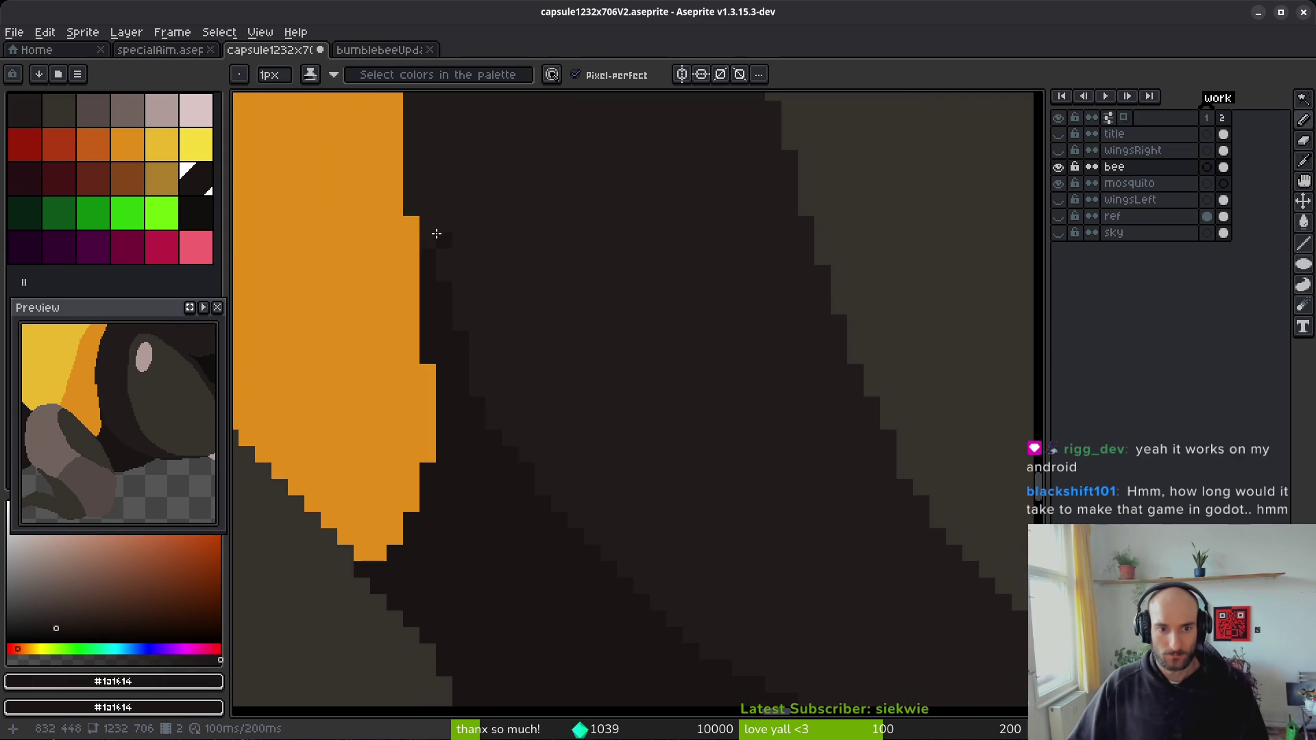
{"action": "left_click", "coordinate": [431, 268]}
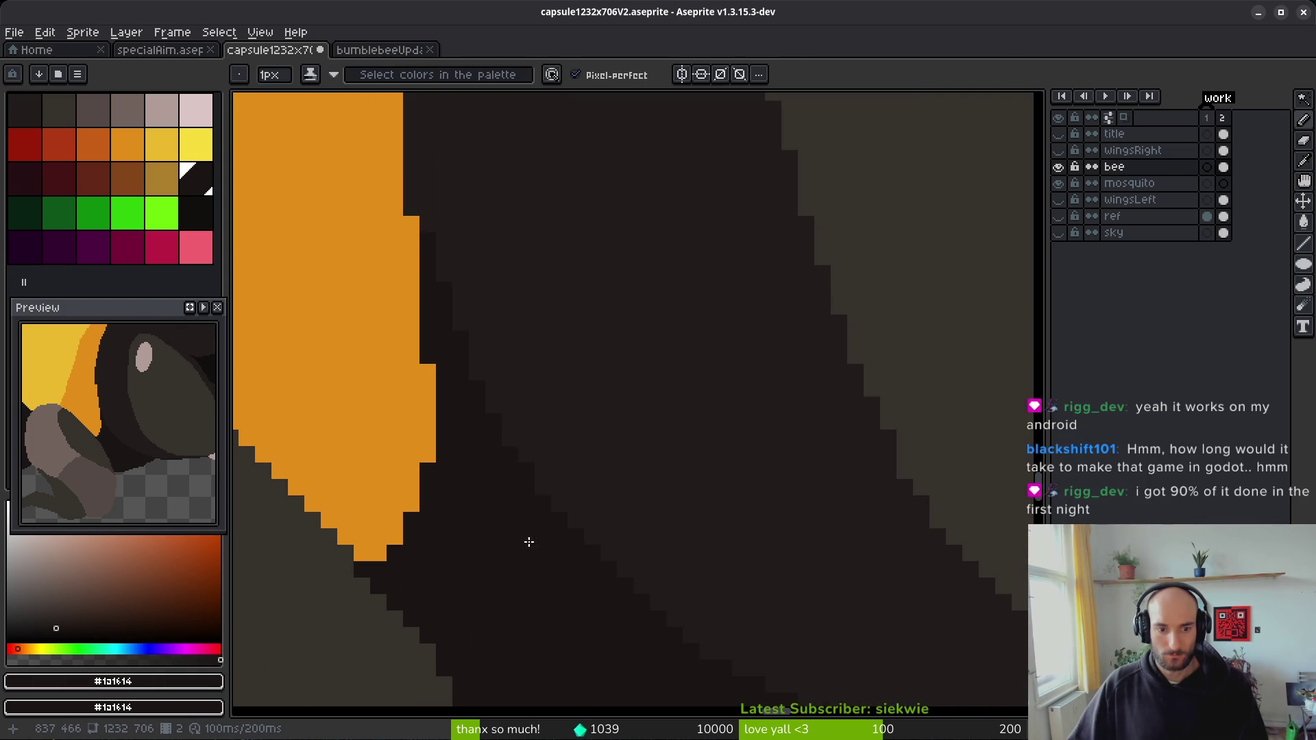
- Pick the bee body's orange colour from the canvas
{"action": "scroll", "coordinate": [534, 539], "scroll_direction": "down", "scroll_amount": 1}
{"action": "scroll", "coordinate": [518, 511], "scroll_direction": "down", "scroll_amount": 1}
{"action": "scroll", "coordinate": [578, 353], "scroll_direction": "up", "scroll_amount": 1}
{"action": "scroll", "coordinate": [454, 493], "scroll_direction": "up", "scroll_amount": 1}
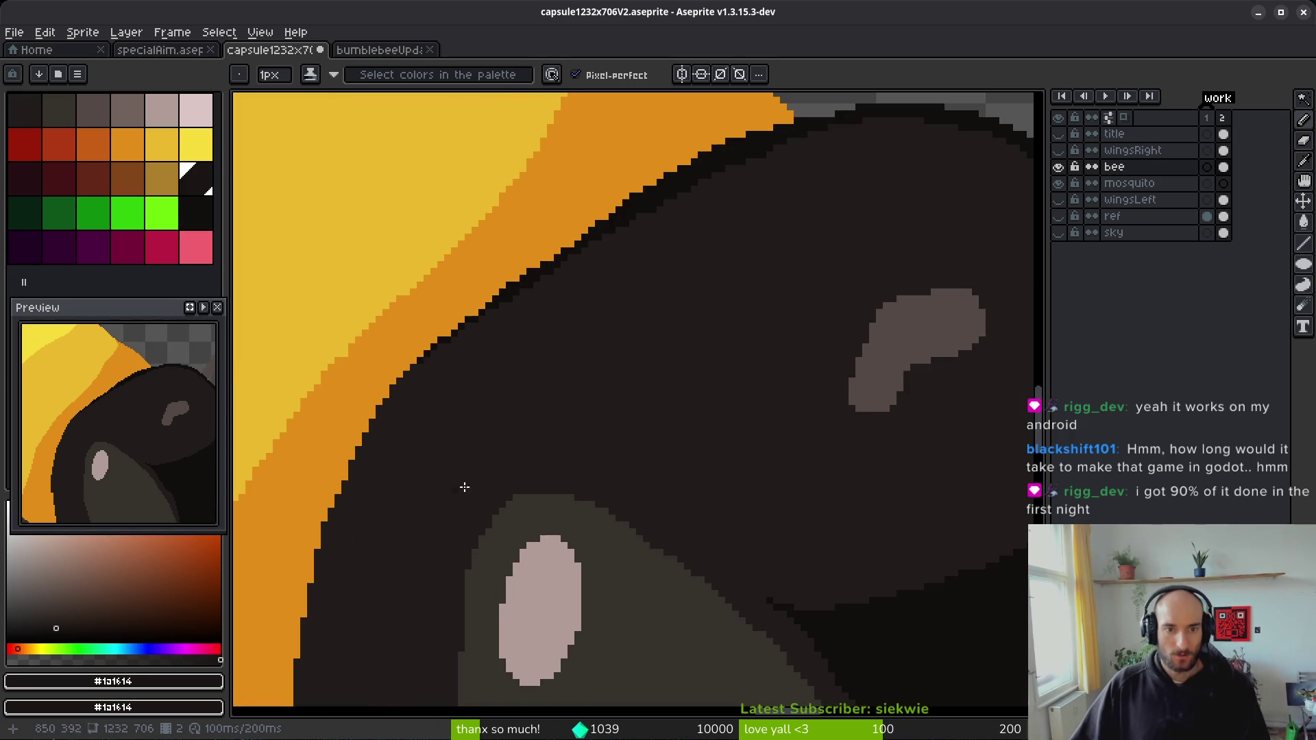
{"action": "scroll", "coordinate": [455, 516], "scroll_direction": "up", "scroll_amount": 1}
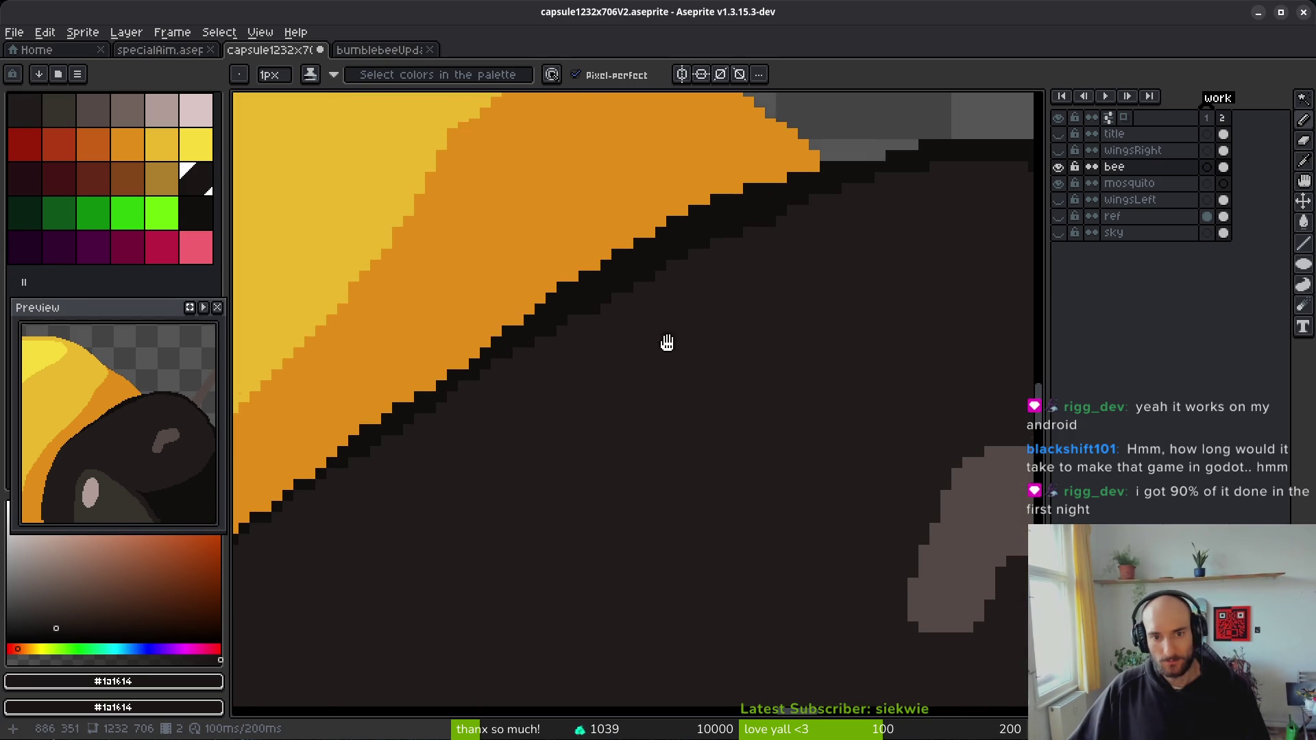
{"action": "scroll", "coordinate": [675, 289], "scroll_direction": "up", "scroll_amount": 1}
{"action": "left_click", "coordinate": [700, 314], "text": "alt"}
{"action": "scroll", "coordinate": [699, 315], "scroll_direction": "up", "scroll_amount": 1}
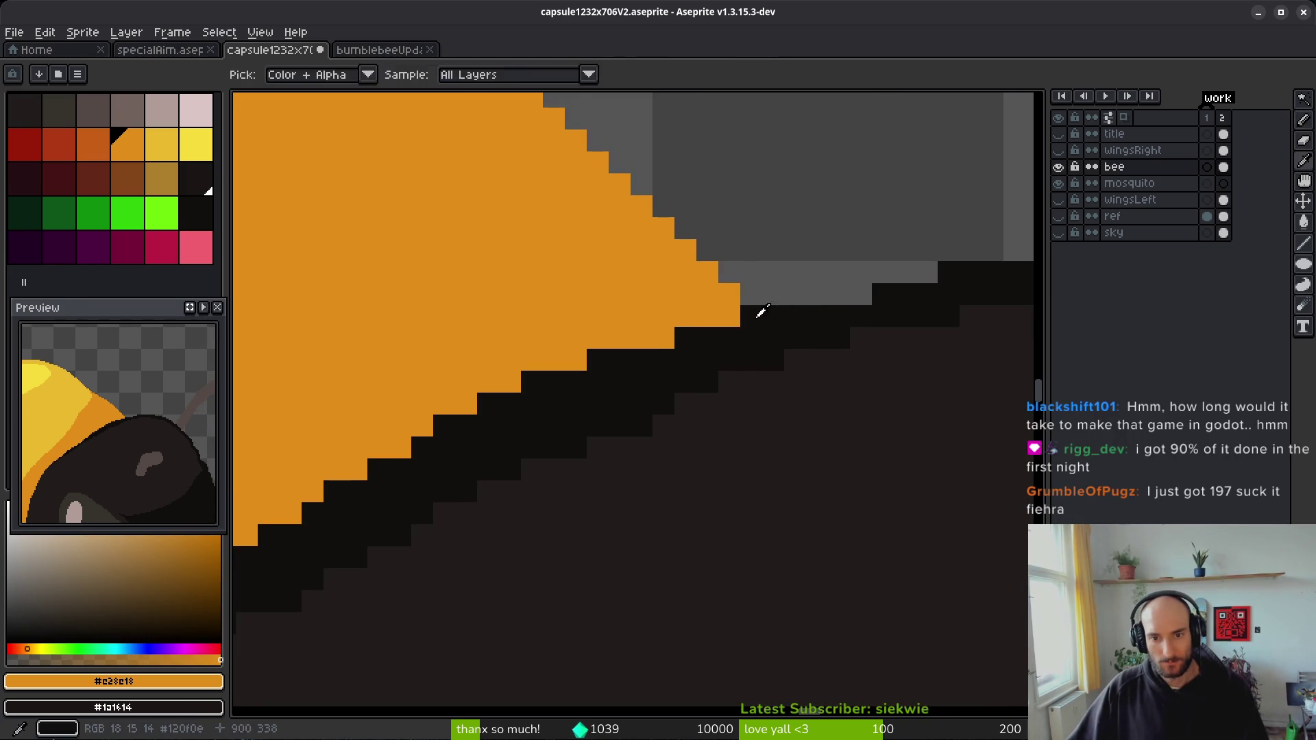
- Replace black notch and staircase pixels along the stripe edge with orange
{"action": "left_click", "coordinate": [727, 335]}
{"action": "mouse_move", "coordinate": [727, 336]}
{"action": "left_mouse_down"}
{"action": "mouse_move", "coordinate": [535, 381]}
{"action": "mouse_move", "coordinate": [629, 358]}
{"action": "mouse_move", "coordinate": [420, 426]}
{"action": "mouse_move", "coordinate": [331, 491]}
{"action": "left_mouse_up"}
{"action": "left_click_drag", "start_coordinate": [515, 405], "coordinate": [811, 333]}
{"action": "mouse_move", "coordinate": [913, 307]}
{"action": "left_mouse_down"}
{"action": "mouse_move", "coordinate": [852, 305]}
{"action": "mouse_move", "coordinate": [793, 353]}
{"action": "mouse_move", "coordinate": [483, 503]}
{"action": "left_mouse_up"}
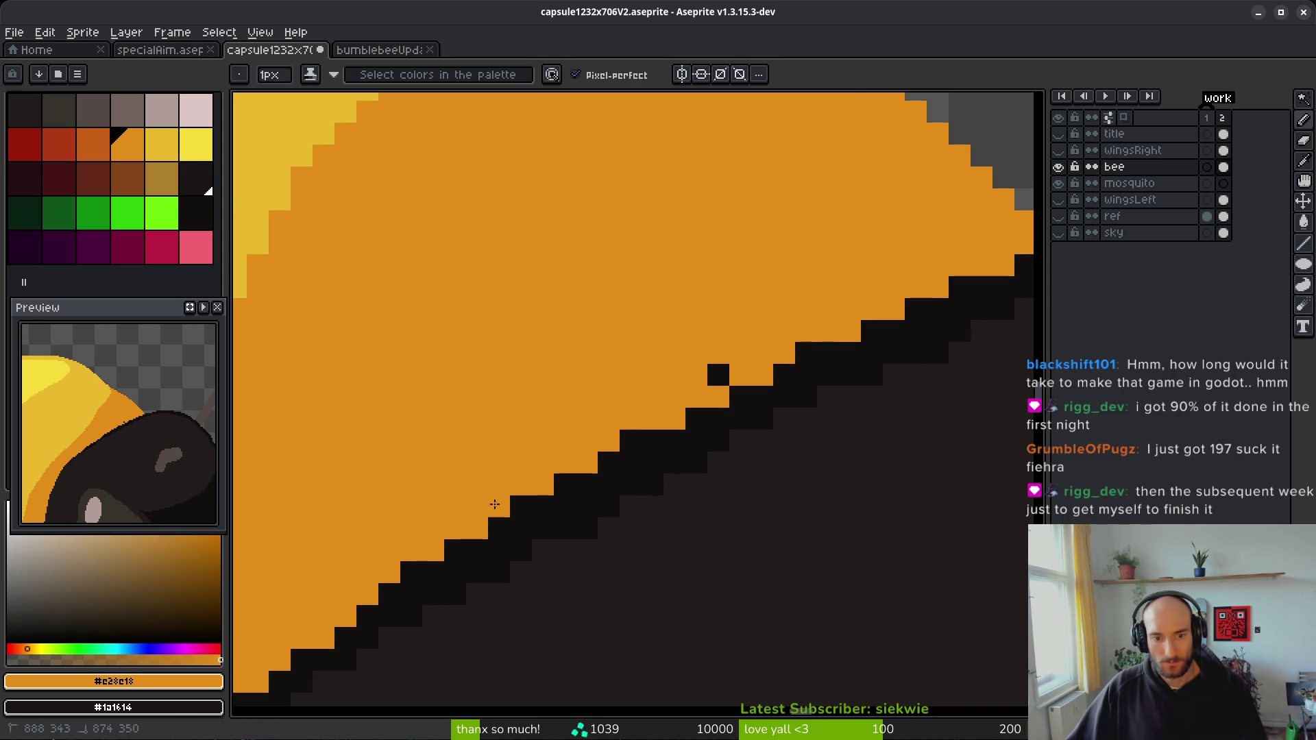
{"action": "left_click_drag", "start_coordinate": [583, 474], "coordinate": [699, 409]}
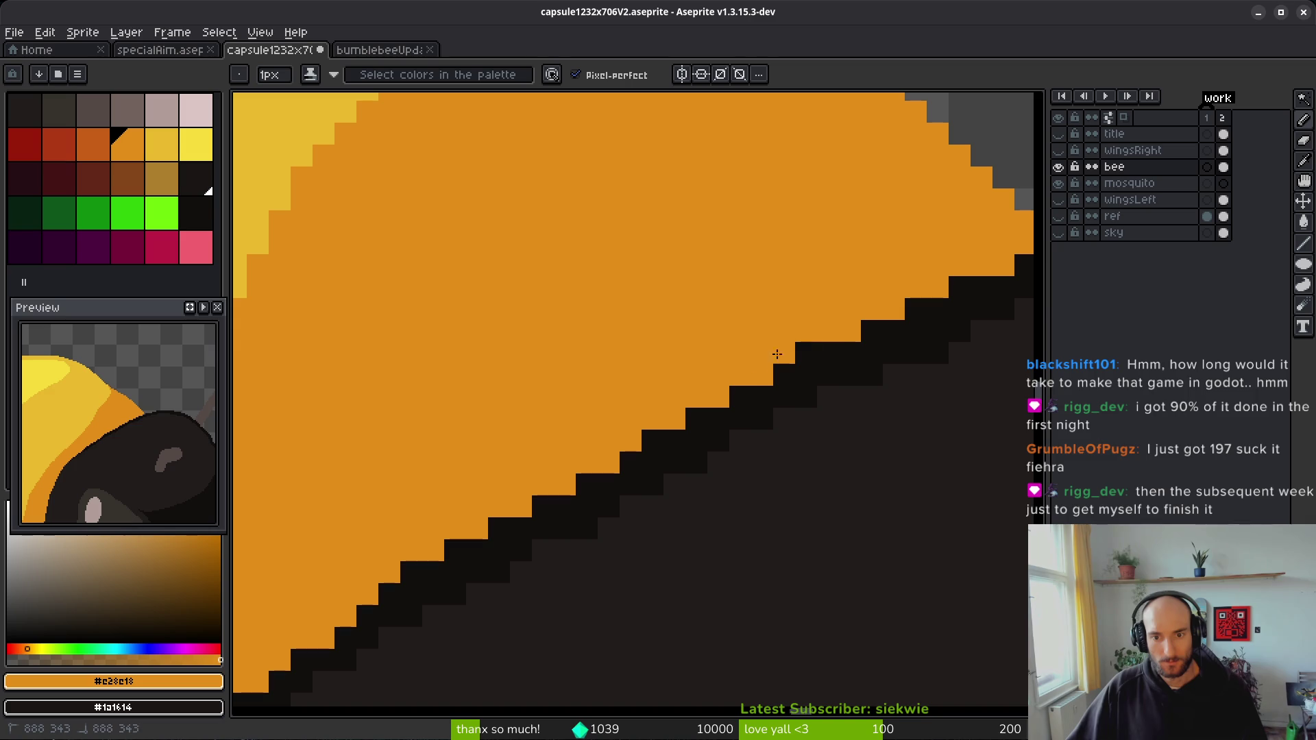
{"action": "left_click_drag", "start_coordinate": [957, 279], "coordinate": [824, 353]}
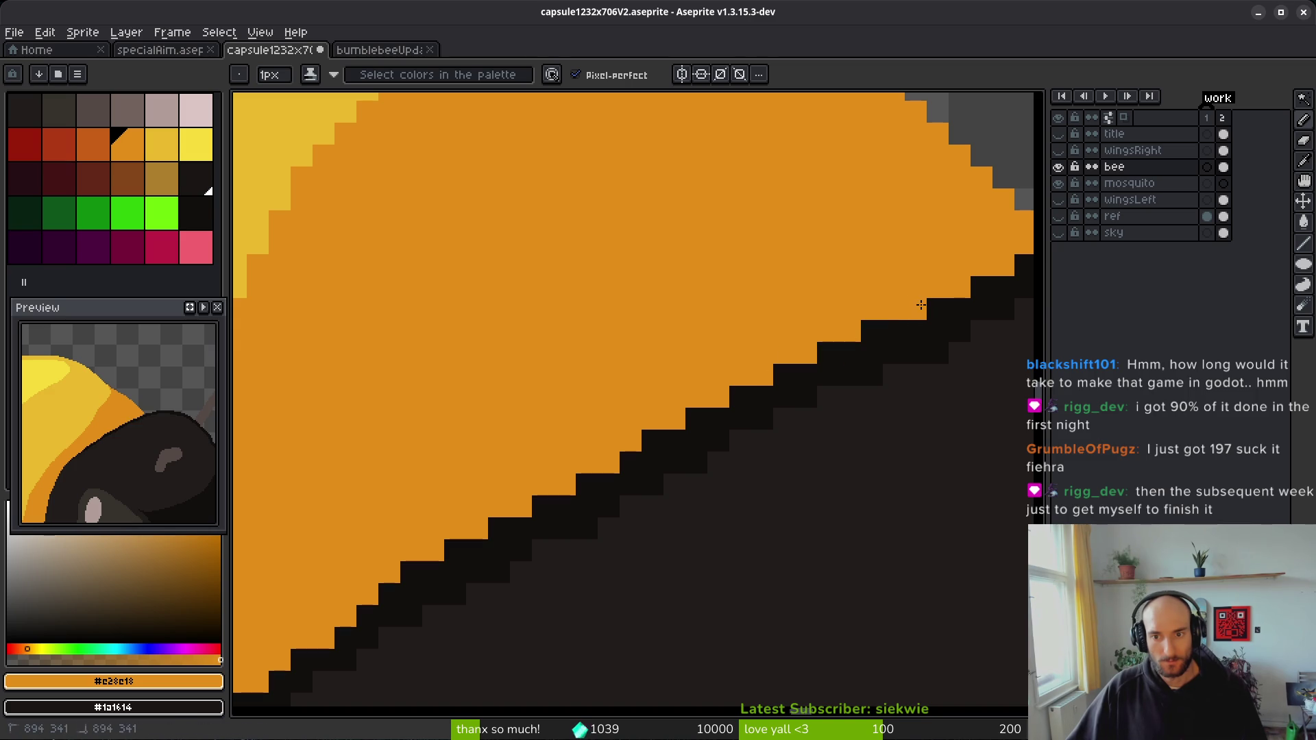
- Restore one notch pixel to black and sample the #201c1a shade
{"action": "right_click", "coordinate": [718, 419]}
{"action": "scroll", "coordinate": [417, 561], "scroll_direction": "down", "scroll_amount": 3}
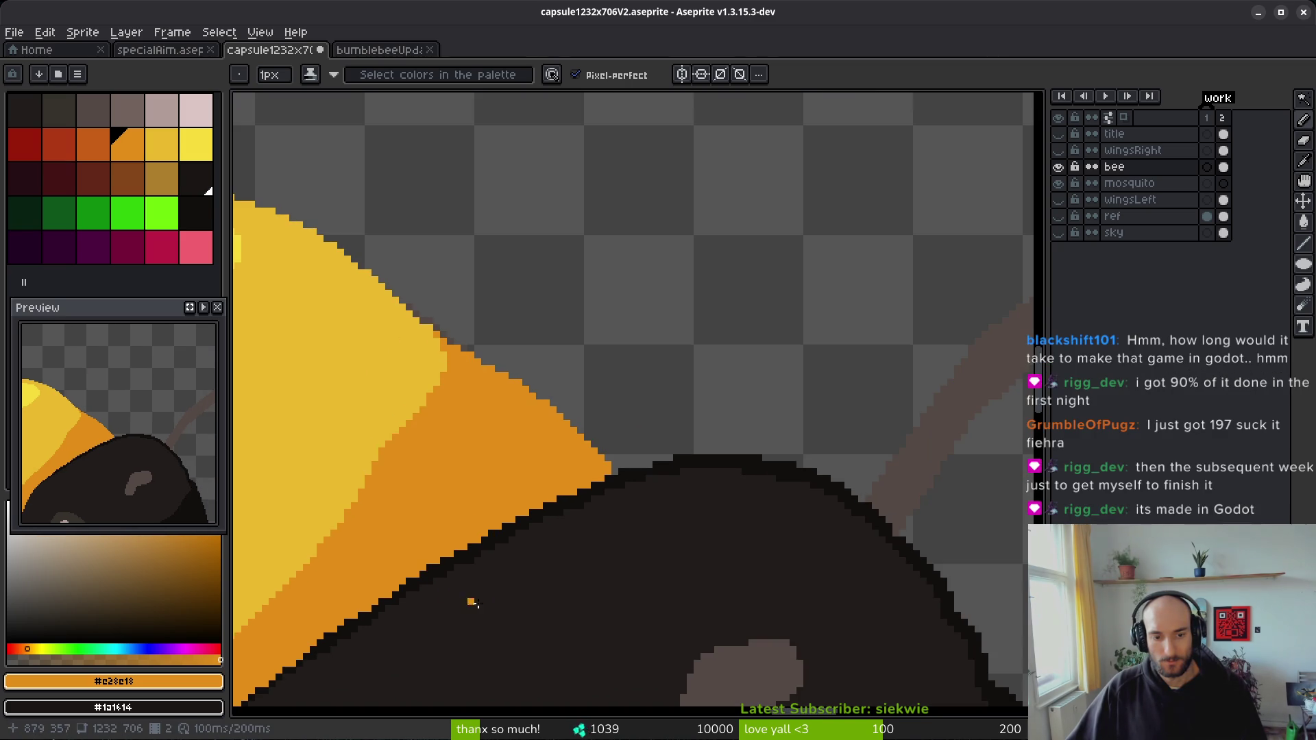
{"action": "scroll", "coordinate": [393, 662], "scroll_direction": "up", "scroll_amount": 3}
{"action": "left_click", "coordinate": [755, 537], "text": "alt"}
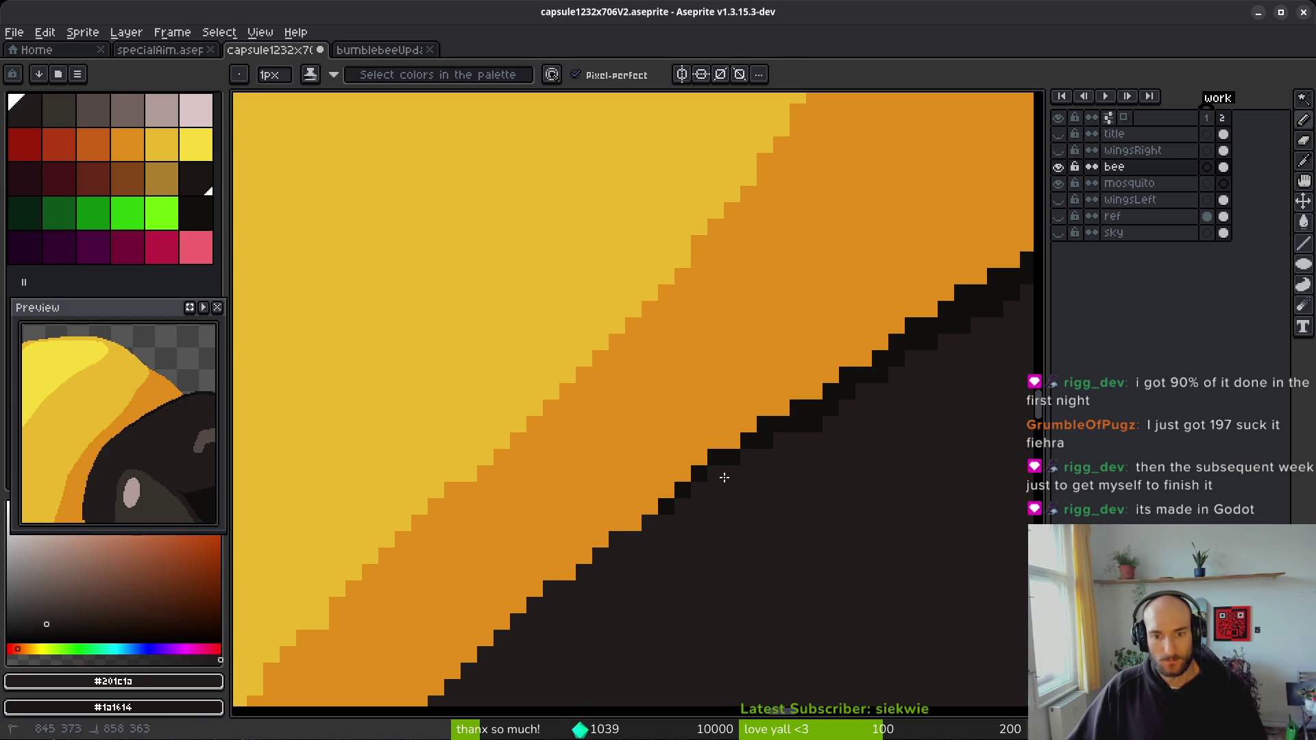
- Compare the edges across both animation frames, then save capsule1232x706V2.aseprite
{"action": "key", "text": "Right"}
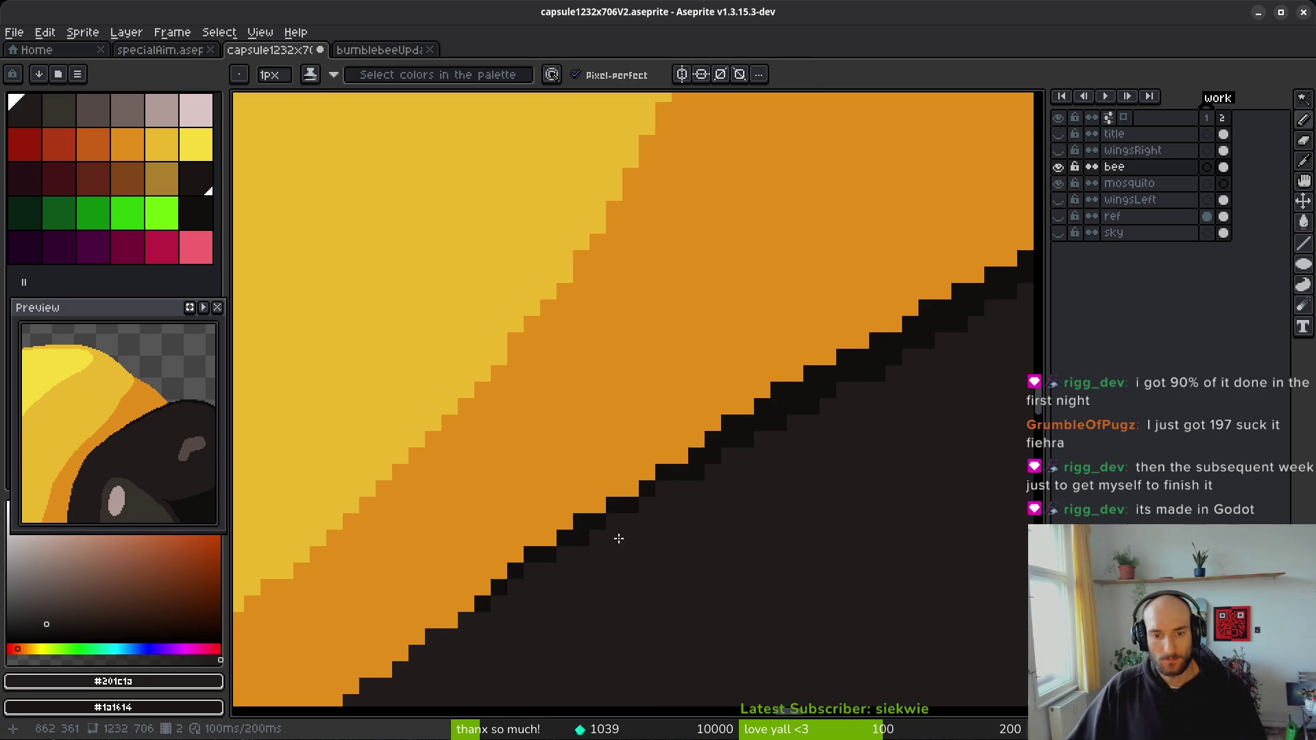
{"action": "key", "text": "Left"}
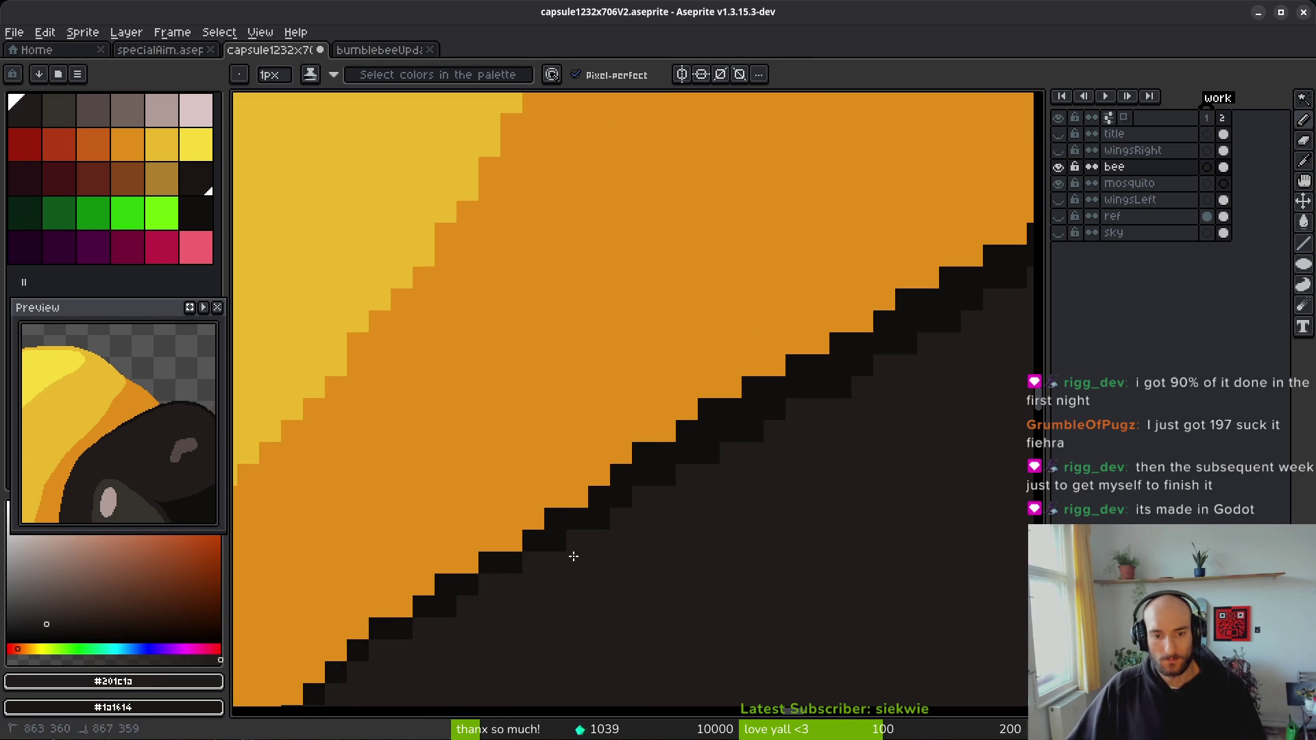
{"action": "key", "text": "Right"}
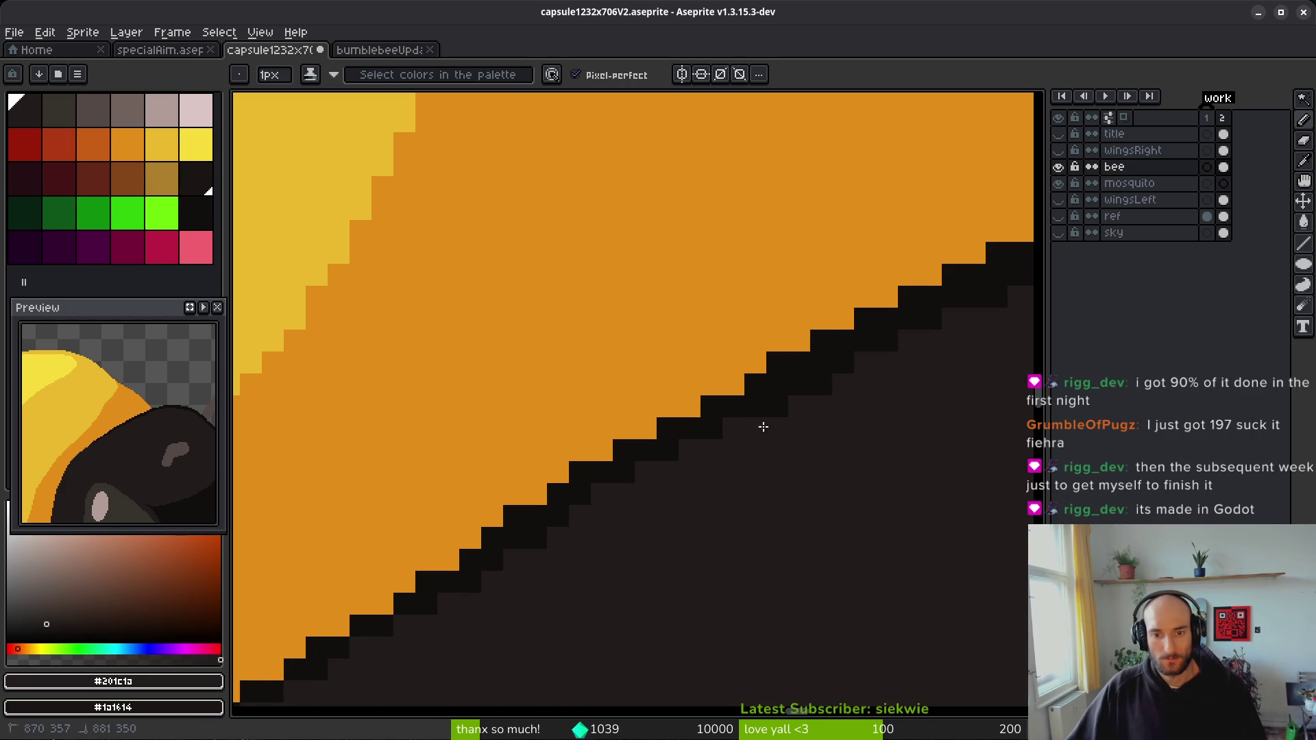
{"action": "scroll", "coordinate": [693, 505], "scroll_direction": "down", "scroll_amount": 2}
{"action": "scroll", "coordinate": [572, 441], "scroll_direction": "up", "scroll_amount": 2}
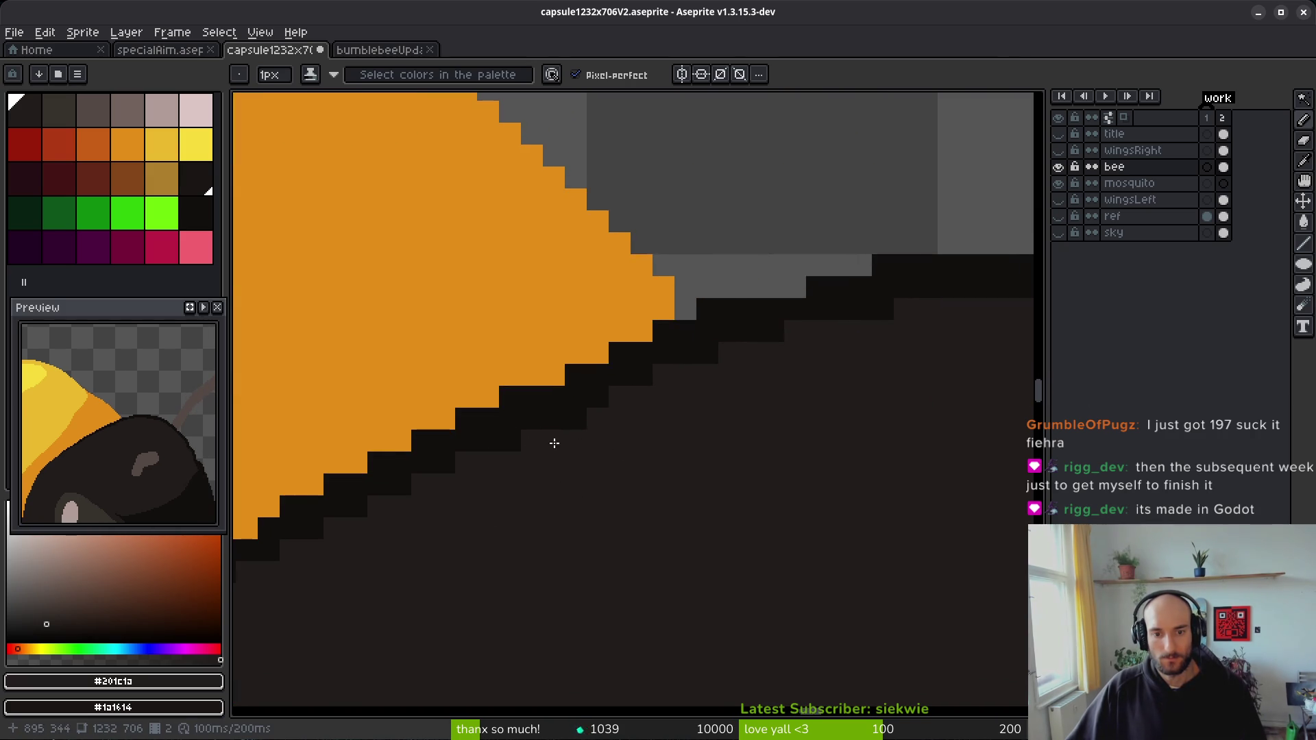
{"action": "scroll", "coordinate": [861, 385], "scroll_direction": "down", "scroll_amount": 2}
{"action": "scroll", "coordinate": [664, 441], "scroll_direction": "up", "scroll_amount": 2}
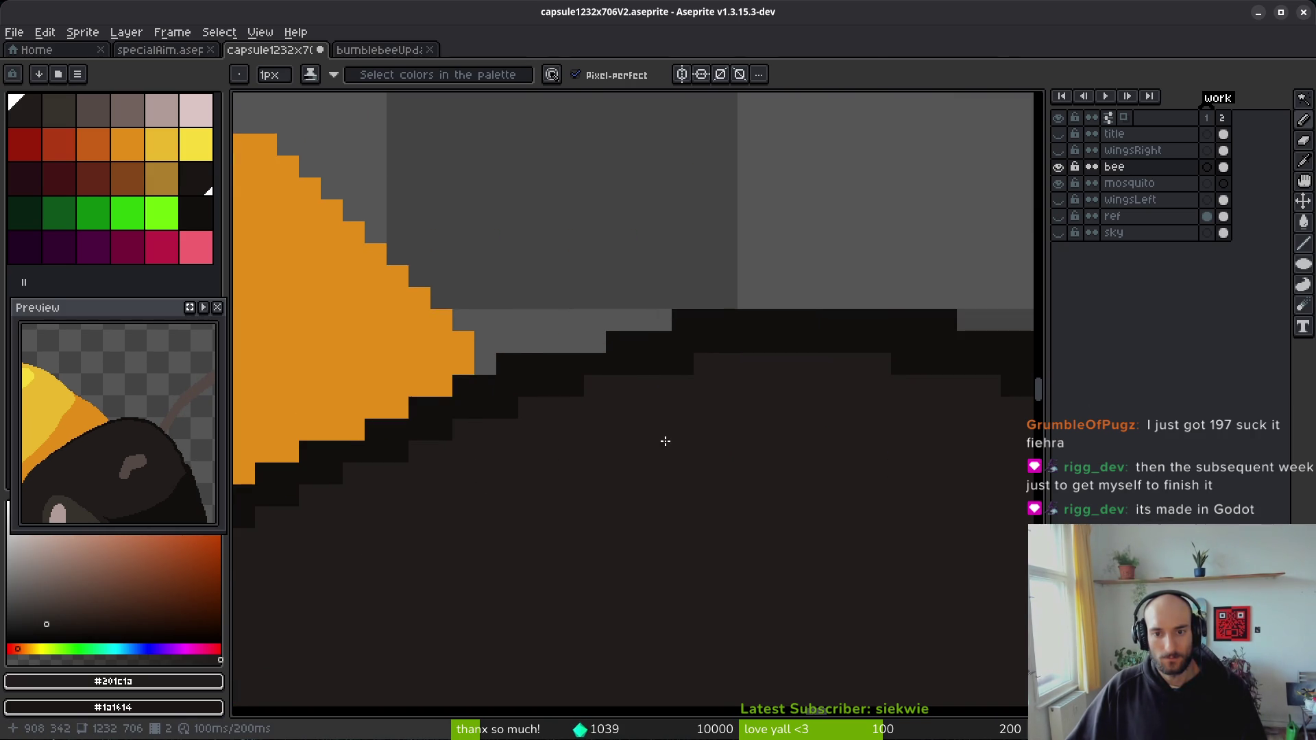
{"action": "key", "text": "ctrl+s"}
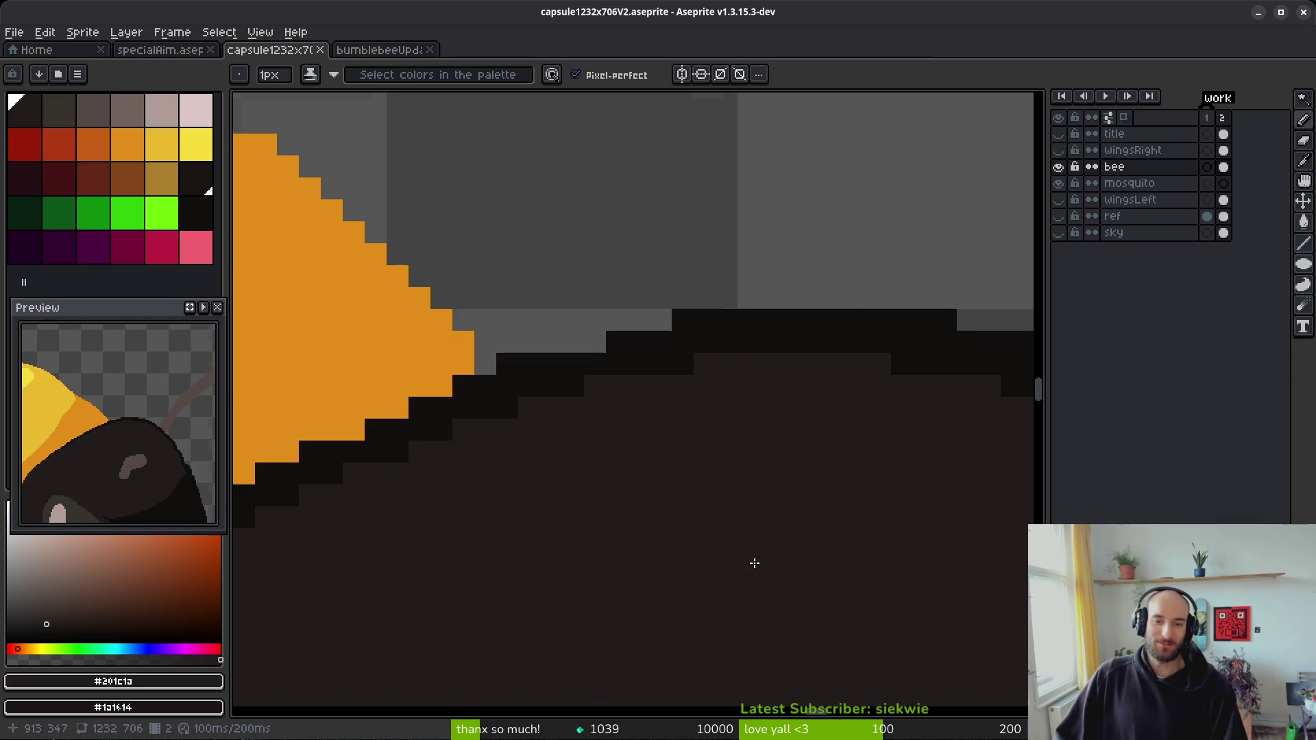
- Erase a stray black pixel on the head edge and add two pixels in the darkest outline colour
{"action": "scroll", "coordinate": [767, 559], "scroll_direction": "up", "scroll_amount": 1}
{"action": "key", "text": "e"}
{"action": "left_click", "coordinate": [479, 396]}
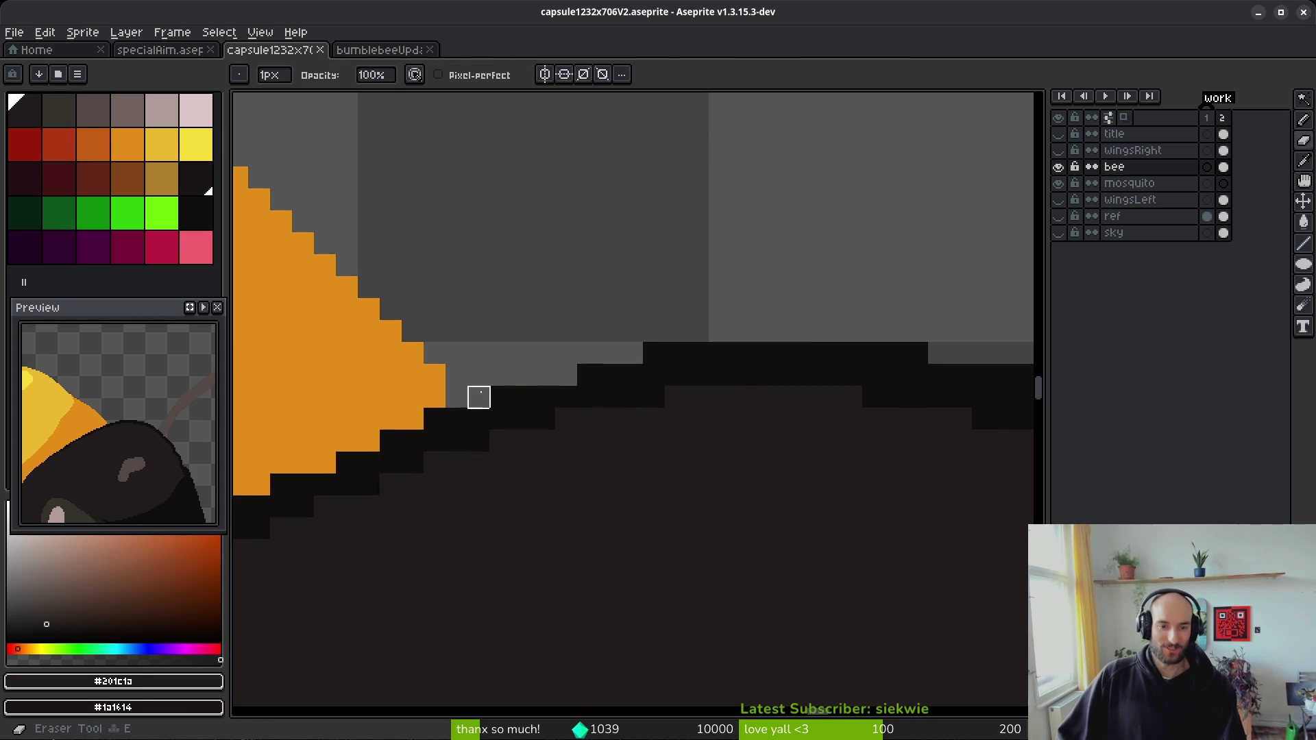
{"action": "scroll", "coordinate": [667, 508], "scroll_direction": "right", "scroll_amount": 2}
{"action": "key", "text": "i"}
{"action": "key", "text": "b"}
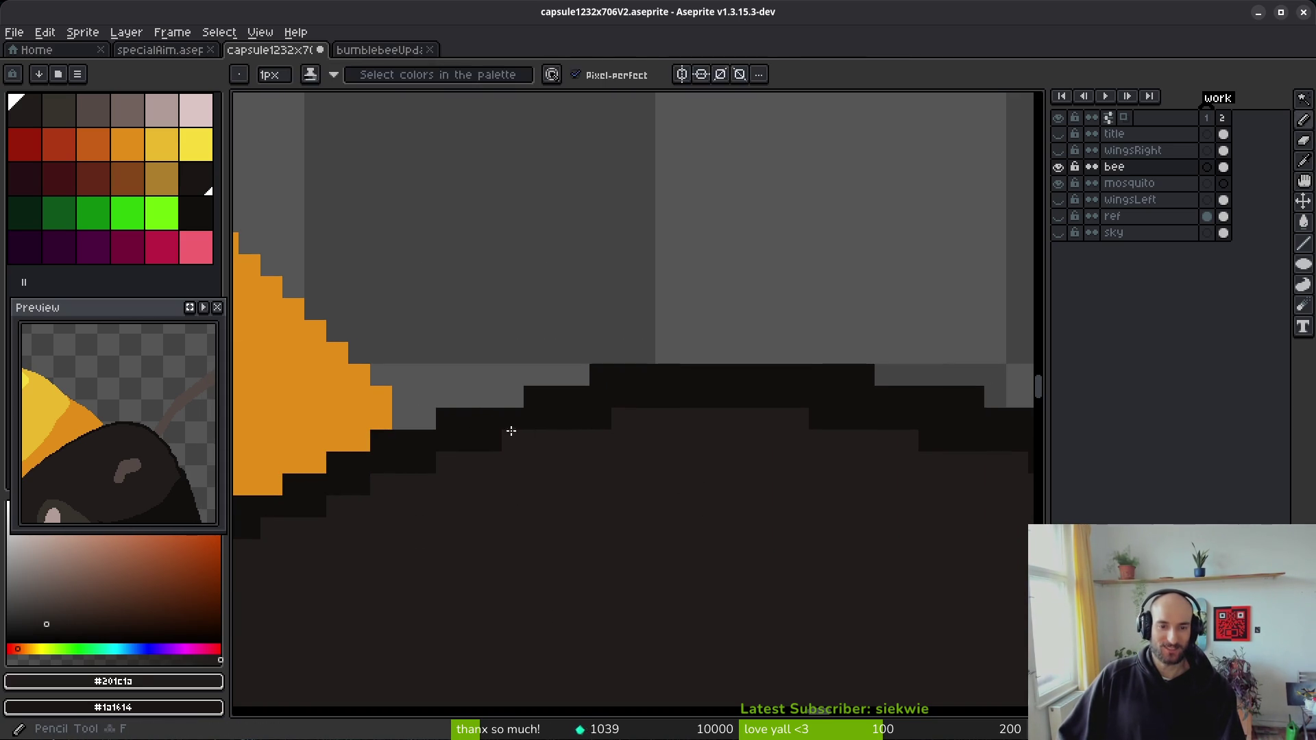
{"action": "left_click", "coordinate": [552, 394], "text": "alt"}
{"action": "left_click", "coordinate": [512, 397]}
{"action": "left_click", "coordinate": [730, 419]}
- Sample the head's dark body colour and erase two black pixels from the outline
{"action": "scroll", "coordinate": [725, 422], "scroll_direction": "right", "scroll_amount": 2}
{"action": "left_click", "coordinate": [499, 479], "text": "alt"}
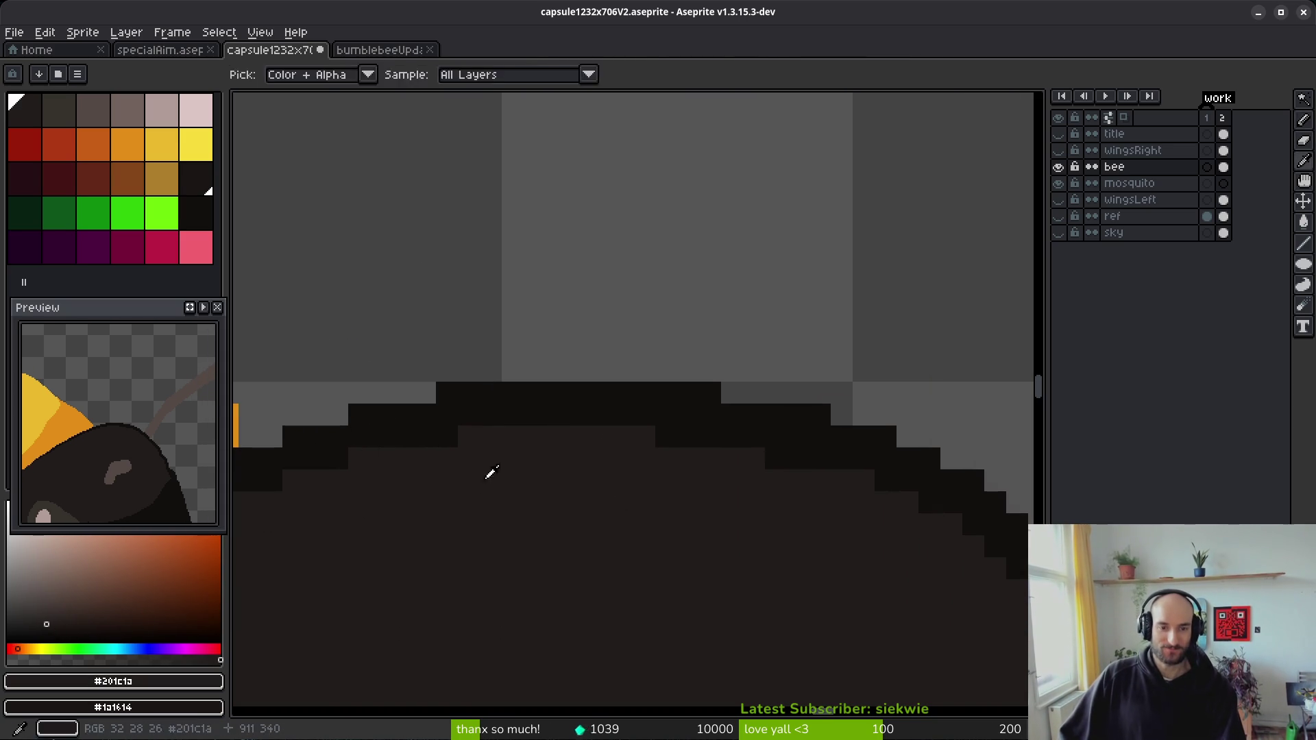
{"action": "scroll", "coordinate": [563, 481], "scroll_direction": "right", "scroll_amount": 2}
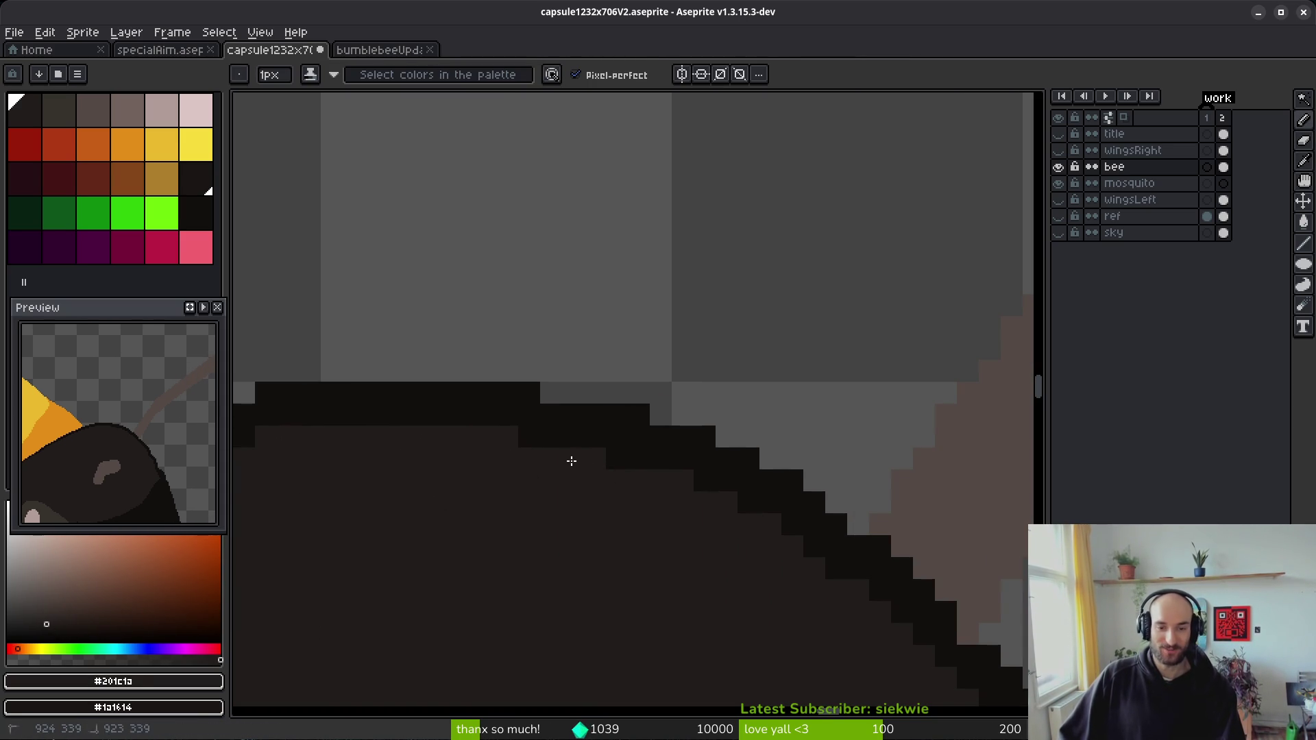
{"action": "key", "text": "e"}
{"action": "left_click", "coordinate": [639, 414]}
{"action": "scroll", "coordinate": [667, 405], "scroll_direction": "right", "scroll_amount": 2}
{"action": "left_click", "coordinate": [599, 426]}
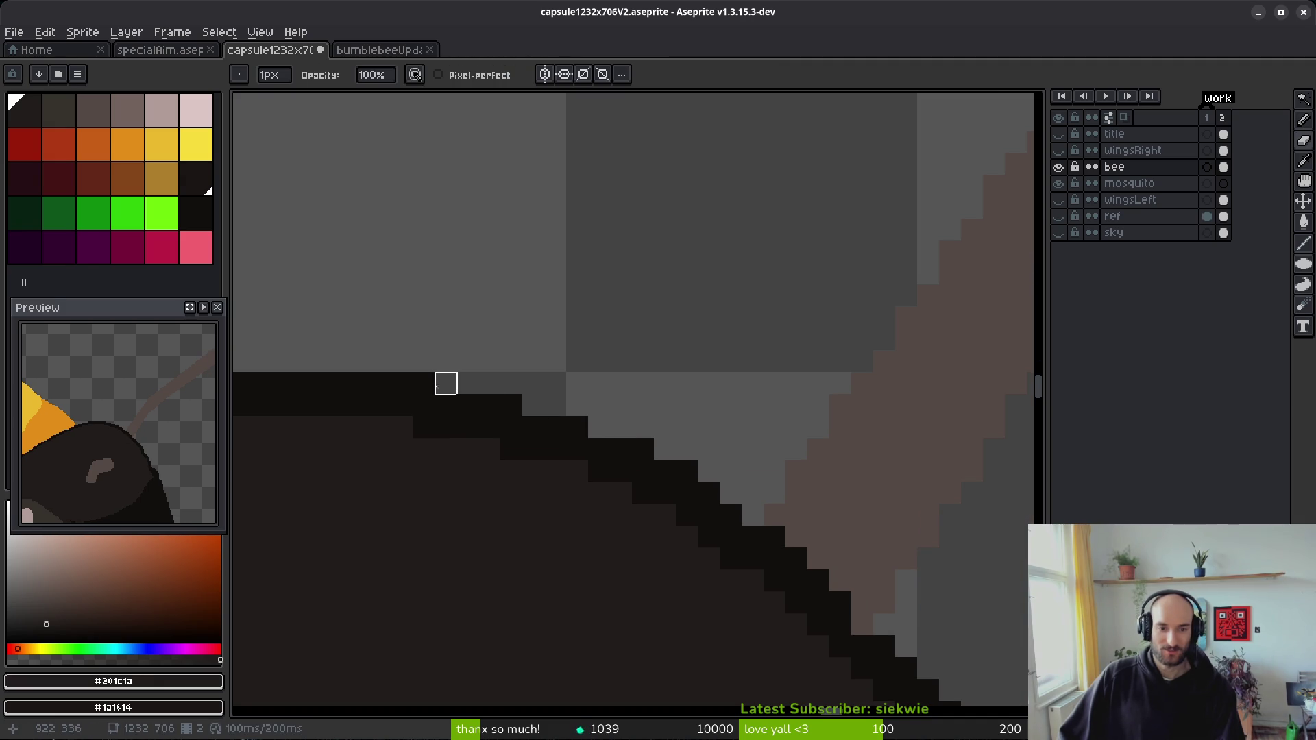
- Lighten one outline pixel on the head edge with the shading pencil
{"action": "scroll", "coordinate": [774, 516], "scroll_direction": "down", "scroll_amount": 6}
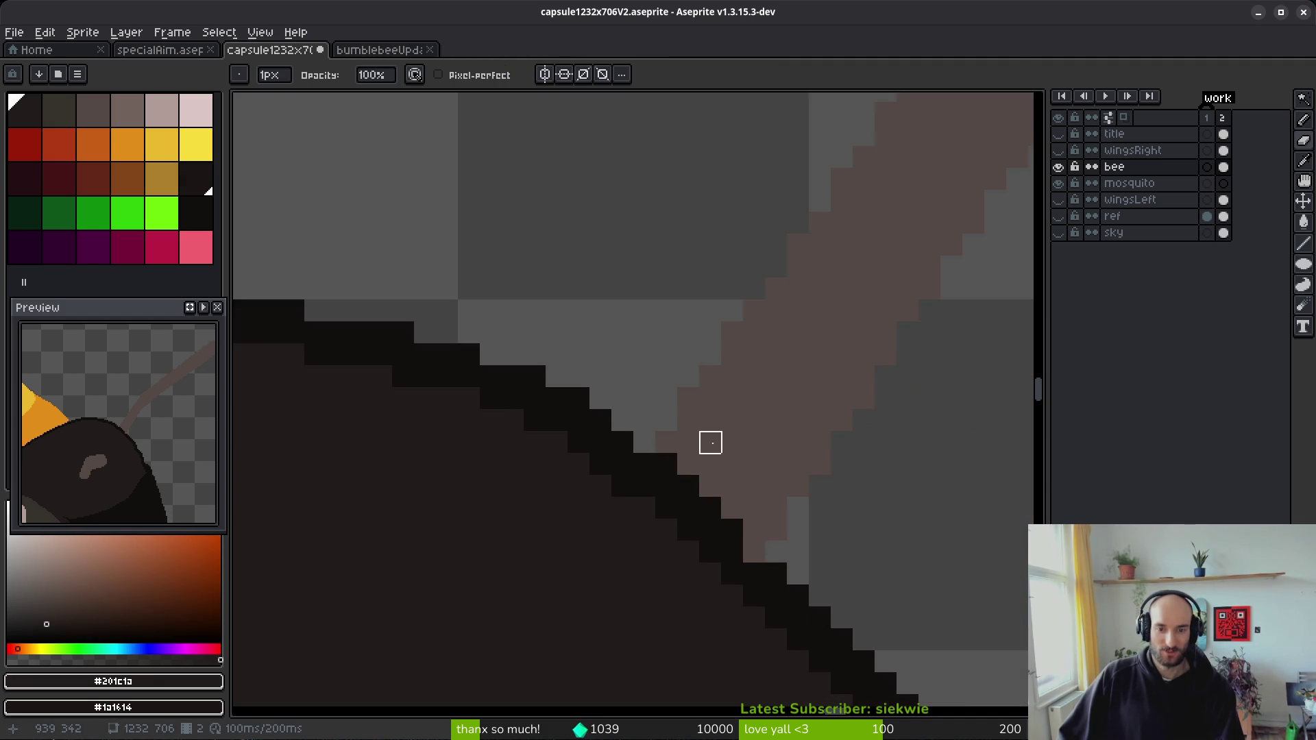
{"action": "scroll", "coordinate": [784, 538], "scroll_direction": "up", "scroll_amount": 3}
{"action": "scroll", "coordinate": [720, 631], "scroll_direction": "down", "scroll_amount": 3}
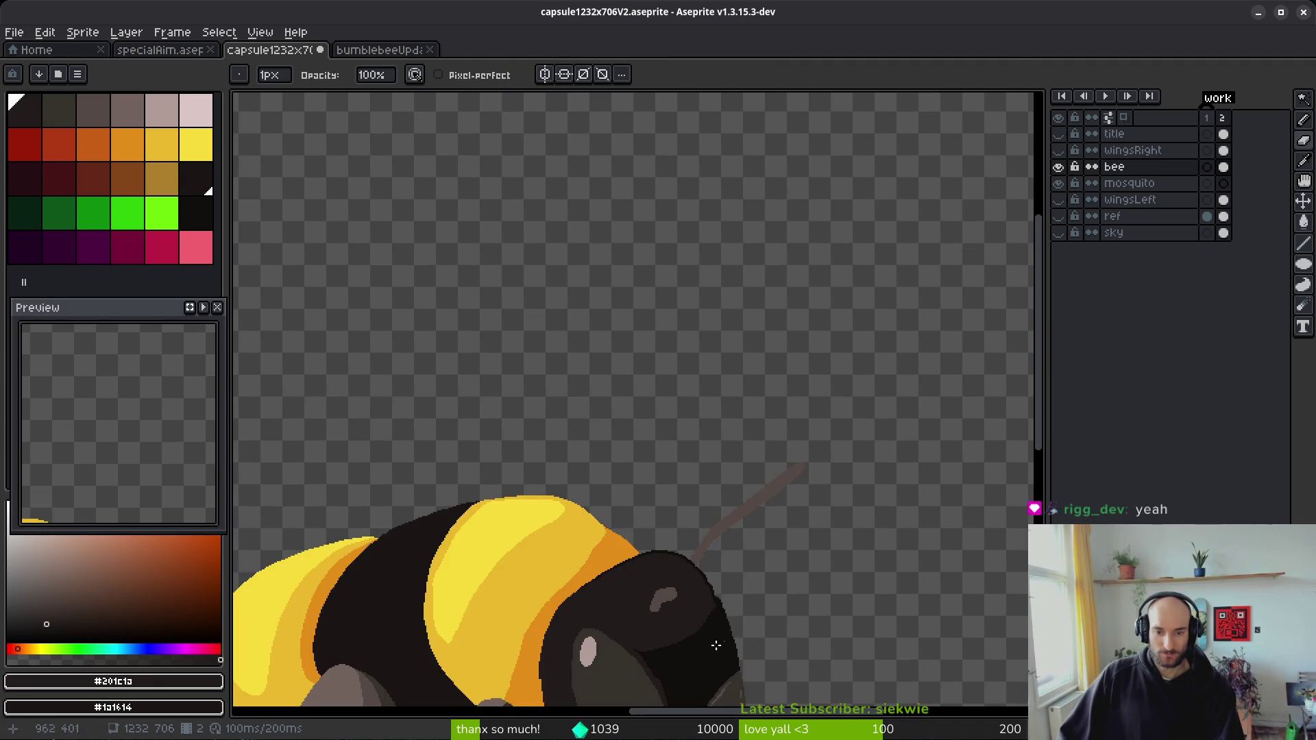
{"action": "scroll", "coordinate": [679, 552], "scroll_direction": "up", "scroll_amount": 3}
{"action": "scroll", "coordinate": [548, 447], "scroll_direction": "down", "scroll_amount": 2}
{"action": "scroll", "coordinate": [519, 448], "scroll_direction": "up", "scroll_amount": 2}
{"action": "scroll", "coordinate": [520, 448], "scroll_direction": "down", "scroll_amount": 1}
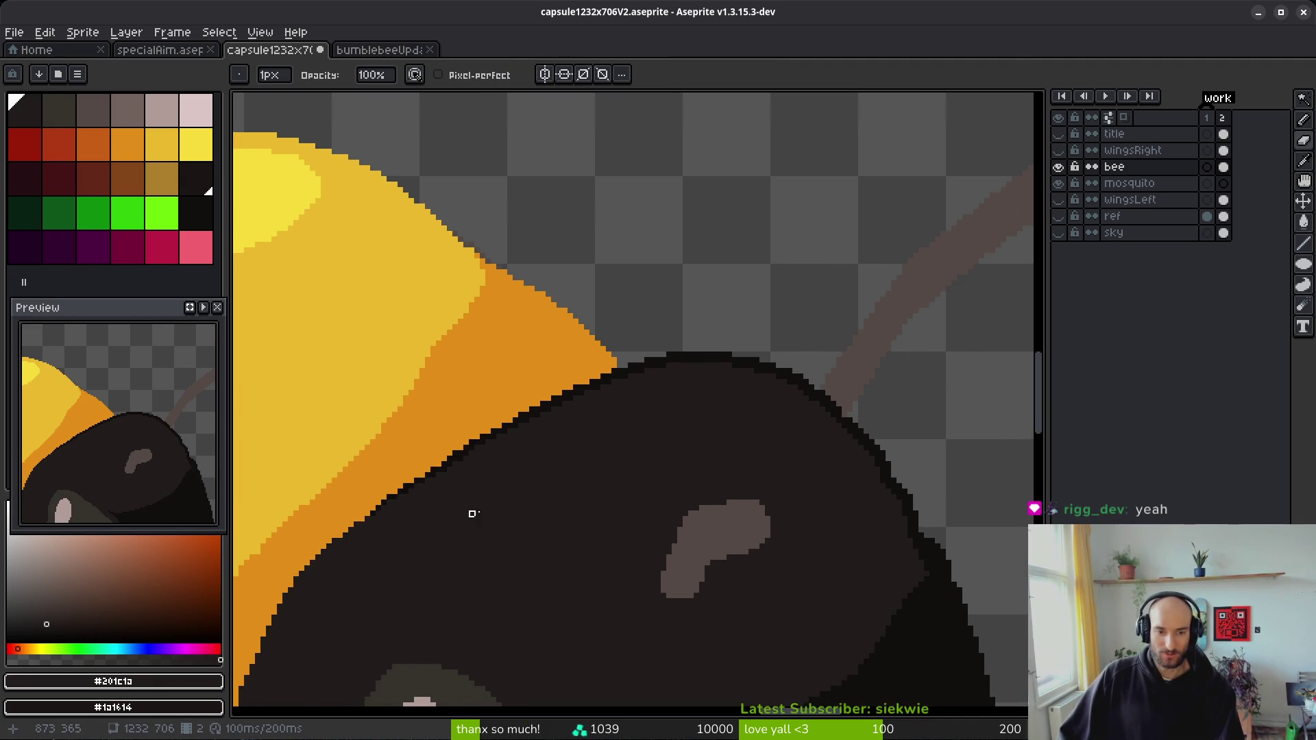
{"action": "scroll", "coordinate": [470, 514], "scroll_direction": "up", "scroll_amount": 2}
{"action": "scroll", "coordinate": [608, 438], "scroll_direction": "down", "scroll_amount": 1}
{"action": "scroll", "coordinate": [655, 531], "scroll_direction": "down", "scroll_amount": 1}
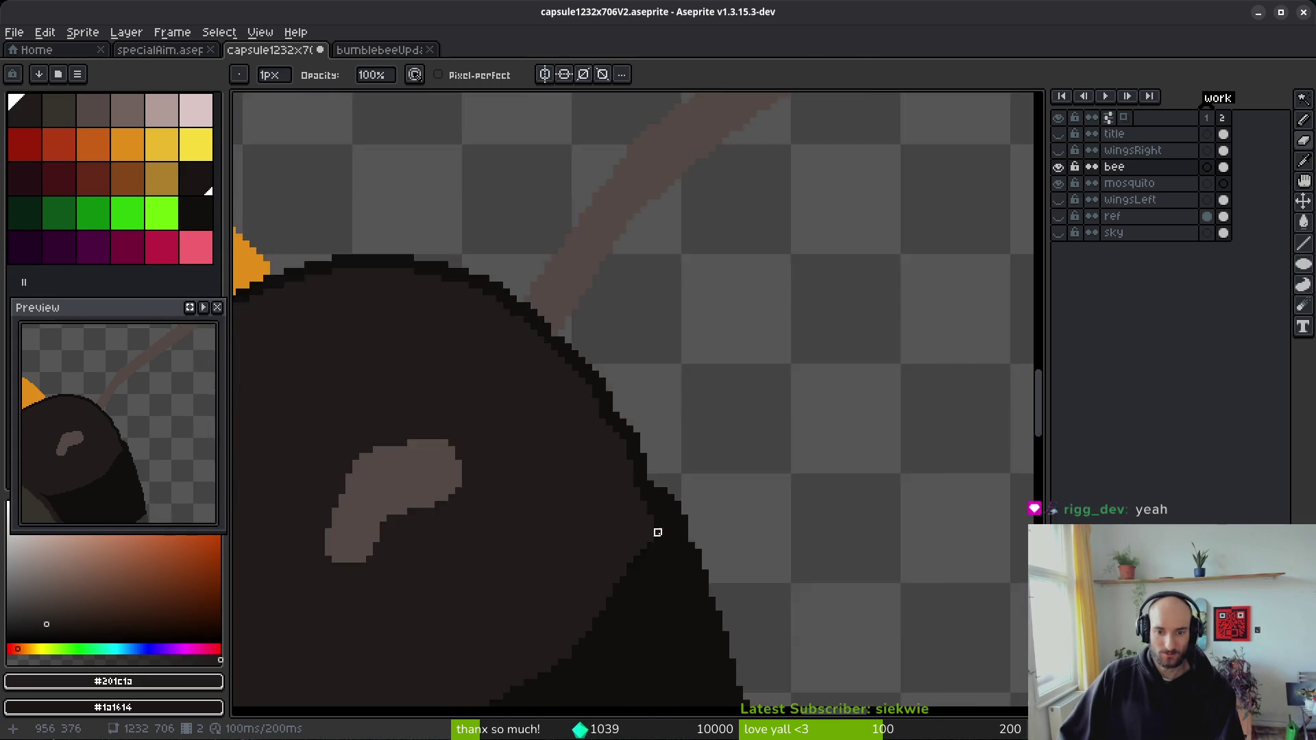
{"action": "scroll", "coordinate": [599, 491], "scroll_direction": "up", "scroll_amount": 3}
{"action": "scroll", "coordinate": [664, 540], "scroll_direction": "down", "scroll_amount": 3}
{"action": "scroll", "coordinate": [652, 552], "scroll_direction": "up", "scroll_amount": 1}
{"action": "scroll", "coordinate": [652, 552], "scroll_direction": "up", "scroll_amount": 3}
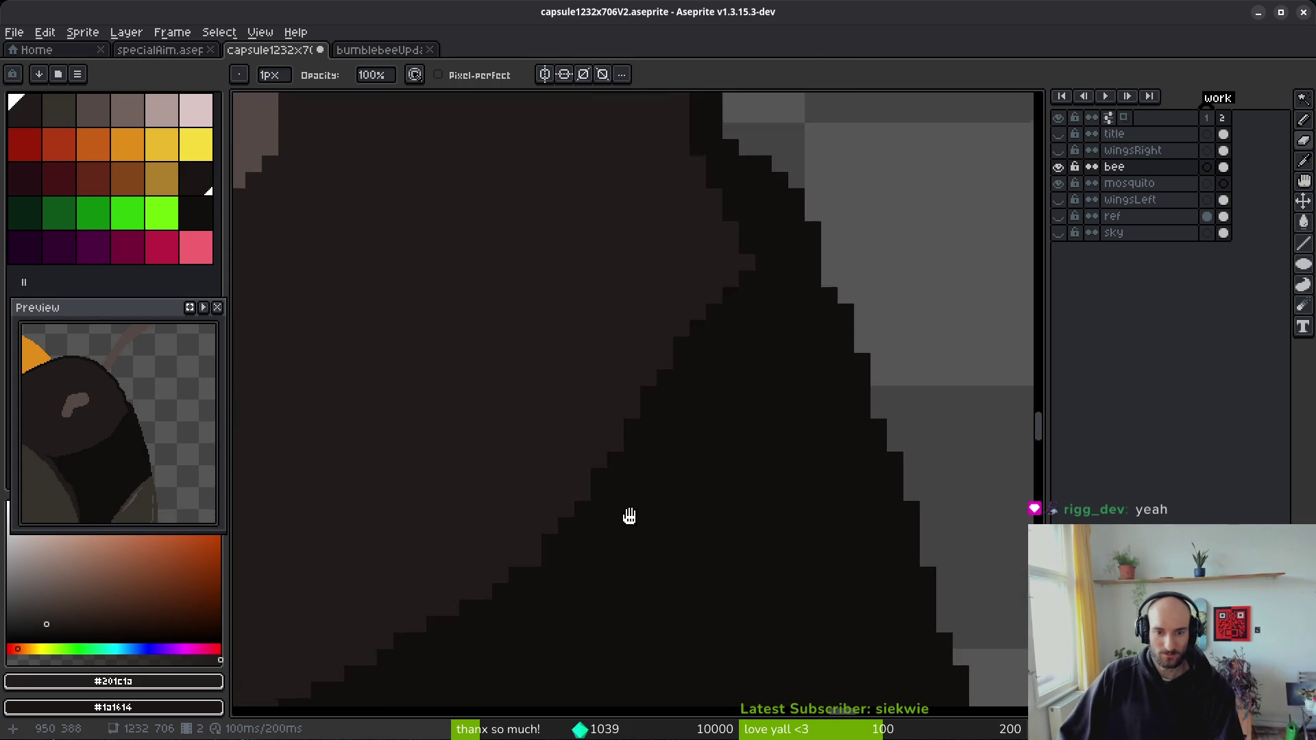
{"action": "scroll", "coordinate": [647, 441], "scroll_direction": "down", "scroll_amount": 2}
{"action": "key", "text": "b"}
{"action": "scroll", "coordinate": [640, 558], "scroll_direction": "up", "scroll_amount": 1}
{"action": "left_click", "coordinate": [706, 475]}
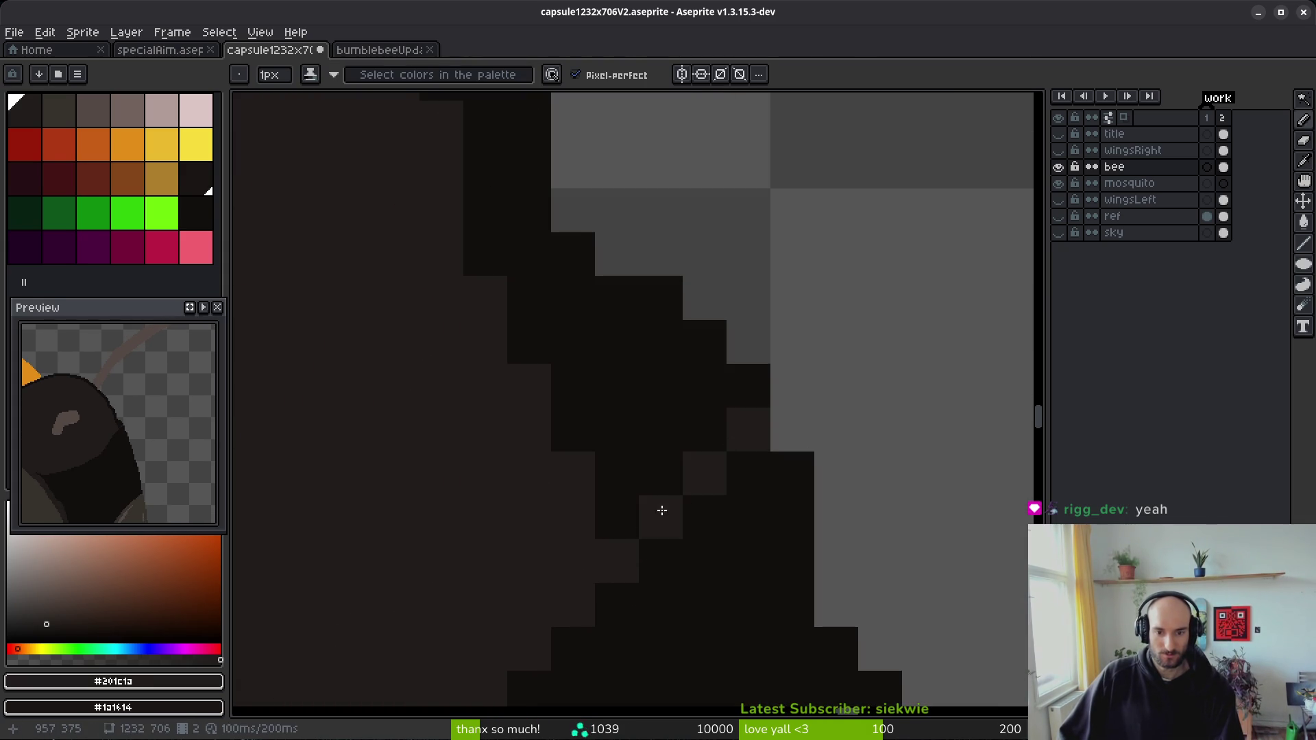
{"action": "scroll", "coordinate": [640, 450], "scroll_direction": "down", "scroll_amount": 5}
- Redraw the dark outline pixels down the head's diagonal edge with two shading strokes
{"action": "key", "text": "g"}
{"action": "scroll", "coordinate": [661, 520], "scroll_direction": "up", "scroll_amount": 1}
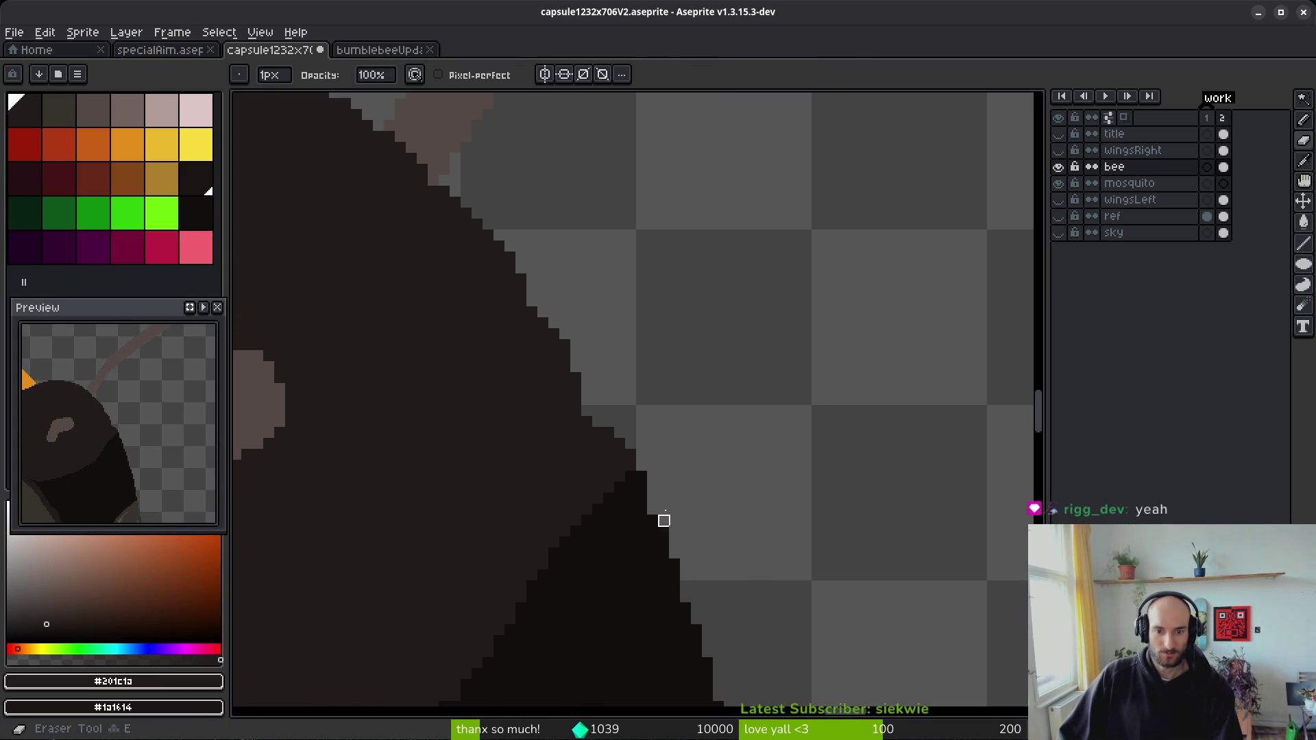
{"action": "scroll", "coordinate": [673, 499], "scroll_direction": "down", "scroll_amount": 3}
{"action": "scroll", "coordinate": [661, 508], "scroll_direction": "up", "scroll_amount": 1}
{"action": "scroll", "coordinate": [668, 514], "scroll_direction": "up", "scroll_amount": 1}
{"action": "key", "text": "b"}
{"action": "scroll", "coordinate": [668, 515], "scroll_direction": "up", "scroll_amount": 1}
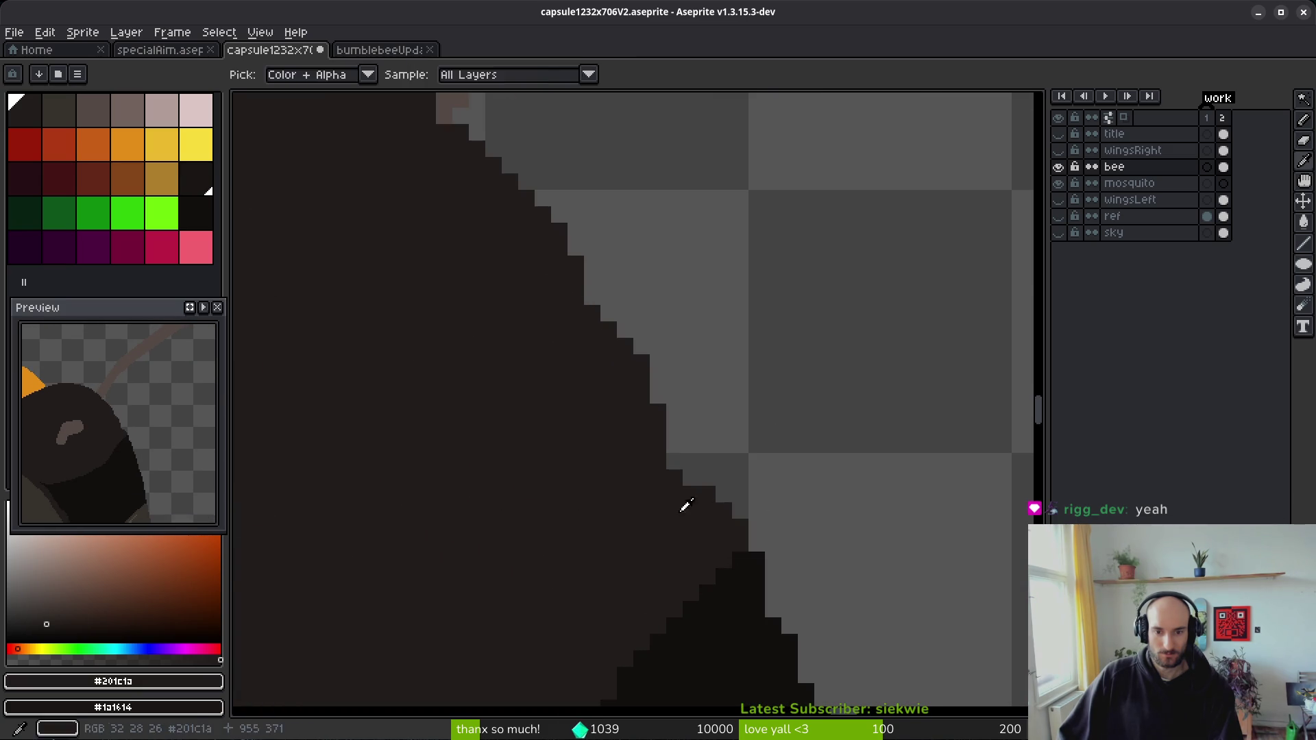
{"action": "key", "text": "b"}
{"action": "left_click_drag", "start_coordinate": [614, 393], "coordinate": [692, 559]}
{"action": "left_click_drag", "start_coordinate": [630, 405], "coordinate": [730, 585]}
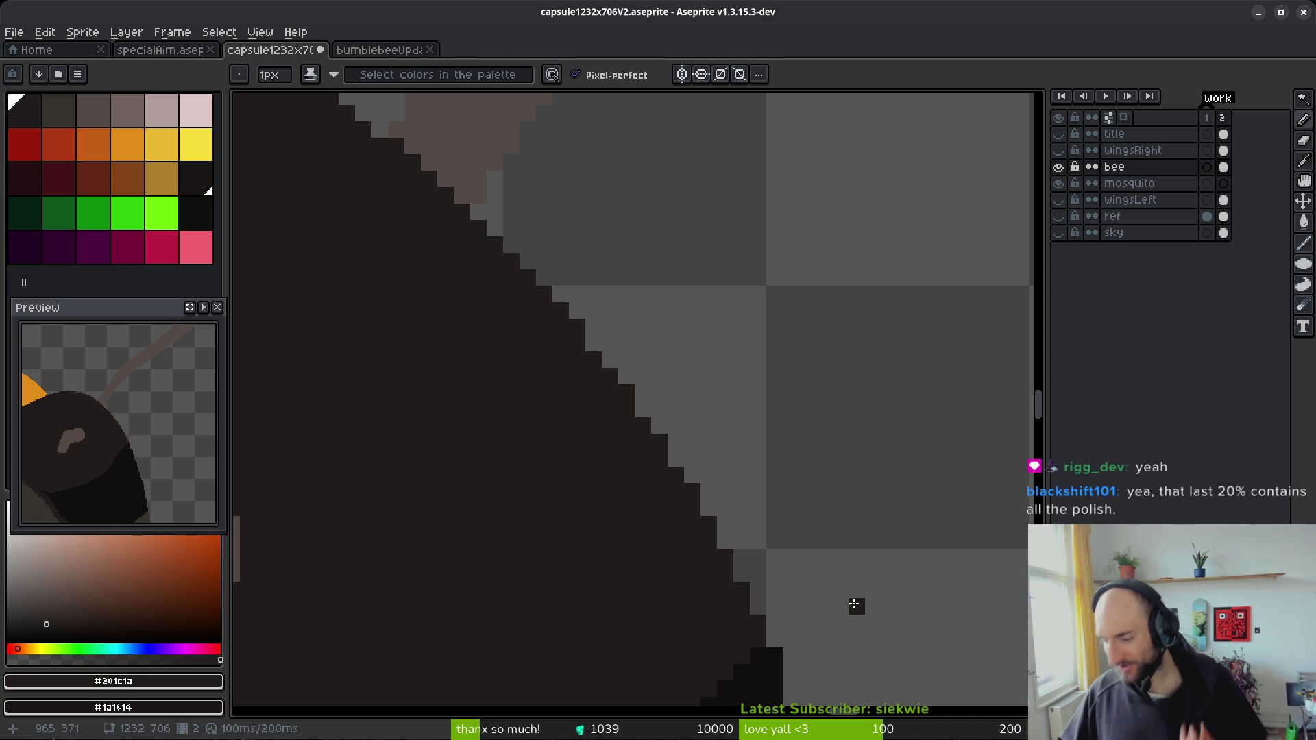
- Move to the lower edge and resample the darkest outline colour, #120f0e
{"action": "left_click_drag", "start_coordinate": [754, 522], "coordinate": [736, 322]}
{"action": "scroll", "coordinate": [788, 449], "scroll_direction": "up", "scroll_amount": 3}
{"action": "key", "text": "e"}
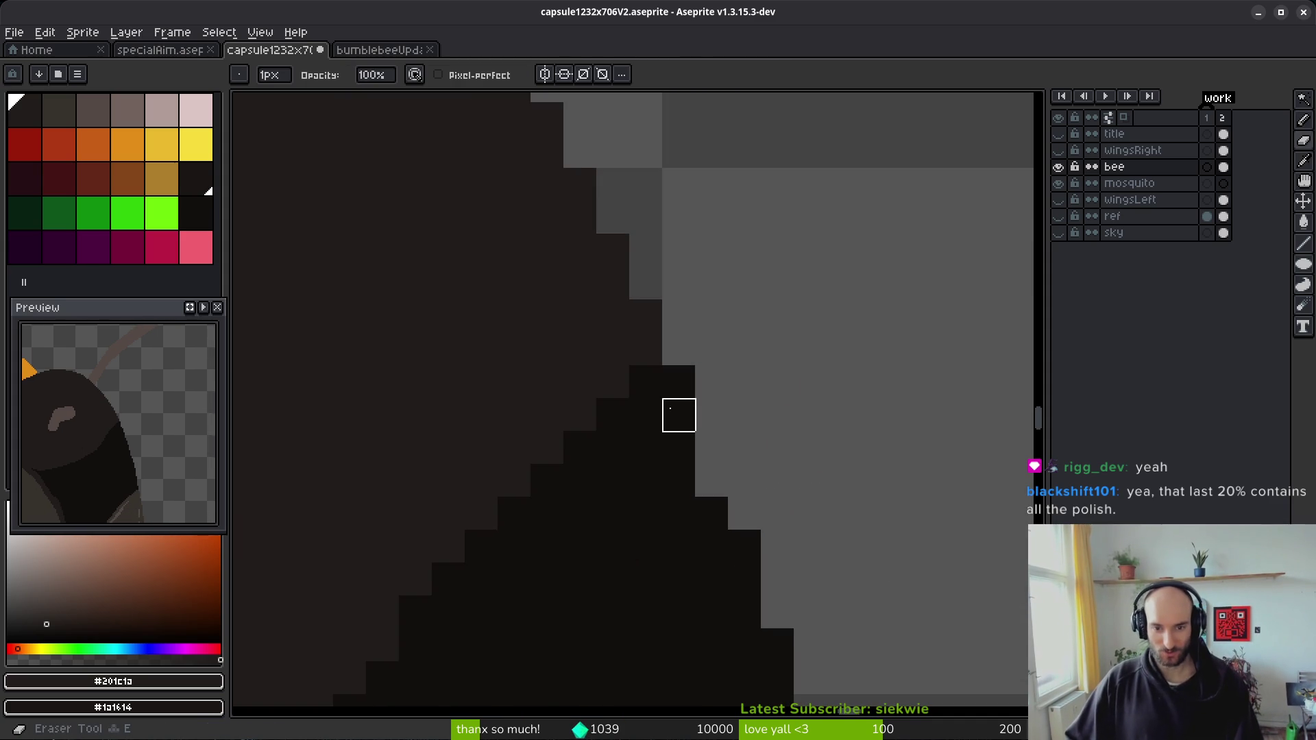
{"action": "scroll", "coordinate": [709, 417], "scroll_direction": "down", "scroll_amount": 2}
{"action": "scroll", "coordinate": [709, 417], "scroll_direction": "down", "scroll_amount": 1}
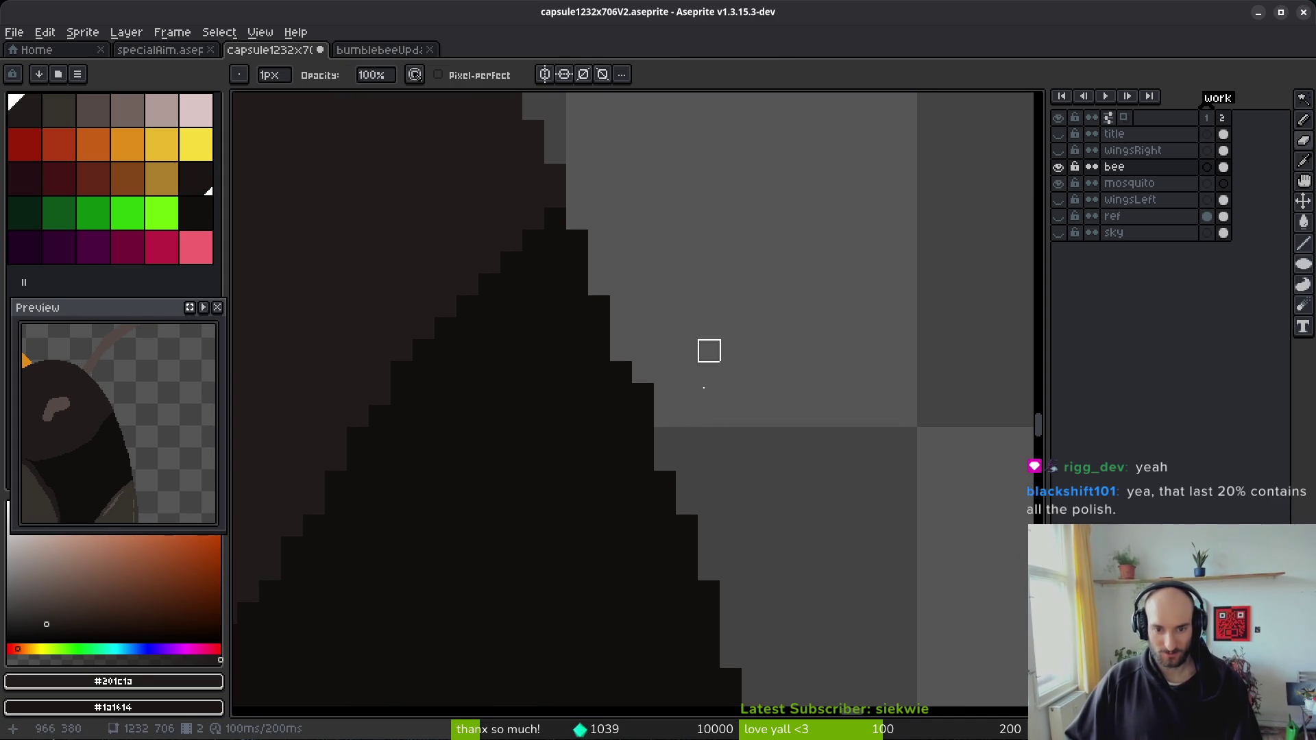
{"action": "scroll", "coordinate": [797, 438], "scroll_direction": "down", "scroll_amount": 3}
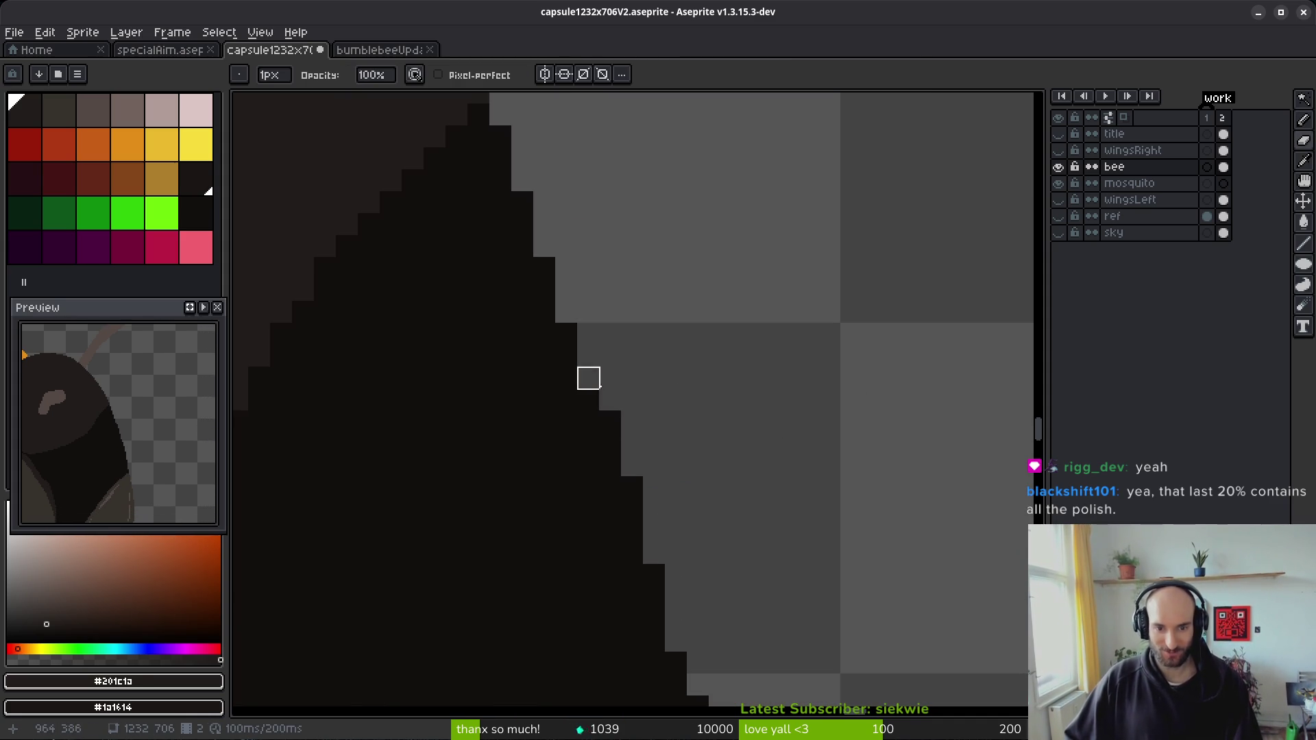
{"action": "scroll", "coordinate": [734, 533], "scroll_direction": "down", "scroll_amount": 1}
{"action": "scroll", "coordinate": [720, 511], "scroll_direction": "down", "scroll_amount": 2}
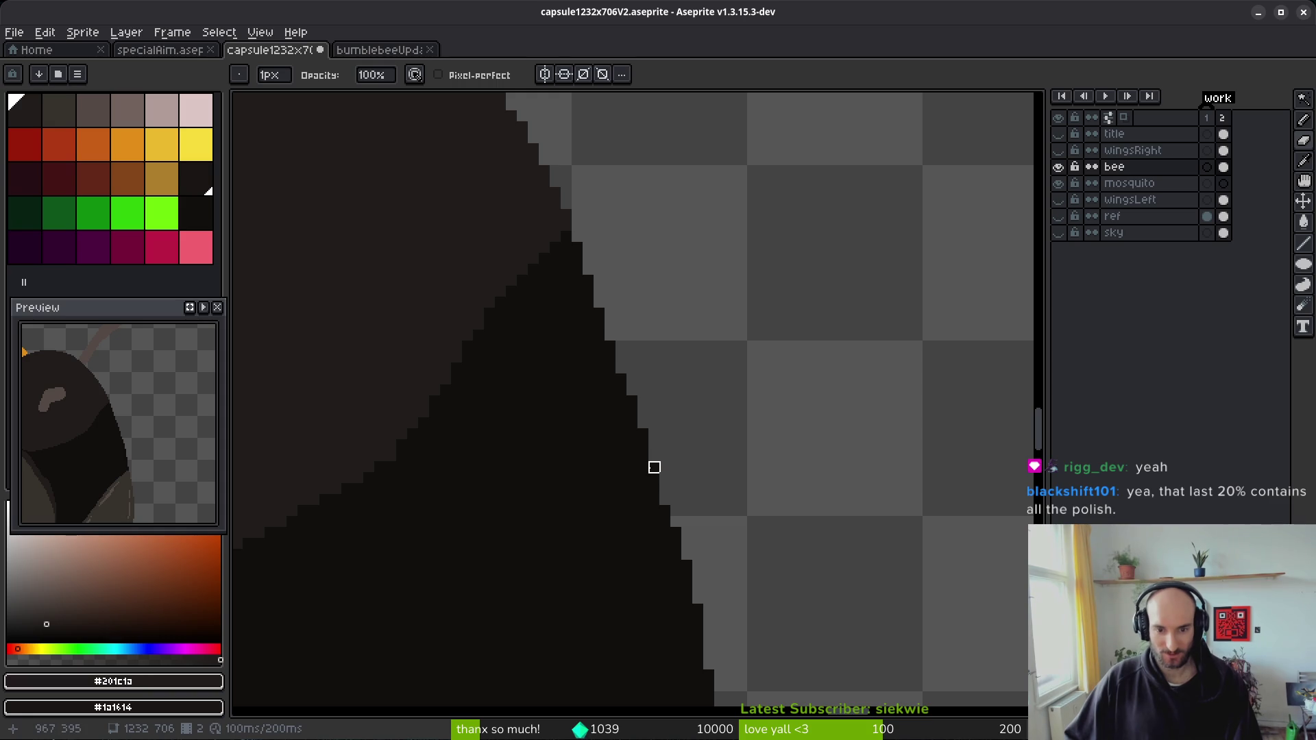
{"action": "scroll", "coordinate": [709, 478], "scroll_direction": "down", "scroll_amount": 3}
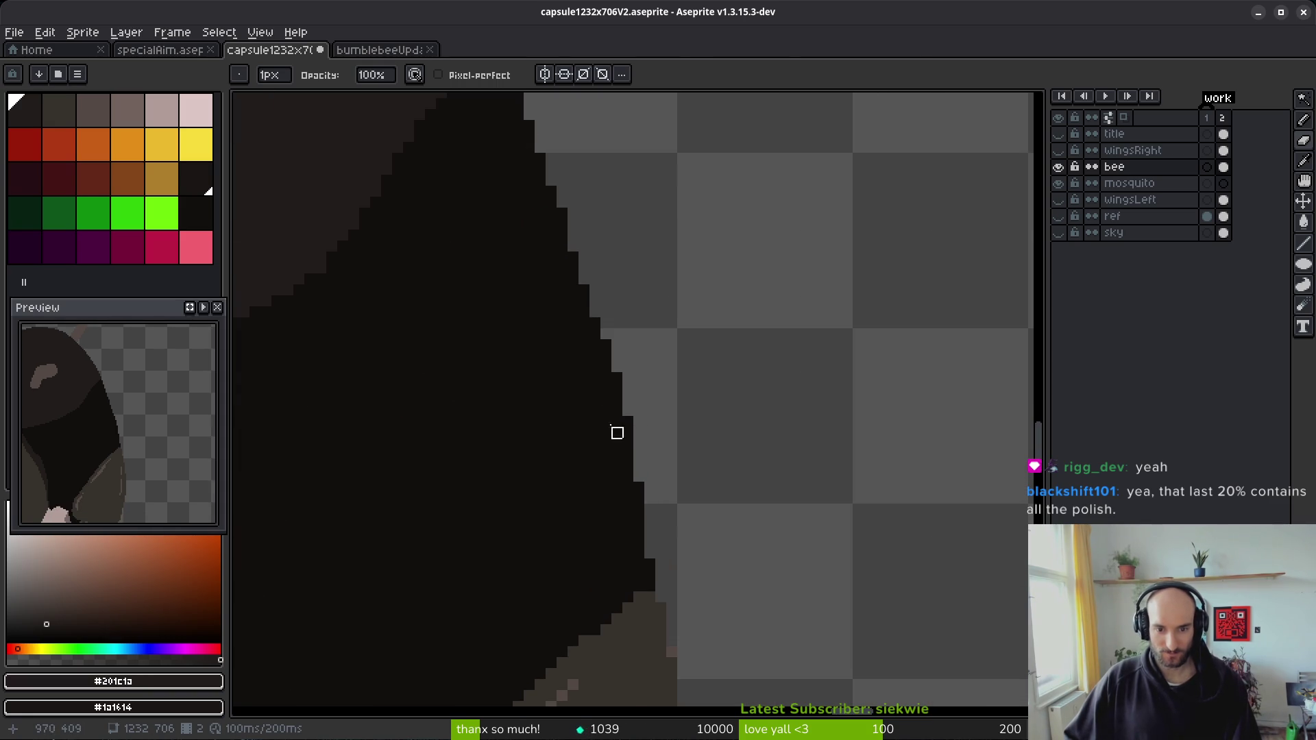
{"action": "scroll", "coordinate": [645, 393], "scroll_direction": "up", "scroll_amount": 1}
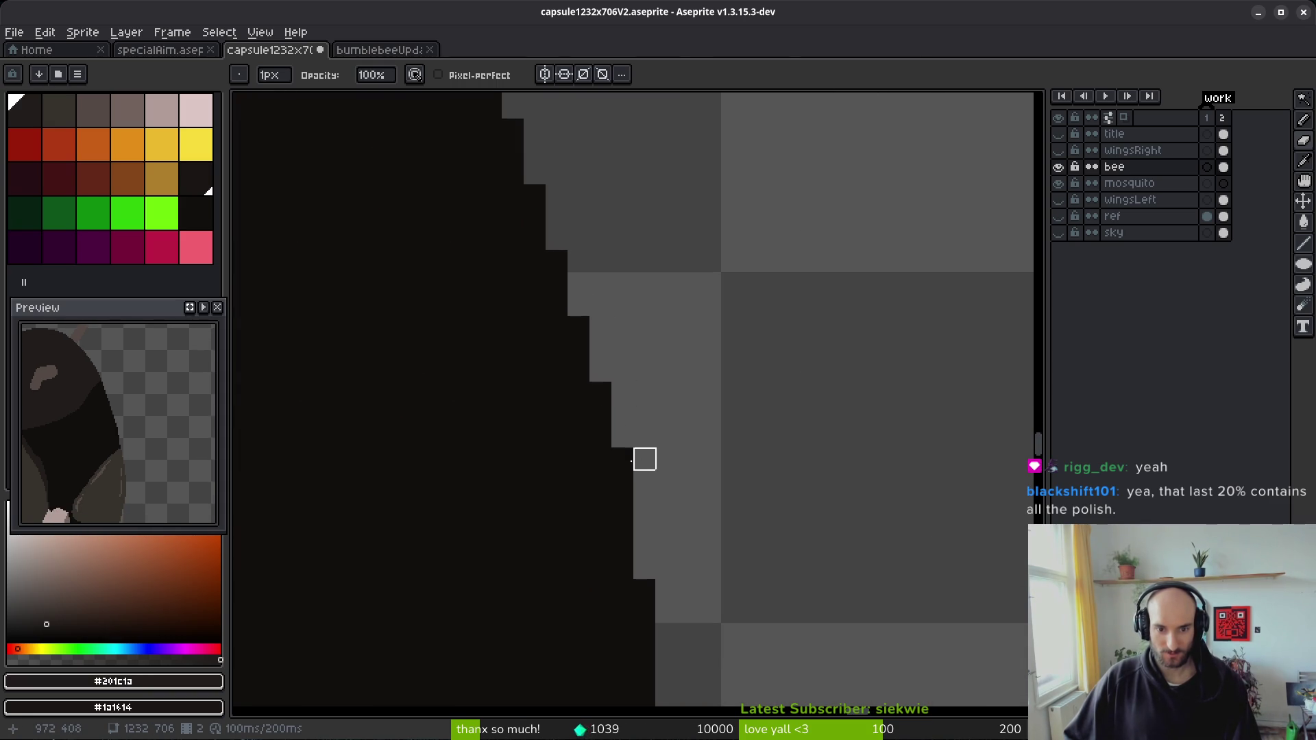
{"action": "scroll", "coordinate": [735, 411], "scroll_direction": "down", "scroll_amount": 2}
{"action": "scroll", "coordinate": [743, 497], "scroll_direction": "down", "scroll_amount": 1}
{"action": "scroll", "coordinate": [743, 497], "scroll_direction": "down", "scroll_amount": 1}
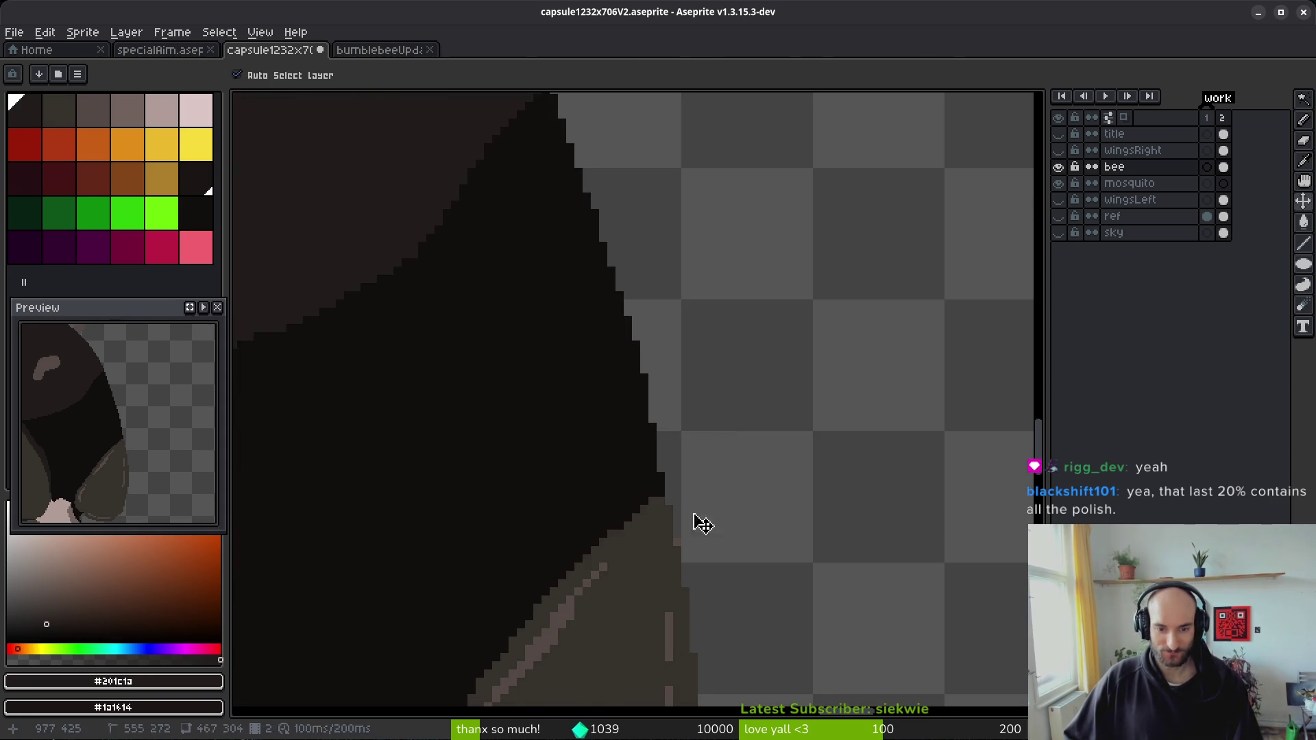
{"action": "scroll", "coordinate": [693, 517], "scroll_direction": "up", "scroll_amount": 3}
{"action": "left_click", "coordinate": [685, 511], "text": "alt"}
{"action": "left_click", "coordinate": [631, 441], "text": "alt"}
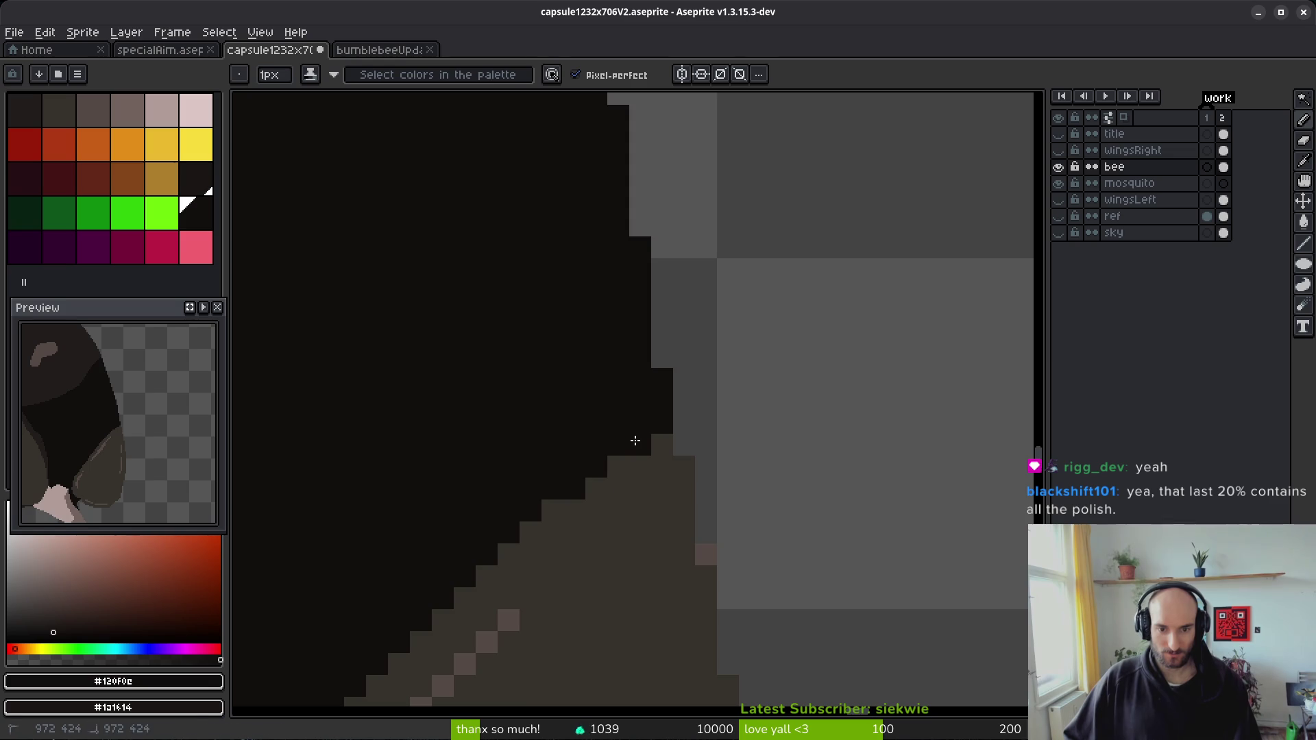
- Paint a short dark outline stroke along the edge near the bee's face
{"action": "scroll", "coordinate": [716, 523], "scroll_direction": "down", "scroll_amount": 1}
{"action": "scroll", "coordinate": [715, 566], "scroll_direction": "down", "scroll_amount": 1}
{"action": "left_click_drag", "start_coordinate": [716, 567], "coordinate": [726, 520]}
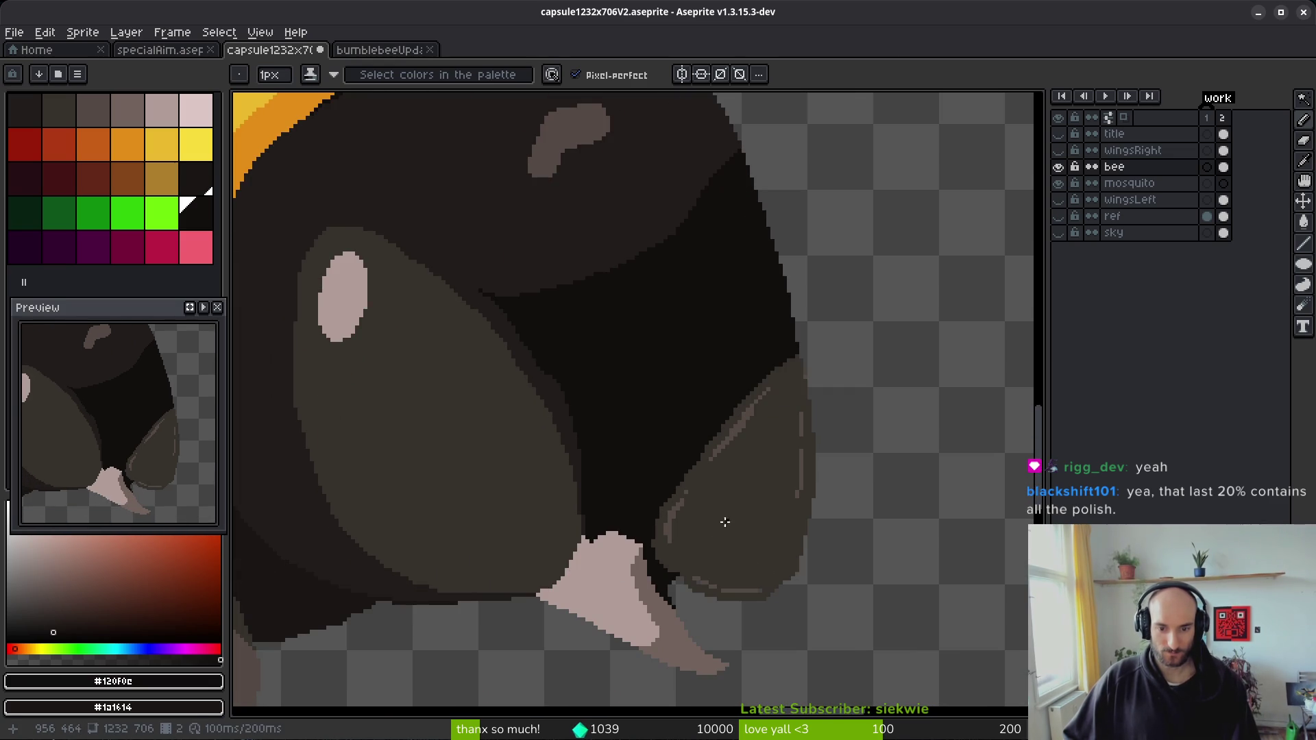
{"action": "scroll", "coordinate": [603, 398], "scroll_direction": "down", "scroll_amount": 2}
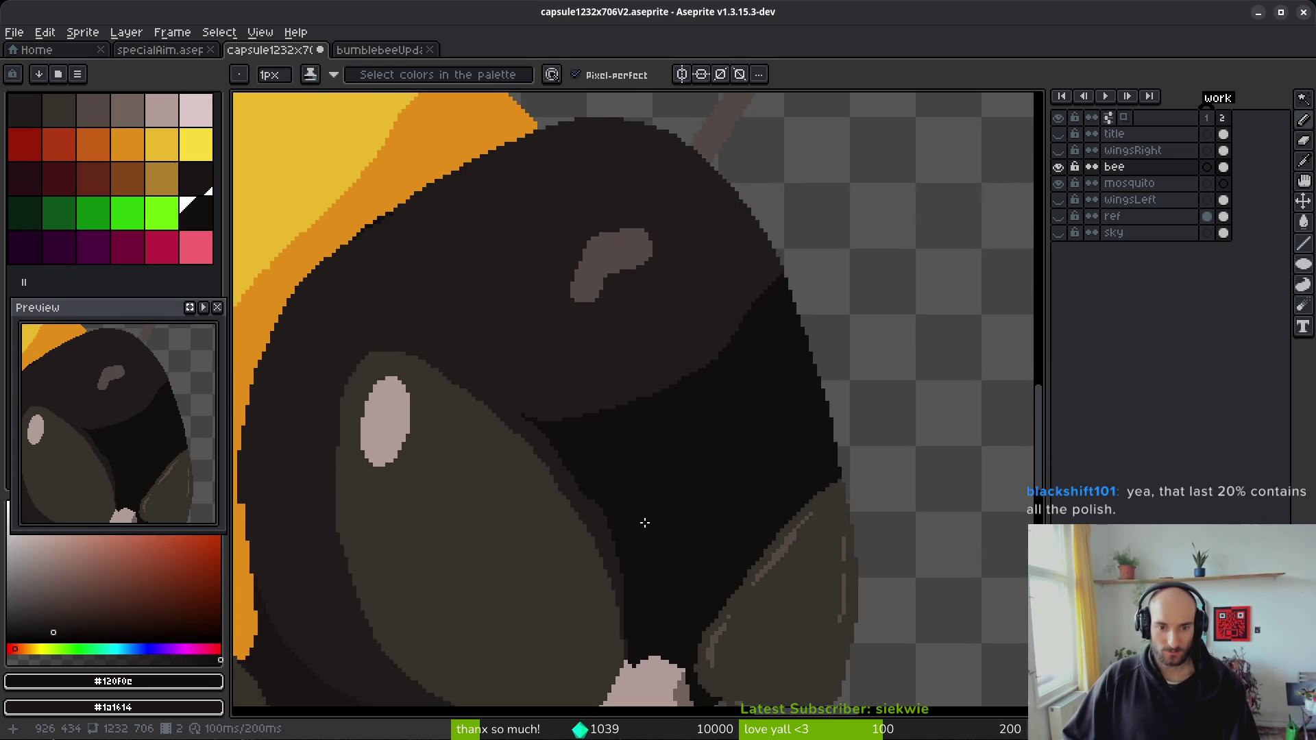
{"action": "scroll", "coordinate": [702, 461], "scroll_direction": "up", "scroll_amount": 1}
{"action": "scroll", "coordinate": [706, 508], "scroll_direction": "up", "scroll_amount": 2}
{"action": "scroll", "coordinate": [752, 415], "scroll_direction": "up", "scroll_amount": 2}
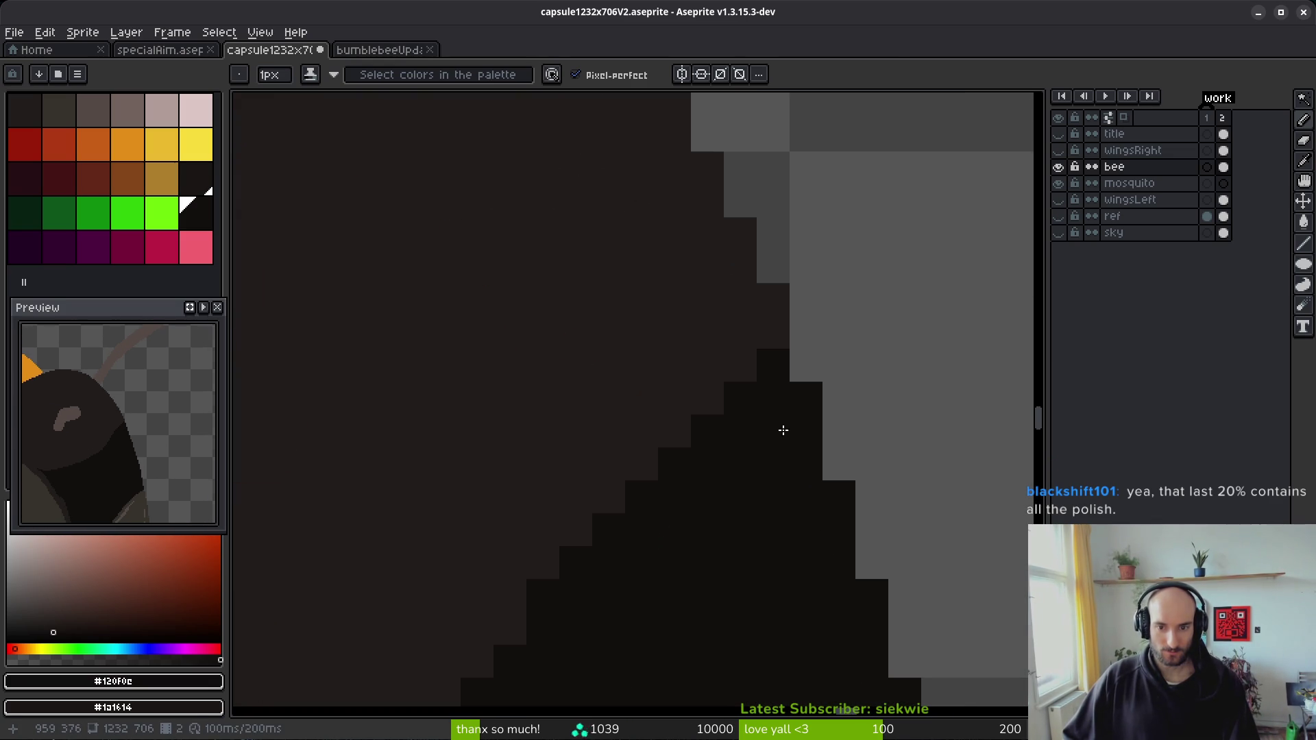
{"action": "left_click_drag", "start_coordinate": [766, 296], "coordinate": [754, 361]}
{"action": "scroll", "coordinate": [741, 476], "scroll_direction": "down", "scroll_amount": 3}
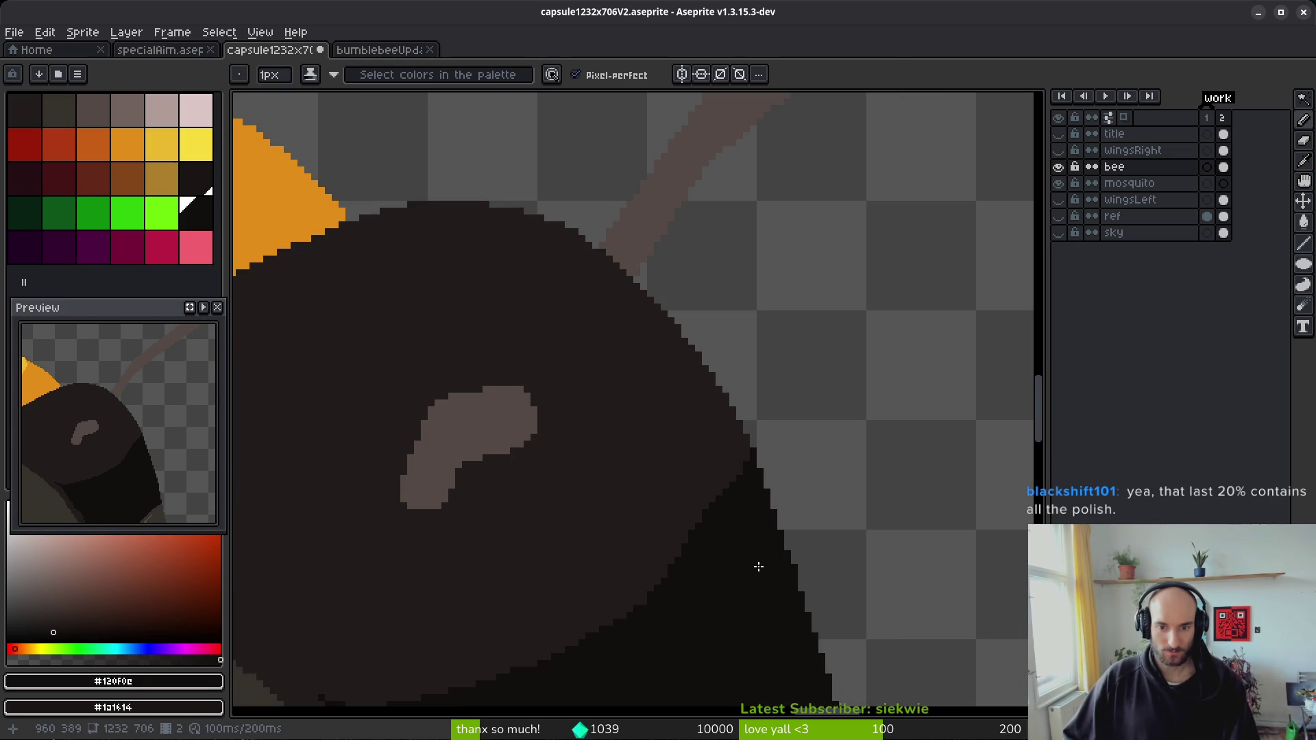
{"action": "left_click_drag", "start_coordinate": [568, 371], "coordinate": [791, 476]}
{"action": "scroll", "coordinate": [822, 383], "scroll_direction": "down", "scroll_amount": 1}
{"action": "scroll", "coordinate": [823, 382], "scroll_direction": "up", "scroll_amount": 2}
{"action": "left_click_drag", "start_coordinate": [823, 382], "coordinate": [832, 474]}
{"action": "scroll", "coordinate": [670, 561], "scroll_direction": "up", "scroll_amount": 5}
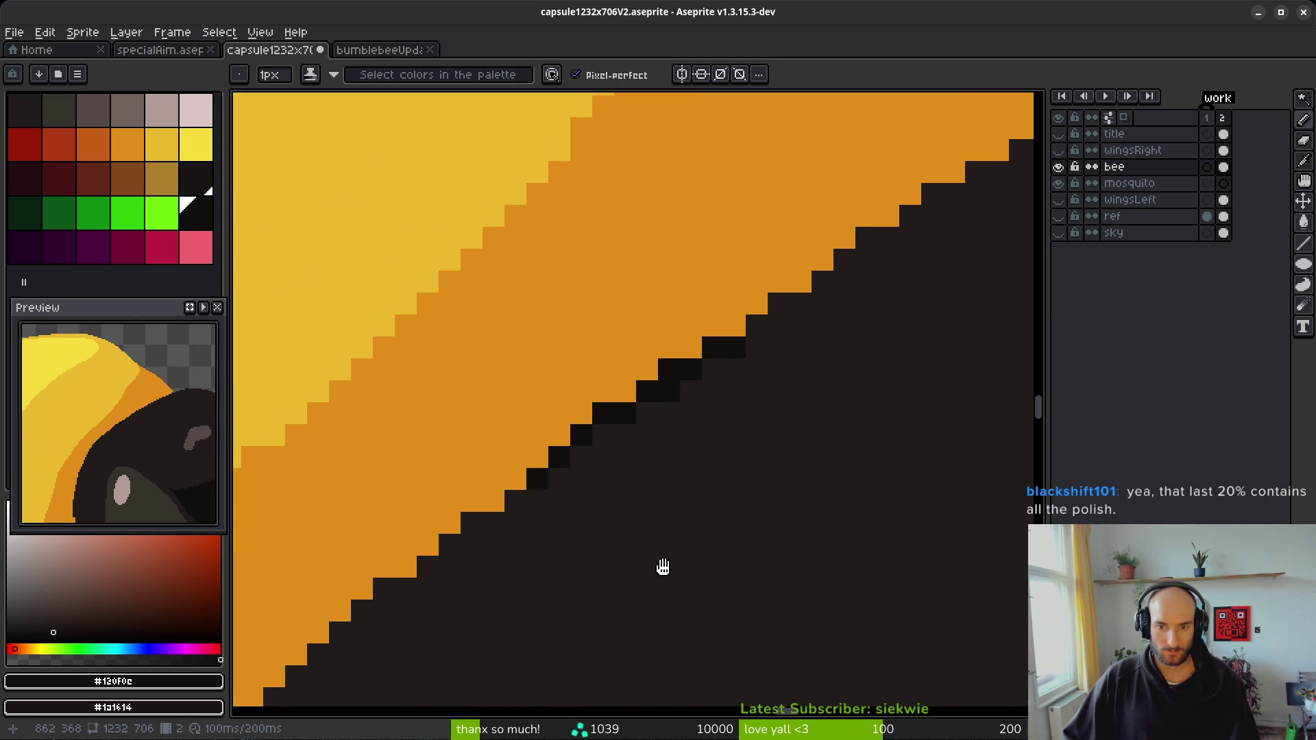
- Paint Bucket the six black stair-step blocks along the orange edge with the sampled dark grey
{"action": "key", "text": "g"}
{"action": "left_click", "coordinate": [529, 355]}
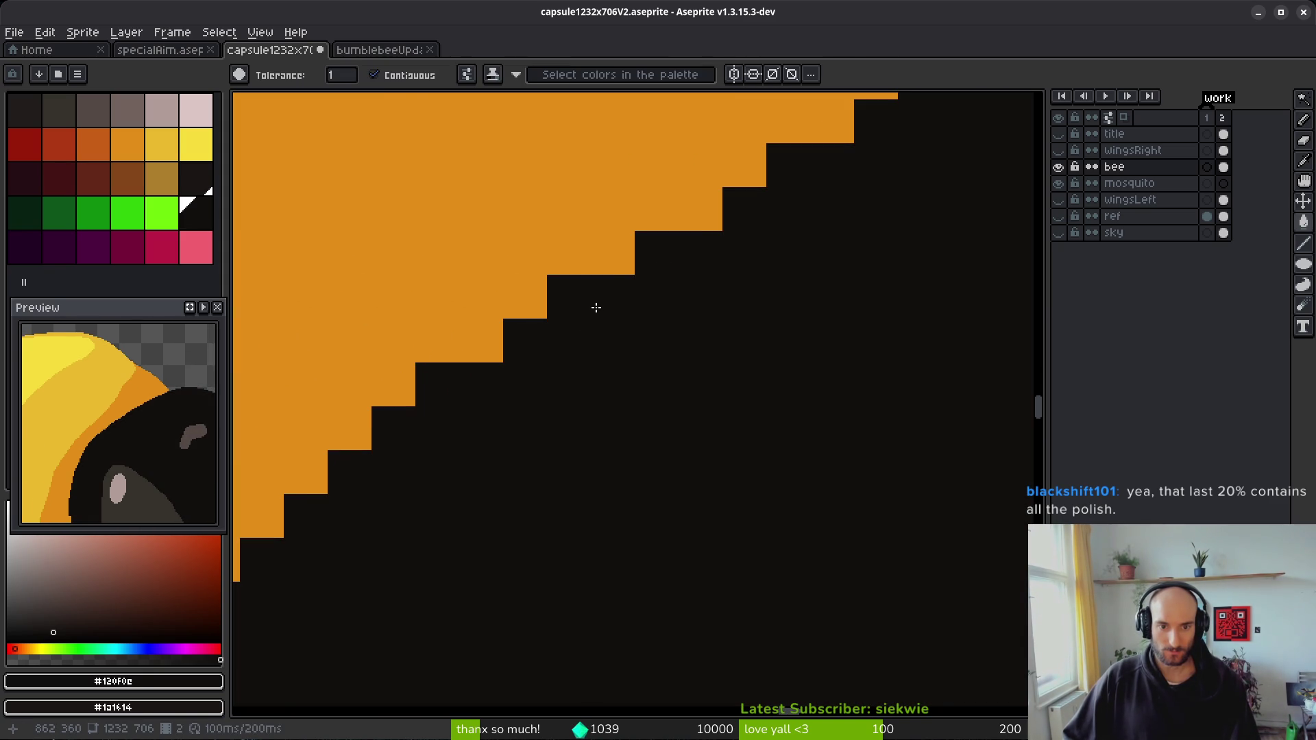
{"action": "key", "text": "ctrl+z"}
{"action": "left_click", "coordinate": [696, 382], "text": "alt"}
{"action": "left_click", "coordinate": [672, 260]}
{"action": "left_click", "coordinate": [568, 315]}
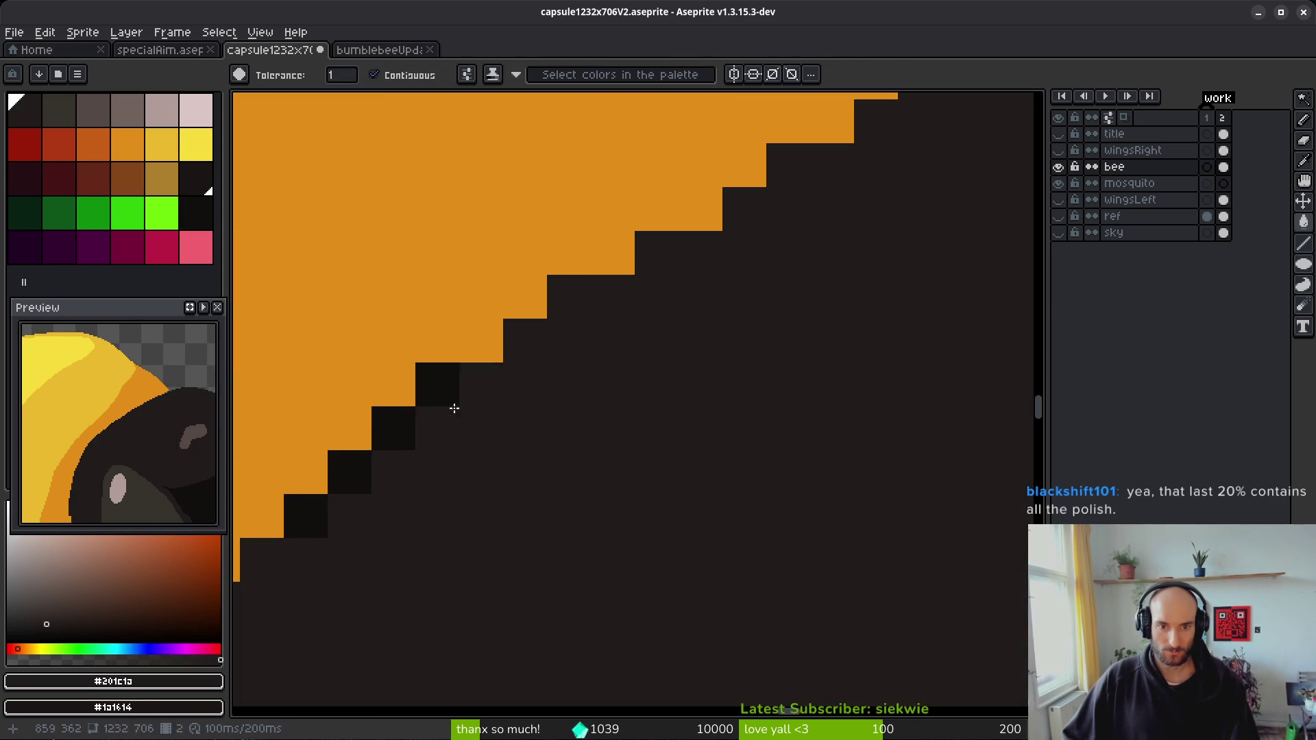
{"action": "left_click", "coordinate": [391, 435]}
{"action": "left_click", "coordinate": [350, 484]}
{"action": "left_click", "coordinate": [464, 405]}
{"action": "left_click", "coordinate": [308, 515]}
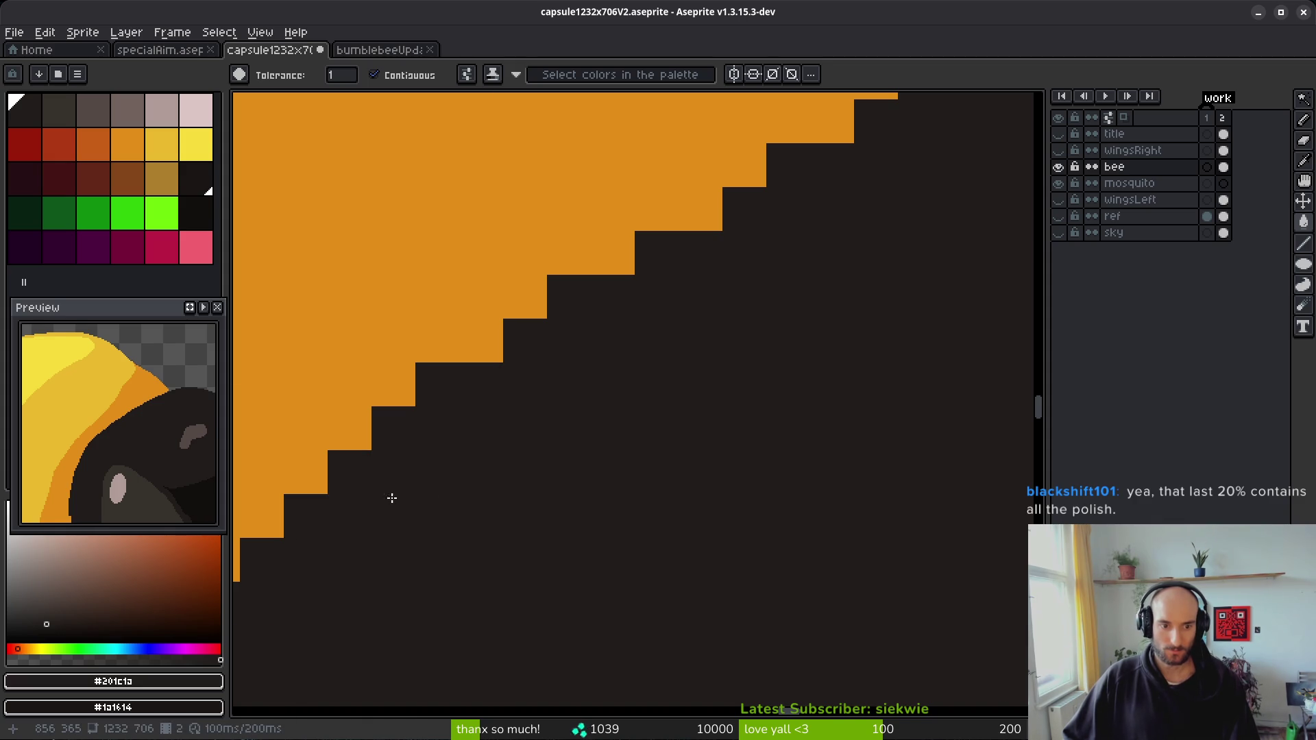
- Zoom out to review the softened outline, then pick grey-brown and finally orange
{"action": "scroll", "coordinate": [546, 541], "scroll_direction": "down", "scroll_amount": 4}
{"action": "scroll", "coordinate": [577, 363], "scroll_direction": "down", "scroll_amount": 3}
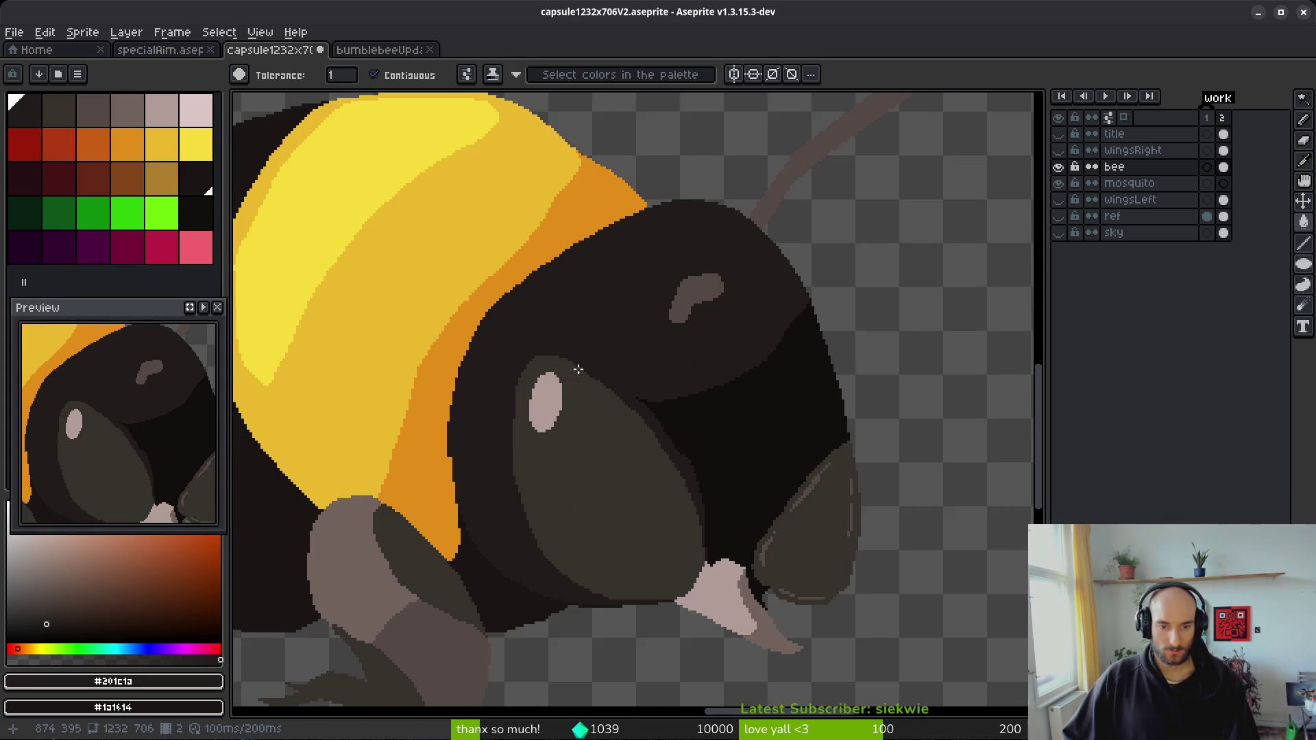
{"action": "scroll", "coordinate": [610, 577], "scroll_direction": "down", "scroll_amount": 2}
{"action": "scroll", "coordinate": [602, 400], "scroll_direction": "up", "scroll_amount": 3}
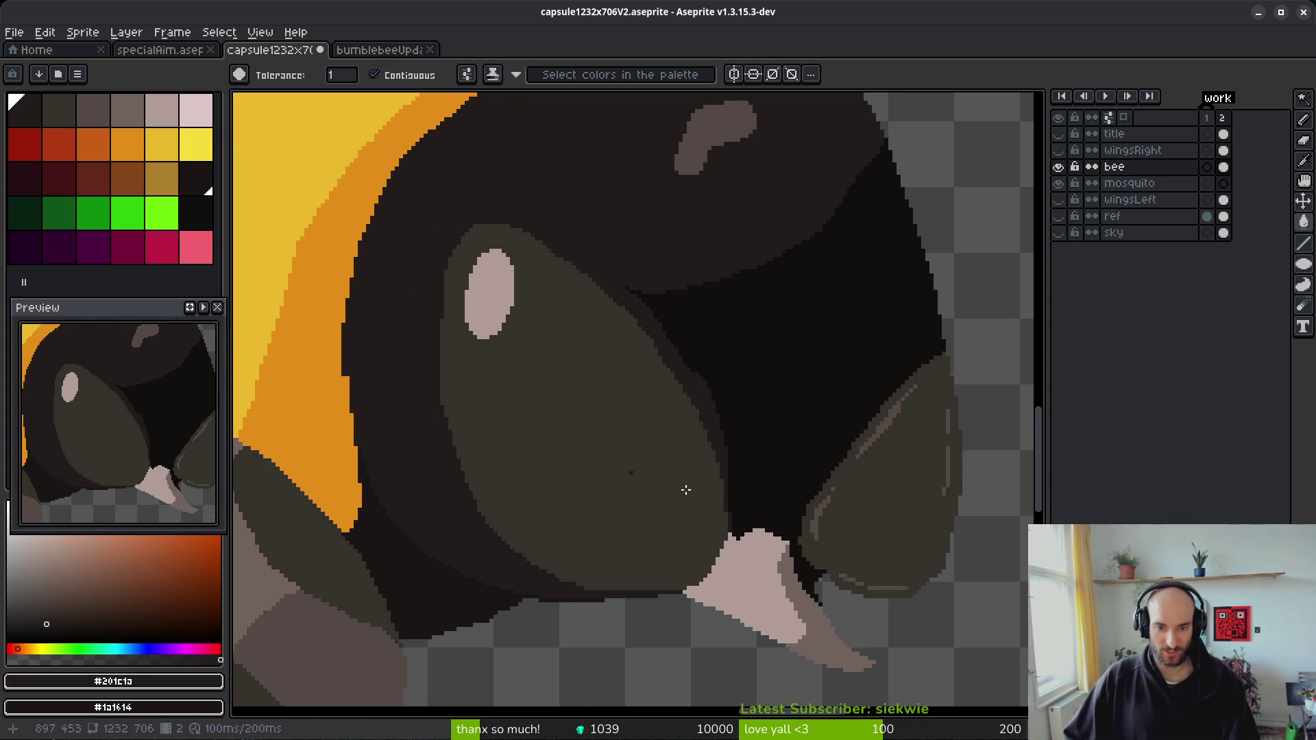
{"action": "scroll", "coordinate": [640, 474], "scroll_direction": "down", "scroll_amount": 1}
{"action": "scroll", "coordinate": [526, 434], "scroll_direction": "up", "scroll_amount": 1}
{"action": "left_click", "coordinate": [137, 112]}
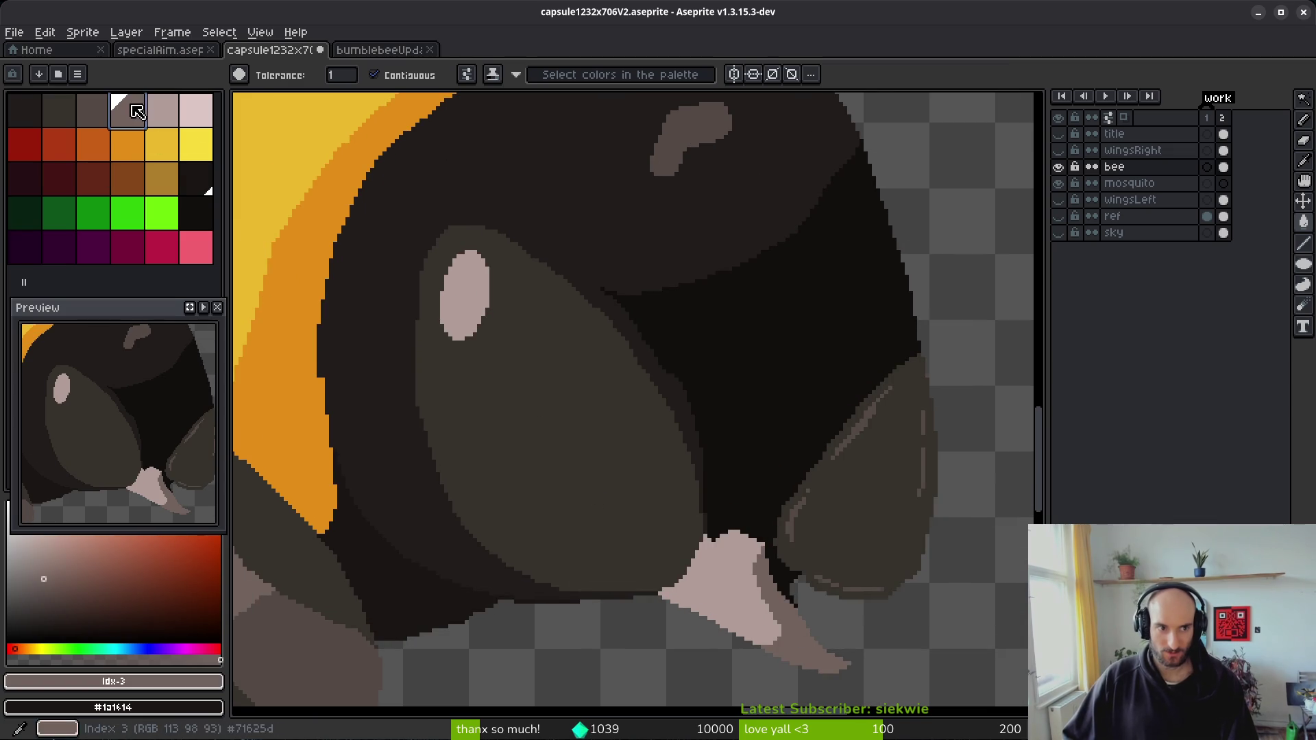
{"action": "scroll", "coordinate": [579, 471], "scroll_direction": "down", "scroll_amount": 4}
{"action": "scroll", "coordinate": [592, 487], "scroll_direction": "up", "scroll_amount": 3}
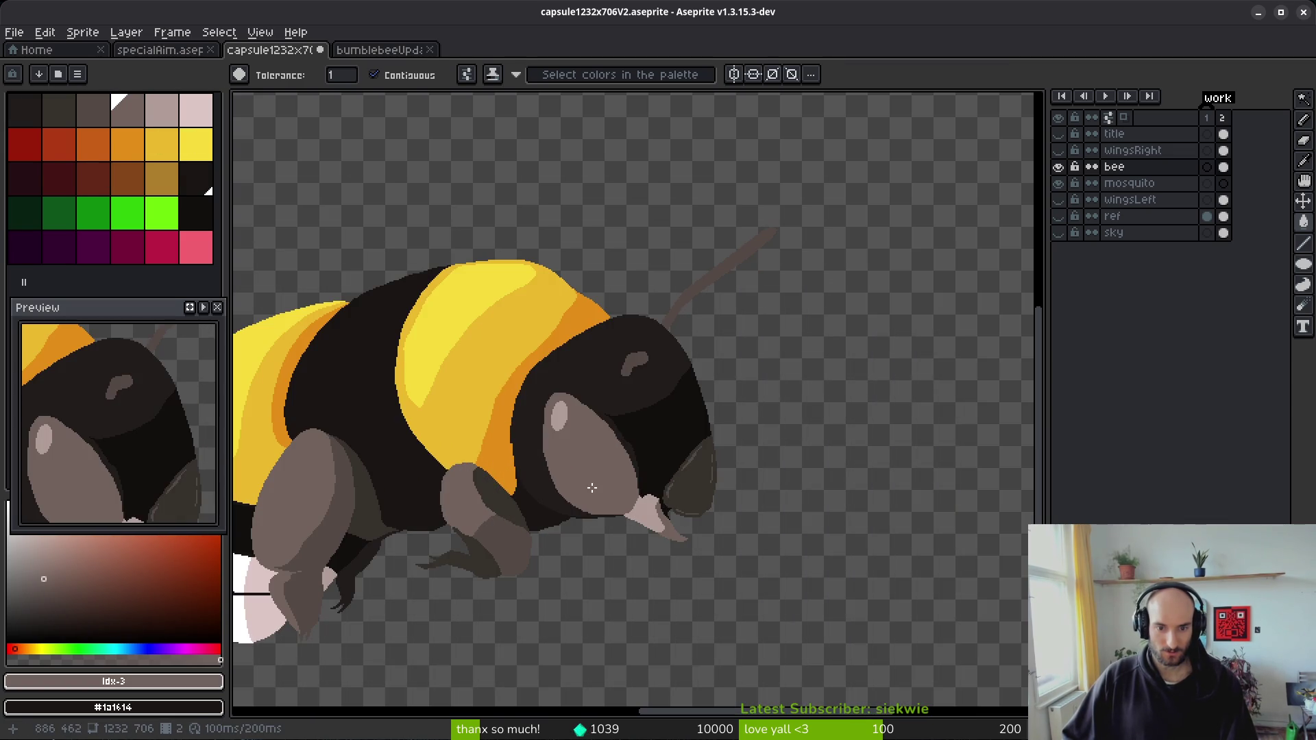
{"action": "left_click", "coordinate": [89, 141]}
- Try the bee's eye in orange, then red, then orange again
{"action": "left_click", "coordinate": [604, 489]}
{"action": "scroll", "coordinate": [628, 495], "scroll_direction": "down", "scroll_amount": 3}
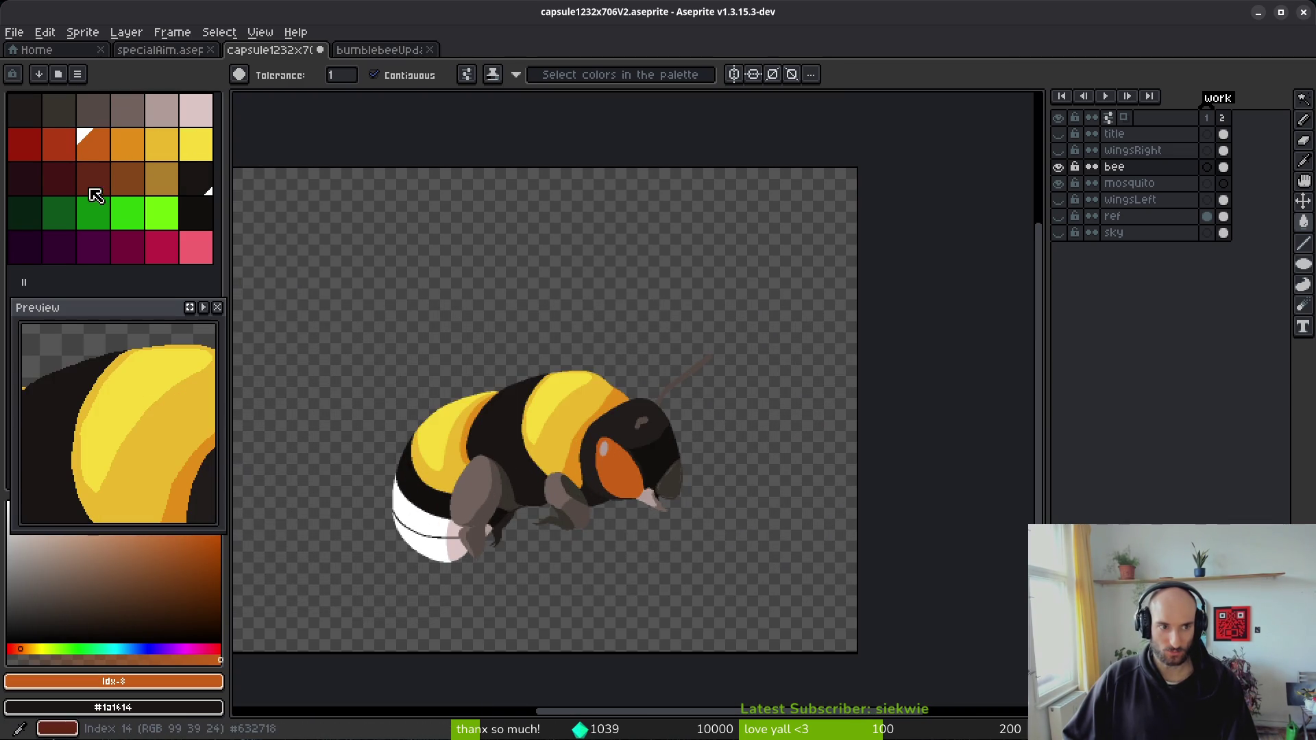
{"action": "left_click", "coordinate": [59, 144]}
{"action": "scroll", "coordinate": [603, 500], "scroll_direction": "up", "scroll_amount": 3}
{"action": "left_click", "coordinate": [649, 454]}
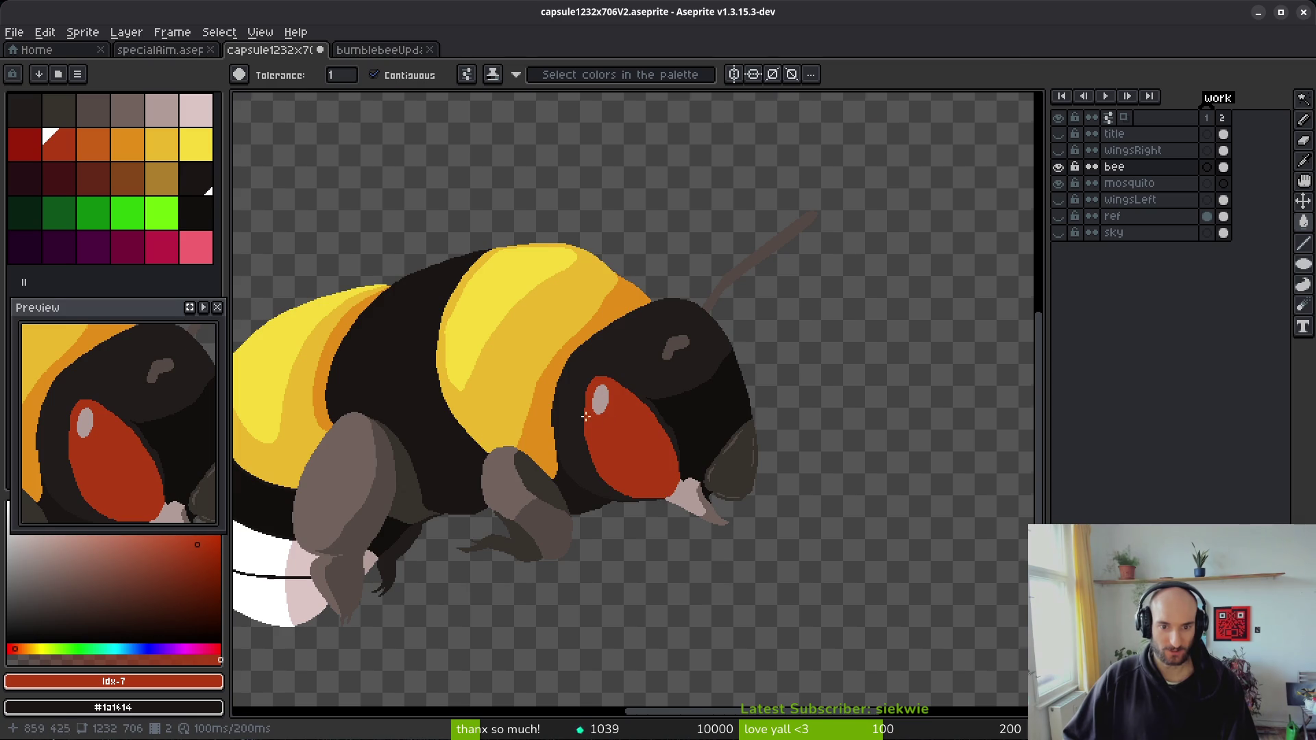
{"action": "scroll", "coordinate": [535, 371], "scroll_direction": "up", "scroll_amount": 2}
{"action": "left_click", "coordinate": [93, 144]}
{"action": "left_click", "coordinate": [728, 425]}
{"action": "scroll", "coordinate": [779, 478], "scroll_direction": "down", "scroll_amount": 4}
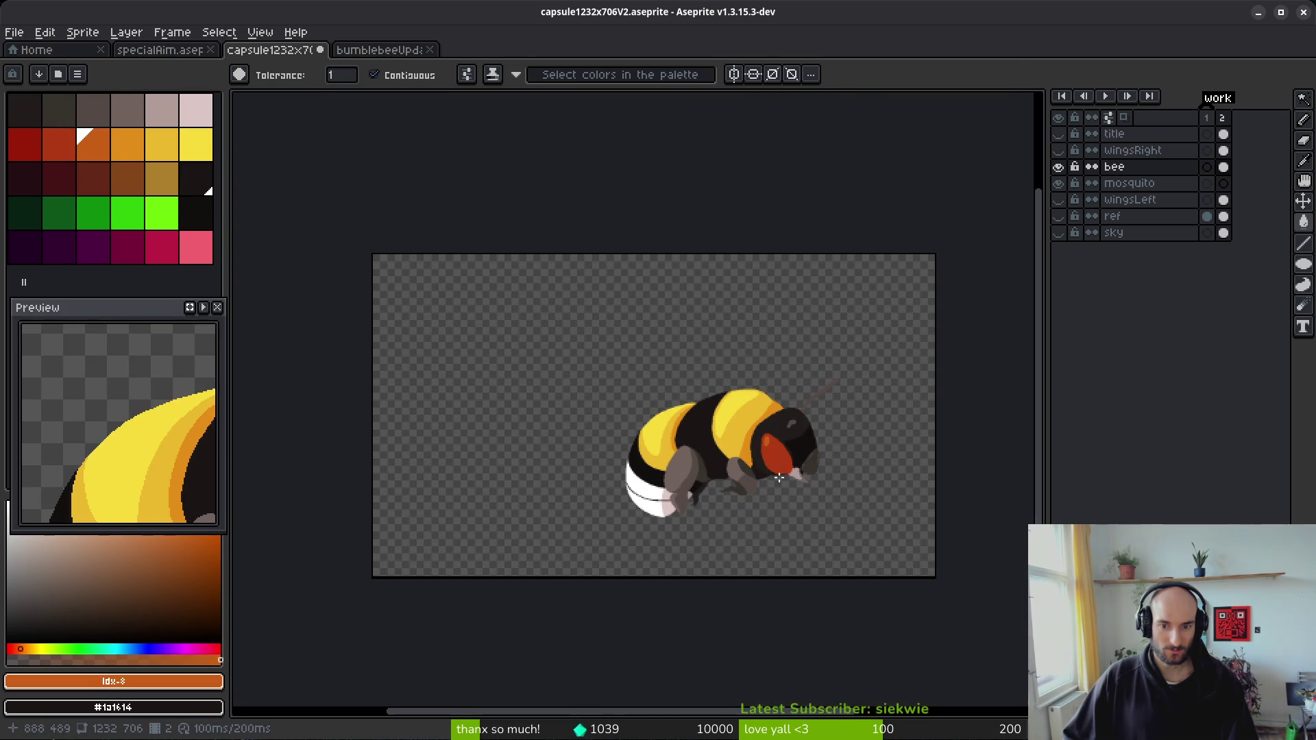
{"action": "scroll", "coordinate": [743, 460], "scroll_direction": "up", "scroll_amount": 1}
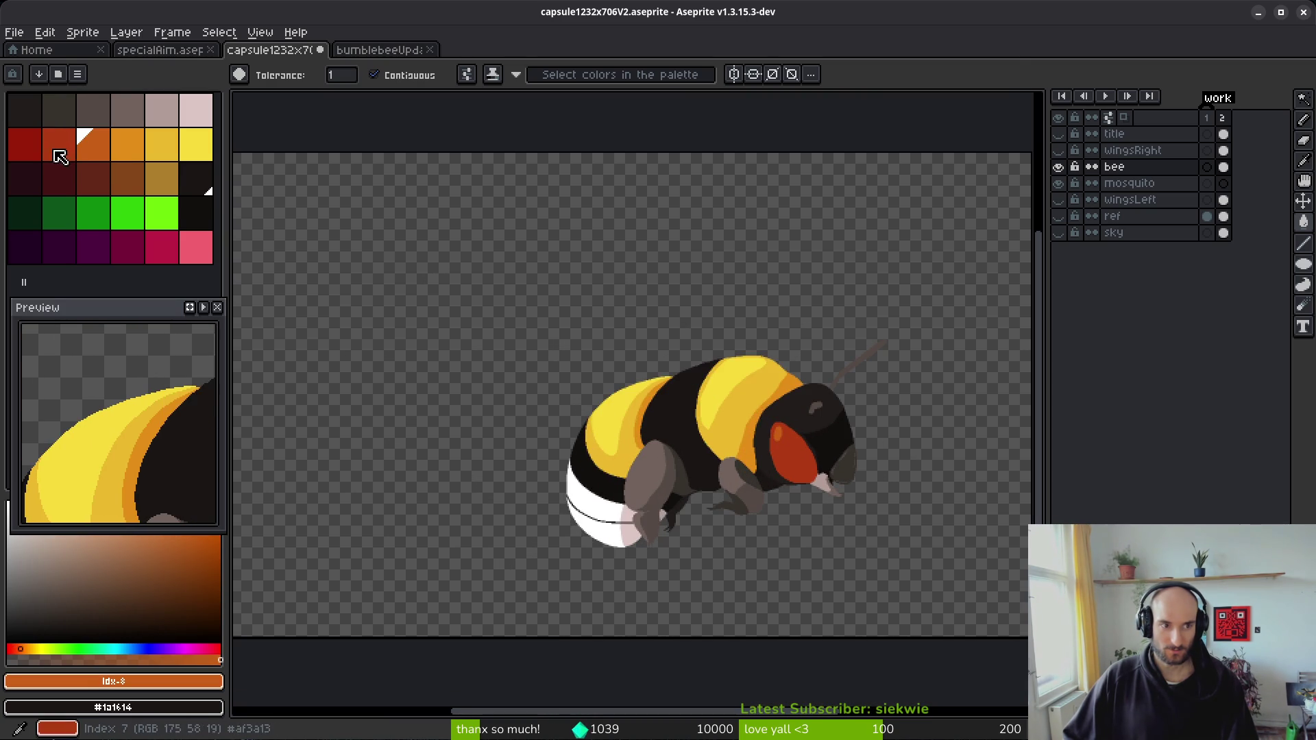
- Set red and dark red as the colours and fill the eye with the darker red
{"action": "left_click", "coordinate": [59, 154]}
{"action": "right_click", "coordinate": [25, 143]}
{"action": "scroll", "coordinate": [740, 435], "scroll_direction": "up", "scroll_amount": 3}
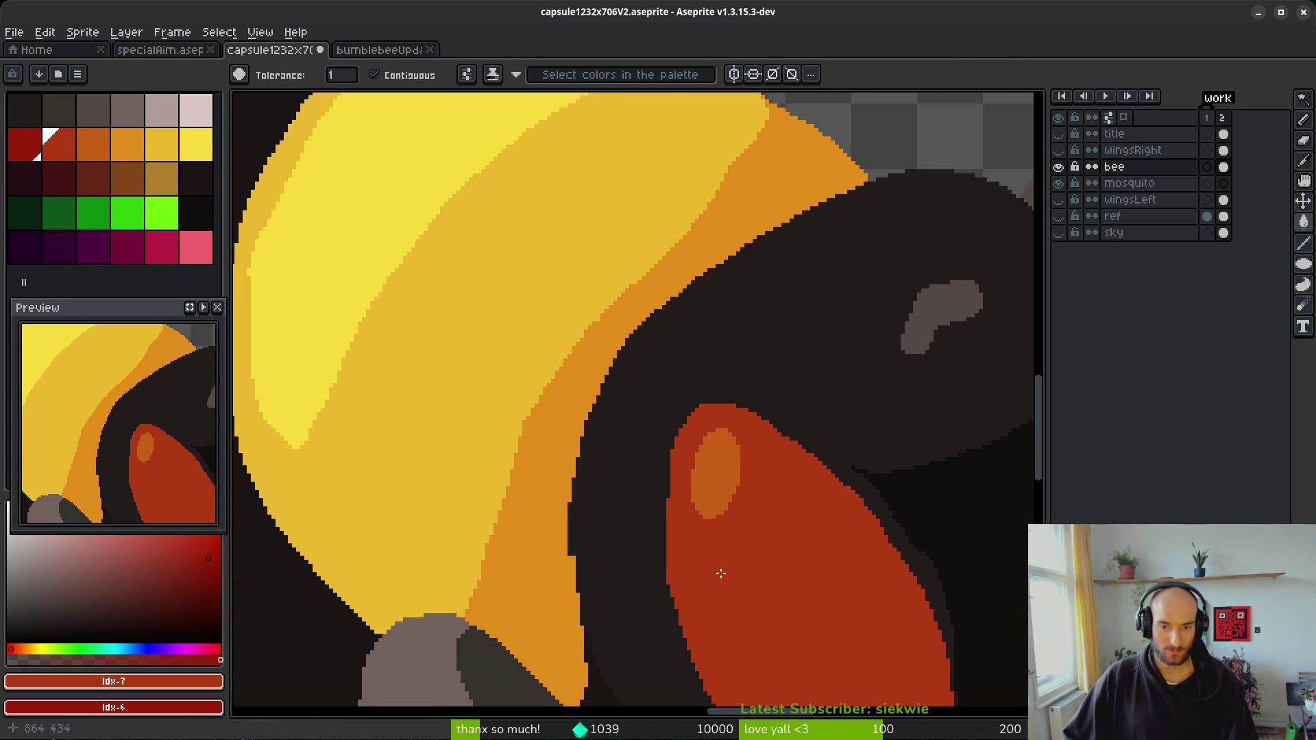
{"action": "scroll", "coordinate": [658, 505], "scroll_direction": "down", "scroll_amount": 3}
{"action": "right_click", "coordinate": [511, 432]}
{"action": "scroll", "coordinate": [554, 479], "scroll_direction": "down", "scroll_amount": 3}
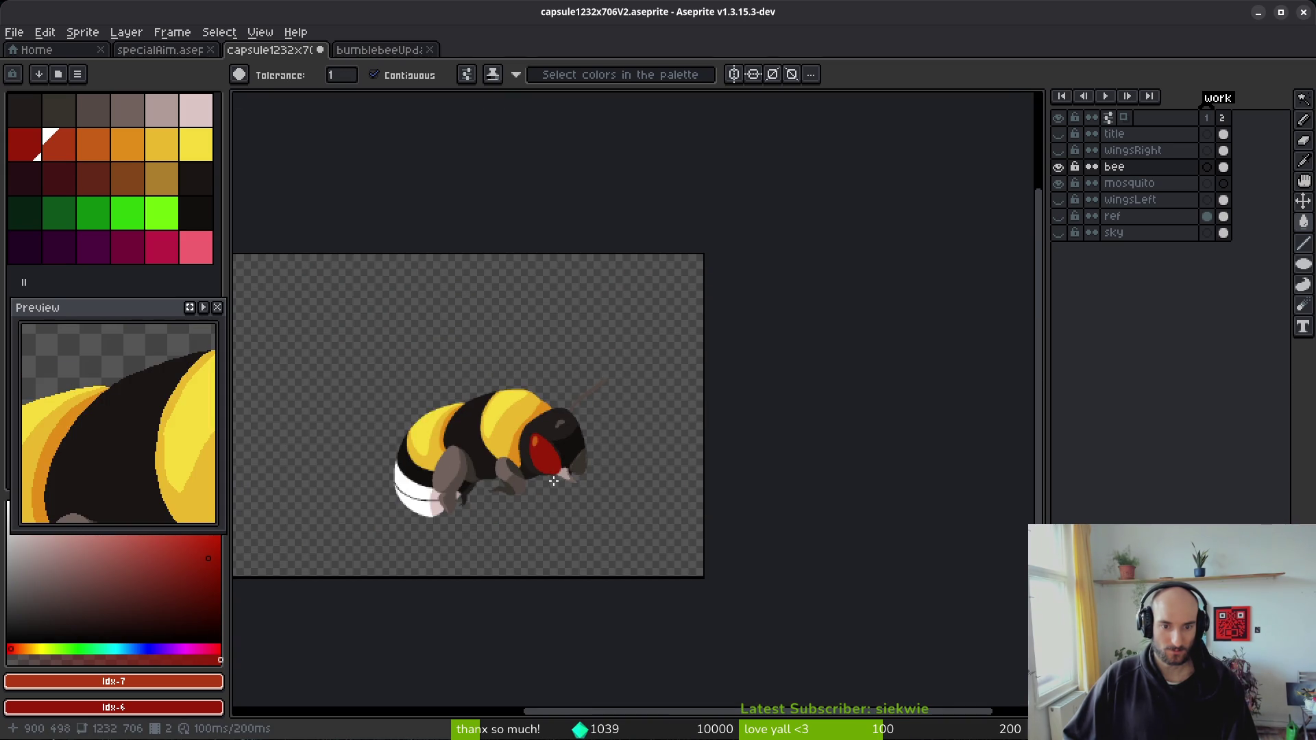
{"action": "scroll", "coordinate": [550, 467], "scroll_direction": "up", "scroll_amount": 3}
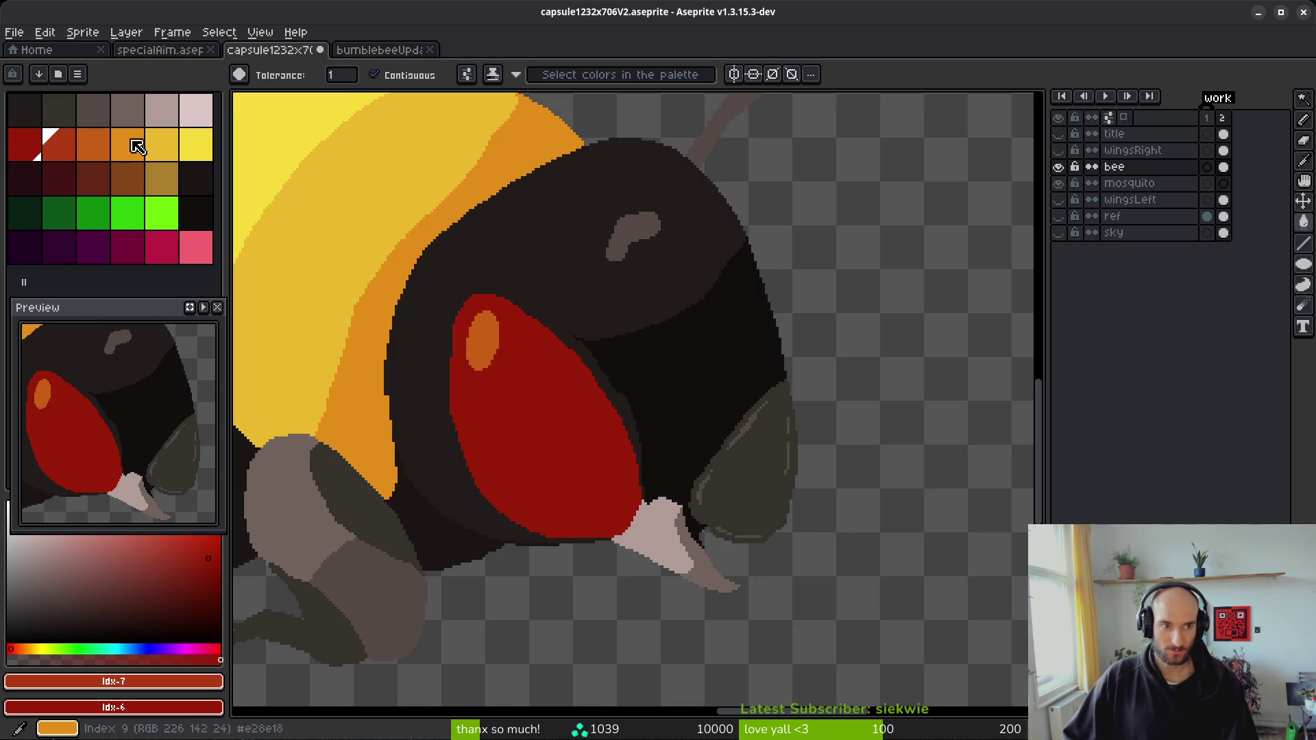
- Fill the eye highlight with lighter orange and the eye itself with orange-red
{"action": "left_click", "coordinate": [93, 145]}
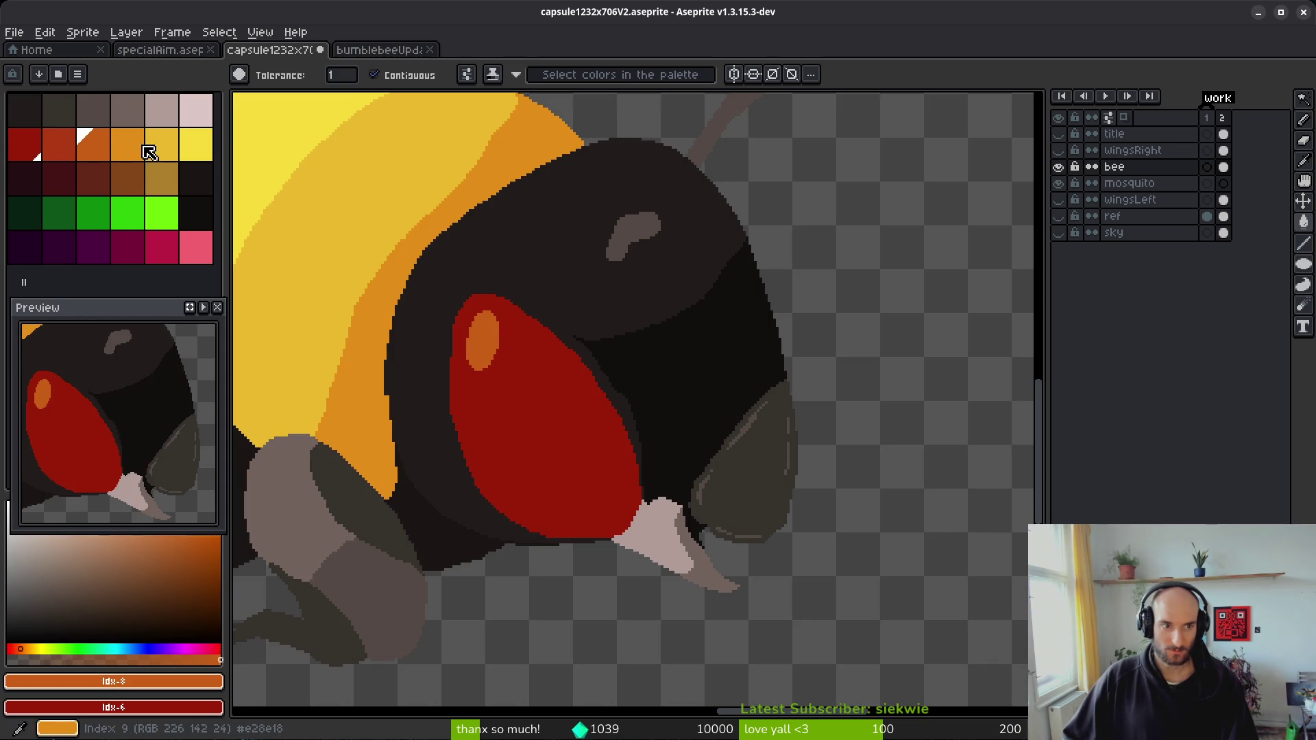
{"action": "left_click", "coordinate": [131, 146]}
{"action": "left_click", "coordinate": [484, 336]}
{"action": "left_click", "coordinate": [59, 145]}
{"action": "left_click", "coordinate": [584, 486]}
{"action": "scroll", "coordinate": [584, 486], "scroll_direction": "down", "scroll_amount": 4}
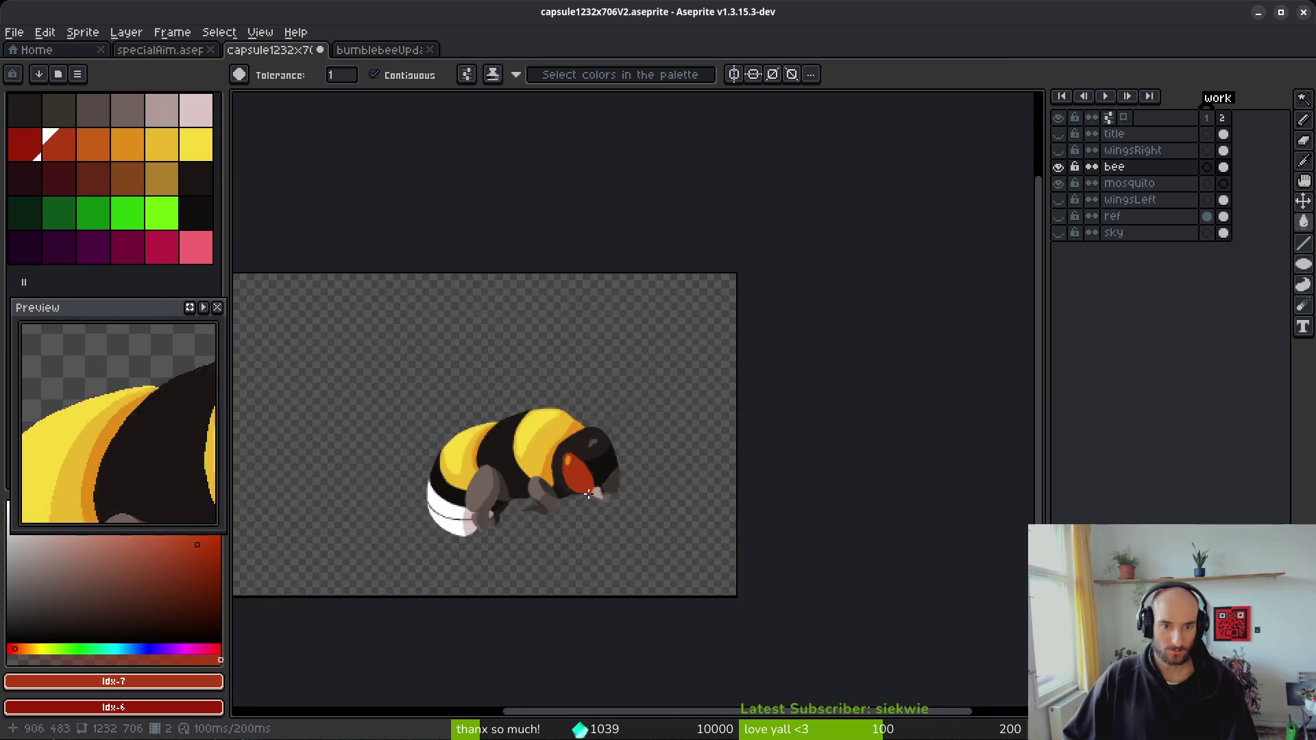
{"action": "scroll", "coordinate": [584, 486], "scroll_direction": "up", "scroll_amount": 1}
{"action": "scroll", "coordinate": [584, 486], "scroll_direction": "up", "scroll_amount": 1}
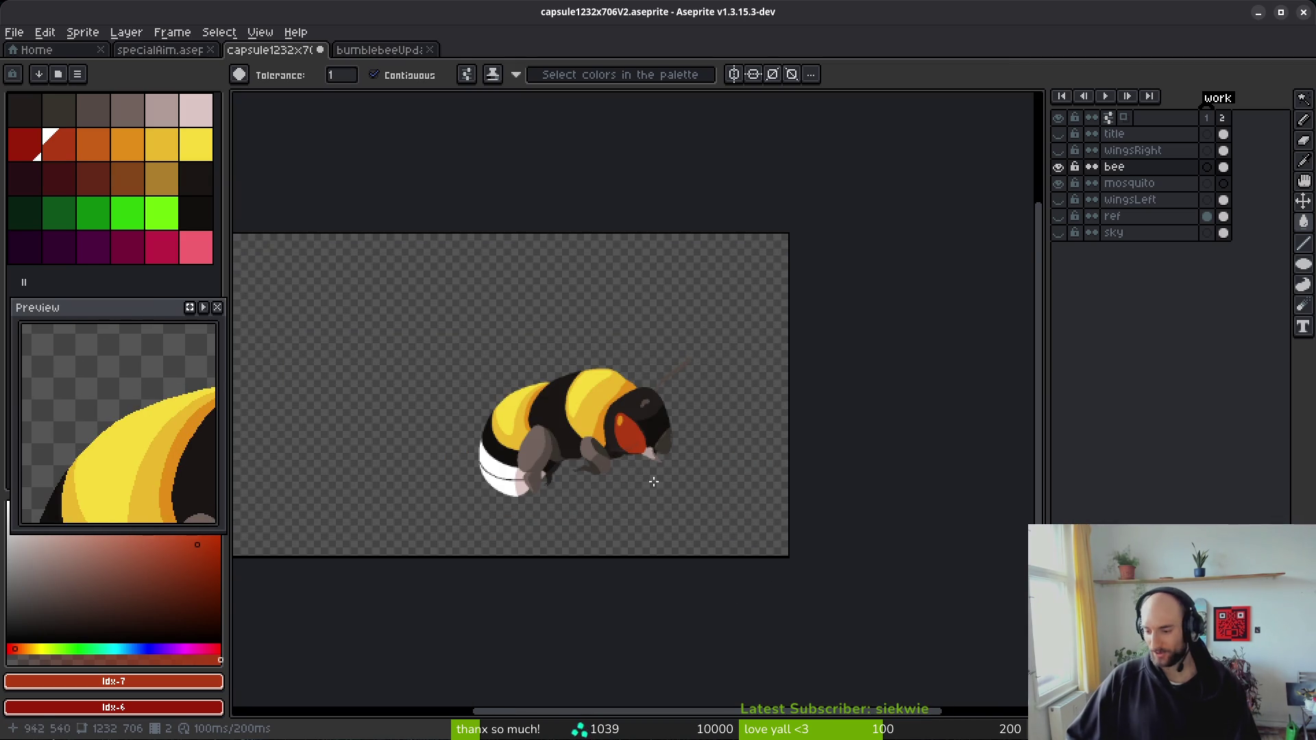
{"action": "scroll", "coordinate": [623, 434], "scroll_direction": "up", "scroll_amount": 2}
{"action": "left_click_drag", "start_coordinate": [623, 434], "coordinate": [623, 411]}
{"action": "left_click", "coordinate": [94, 213]}
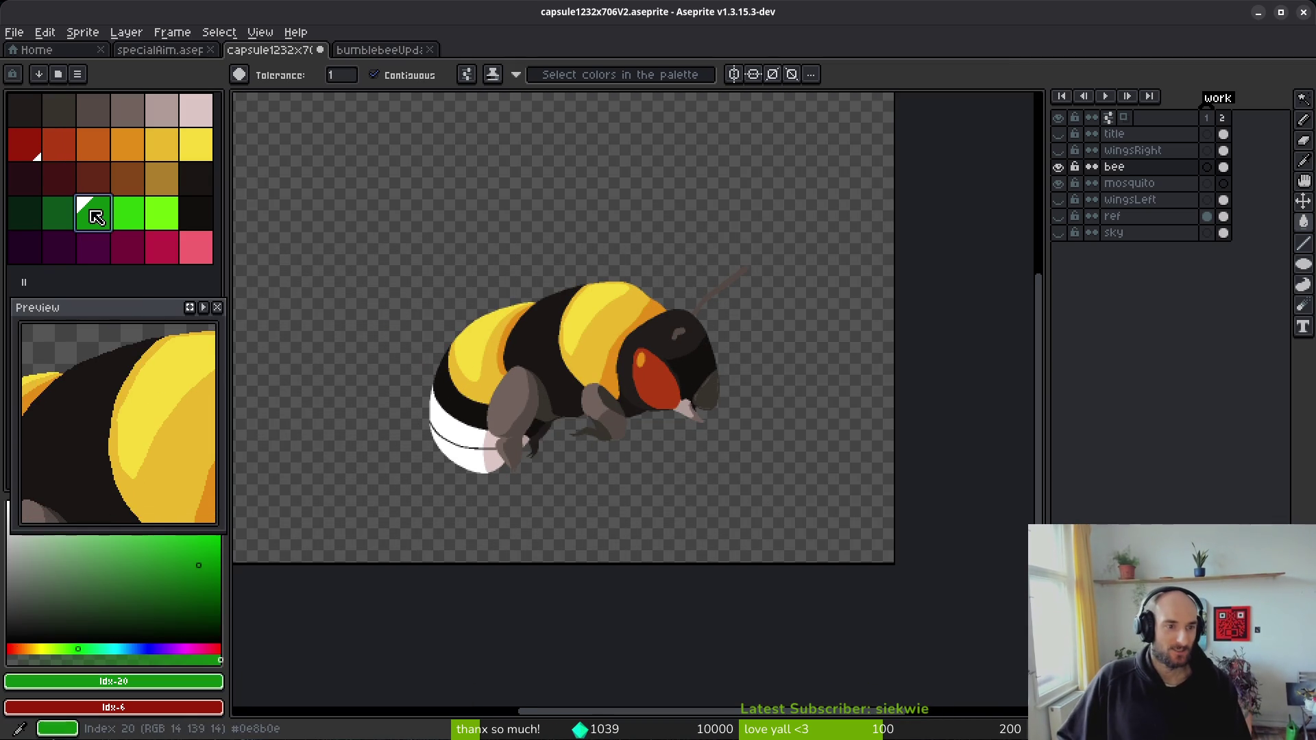
- Fill the bee's eye green with a lighter yellow-green highlight, zooming toward the head
{"action": "left_click", "coordinate": [655, 381]}
{"action": "left_click", "coordinate": [131, 214]}
{"action": "left_click", "coordinate": [167, 219]}
{"action": "scroll", "coordinate": [596, 322], "scroll_direction": "up", "scroll_amount": 3}
{"action": "left_click", "coordinate": [730, 364]}
{"action": "scroll", "coordinate": [742, 457], "scroll_direction": "down", "scroll_amount": 4}
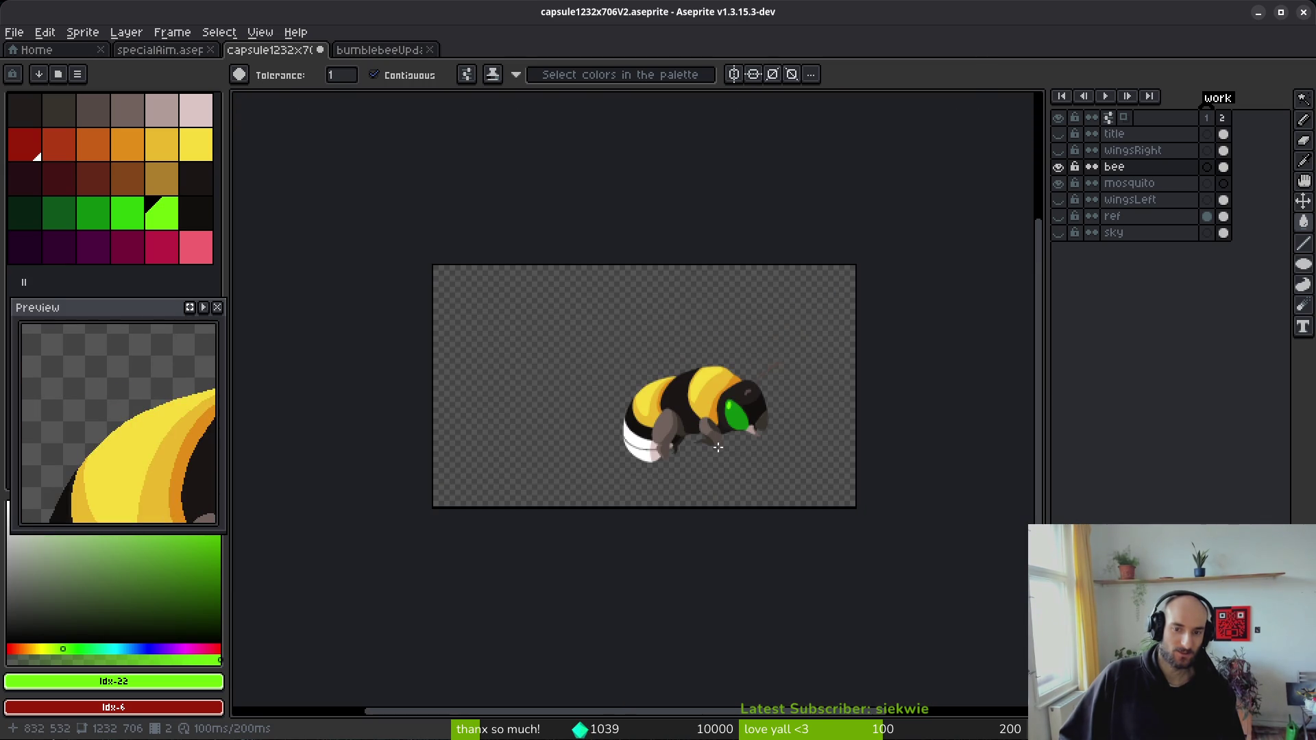
{"action": "scroll", "coordinate": [734, 430], "scroll_direction": "up", "scroll_amount": 1}
{"action": "left_click_drag", "start_coordinate": [743, 418], "coordinate": [682, 447]}
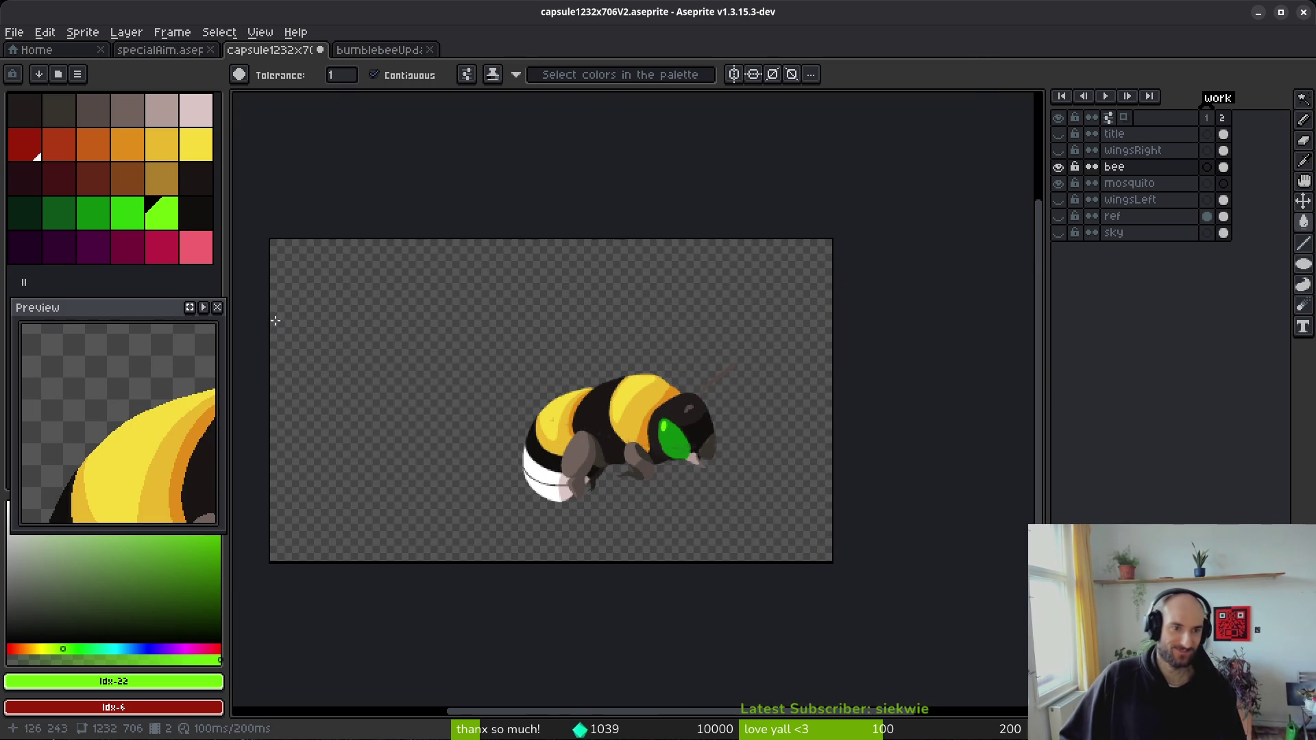
{"action": "key", "text": "plus"}
{"action": "key", "text": "plus"}
{"action": "key", "text": "plus"}
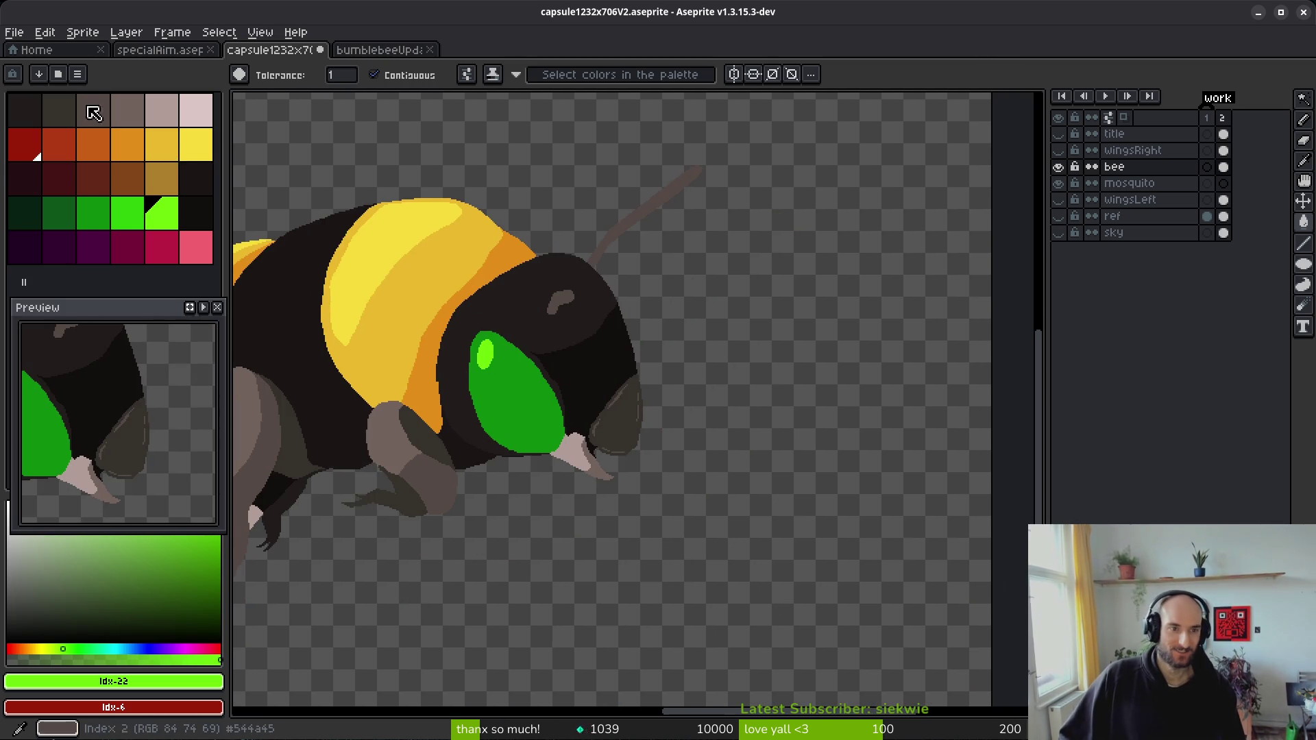
- Try a yellow eye with a bright yellow highlight
{"action": "left_click", "coordinate": [162, 144]}
{"action": "left_click", "coordinate": [541, 415]}
{"action": "scroll", "coordinate": [541, 415], "scroll_direction": "up", "scroll_amount": 4}
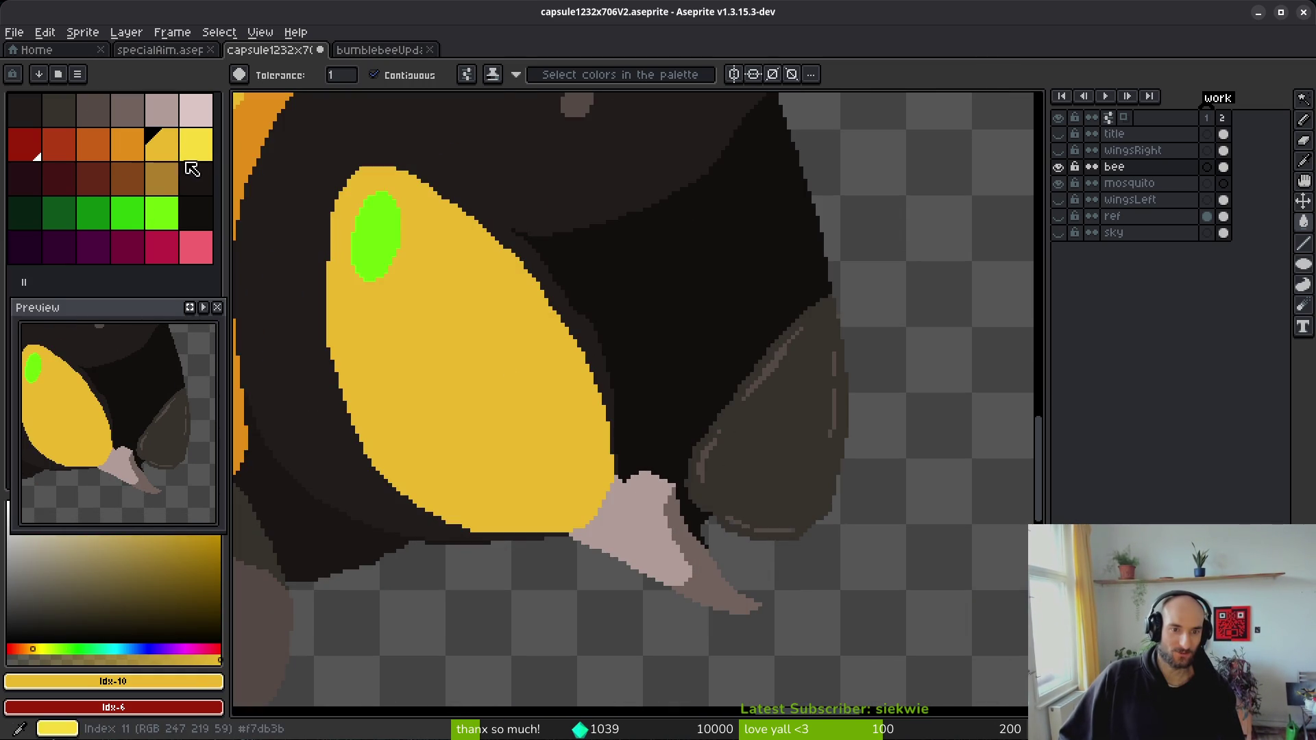
{"action": "left_click", "coordinate": [196, 144]}
{"action": "left_click", "coordinate": [375, 236]}
{"action": "scroll", "coordinate": [477, 333], "scroll_direction": "down", "scroll_amount": 5}
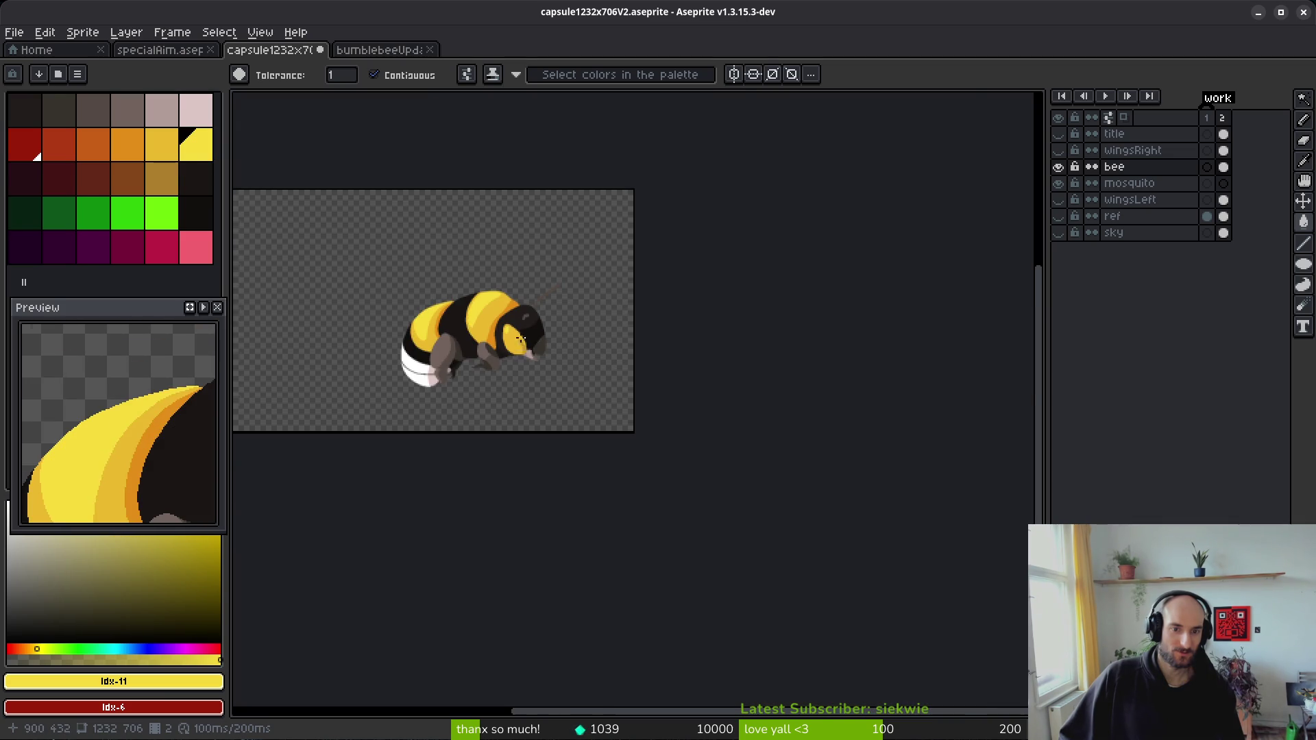
{"action": "scroll", "coordinate": [522, 345], "scroll_direction": "up", "scroll_amount": 5}
- Try orange: fill the eye dark orange and its highlight lighter orange
{"action": "left_click", "coordinate": [133, 144]}
{"action": "left_click_drag", "start_coordinate": [132, 144], "coordinate": [120, 157]}
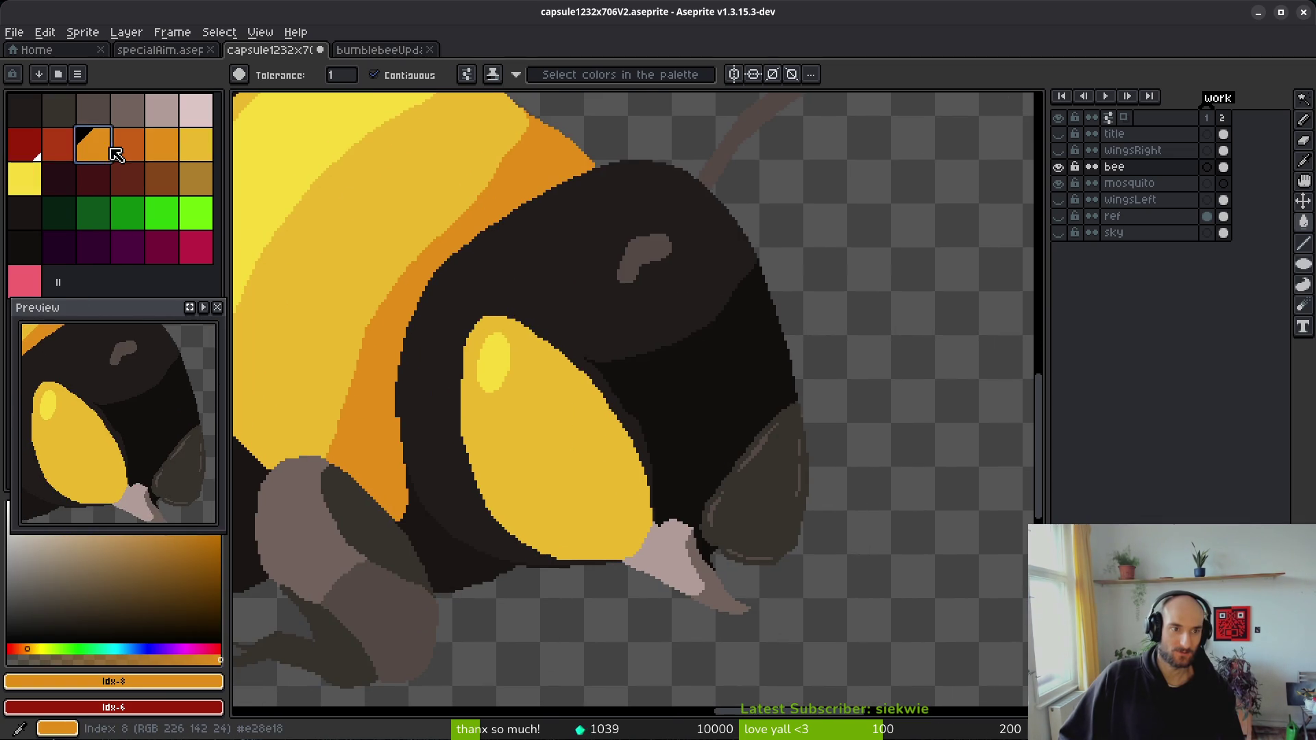
{"action": "key", "text": "ctrl+z"}
{"action": "left_click", "coordinate": [127, 144]}
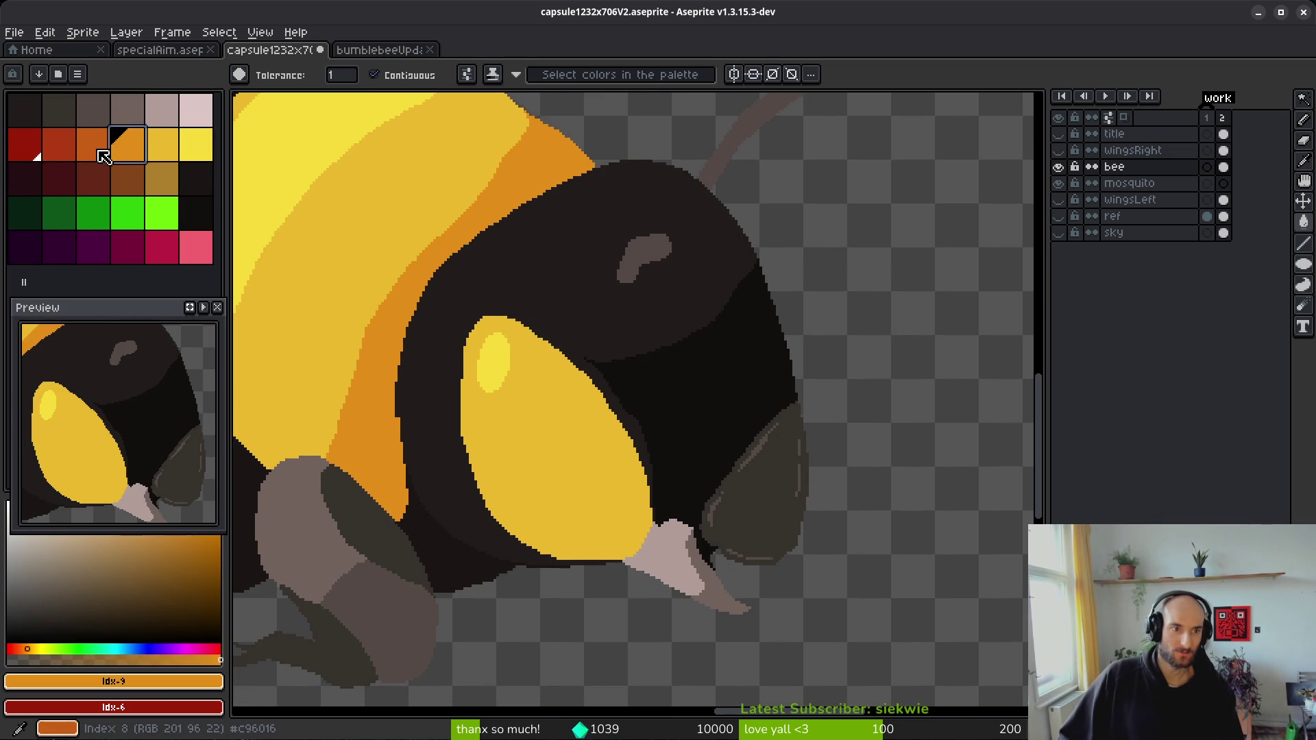
{"action": "right_click", "coordinate": [106, 147]}
{"action": "right_click", "coordinate": [519, 376]}
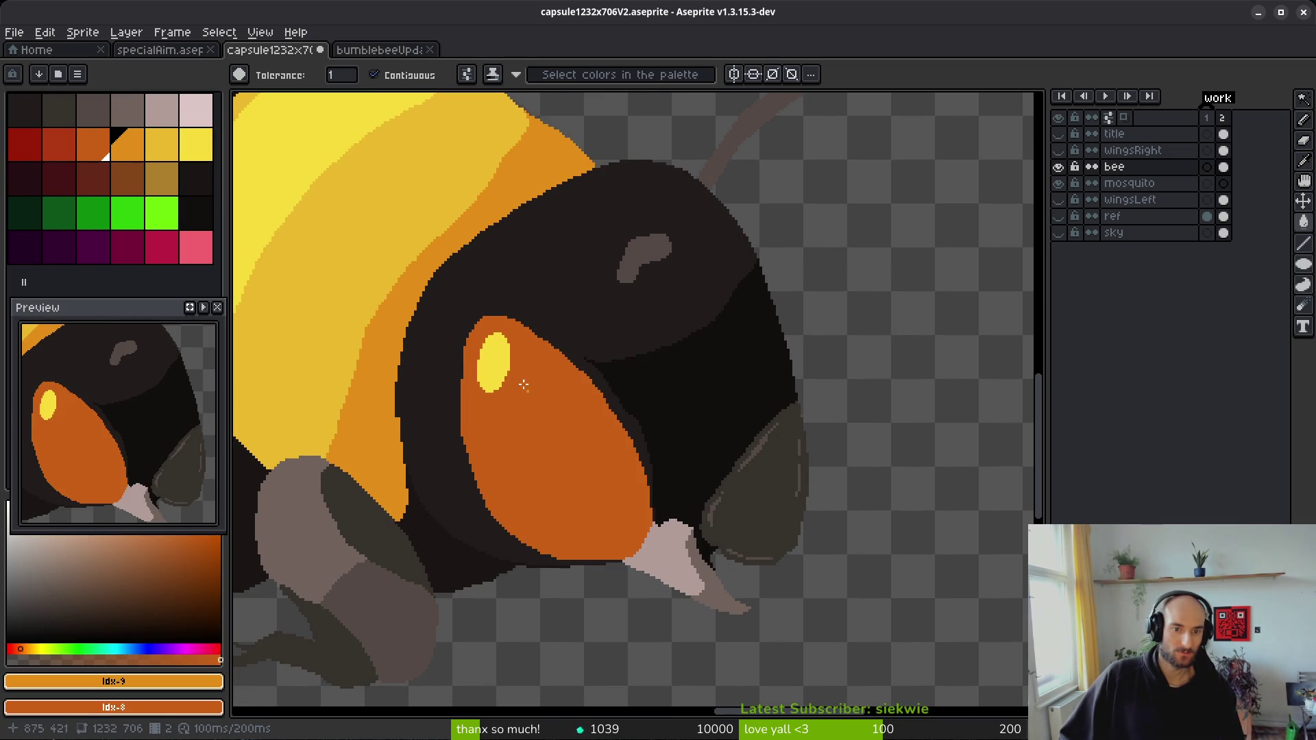
{"action": "left_click", "coordinate": [494, 362]}
{"action": "scroll", "coordinate": [460, 382], "scroll_direction": "down", "scroll_amount": 3}
{"action": "scroll", "coordinate": [456, 373], "scroll_direction": "up", "scroll_amount": 3}
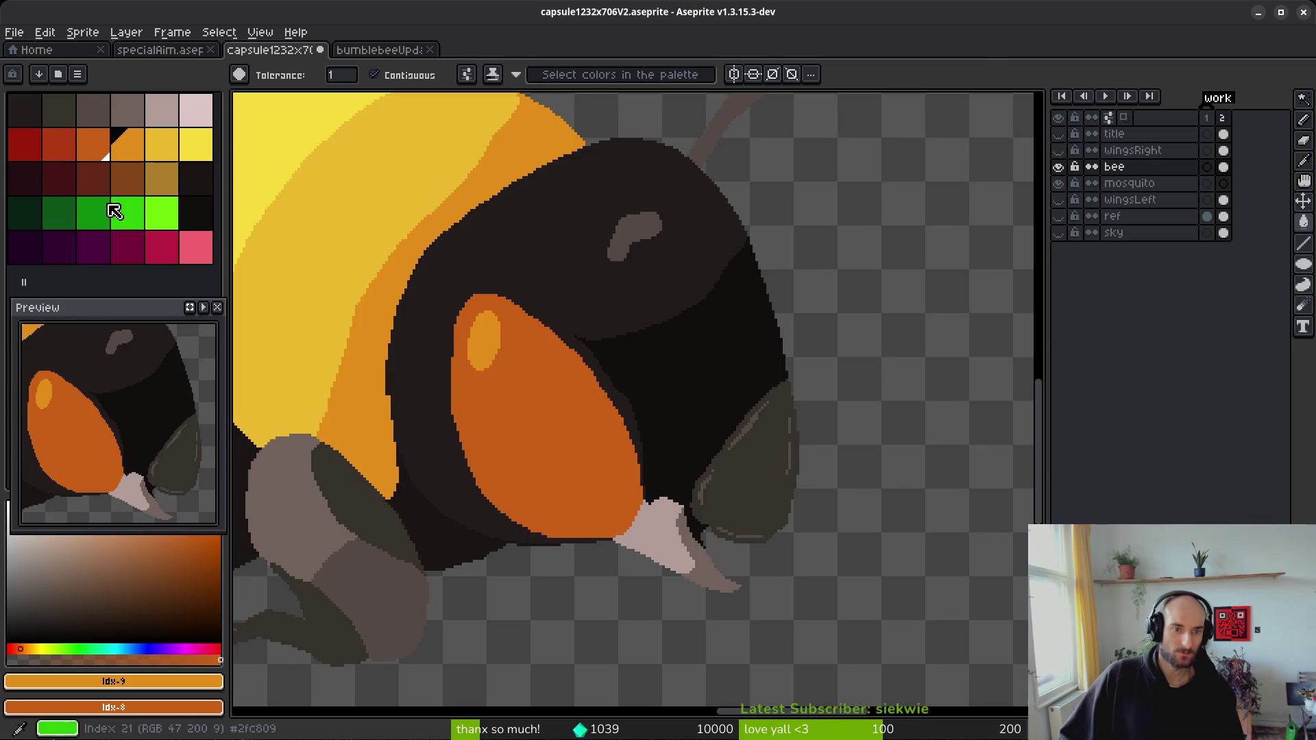
- Make the eye highlight yellow and the eye body lighter orange
{"action": "left_click", "coordinate": [162, 145]}
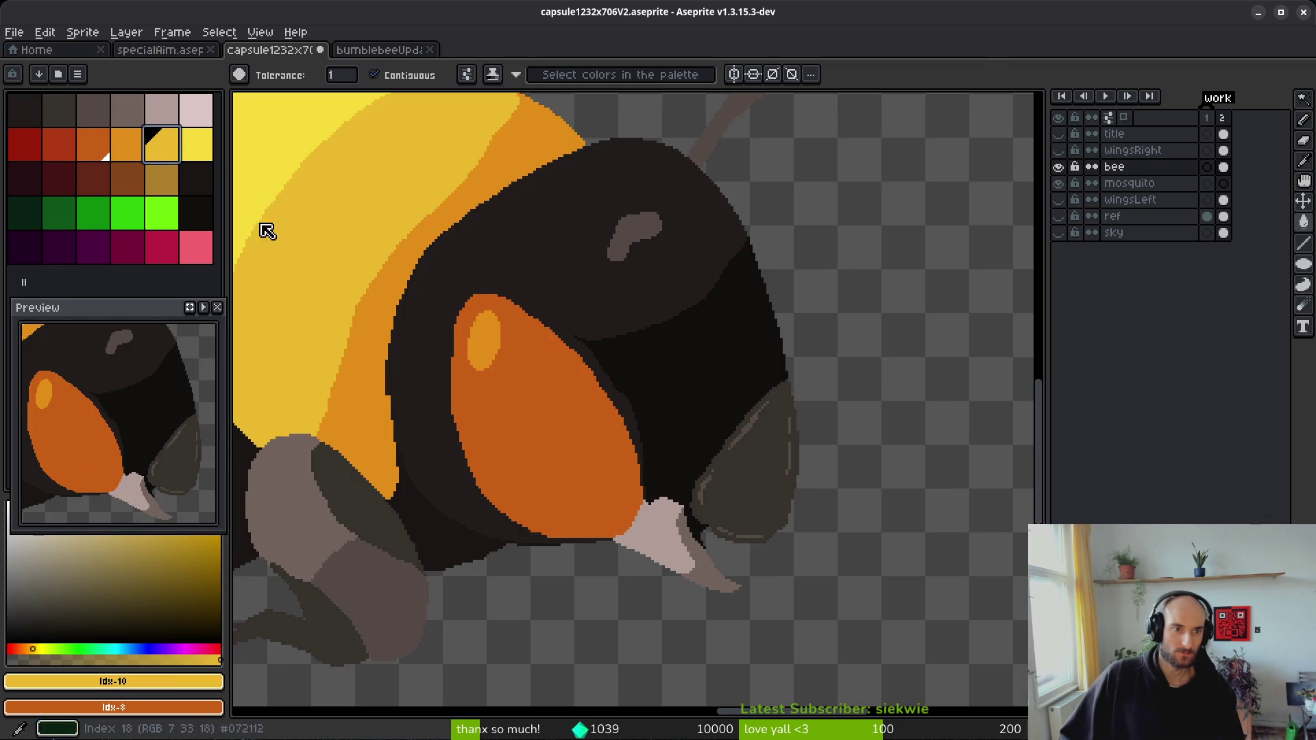
{"action": "left_click", "coordinate": [469, 334]}
{"action": "right_click", "coordinate": [130, 146]}
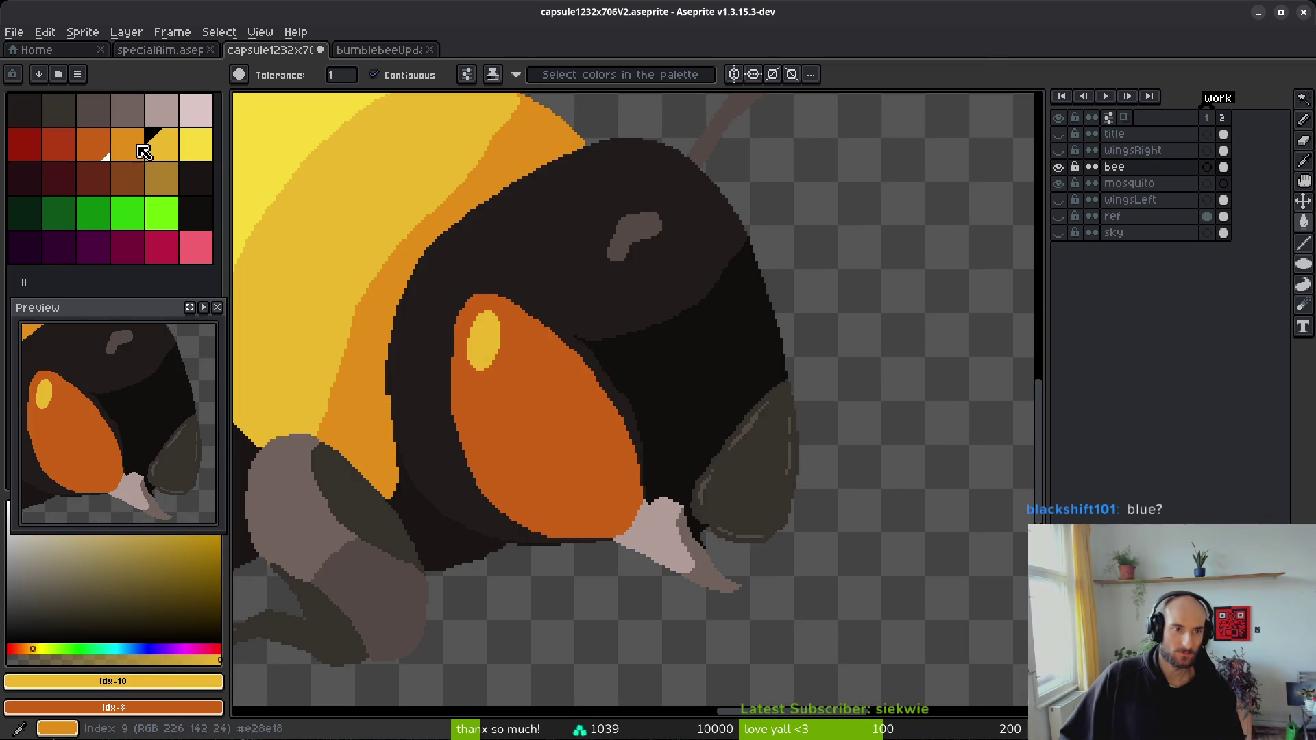
{"action": "right_click", "coordinate": [505, 382]}
{"action": "scroll", "coordinate": [621, 474], "scroll_direction": "down", "scroll_amount": 2}
{"action": "scroll", "coordinate": [627, 485], "scroll_direction": "down", "scroll_amount": 3}
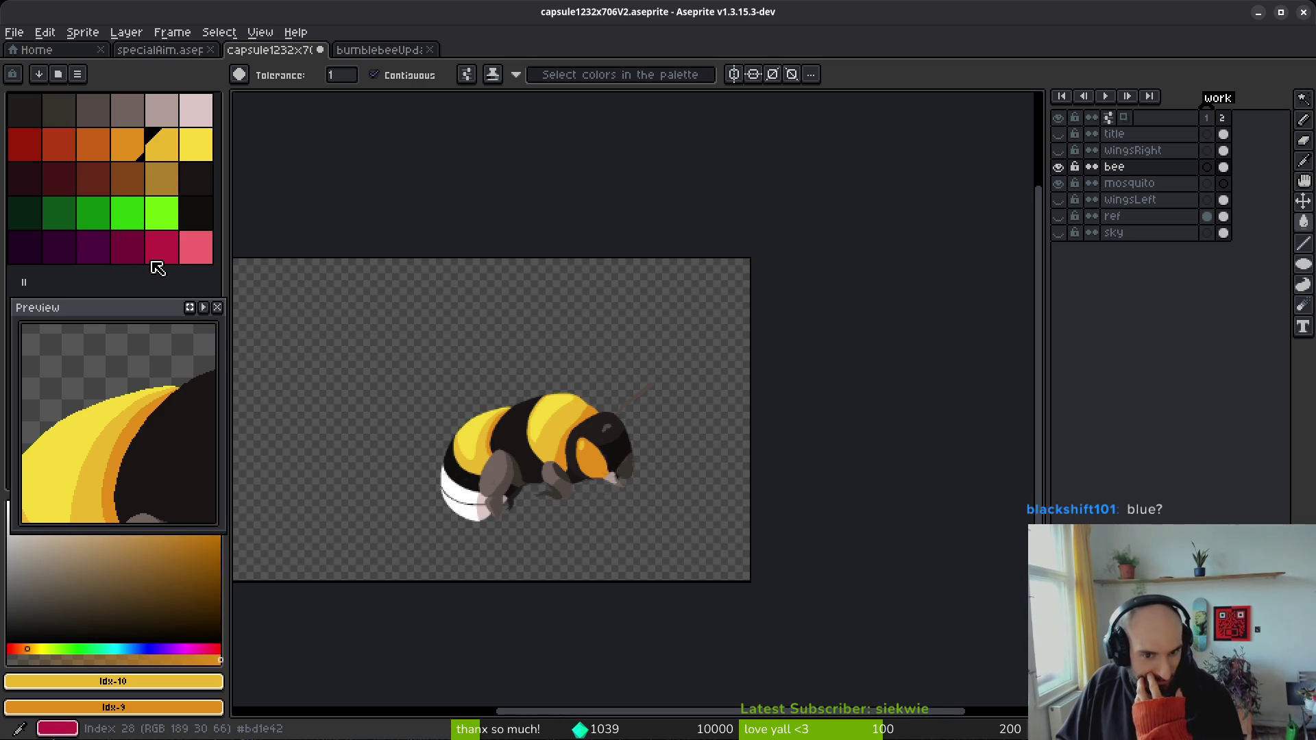
- Fill the eye blue using the hue bar, then lighten the blue for the highlight
{"action": "left_click", "coordinate": [134, 649]}
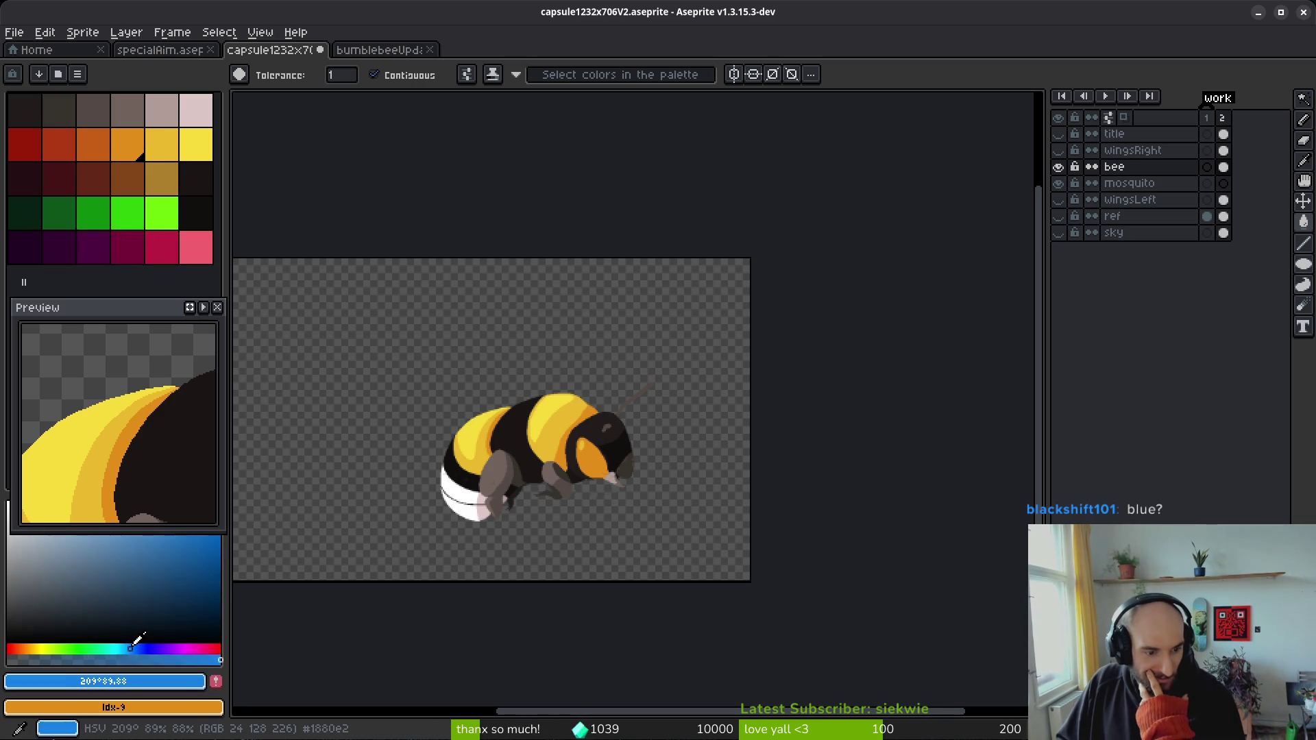
{"action": "scroll", "coordinate": [601, 450], "scroll_direction": "up", "scroll_amount": 3}
{"action": "left_click", "coordinate": [590, 469]}
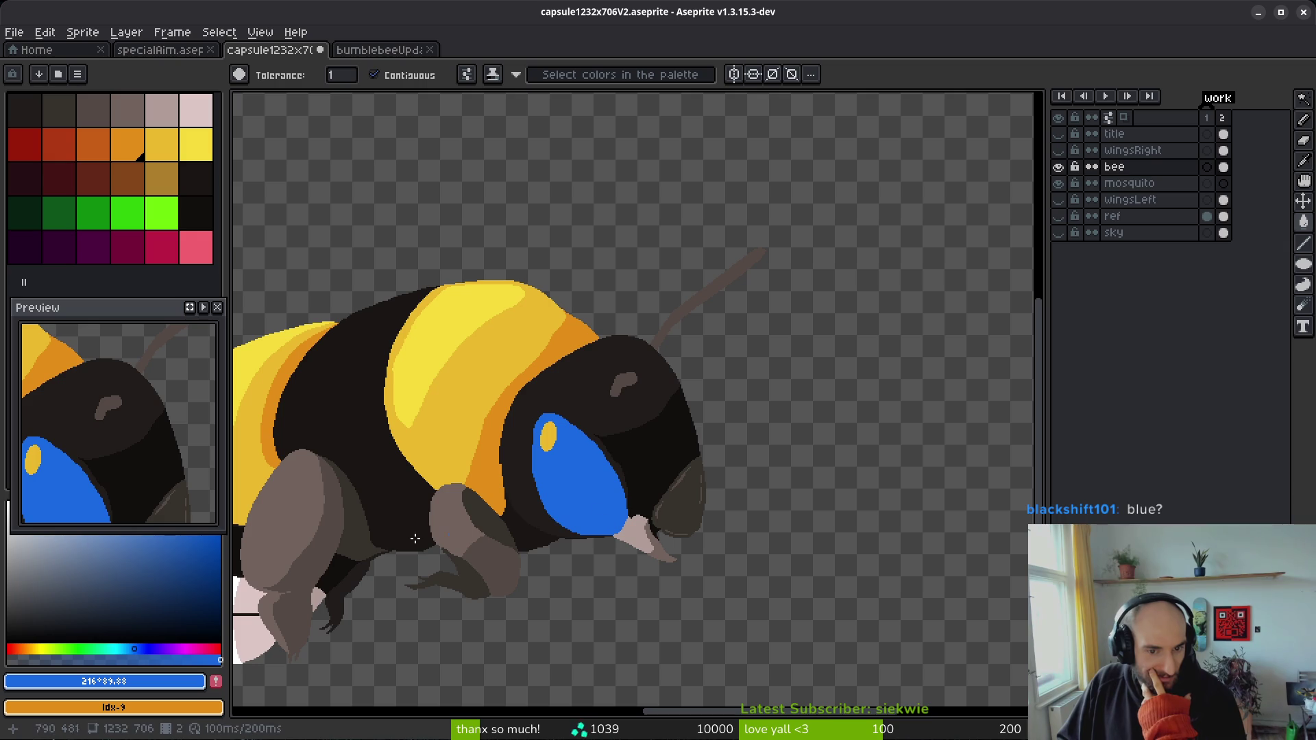
{"action": "left_click", "coordinate": [102, 533]}
{"action": "left_click_drag", "start_coordinate": [103, 533], "coordinate": [126, 478]}
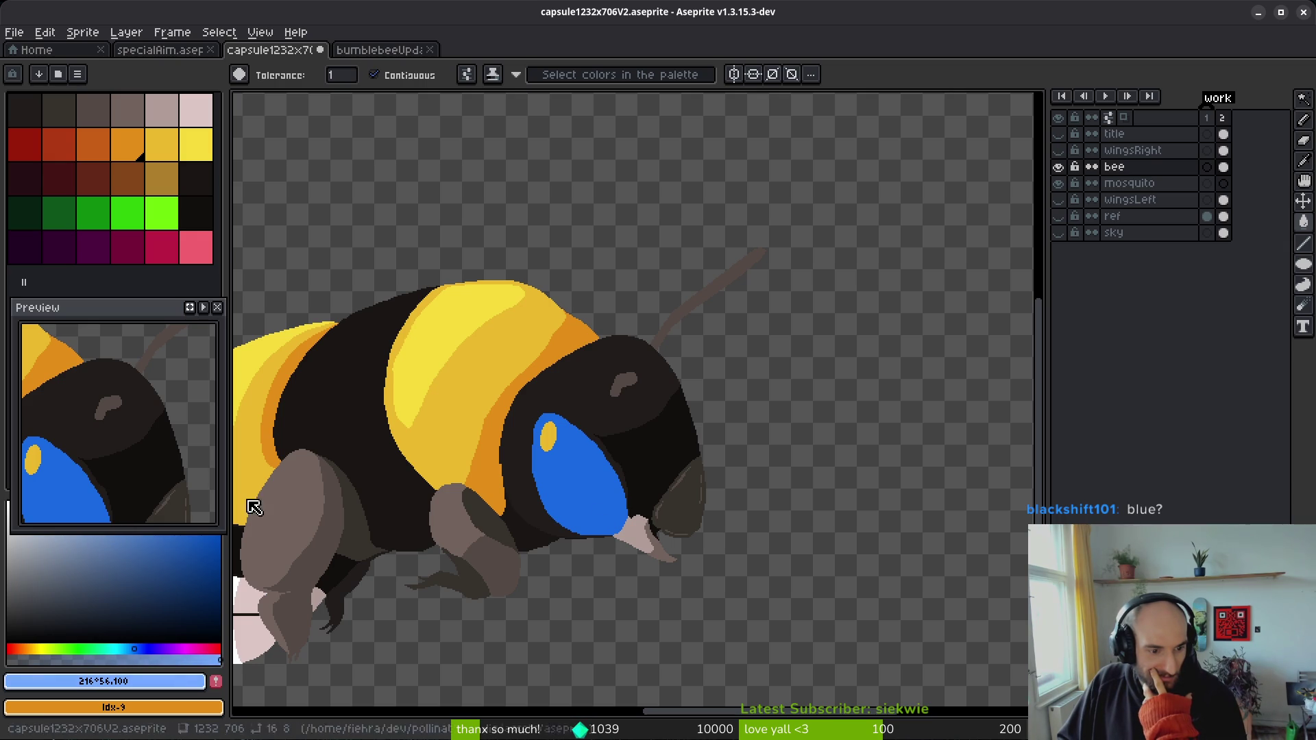
{"action": "scroll", "coordinate": [601, 501], "scroll_direction": "down", "scroll_amount": 4}
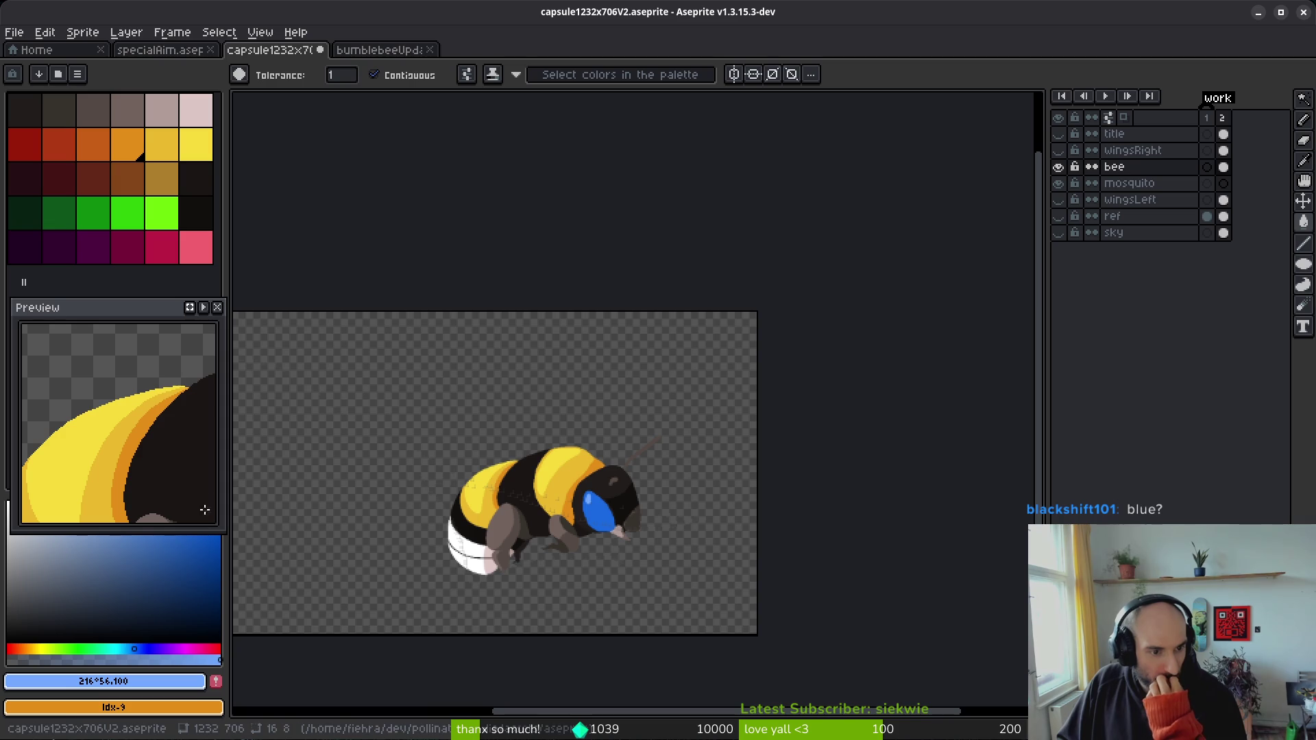
- Shift the hue toward cyan and fill the eye teal, then lighten the teal
{"action": "left_click", "coordinate": [127, 647]}
{"action": "left_click_drag", "start_coordinate": [126, 648], "coordinate": [122, 647]}
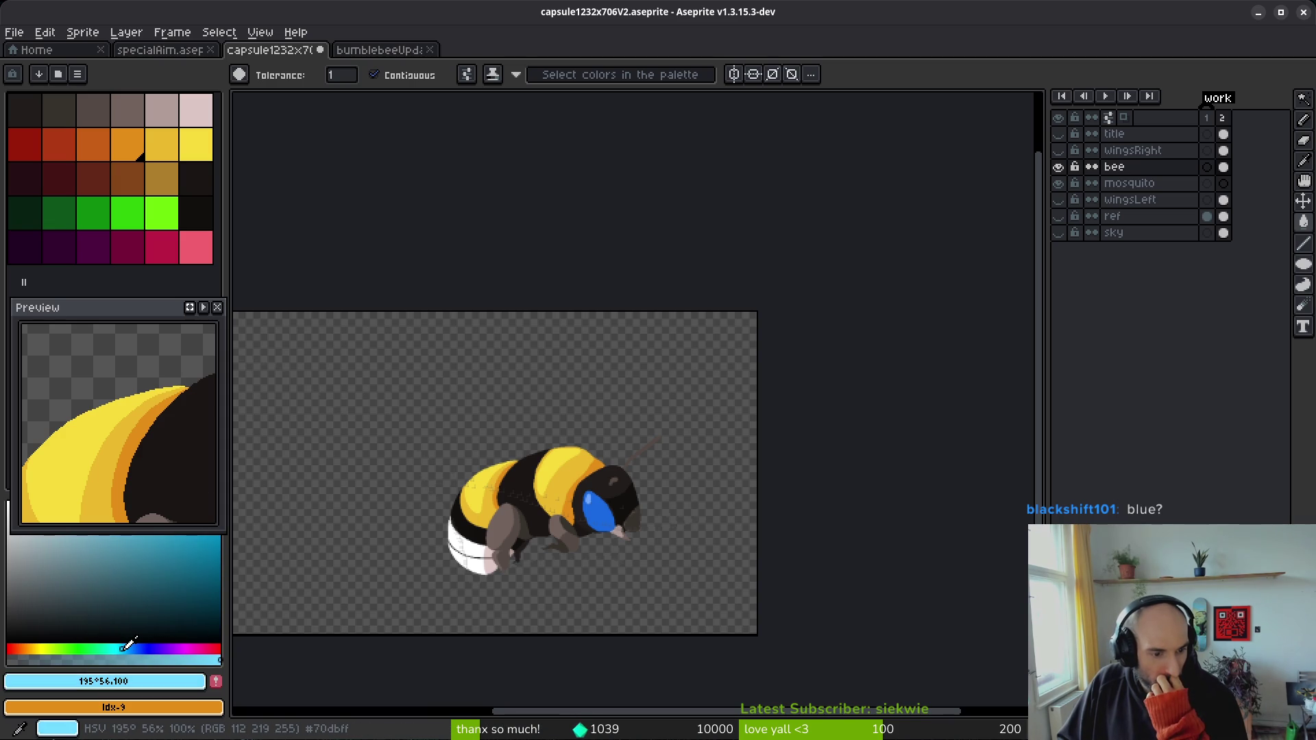
{"action": "mouse_move", "coordinate": [156, 528]}
{"action": "left_mouse_down"}
{"action": "mouse_move", "coordinate": [186, 538]}
{"action": "mouse_move", "coordinate": [174, 511]}
{"action": "mouse_move", "coordinate": [226, 549]}
{"action": "mouse_move", "coordinate": [209, 544]}
{"action": "left_mouse_up"}
{"action": "scroll", "coordinate": [592, 554], "scroll_direction": "up", "scroll_amount": 4}
{"action": "left_click", "coordinate": [631, 454]}
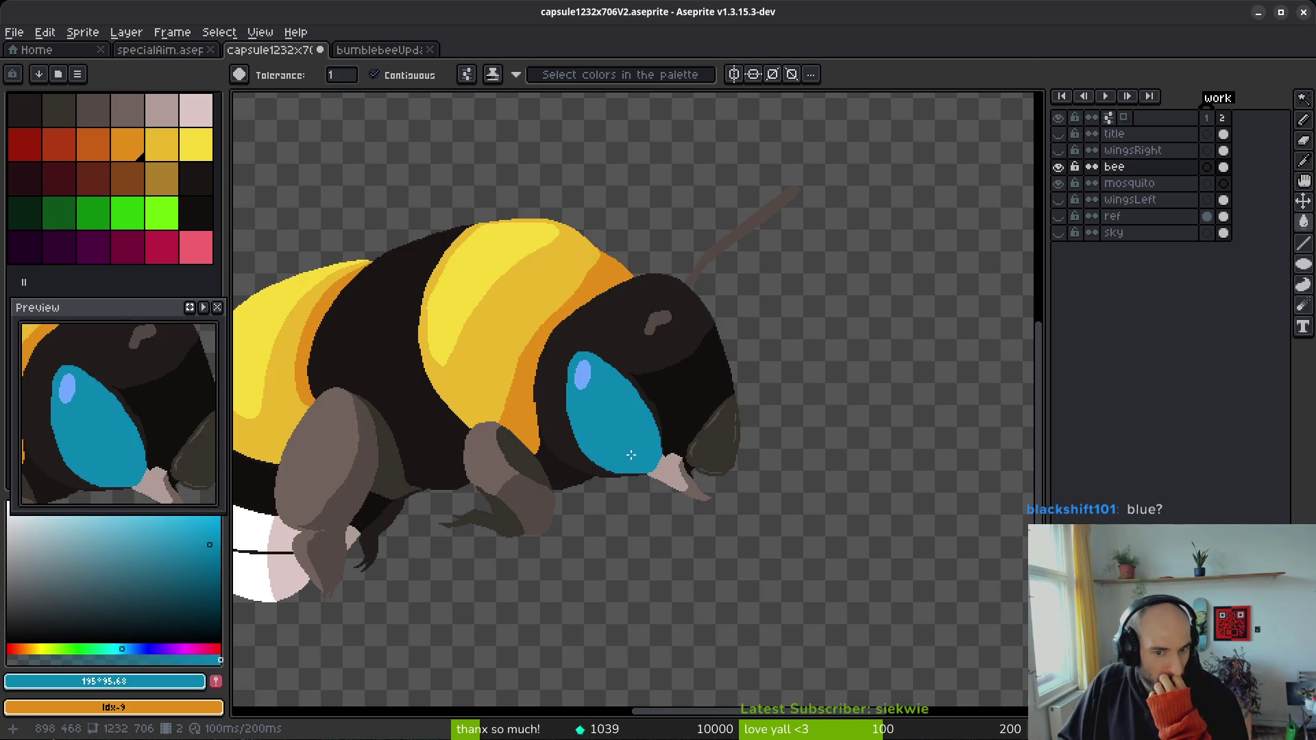
{"action": "left_click_drag", "start_coordinate": [141, 528], "coordinate": [112, 521]}
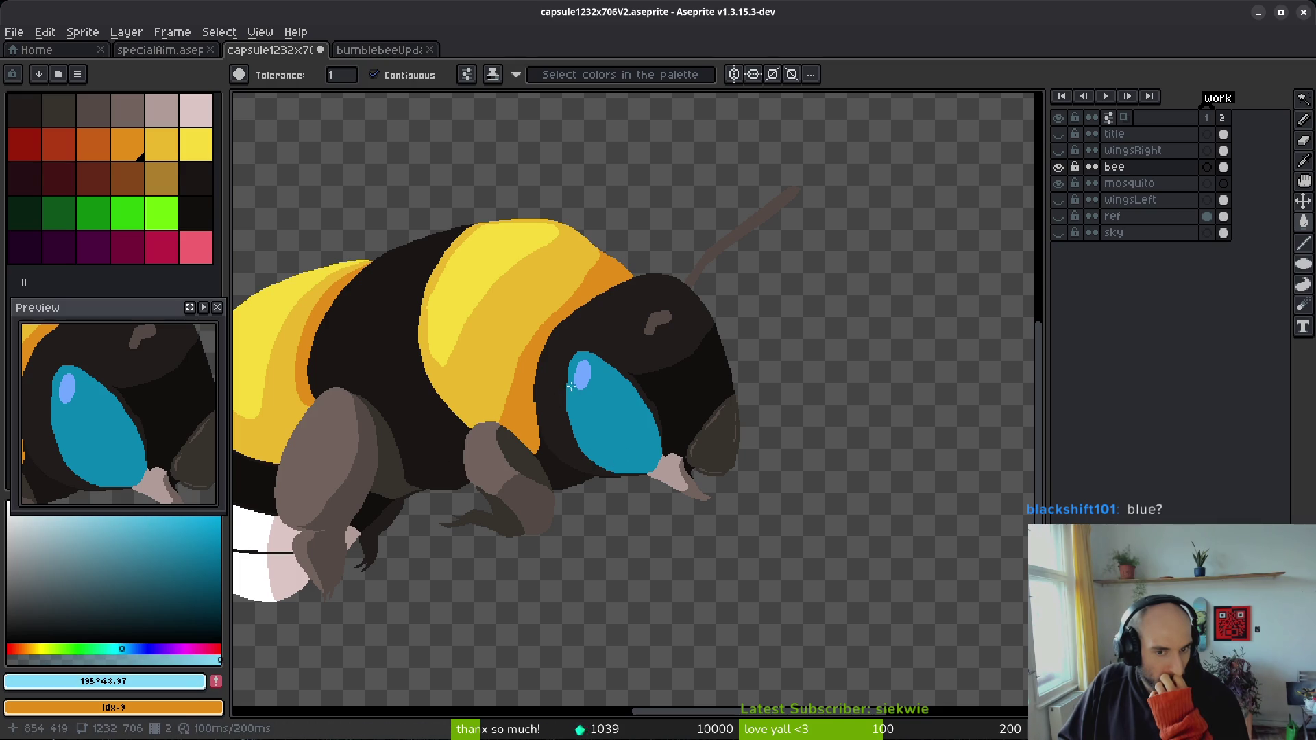
{"action": "scroll", "coordinate": [618, 475], "scroll_direction": "down", "scroll_amount": 2}
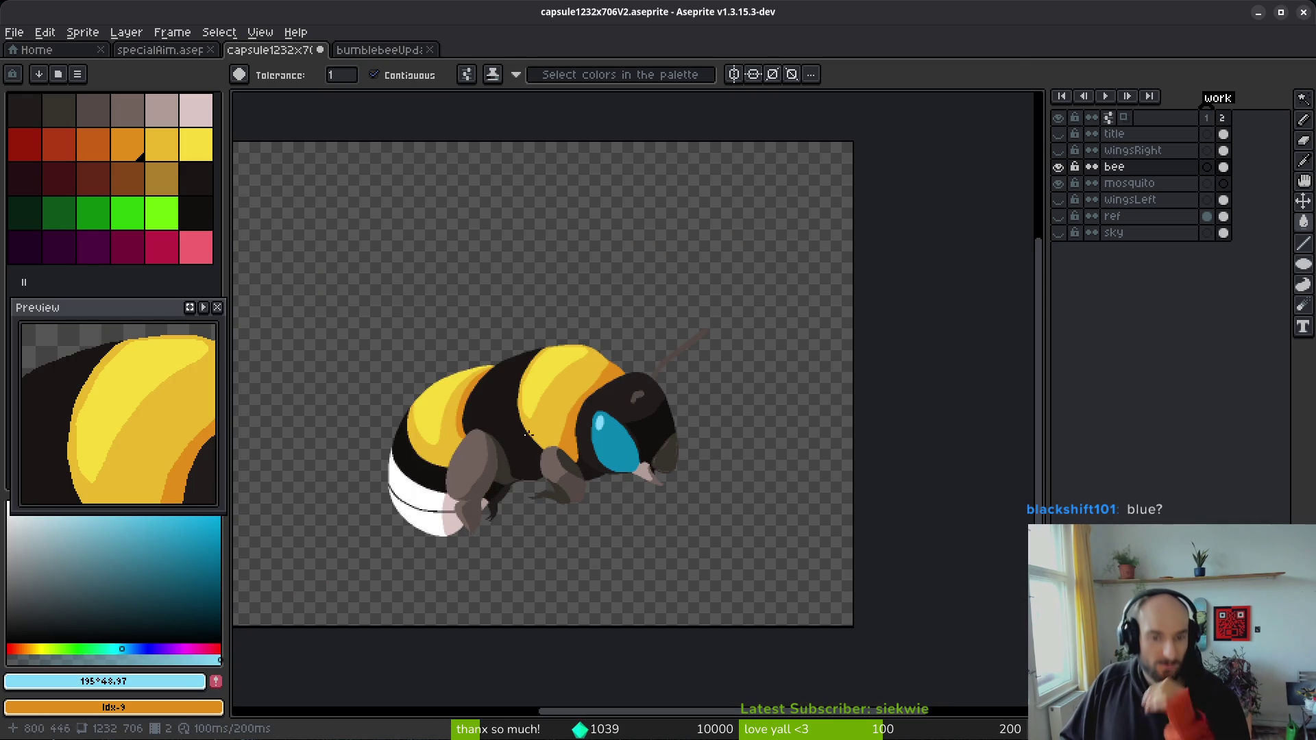
- Refill the eye with a darker, more saturated teal
{"action": "left_click", "coordinate": [118, 647]}
{"action": "left_click", "coordinate": [217, 545]}
{"action": "left_click", "coordinate": [200, 544]}
{"action": "scroll", "coordinate": [609, 446], "scroll_direction": "up", "scroll_amount": 4}
{"action": "left_click", "coordinate": [609, 446]}
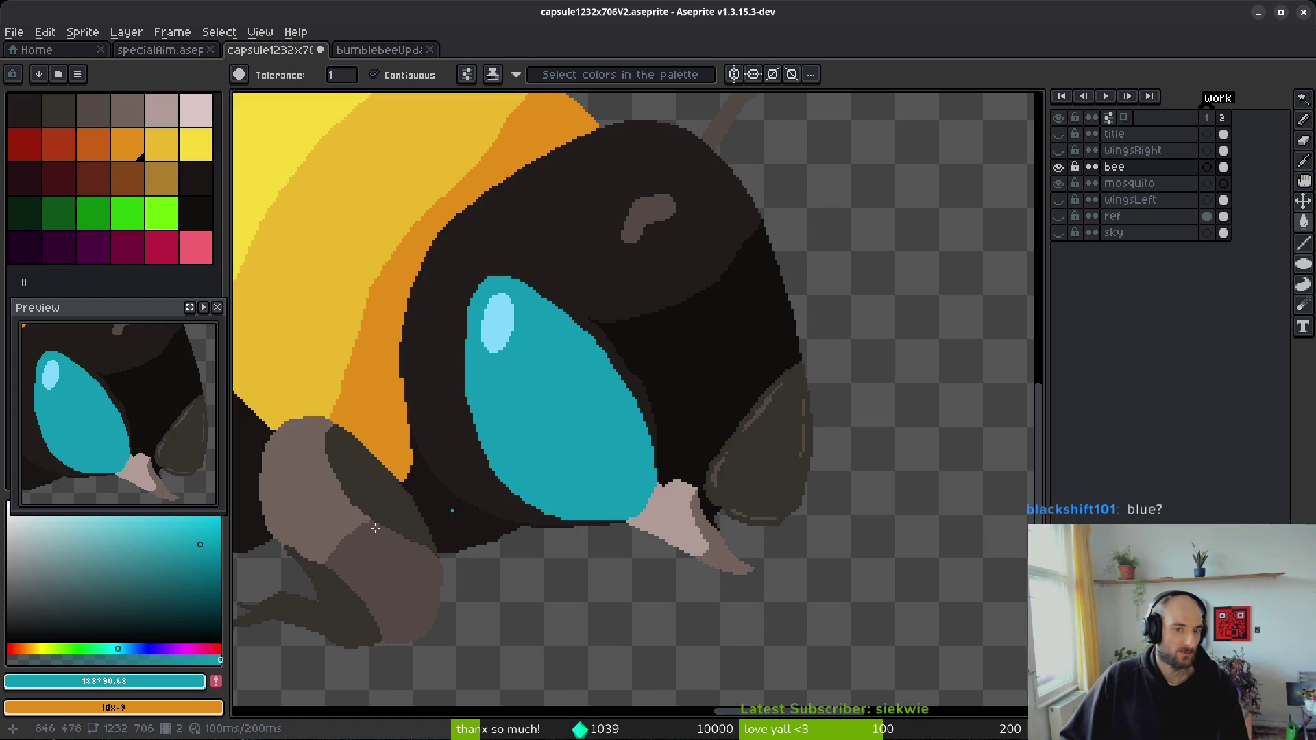
- Refill the eye with greener teals, then with the pale pink palette colour
{"action": "left_click", "coordinate": [114, 648]}
{"action": "left_click", "coordinate": [521, 480]}
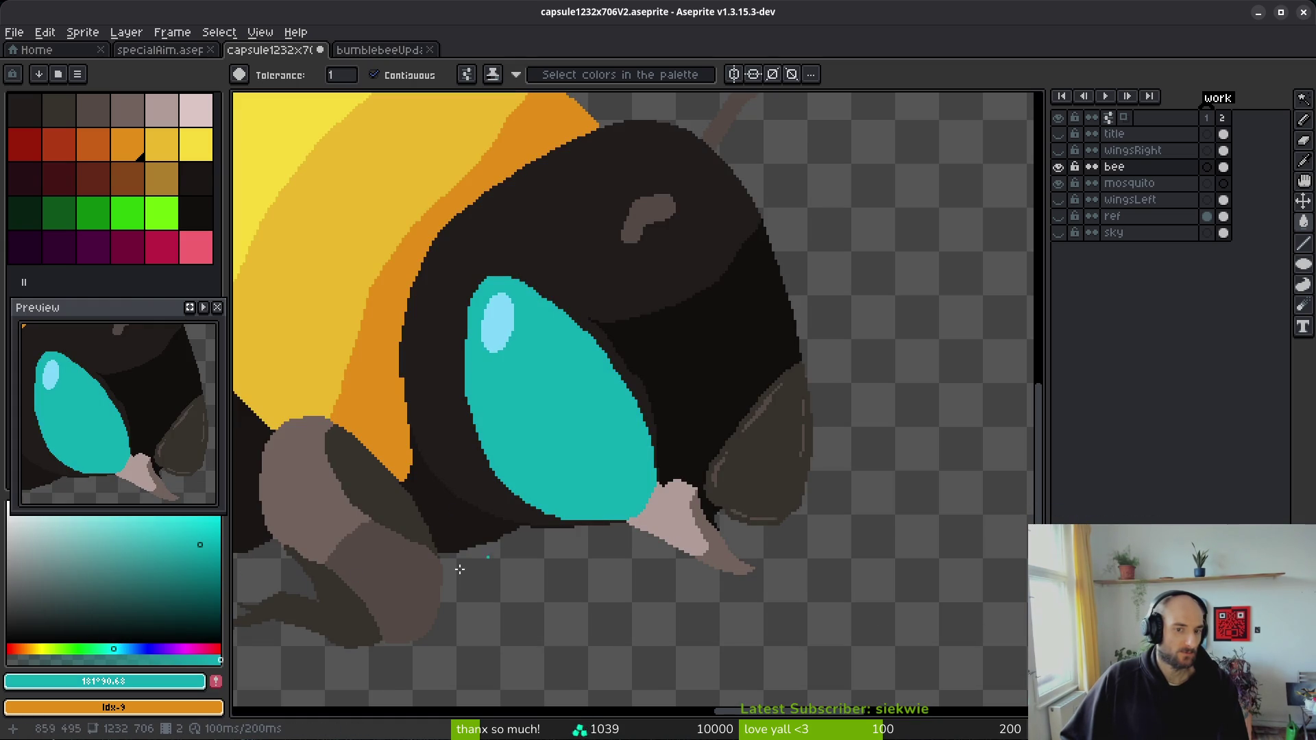
{"action": "left_click", "coordinate": [105, 648]}
{"action": "left_click", "coordinate": [603, 480]}
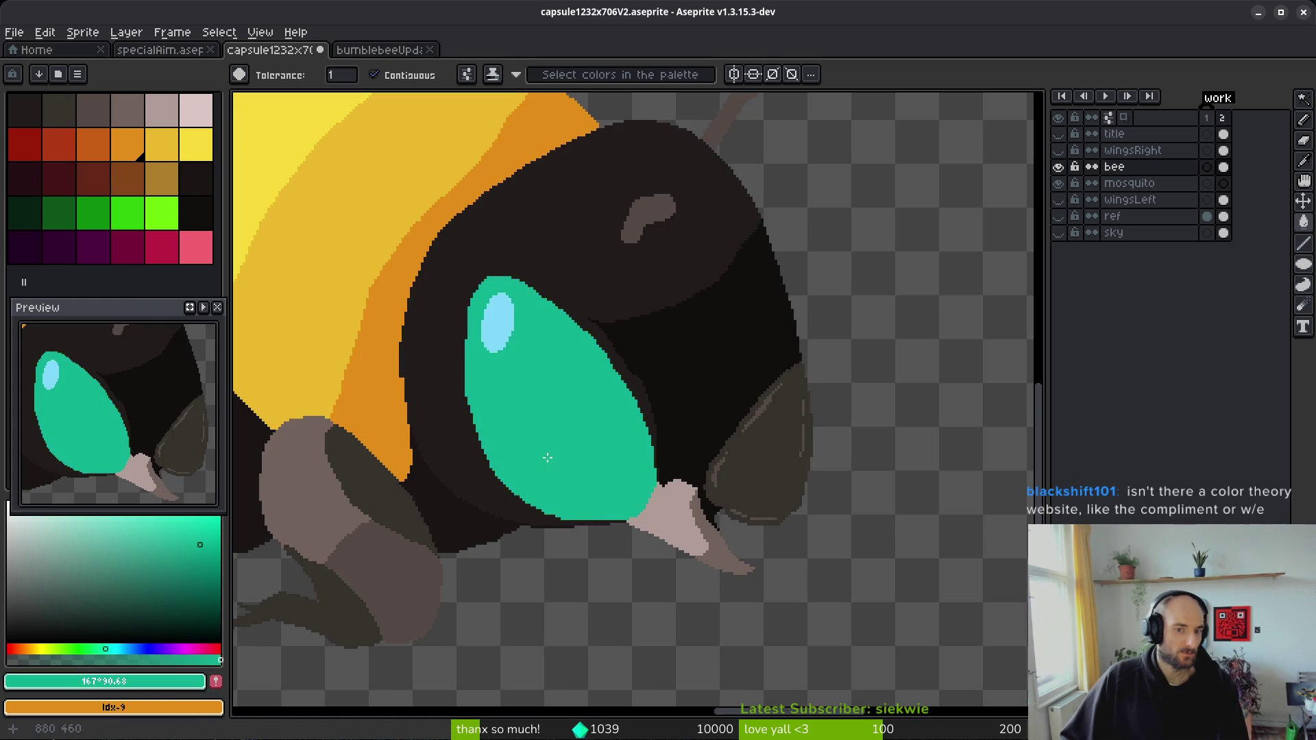
{"action": "scroll", "coordinate": [621, 510], "scroll_direction": "down", "scroll_amount": 4}
{"action": "scroll", "coordinate": [599, 499], "scroll_direction": "up", "scroll_amount": 4}
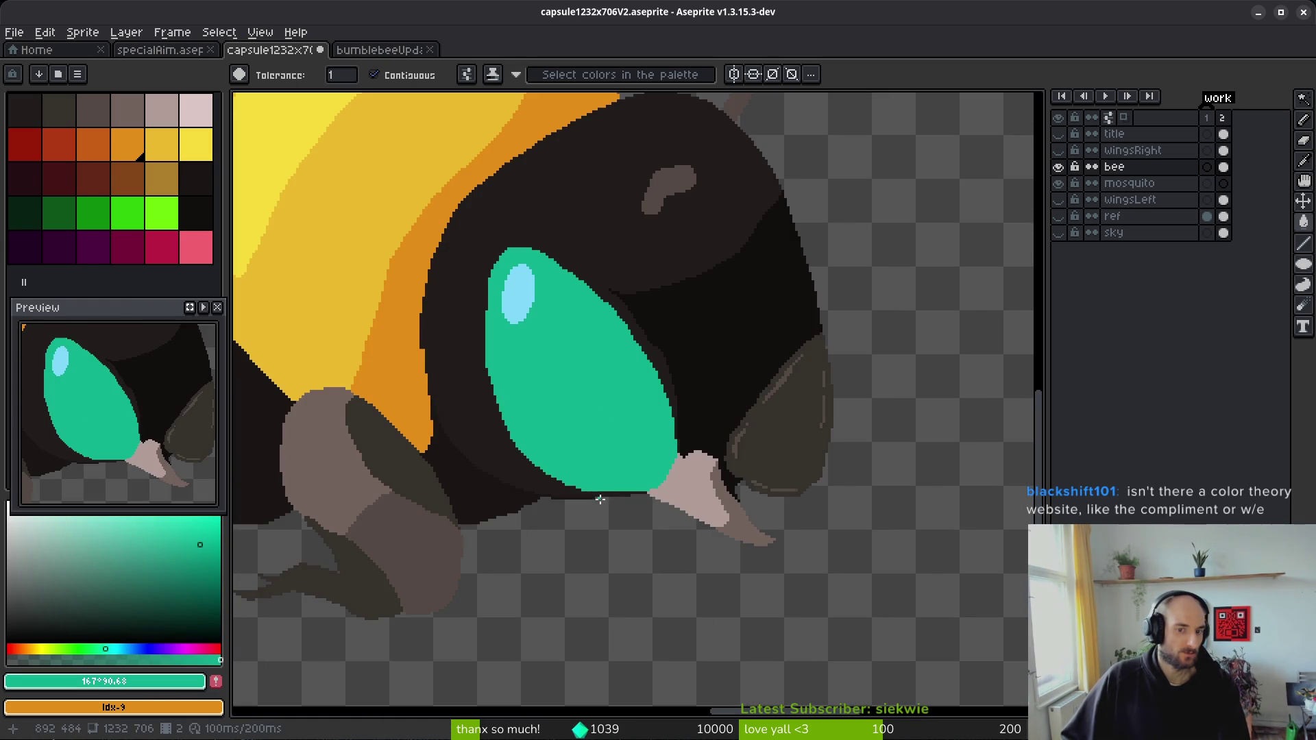
{"action": "left_click", "coordinate": [162, 111]}
{"action": "left_click", "coordinate": [592, 411]}
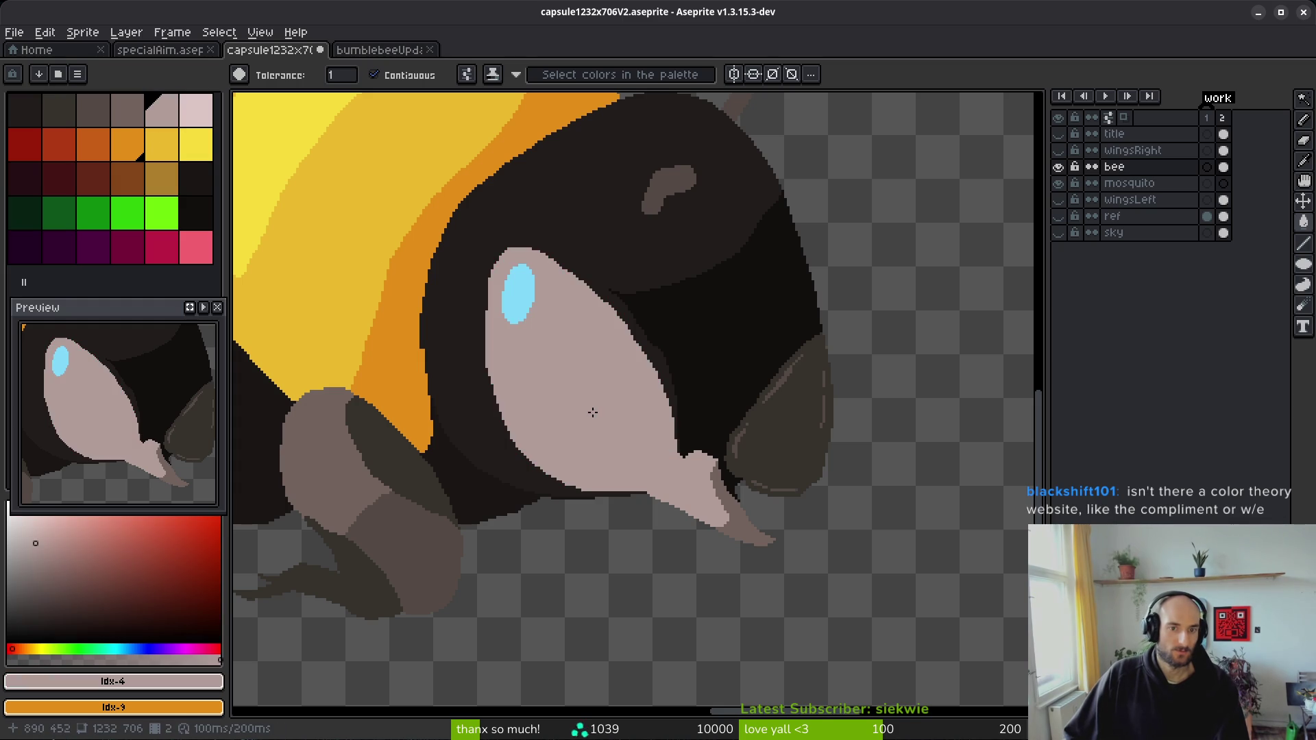
- Replace the pink fill with a grey-brown eye and a pale pink highlight
{"action": "scroll", "coordinate": [635, 447], "scroll_direction": "down", "scroll_amount": 4}
{"action": "key", "text": "ctrl+z"}
{"action": "left_click", "coordinate": [127, 111]}
{"action": "scroll", "coordinate": [617, 439], "scroll_direction": "up", "scroll_amount": 4}
{"action": "left_click", "coordinate": [617, 438]}
{"action": "scroll", "coordinate": [617, 438], "scroll_direction": "down", "scroll_amount": 4}
{"action": "scroll", "coordinate": [583, 439], "scroll_direction": "up", "scroll_amount": 4}
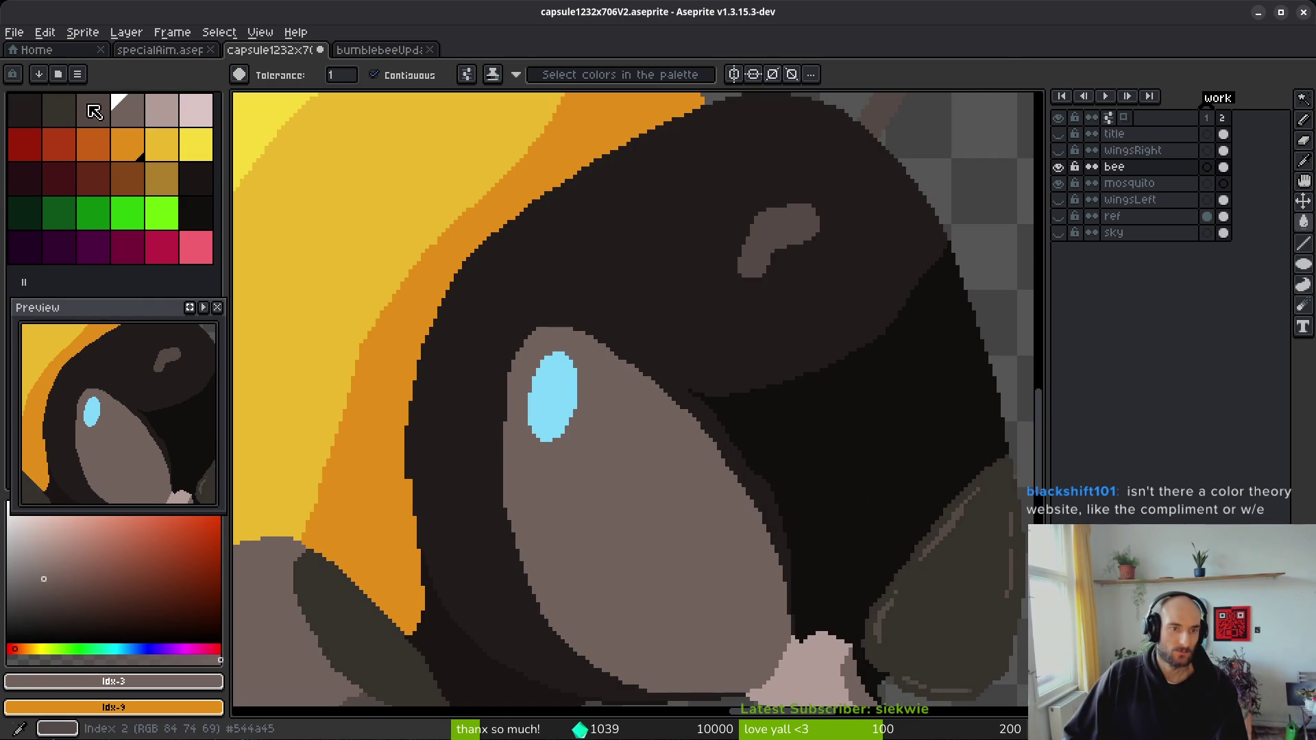
{"action": "left_click", "coordinate": [203, 116]}
{"action": "left_click", "coordinate": [559, 388]}
{"action": "scroll", "coordinate": [608, 464], "scroll_direction": "down", "scroll_amount": 4}
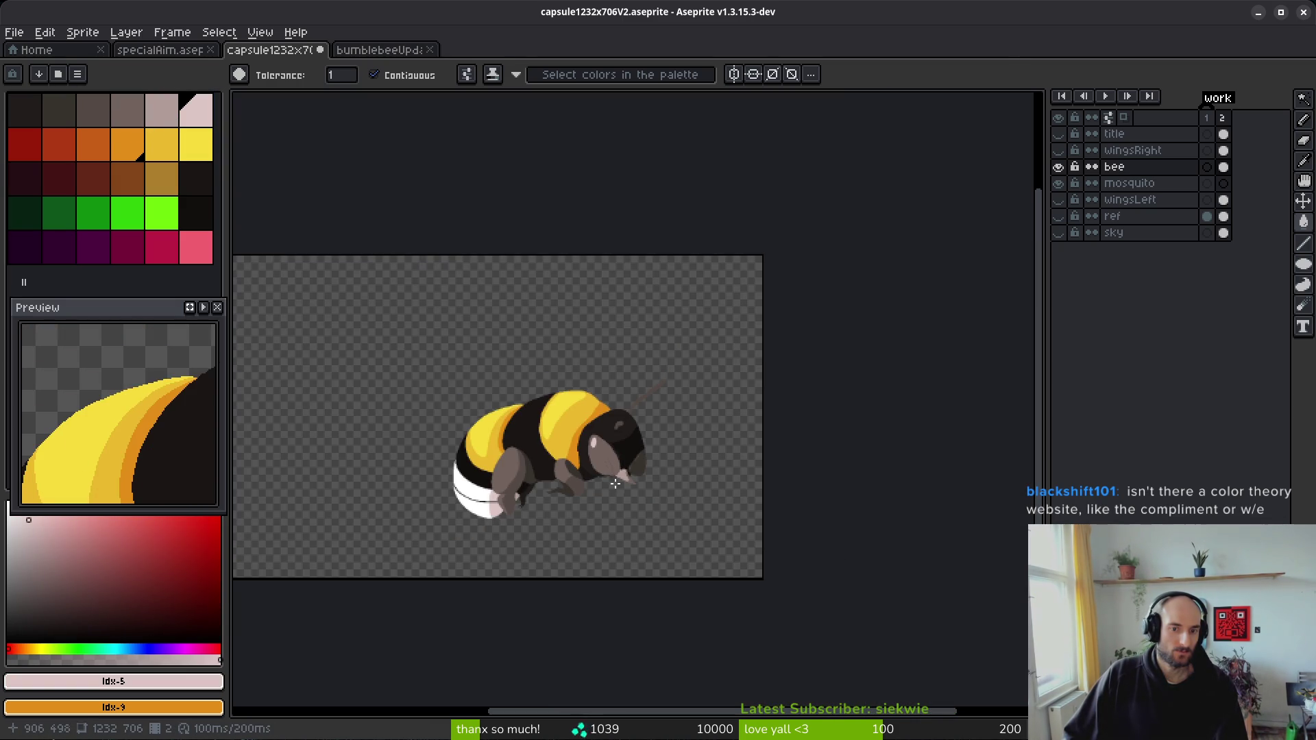
{"action": "scroll", "coordinate": [616, 484], "scroll_direction": "up", "scroll_amount": 4}
- Try a pure white eye fill and undo it
{"action": "left_click", "coordinate": [9, 519]}
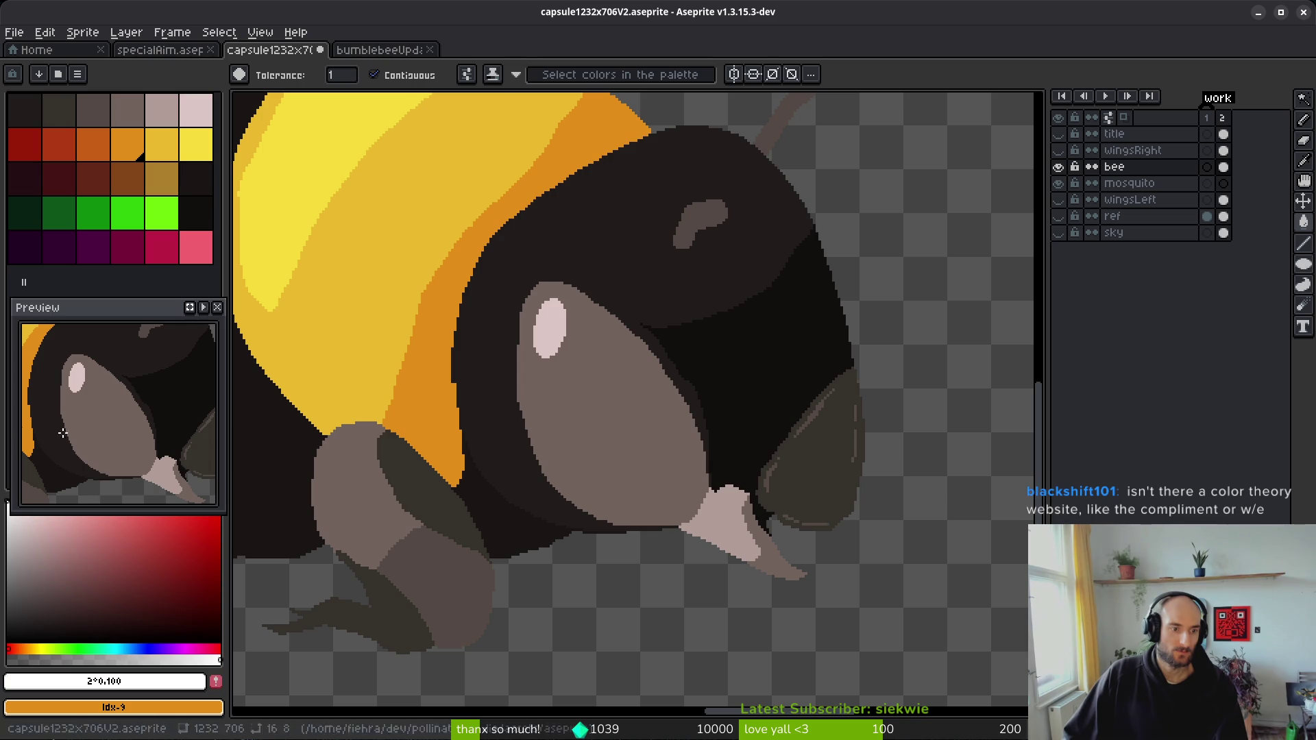
{"action": "left_click", "coordinate": [612, 486]}
{"action": "scroll", "coordinate": [567, 364], "scroll_direction": "down", "scroll_amount": 4}
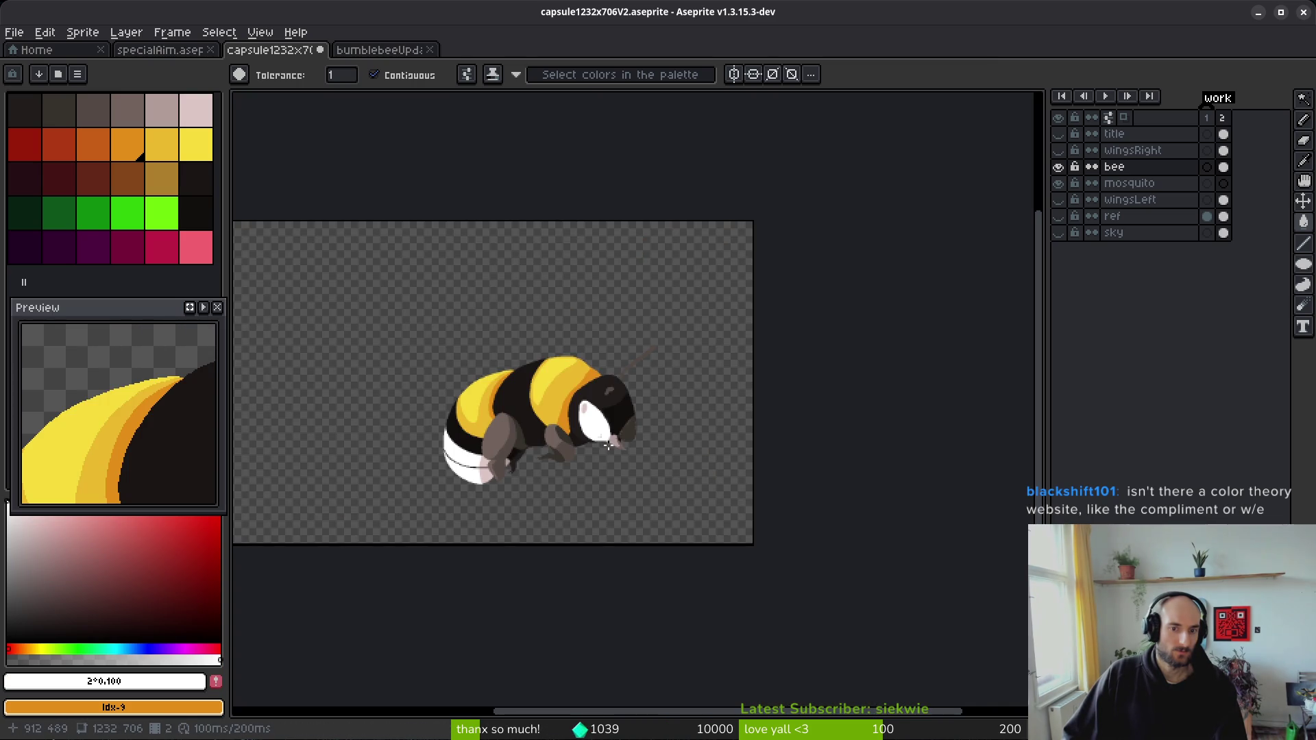
{"action": "key", "text": "ctrl+z"}
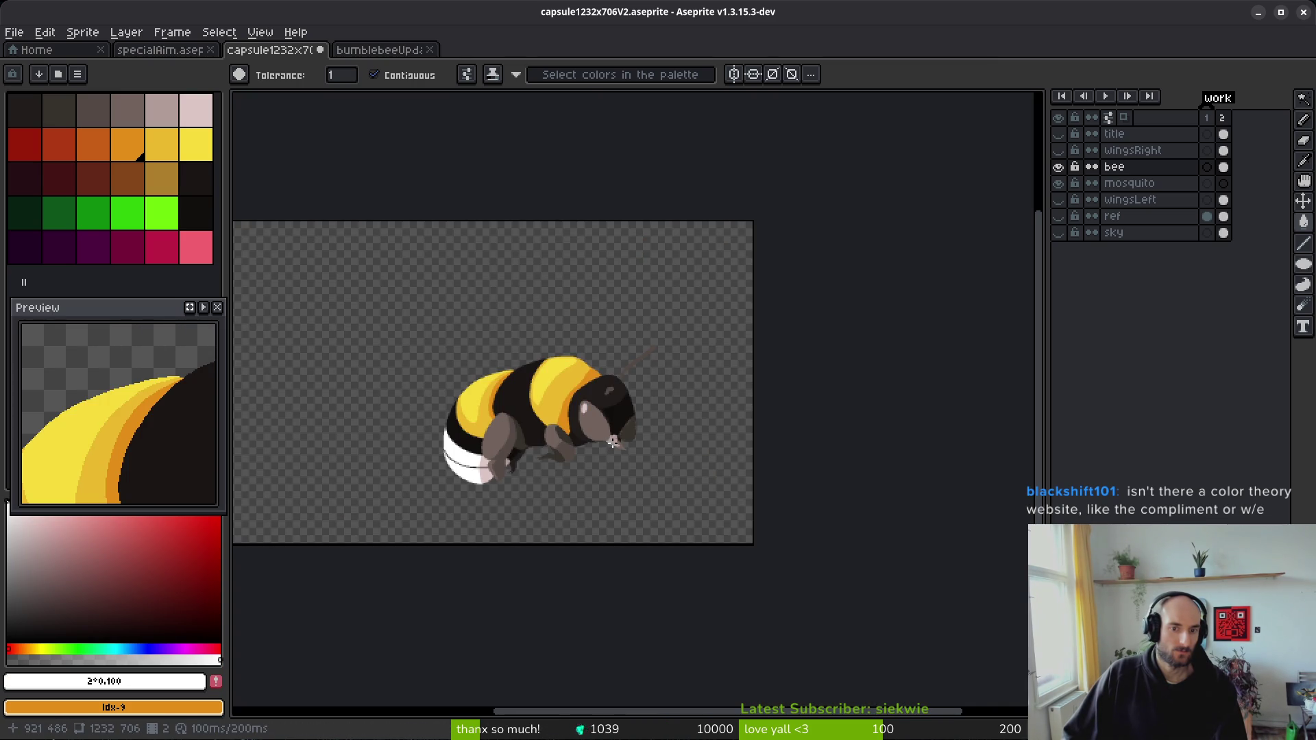
{"action": "left_click", "coordinate": [612, 442]}
{"action": "scroll", "coordinate": [600, 437], "scroll_direction": "up", "scroll_amount": 4}
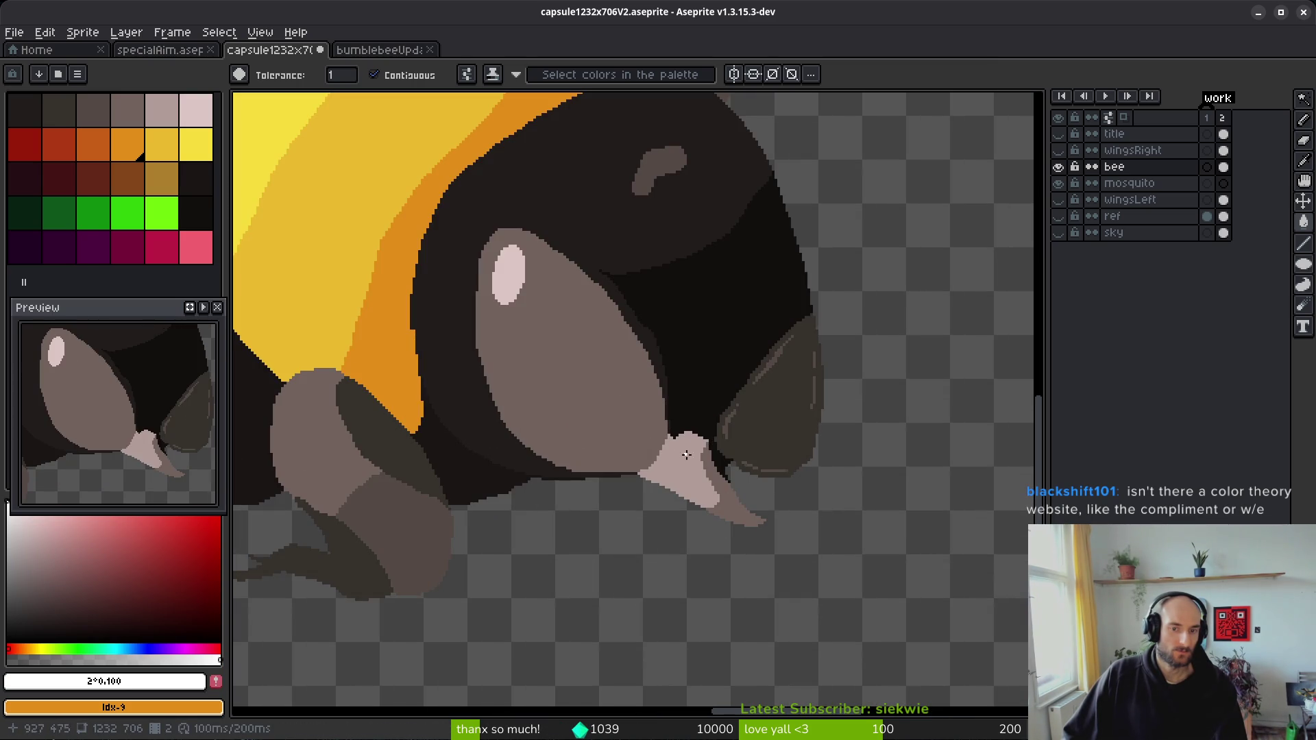
{"action": "scroll", "coordinate": [719, 494], "scroll_direction": "up", "scroll_amount": 2}
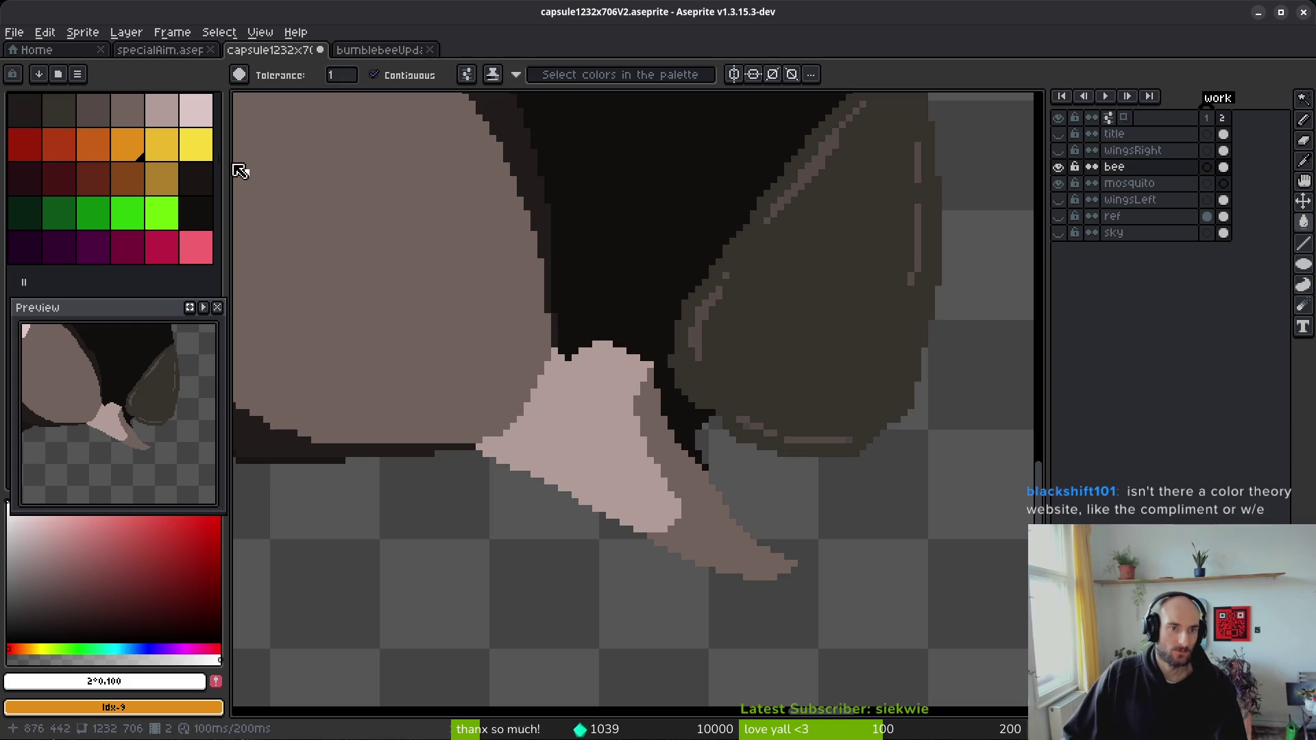
- Repaint the mandible: front in light pink, remaining parts in pinkish grey
{"action": "left_click", "coordinate": [196, 109]}
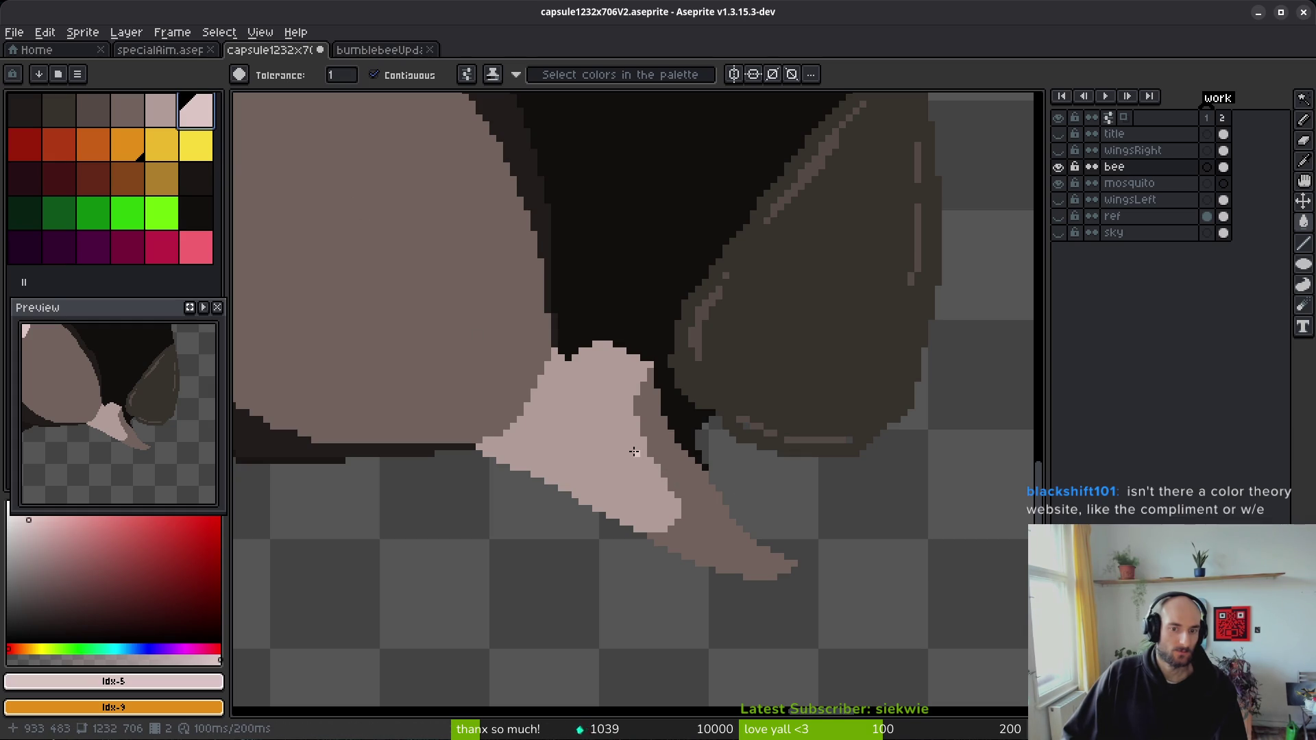
{"action": "right_click", "coordinate": [161, 109]}
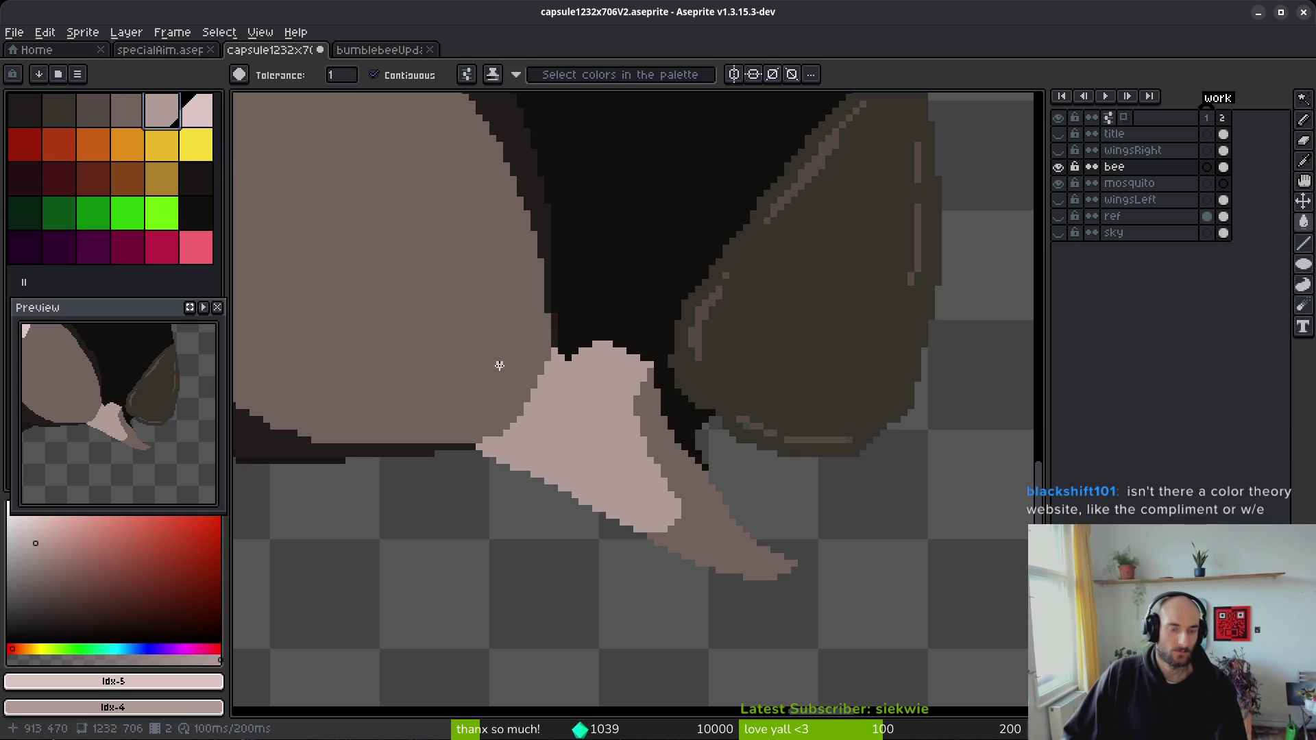
{"action": "left_click", "coordinate": [586, 479]}
{"action": "right_click", "coordinate": [654, 412]}
{"action": "right_click", "coordinate": [727, 528]}
{"action": "scroll", "coordinate": [589, 404], "scroll_direction": "up", "scroll_amount": 3}
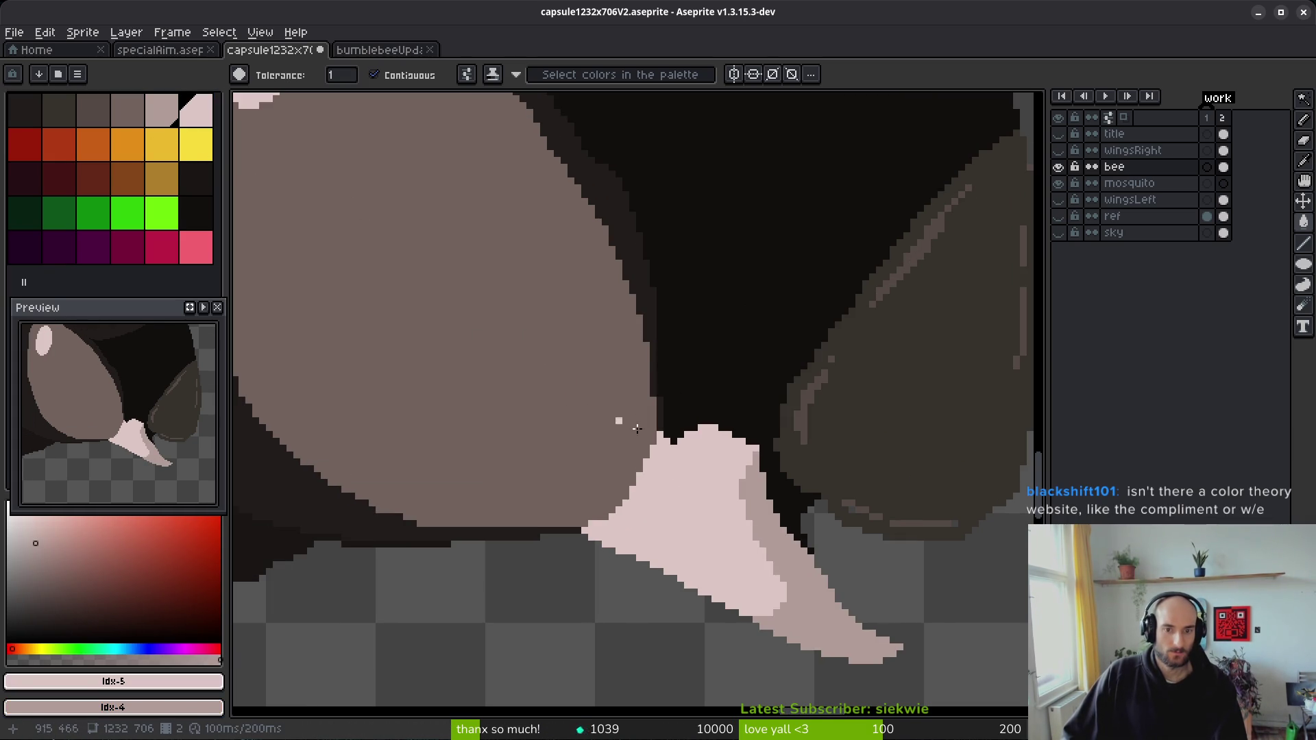
{"action": "right_click", "coordinate": [449, 339]}
{"action": "scroll", "coordinate": [449, 339], "scroll_direction": "down", "scroll_amount": 5}
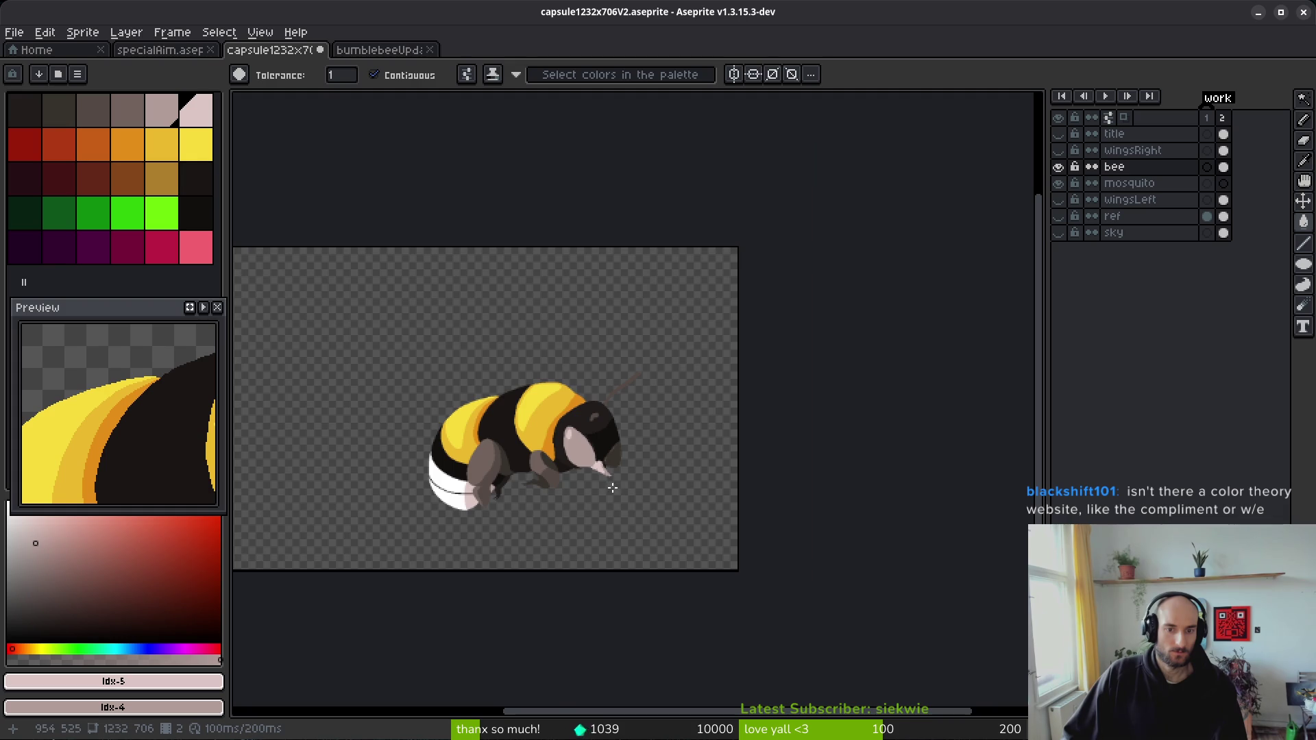
{"action": "scroll", "coordinate": [607, 483], "scroll_direction": "up", "scroll_amount": 1}
{"action": "scroll", "coordinate": [571, 422], "scroll_direction": "up", "scroll_amount": 4}
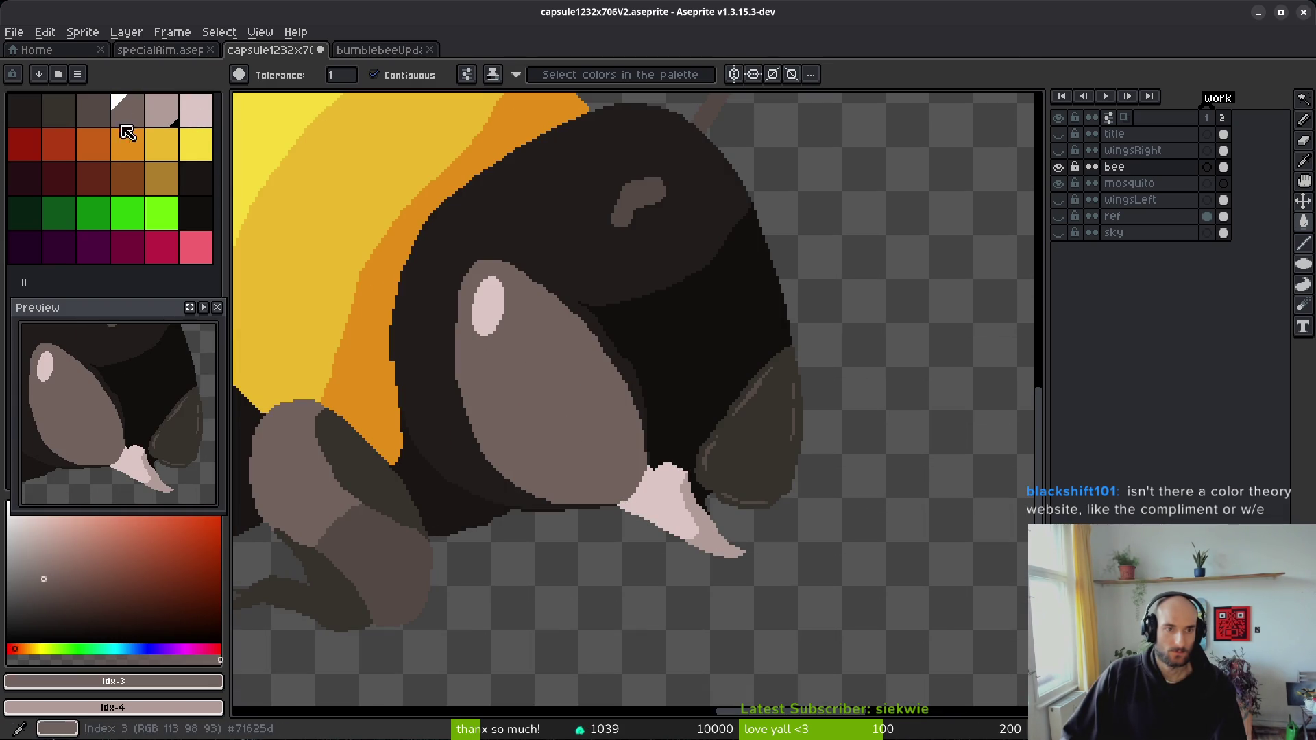
- Fill the eye with the lighter pinkish grey and pick dark grey-brown for the pupil
{"action": "left_click", "coordinate": [163, 115]}
{"action": "left_click", "coordinate": [533, 379]}
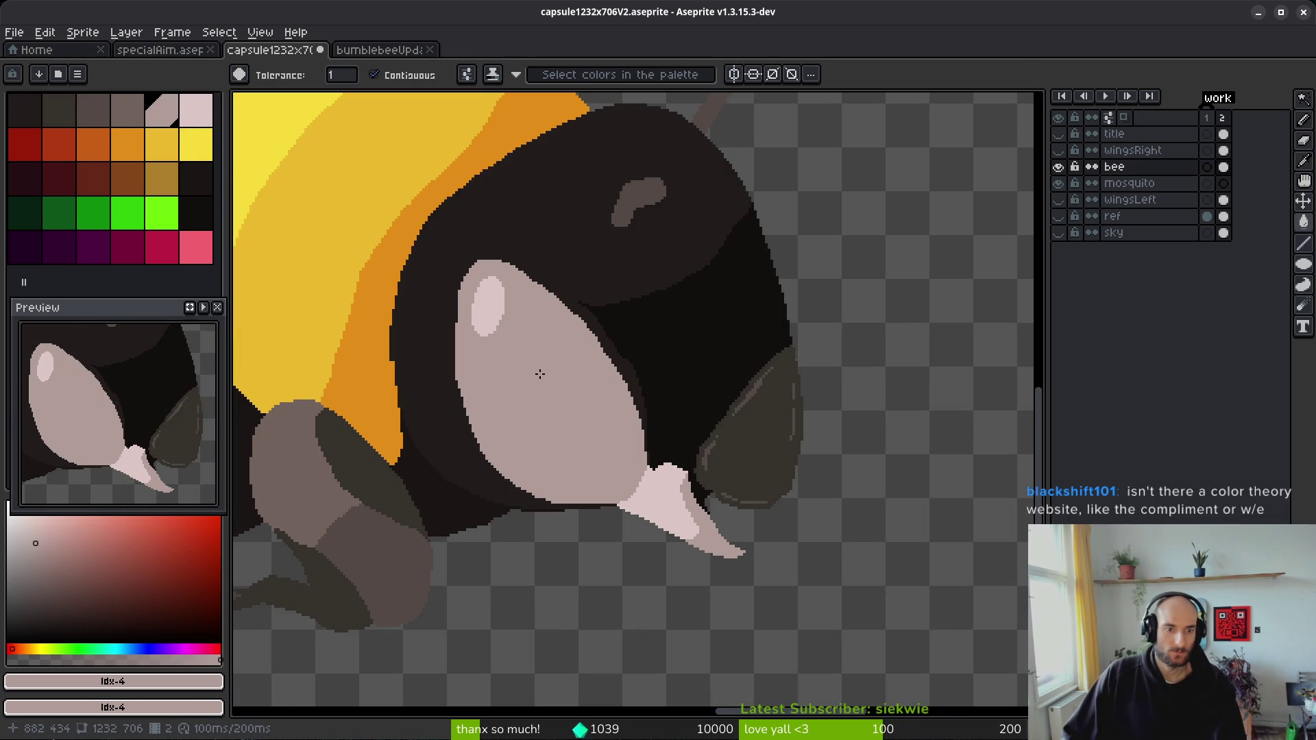
{"action": "key", "text": "]"}
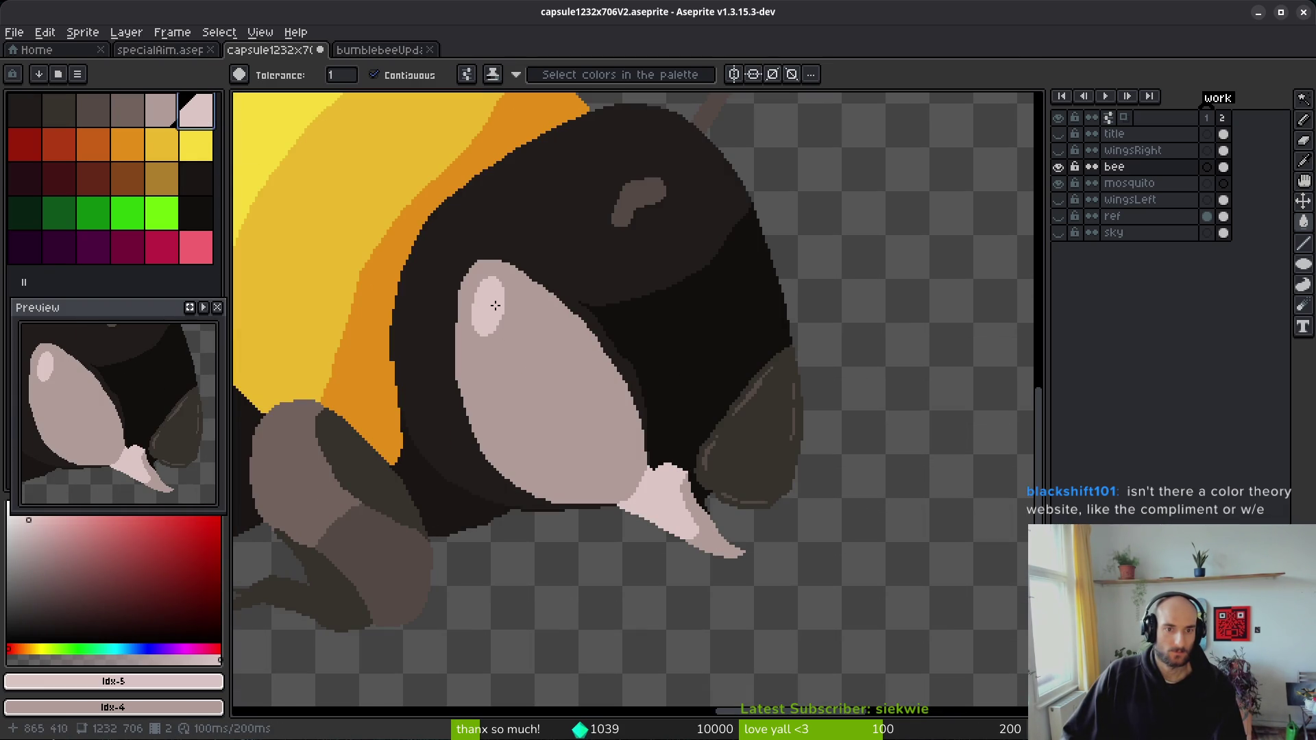
{"action": "left_click", "coordinate": [113, 111]}
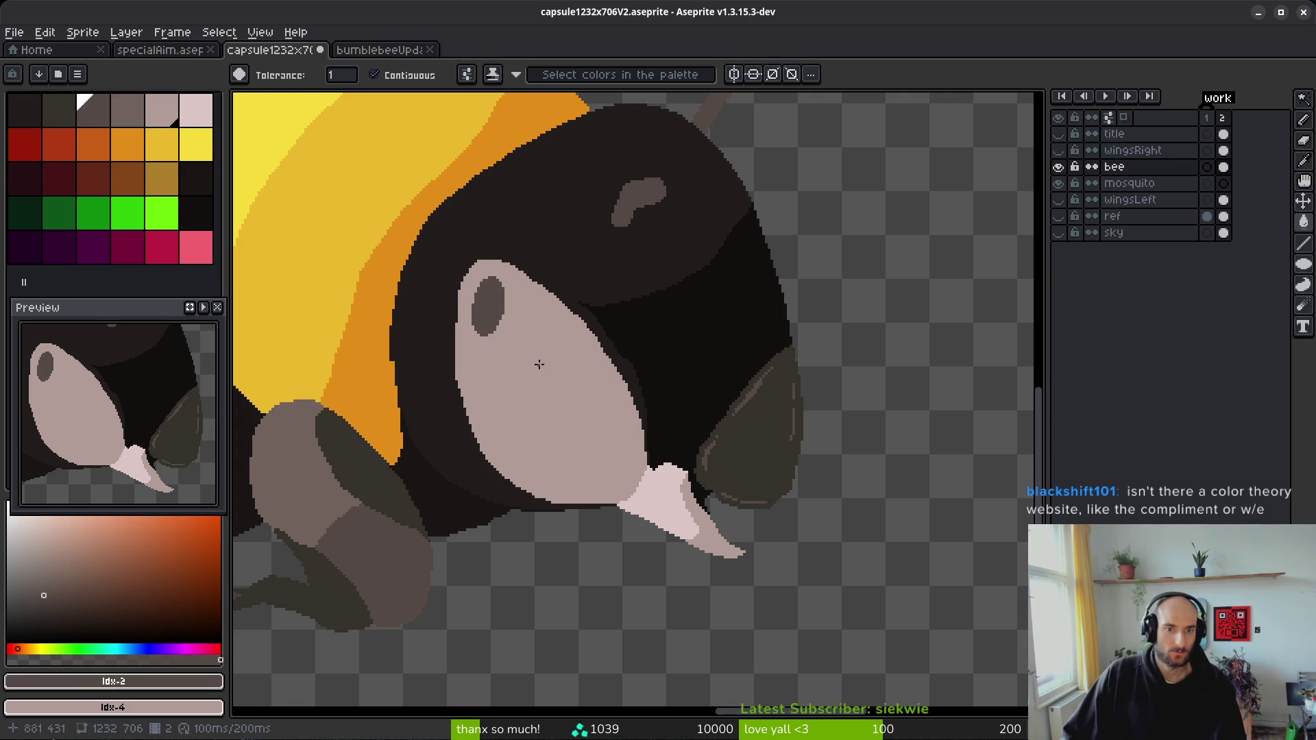
{"action": "scroll", "coordinate": [597, 440], "scroll_direction": "down", "scroll_amount": 5}
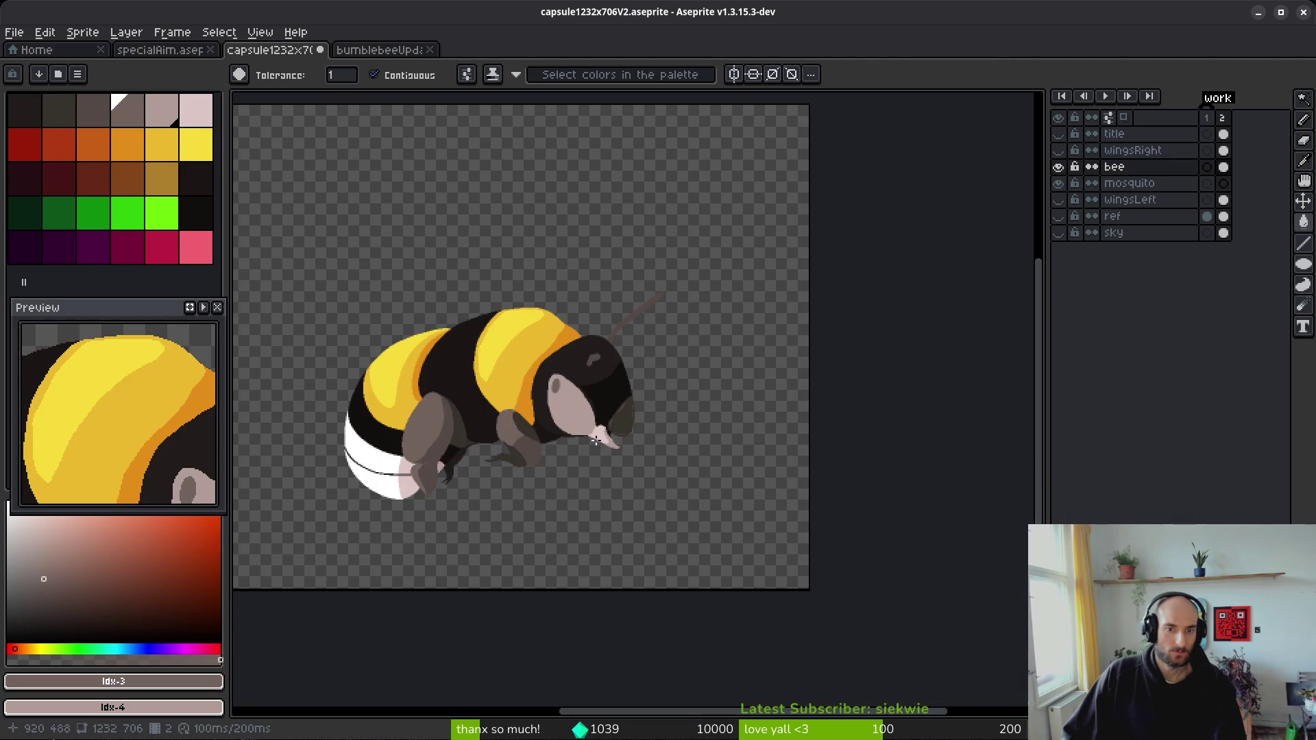
{"action": "scroll", "coordinate": [579, 428], "scroll_direction": "up", "scroll_amount": 4}
- Hide the bee layer and show the mosquito and reference photo layers
{"action": "key", "text": "b"}
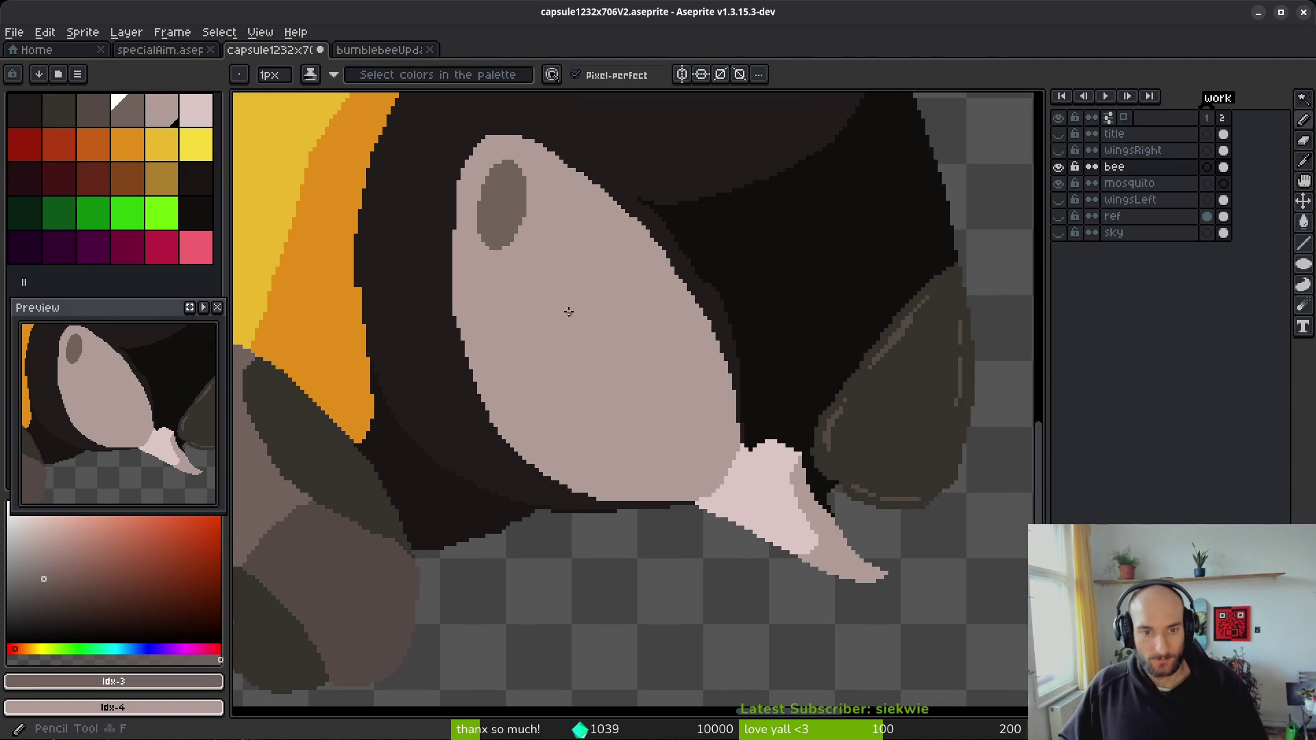
{"action": "scroll", "coordinate": [566, 306], "scroll_direction": "up", "scroll_amount": 3}
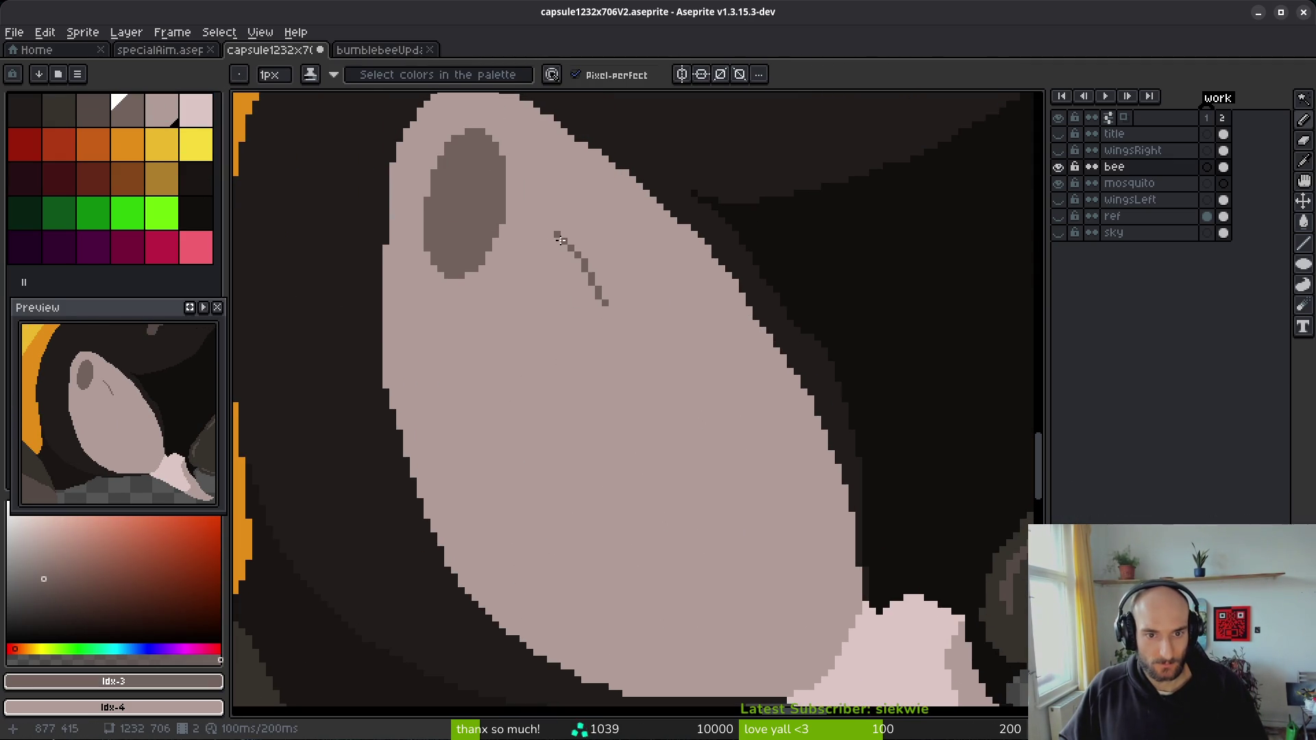
{"action": "left_click", "coordinate": [1059, 175]}
{"action": "left_click", "coordinate": [1059, 183]}
{"action": "left_click", "coordinate": [1058, 216]}
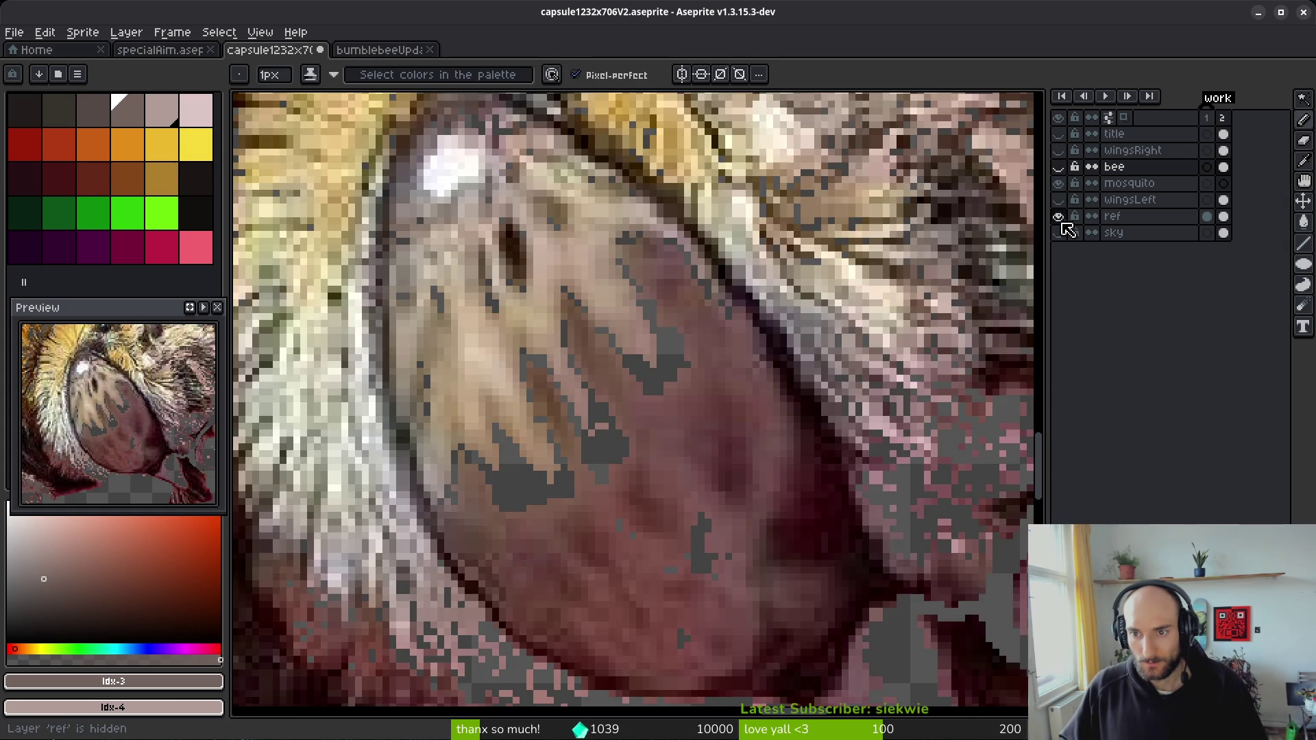
{"action": "scroll", "coordinate": [650, 364], "scroll_direction": "down", "scroll_amount": 2}
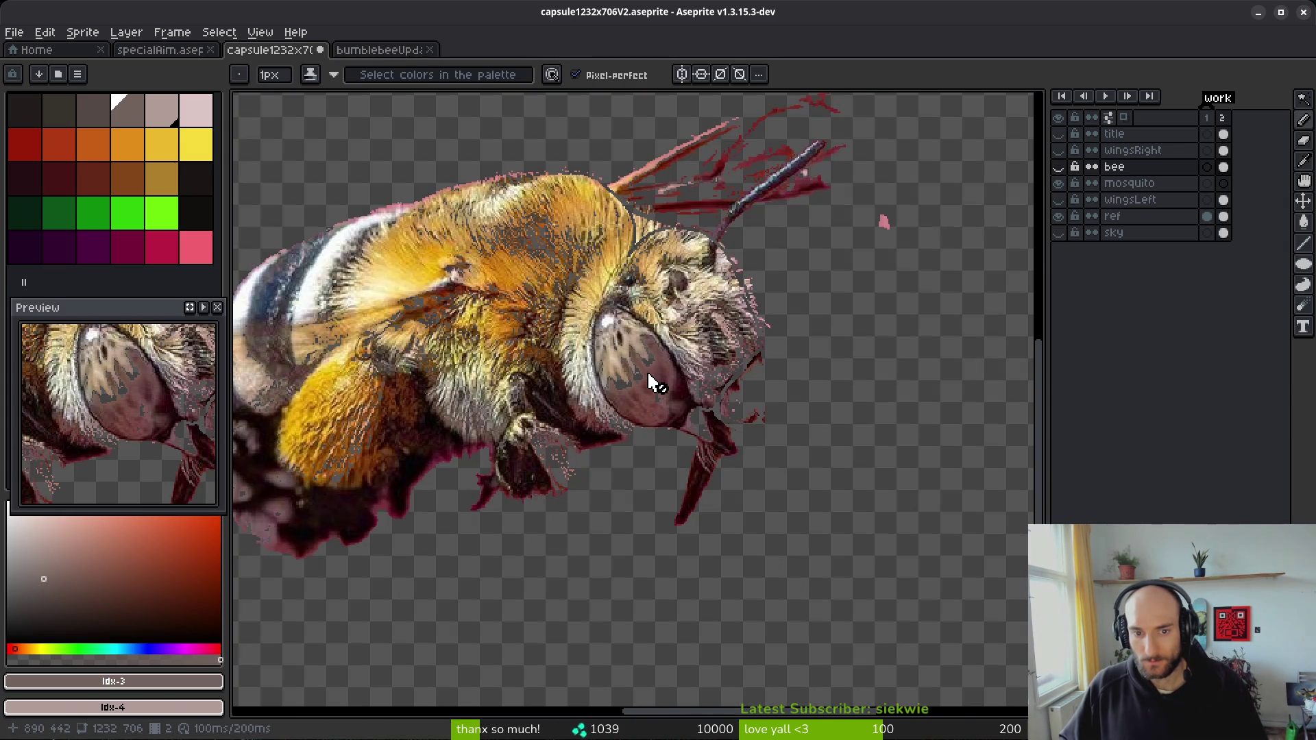
{"action": "key", "text": "alt+Tab"}
{"action": "key", "text": "alt+Tab"}
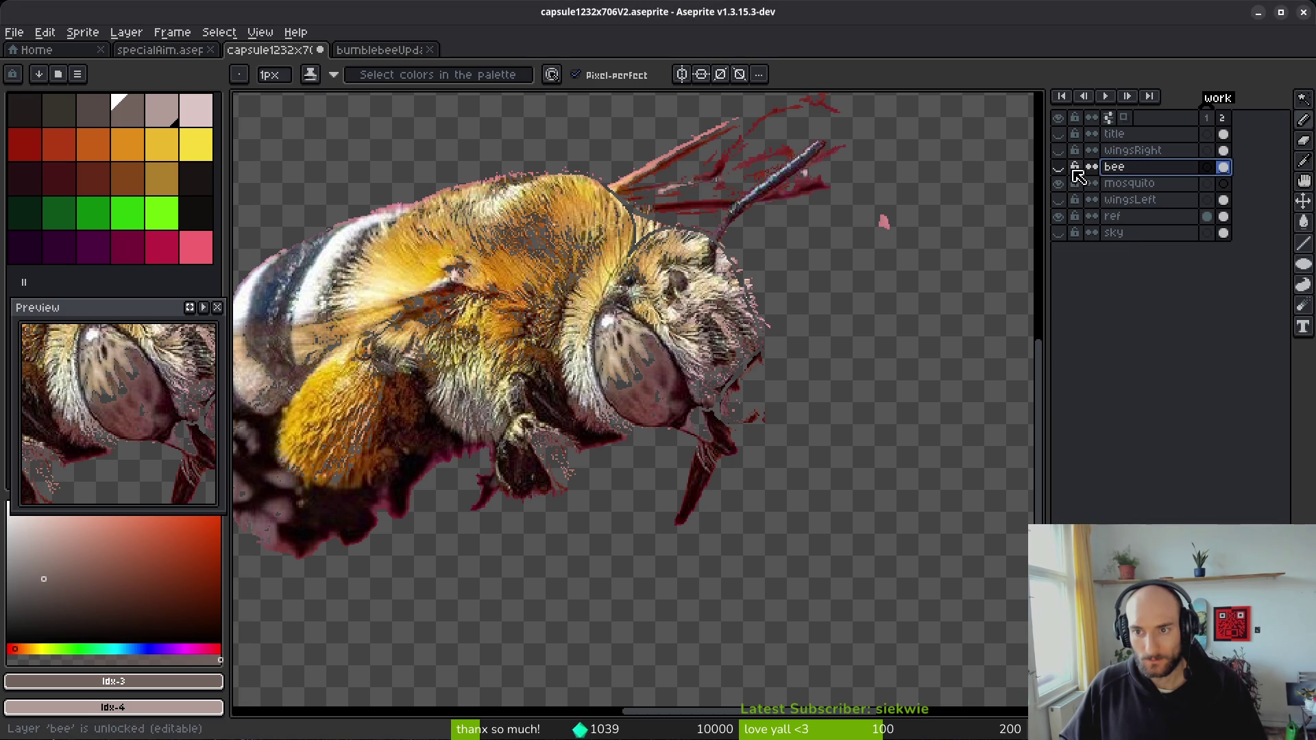
- Show the bee over the reference and draw a short dark stroke beside the pupil
{"action": "left_click", "coordinate": [1058, 166]}
{"action": "scroll", "coordinate": [625, 352], "scroll_direction": "up", "scroll_amount": 3}
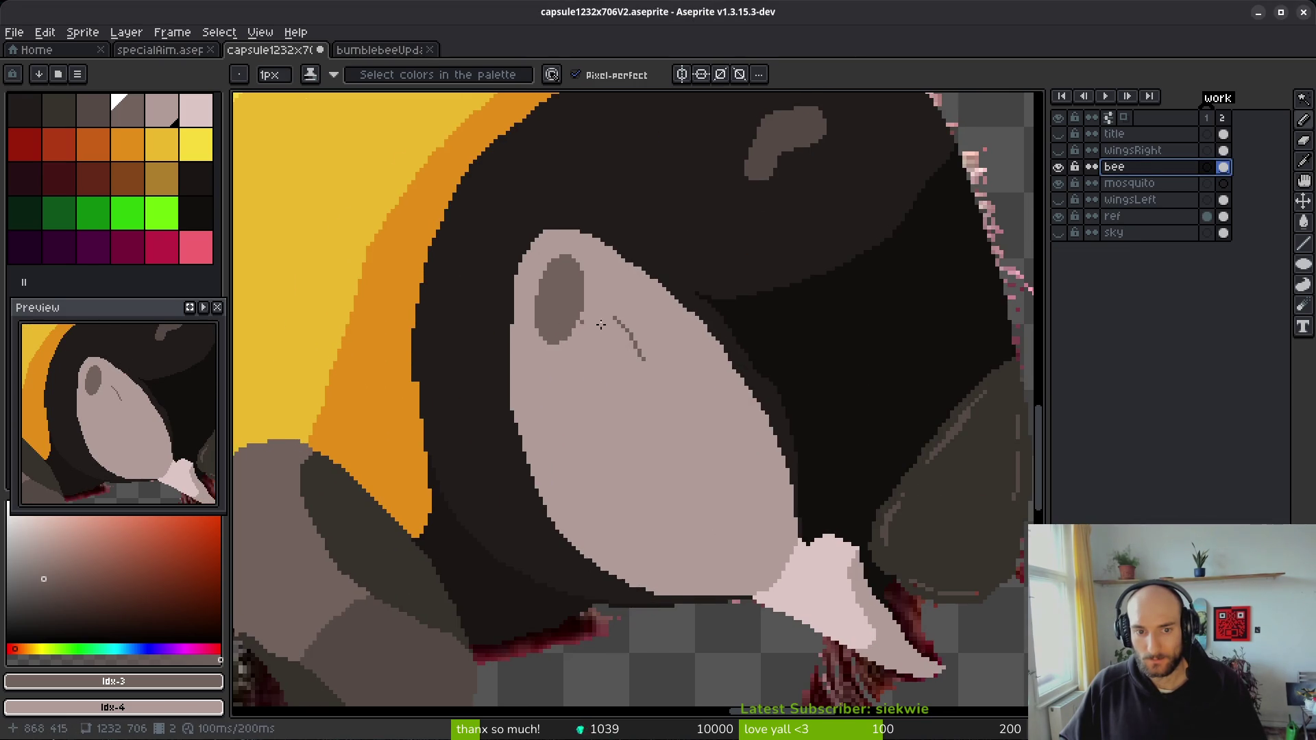
{"action": "scroll", "coordinate": [574, 323], "scroll_direction": "up", "scroll_amount": 2}
{"action": "left_click_drag", "start_coordinate": [581, 315], "coordinate": [581, 343]}
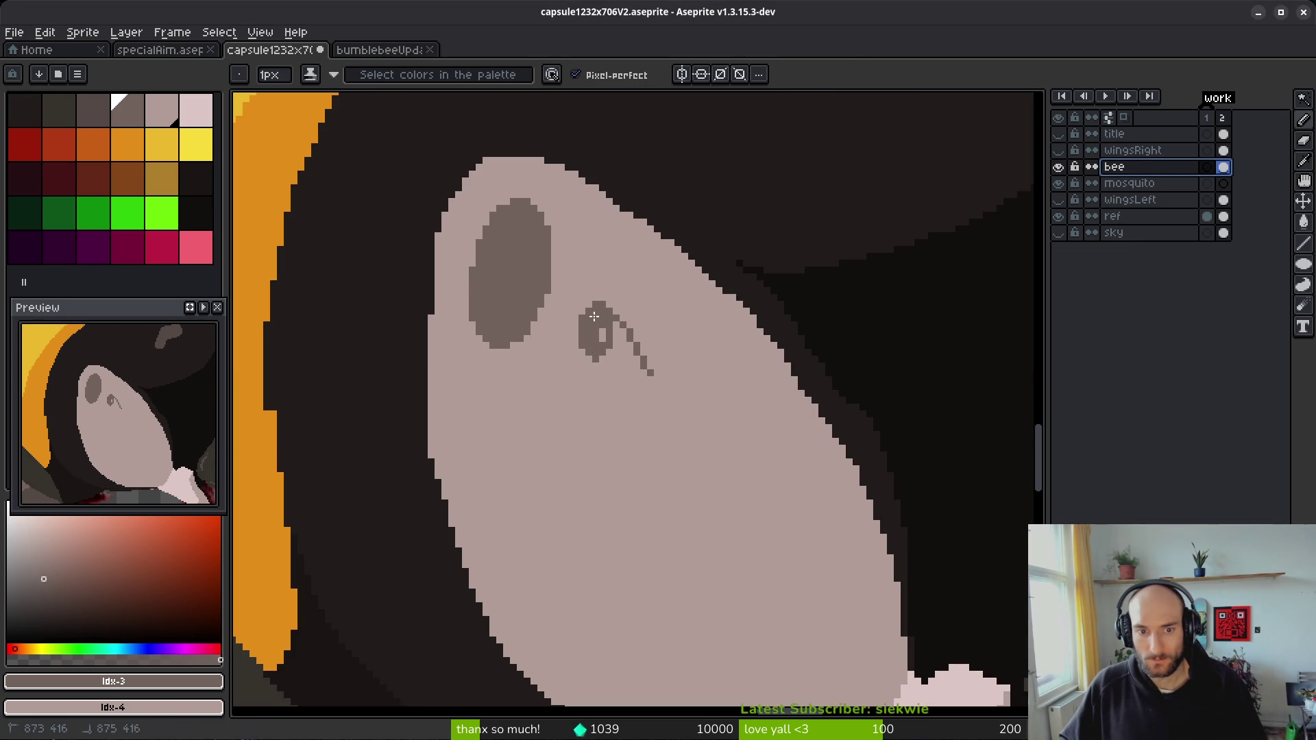
- Fill the eye oval with white using the Paint Bucket
{"action": "left_click", "coordinate": [10, 519]}
{"action": "key", "text": "g"}
{"action": "left_click", "coordinate": [511, 274]}
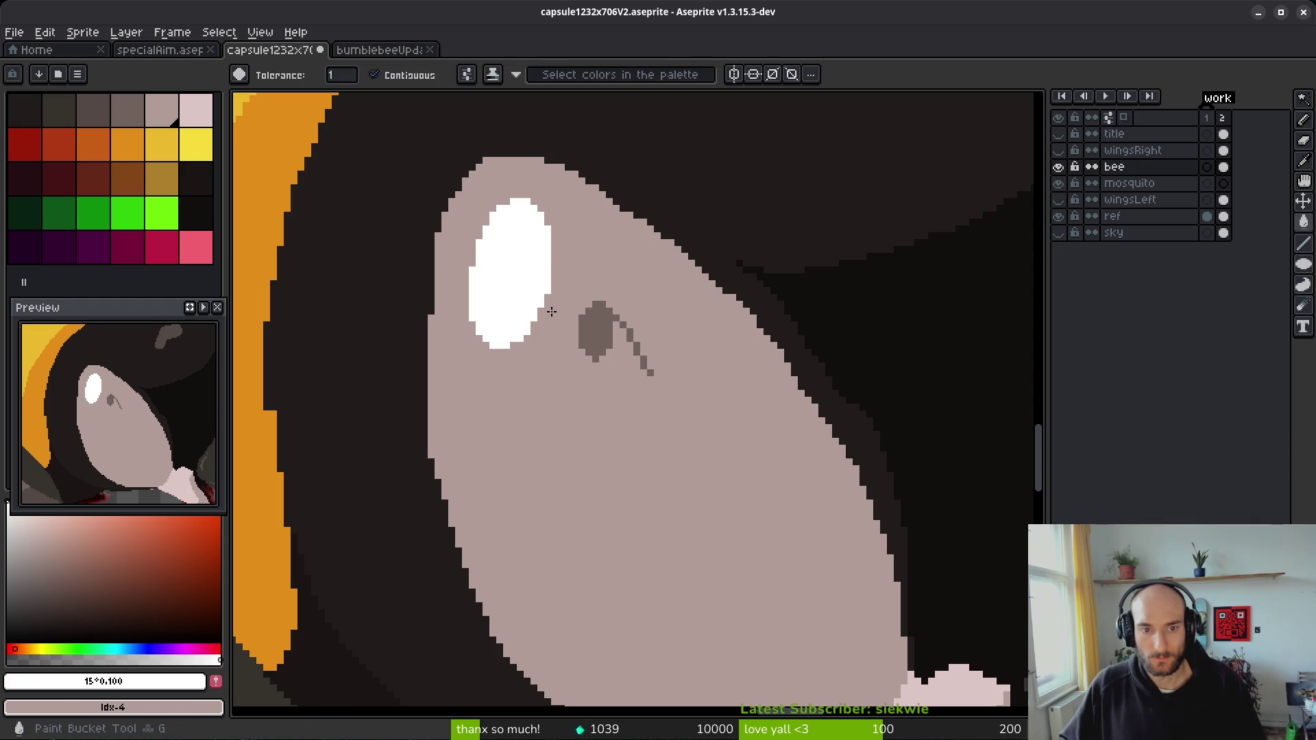
- Paint over the stray dark tail pixel beside the pupil in skin colour
{"action": "left_click", "coordinate": [658, 306], "text": "alt"}
{"action": "scroll", "coordinate": [621, 319], "scroll_direction": "up", "scroll_amount": 1}
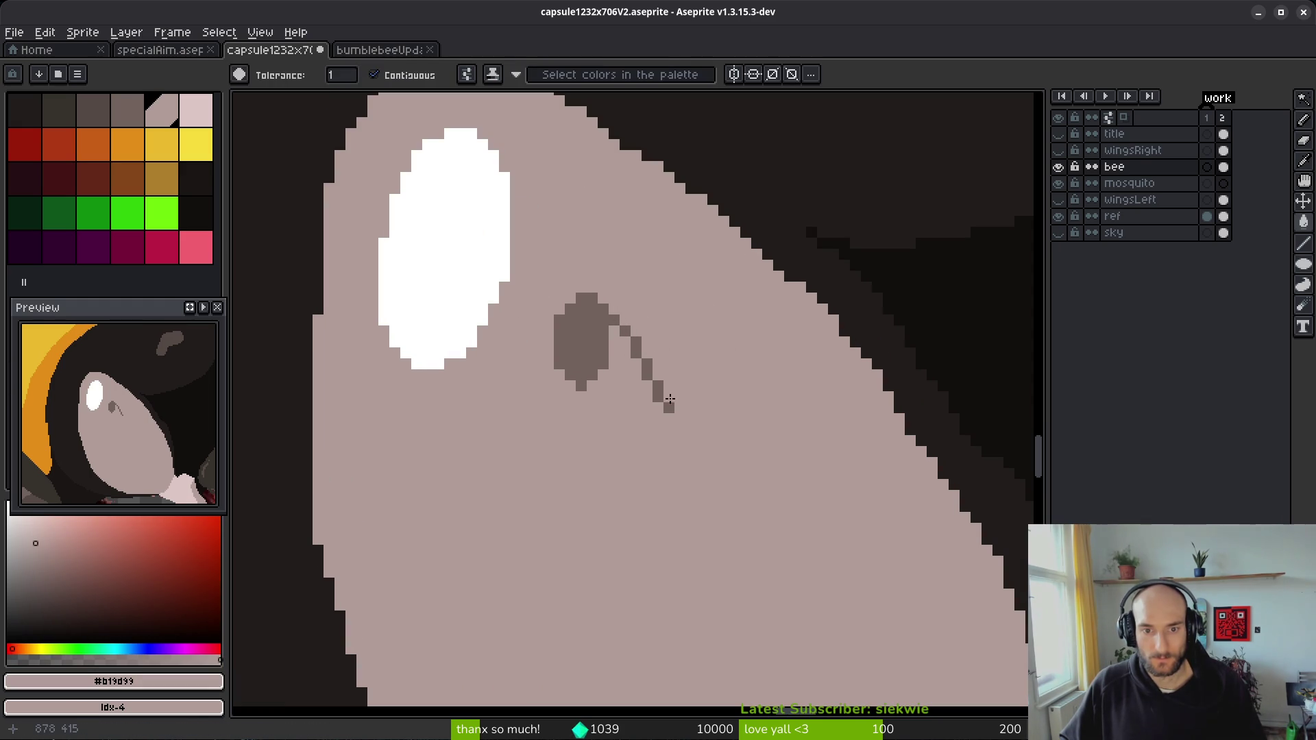
{"action": "key", "text": "b"}
{"action": "left_click", "coordinate": [626, 332]}
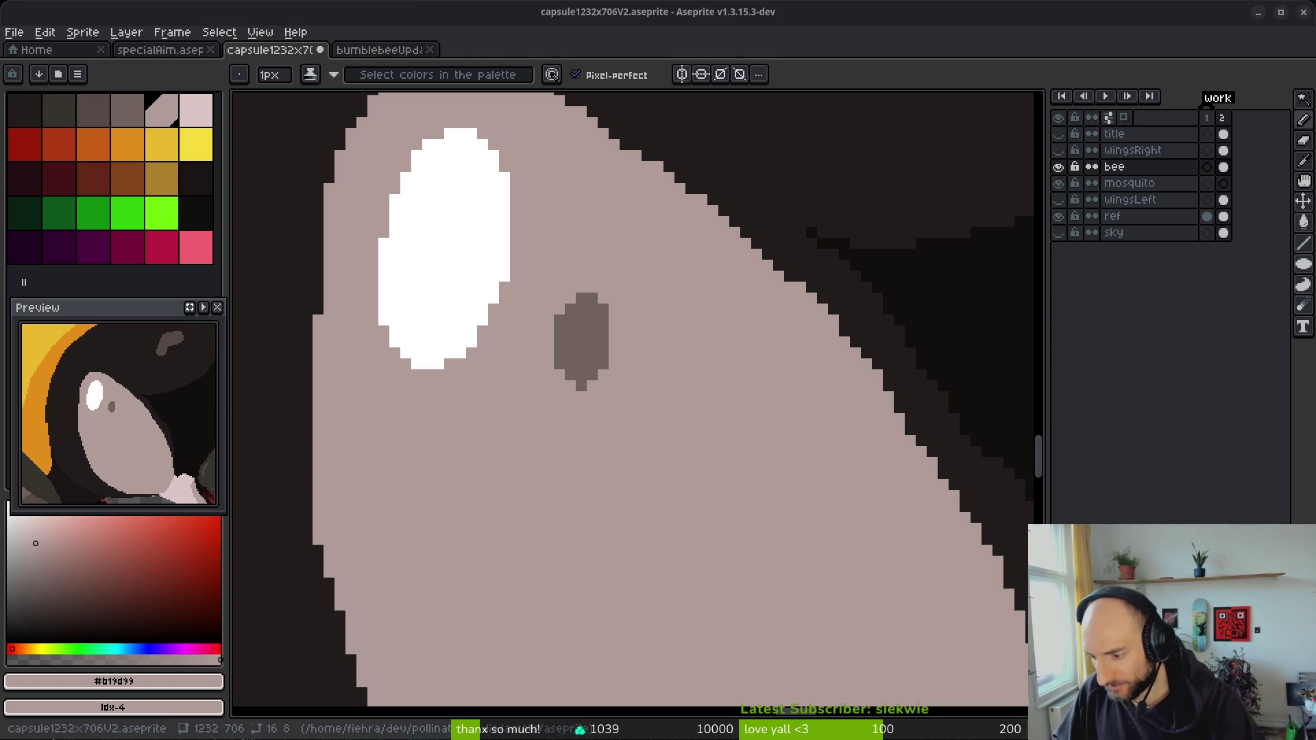
- Extend the pupil's top-left with dark #71625d pixels and undo a stray light pixel
{"action": "scroll", "coordinate": [640, 364], "scroll_direction": "up", "scroll_amount": 2}
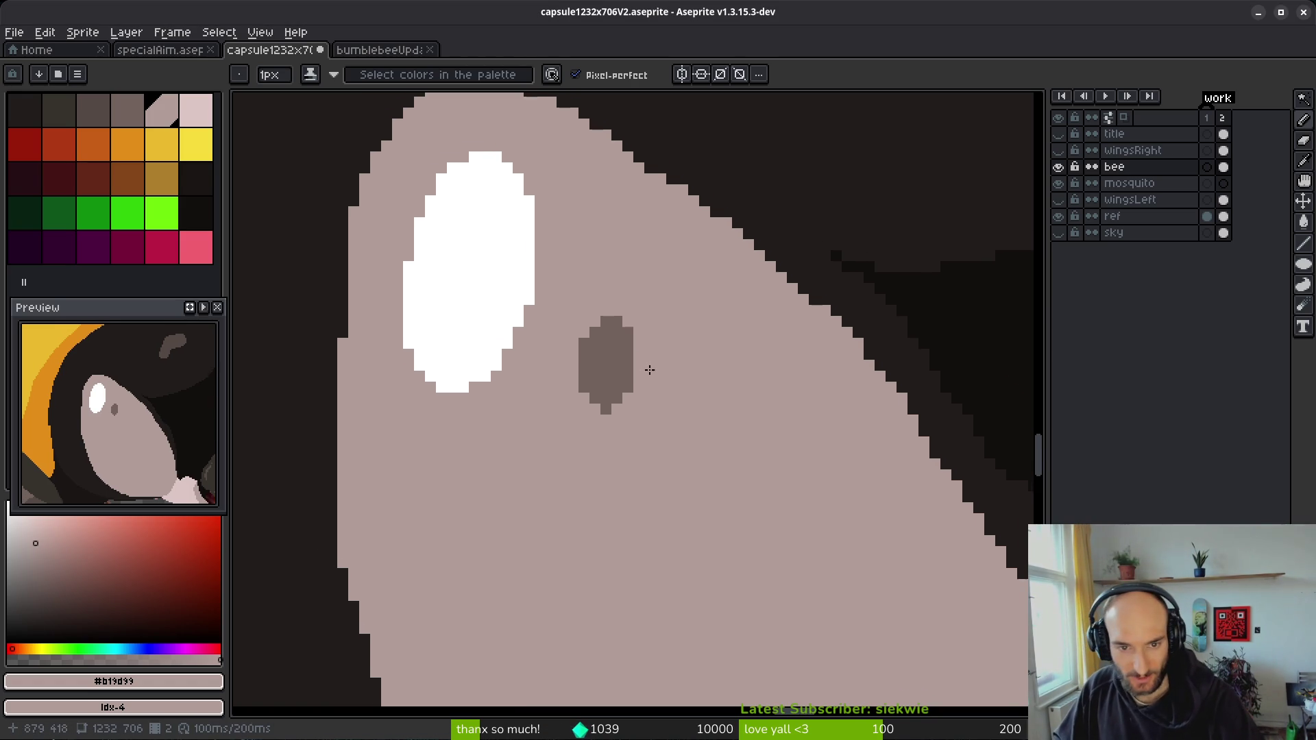
{"action": "scroll", "coordinate": [635, 382], "scroll_direction": "up", "scroll_amount": 2}
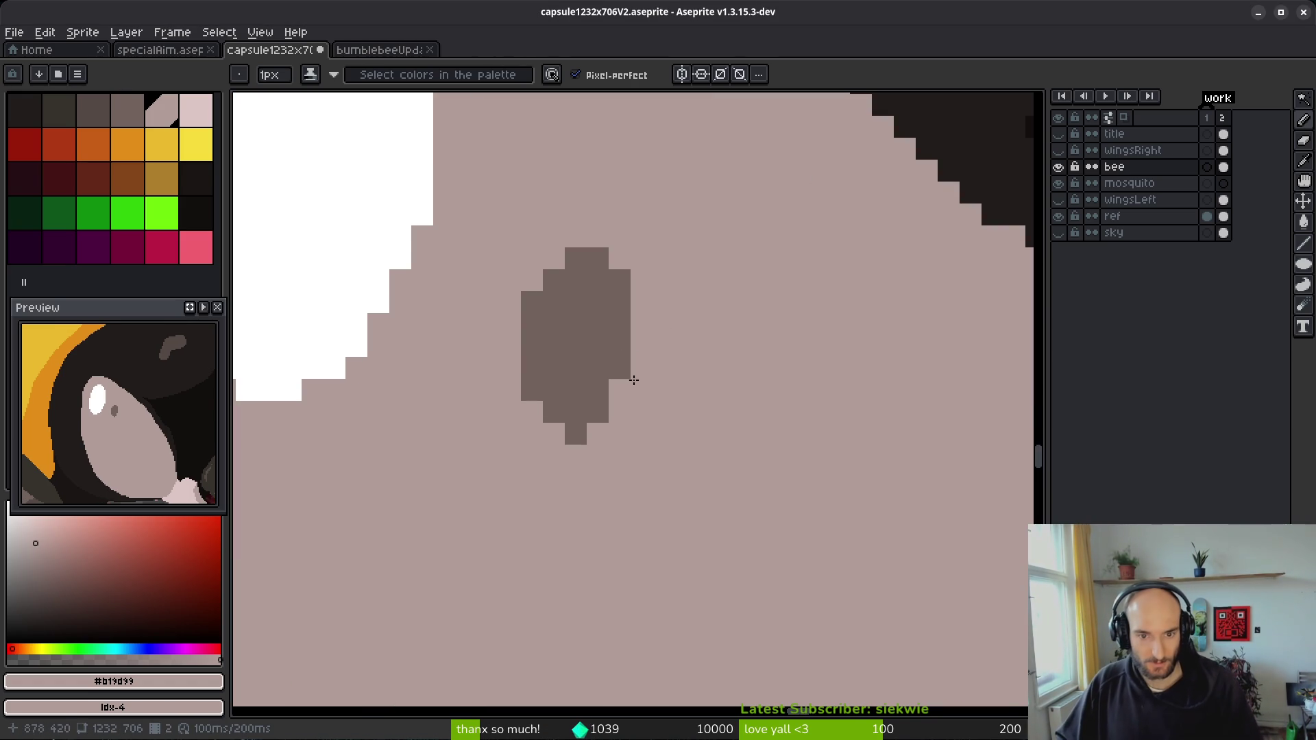
{"action": "left_click", "coordinate": [611, 272], "text": "alt"}
{"action": "left_click_drag", "start_coordinate": [532, 281], "coordinate": [554, 259]}
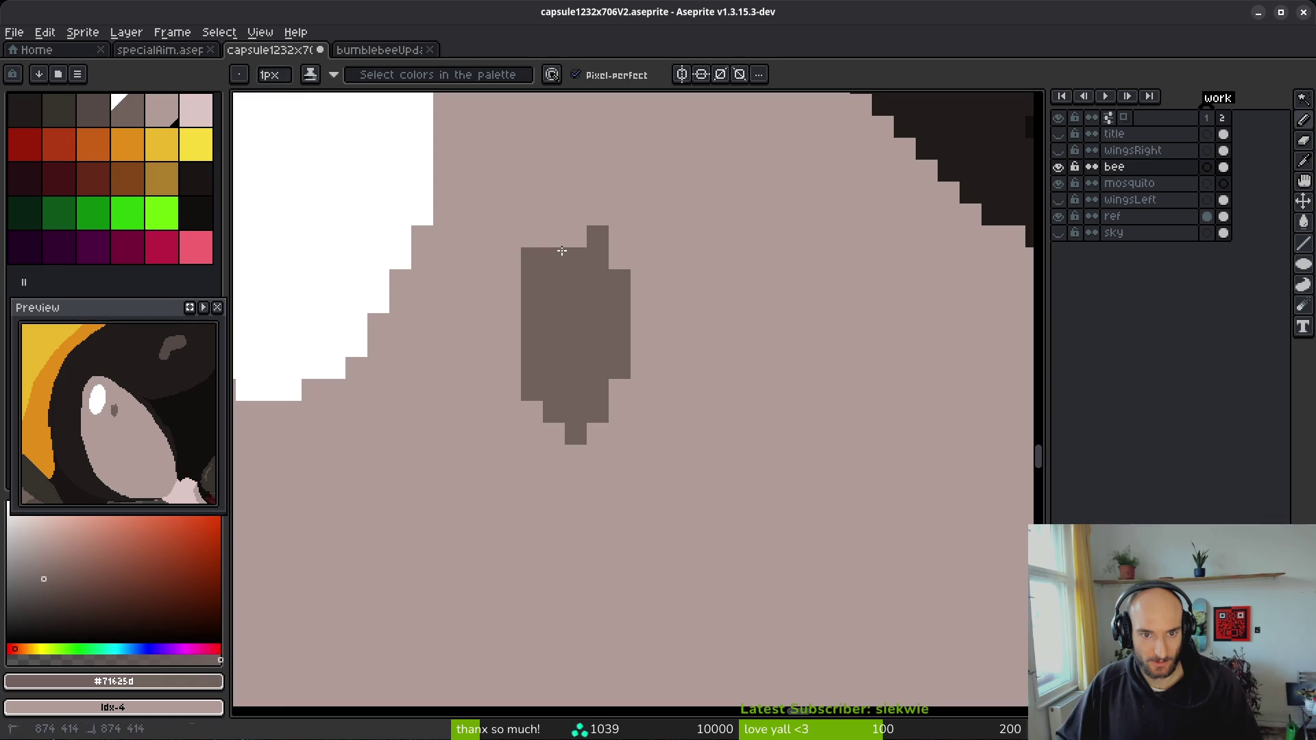
{"action": "left_click", "coordinate": [532, 258], "text": "alt"}
{"action": "left_click", "coordinate": [531, 258]}
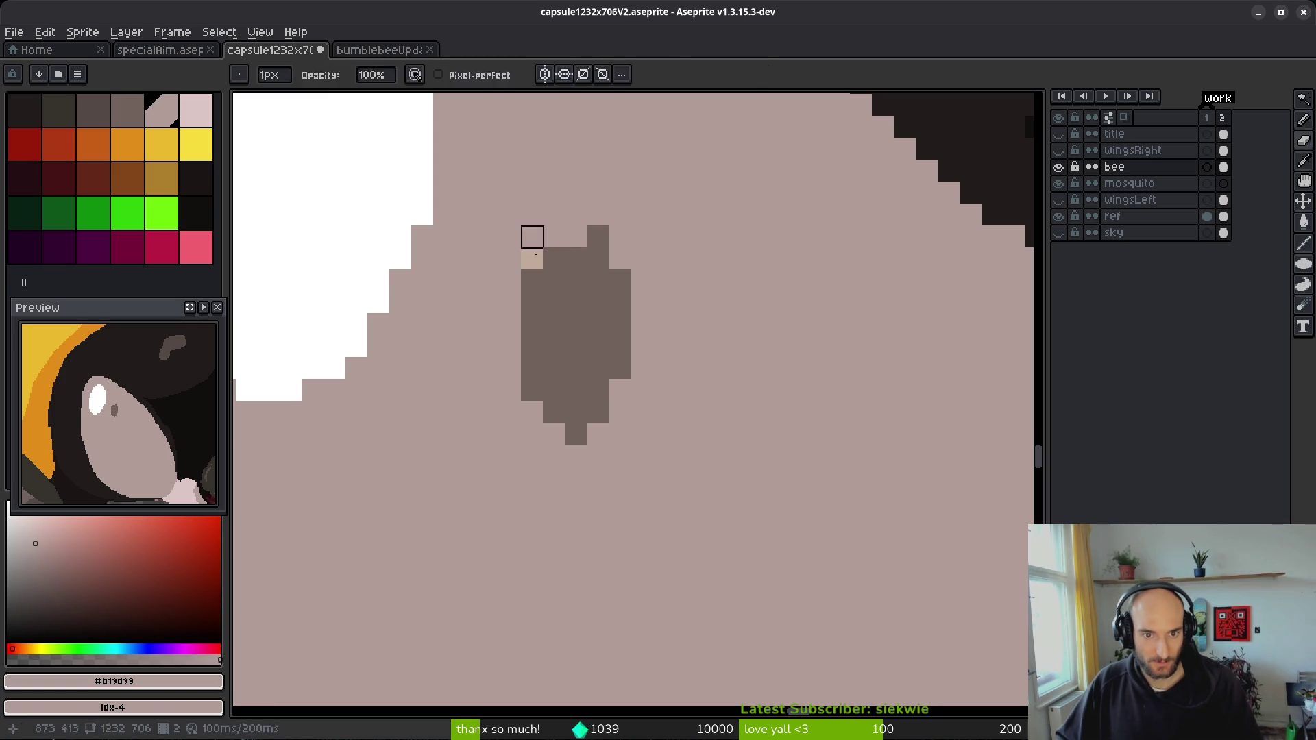
{"action": "key", "text": "b"}
{"action": "key", "text": "ctrl+z"}
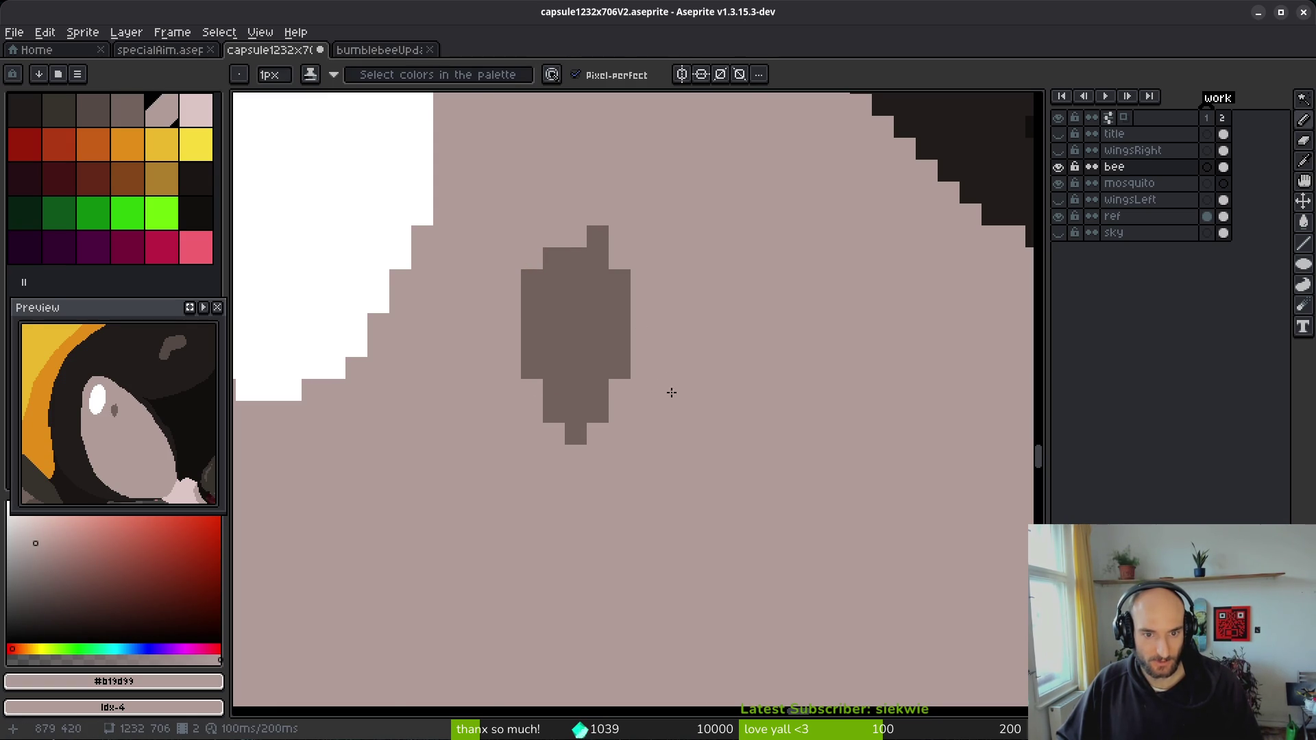
- Save capsule1232x706V2.aseprite
{"action": "scroll", "coordinate": [675, 394], "scroll_direction": "down", "scroll_amount": 2}
{"action": "key", "text": "ctrl+s"}
{"action": "scroll", "coordinate": [603, 391], "scroll_direction": "up", "scroll_amount": 2}
- Reshape the pupil's top edge with dark pixels, lightening one stray pixel
{"action": "left_click", "coordinate": [743, 281]}
{"action": "left_click", "coordinate": [740, 281], "text": "alt"}
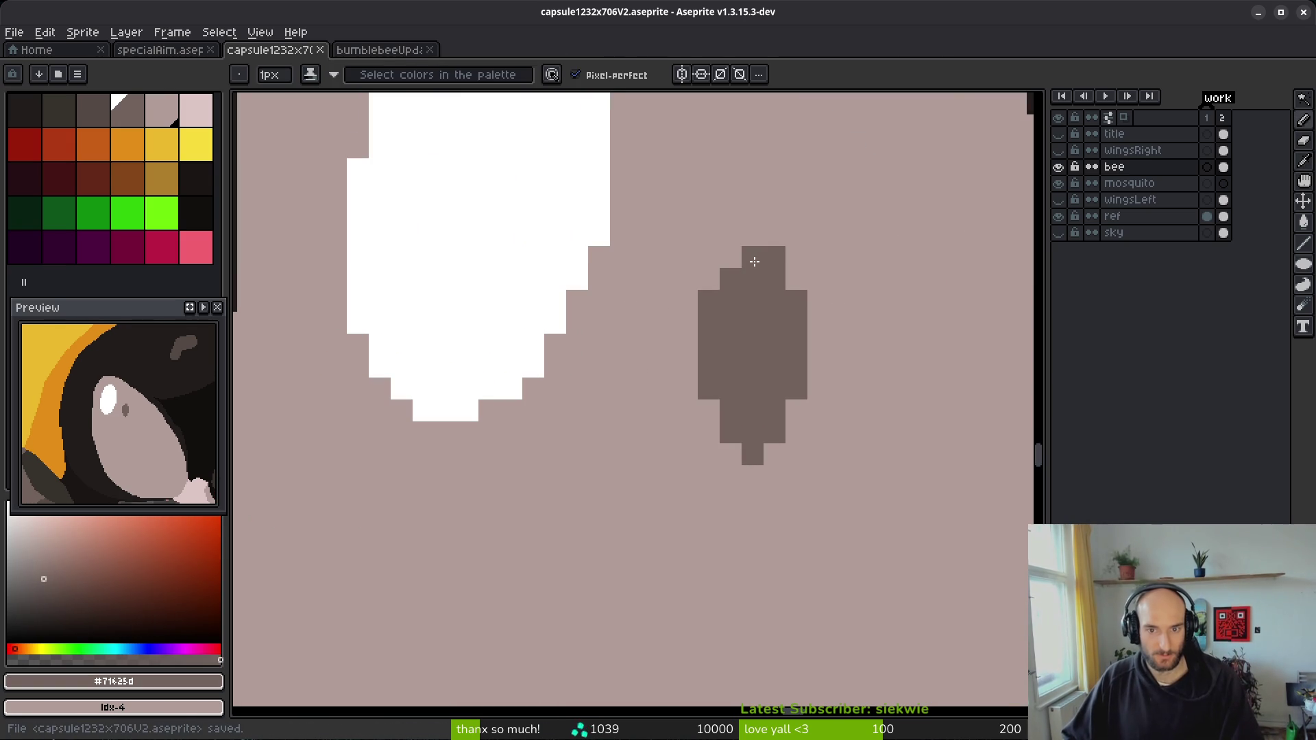
{"action": "left_click_drag", "start_coordinate": [752, 279], "coordinate": [753, 257]}
{"action": "scroll", "coordinate": [752, 257], "scroll_direction": "down", "scroll_amount": 3}
{"action": "scroll", "coordinate": [757, 307], "scroll_direction": "up", "scroll_amount": 4}
{"action": "left_click", "coordinate": [719, 254]}
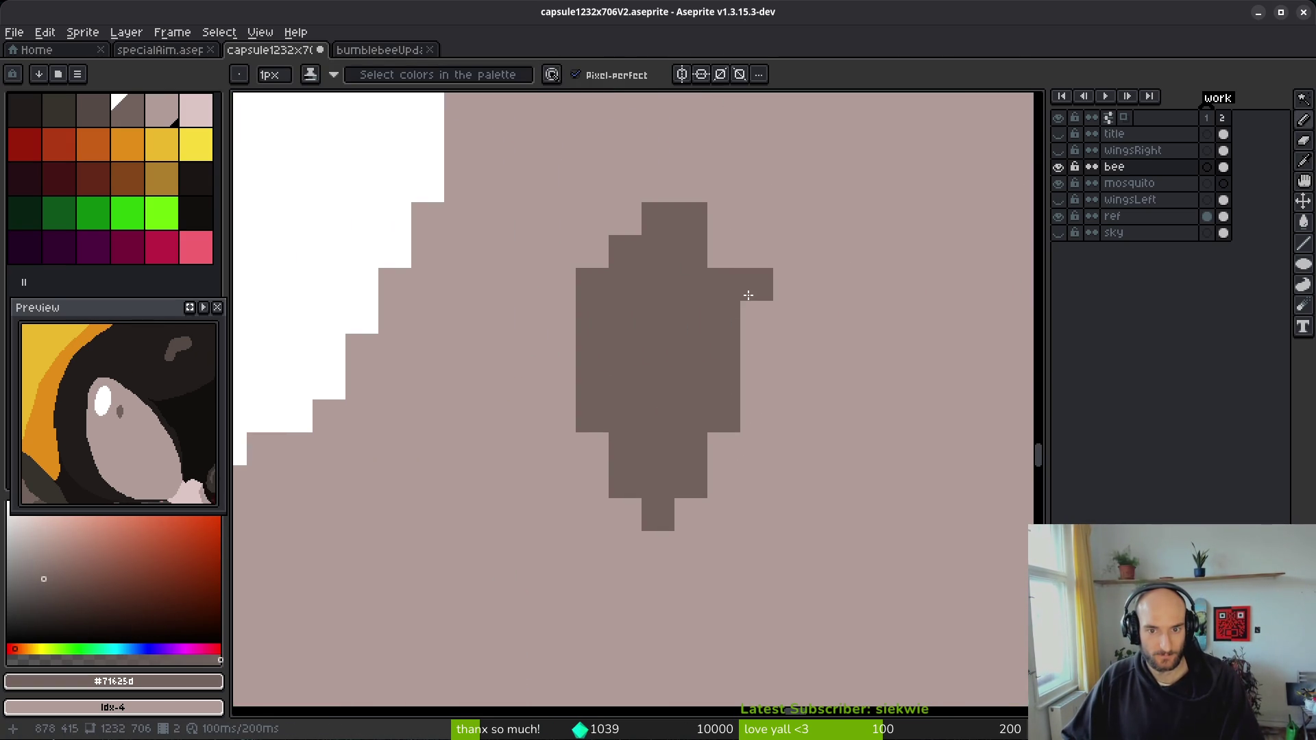
{"action": "left_click", "coordinate": [746, 288], "text": "alt"}
{"action": "scroll", "coordinate": [754, 288], "scroll_direction": "down", "scroll_amount": 5}
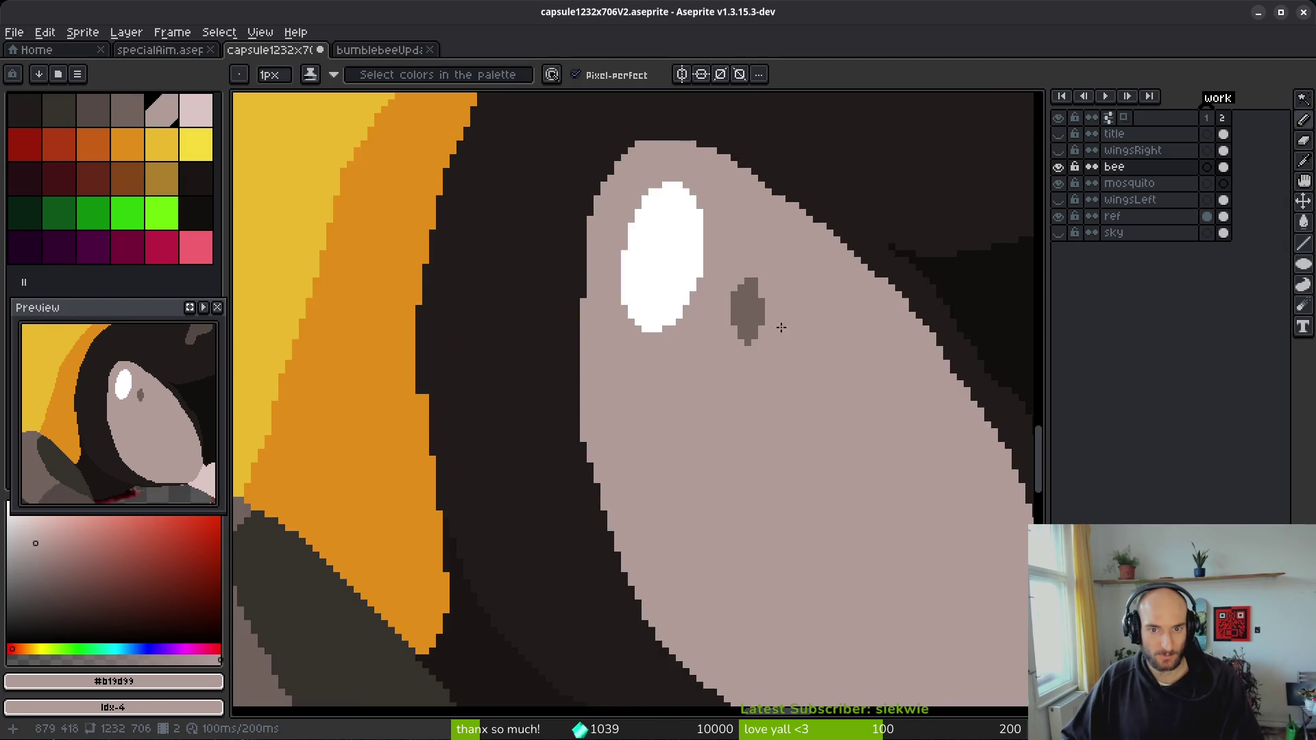
{"action": "scroll", "coordinate": [702, 389], "scroll_direction": "down", "scroll_amount": 2}
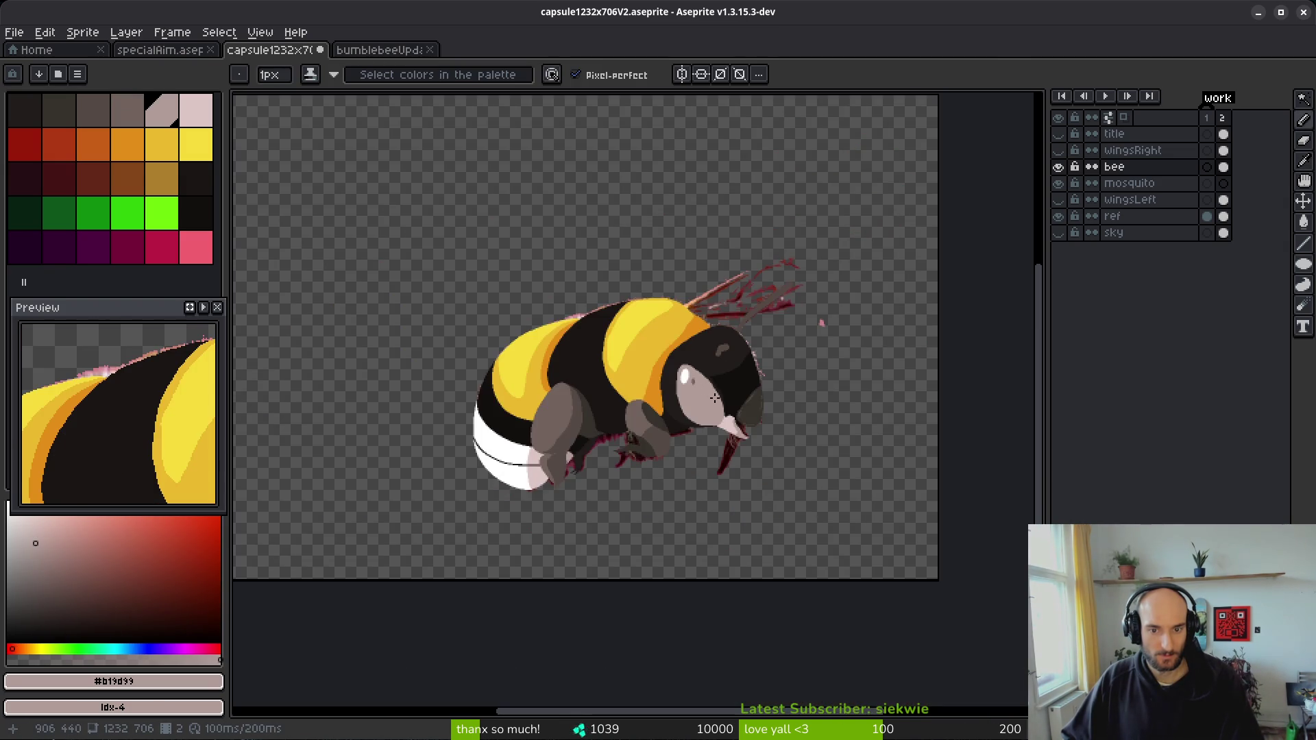
{"action": "scroll", "coordinate": [692, 377], "scroll_direction": "up", "scroll_amount": 6}
- Outline the pupil's right side in dark and fill the gap so it's solid
{"action": "left_click", "coordinate": [544, 275], "text": "alt"}
{"action": "scroll", "coordinate": [545, 275], "scroll_direction": "up", "scroll_amount": 2}
{"action": "mouse_move", "coordinate": [570, 333]}
{"action": "left_mouse_down"}
{"action": "mouse_move", "coordinate": [620, 315]}
{"action": "mouse_move", "coordinate": [590, 197]}
{"action": "left_mouse_up"}
{"action": "left_click_drag", "start_coordinate": [599, 278], "coordinate": [556, 327]}
{"action": "scroll", "coordinate": [616, 327], "scroll_direction": "down", "scroll_amount": 2}
{"action": "scroll", "coordinate": [602, 347], "scroll_direction": "up", "scroll_amount": 2}
- Trim the pupil's bottom row with skin colour, restoring one dark pixel for an oval
{"action": "left_click", "coordinate": [617, 338], "text": "alt"}
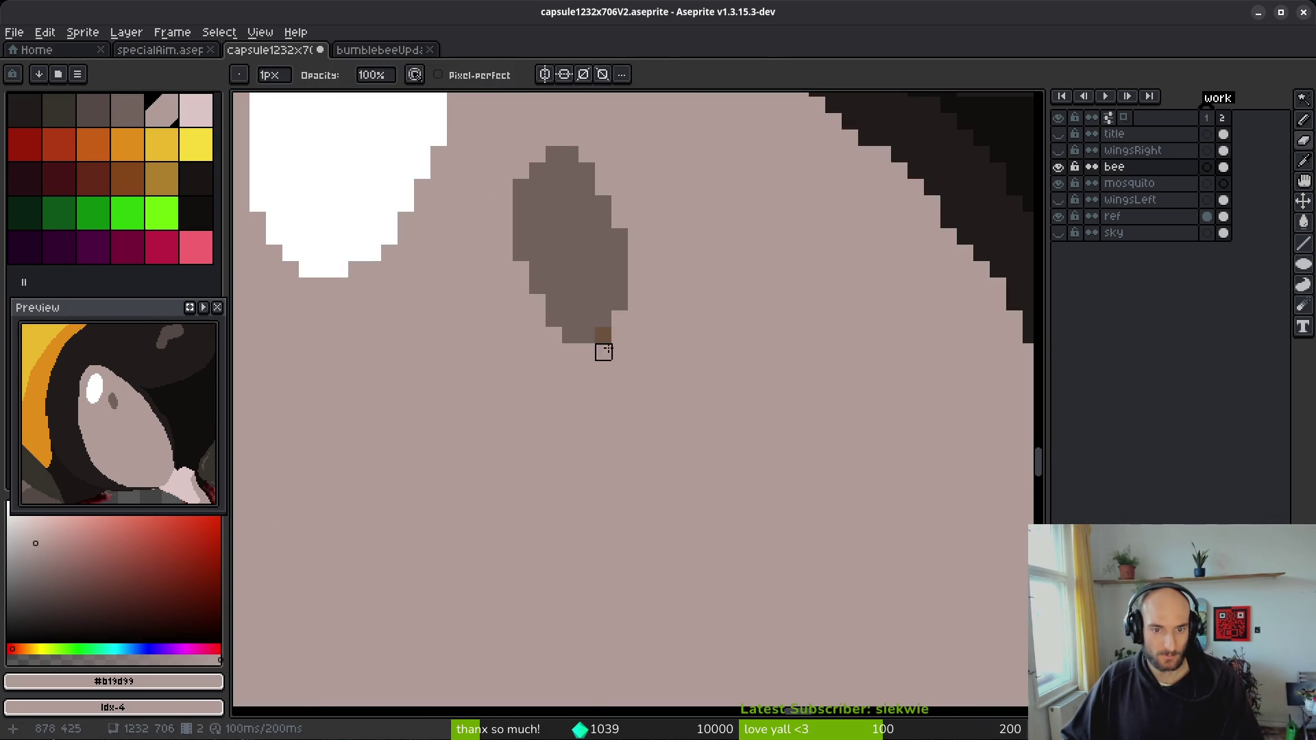
{"action": "scroll", "coordinate": [658, 367], "scroll_direction": "down", "scroll_amount": 2}
{"action": "scroll", "coordinate": [651, 377], "scroll_direction": "up", "scroll_amount": 2}
{"action": "left_click_drag", "start_coordinate": [588, 331], "coordinate": [630, 331]}
{"action": "left_click", "coordinate": [625, 314]}
{"action": "left_click", "coordinate": [592, 315]}
{"action": "left_click", "coordinate": [630, 288], "text": "alt"}
{"action": "left_click", "coordinate": [625, 314]}
{"action": "scroll", "coordinate": [639, 299], "scroll_direction": "down", "scroll_amount": 4}
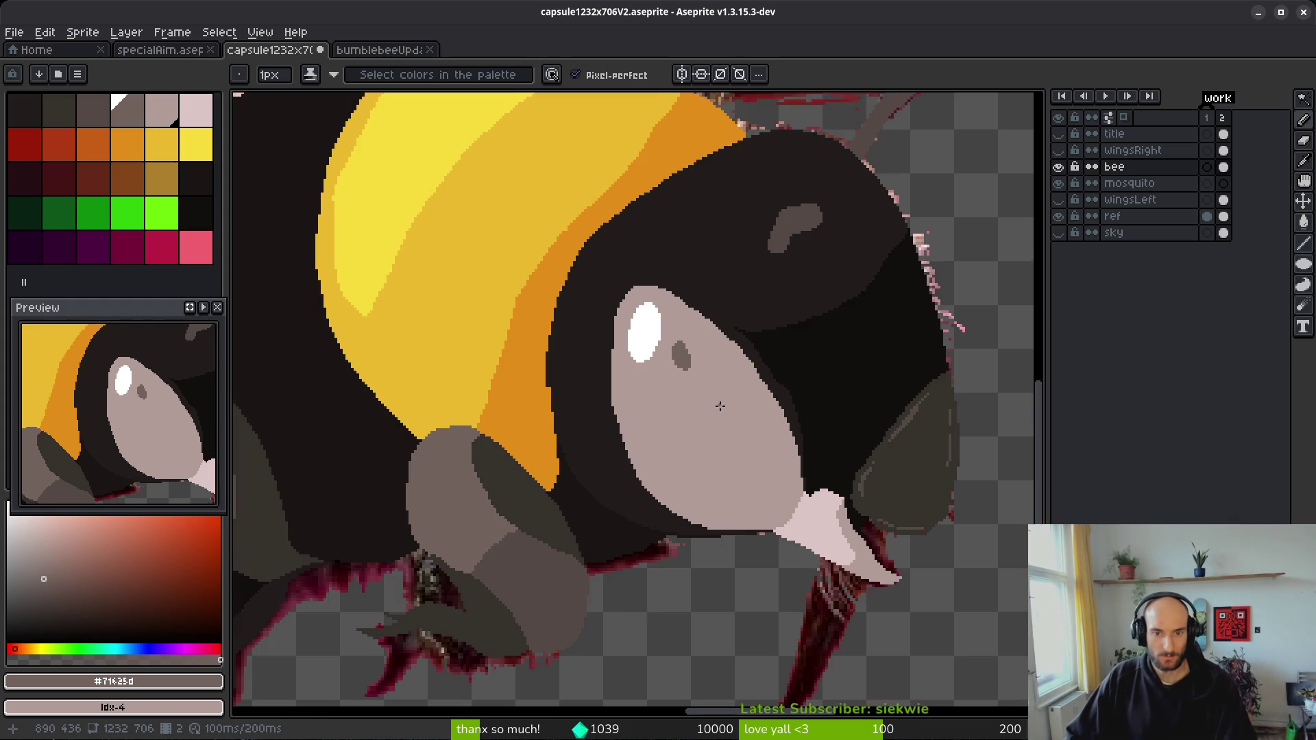
{"action": "scroll", "coordinate": [572, 320], "scroll_direction": "up", "scroll_amount": 4}
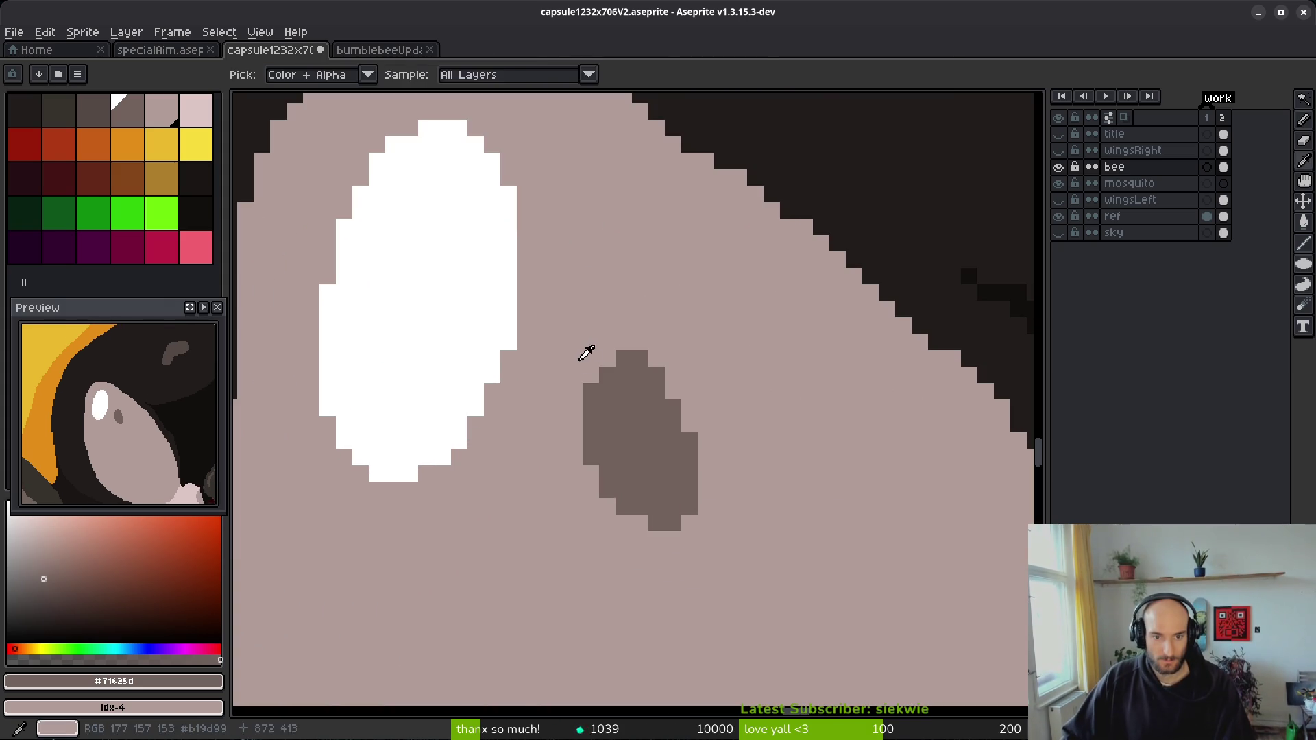
{"action": "left_click", "coordinate": [596, 361], "text": "alt"}
{"action": "scroll", "coordinate": [603, 373], "scroll_direction": "down", "scroll_amount": 2}
- Save the sprite again with the tidied oval pupil
{"action": "key", "text": "ctrl+s"}
{"action": "scroll", "coordinate": [523, 396], "scroll_direction": "down", "scroll_amount": 3}
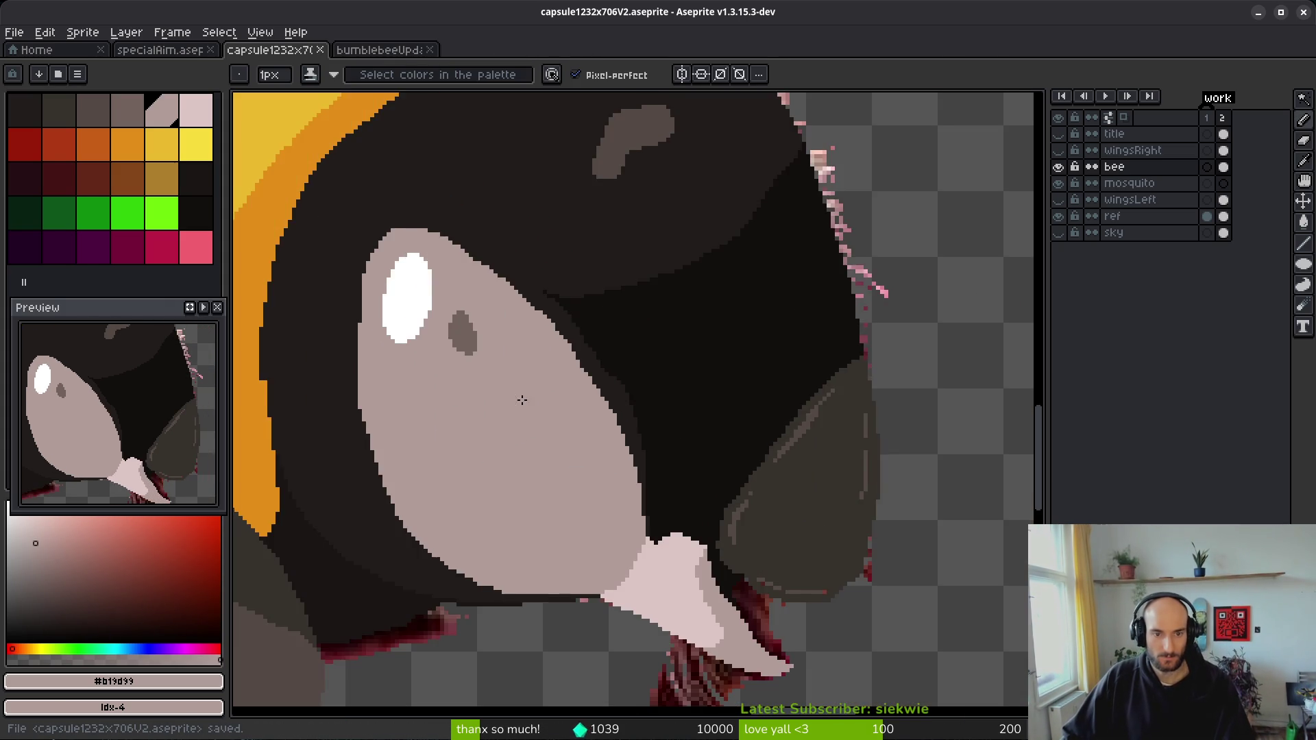
{"action": "scroll", "coordinate": [540, 408], "scroll_direction": "down", "scroll_amount": 2}
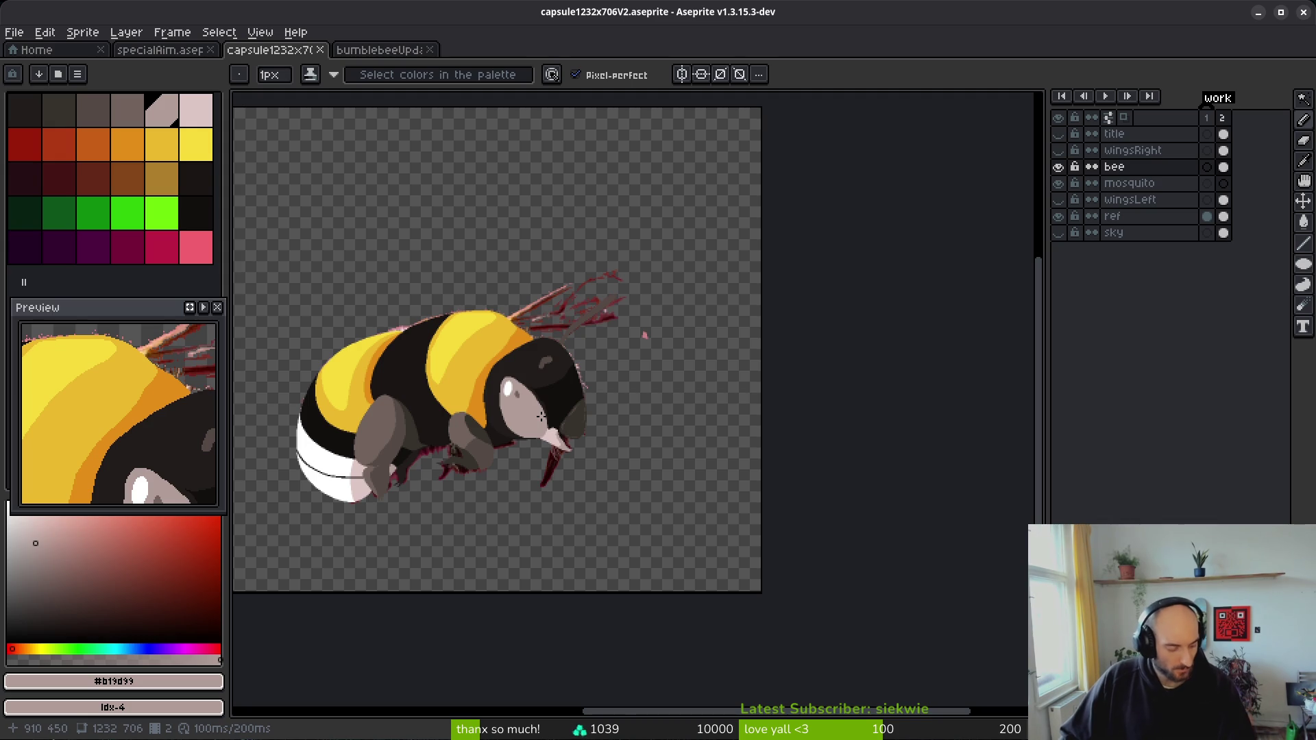
{"action": "scroll", "coordinate": [548, 425], "scroll_direction": "up", "scroll_amount": 5}
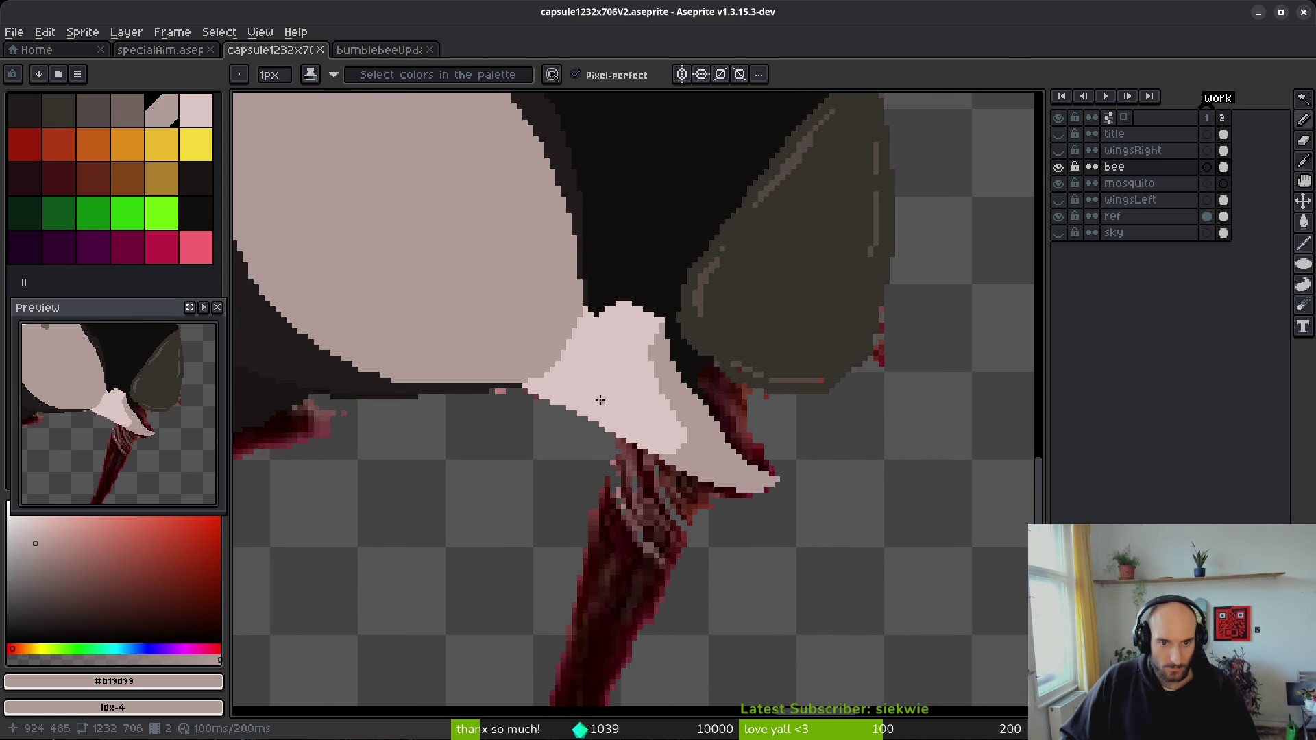
- Draw a darker outline-colour shading line down the face's edge and extend it down-left
{"action": "scroll", "coordinate": [527, 293], "scroll_direction": "up", "scroll_amount": 1}
{"action": "left_click", "coordinate": [455, 235]}
{"action": "key", "text": "alt"}
{"action": "key", "text": "bracketleft"}
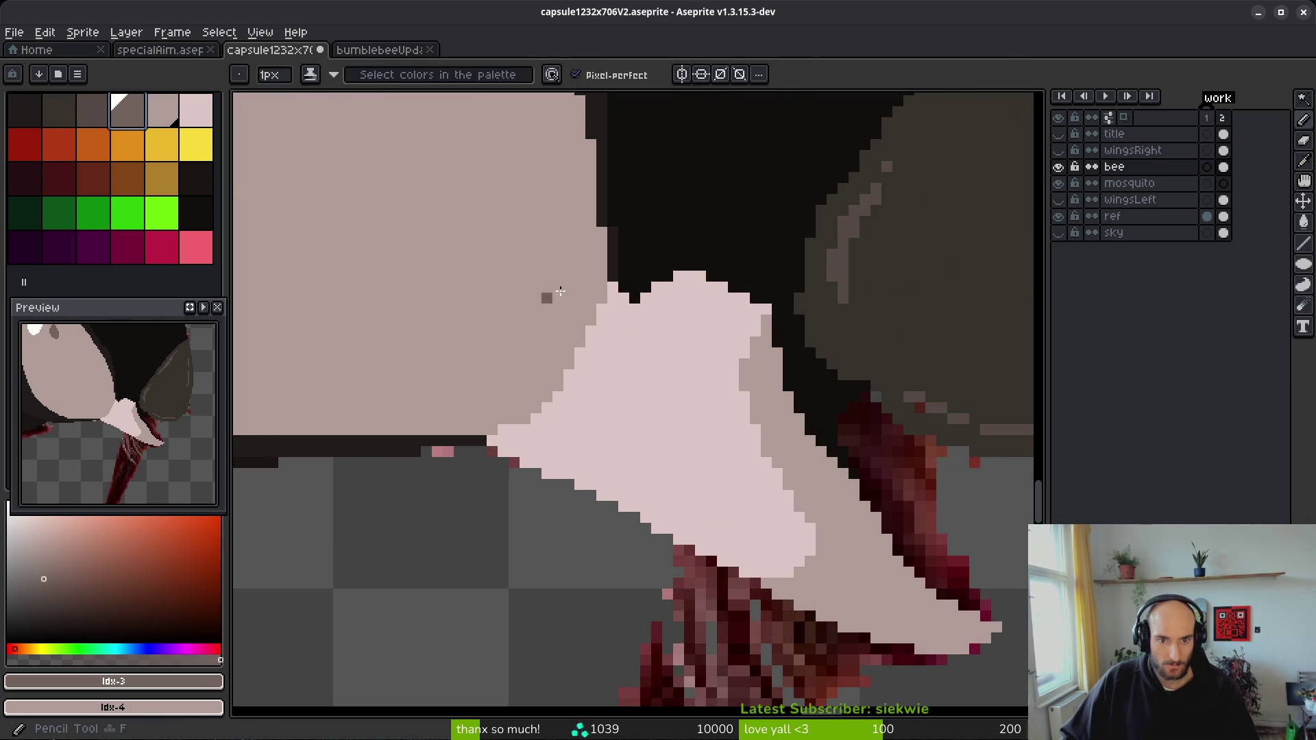
{"action": "left_click_drag", "start_coordinate": [579, 142], "coordinate": [579, 175]}
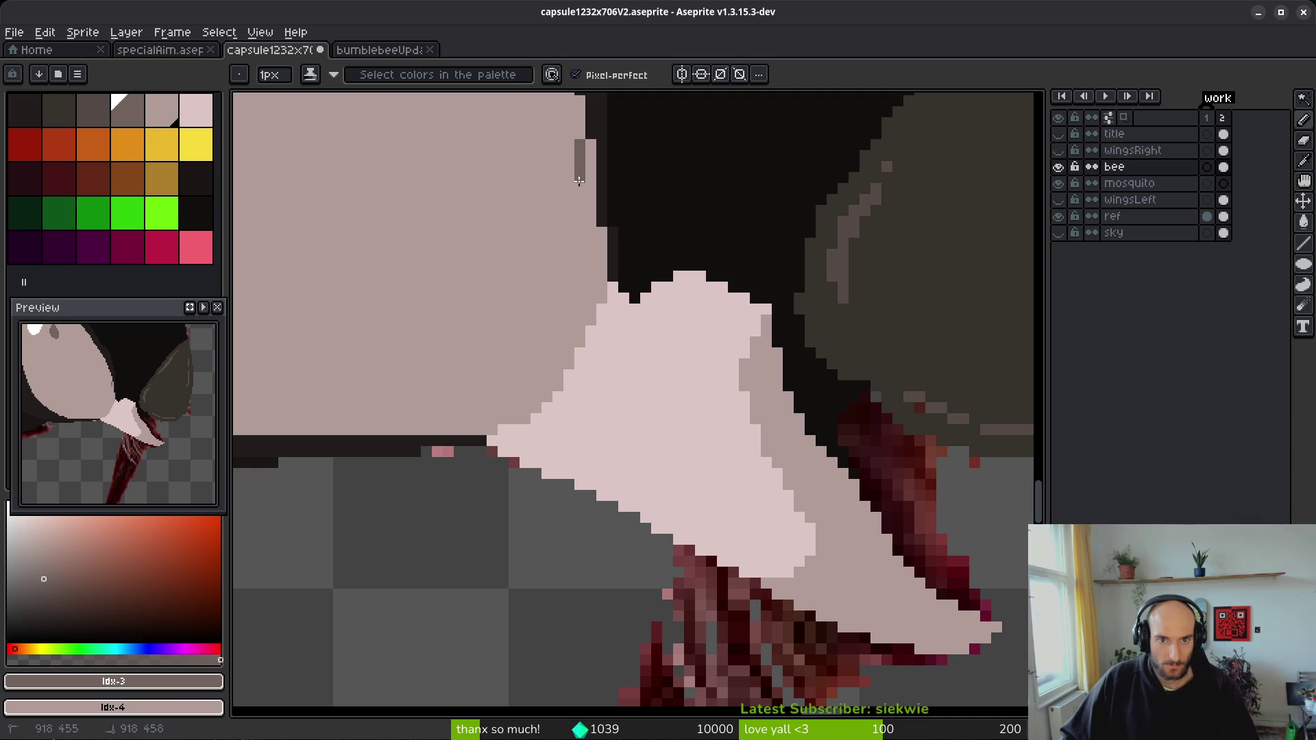
{"action": "left_click_drag", "start_coordinate": [428, 420], "coordinate": [395, 429]}
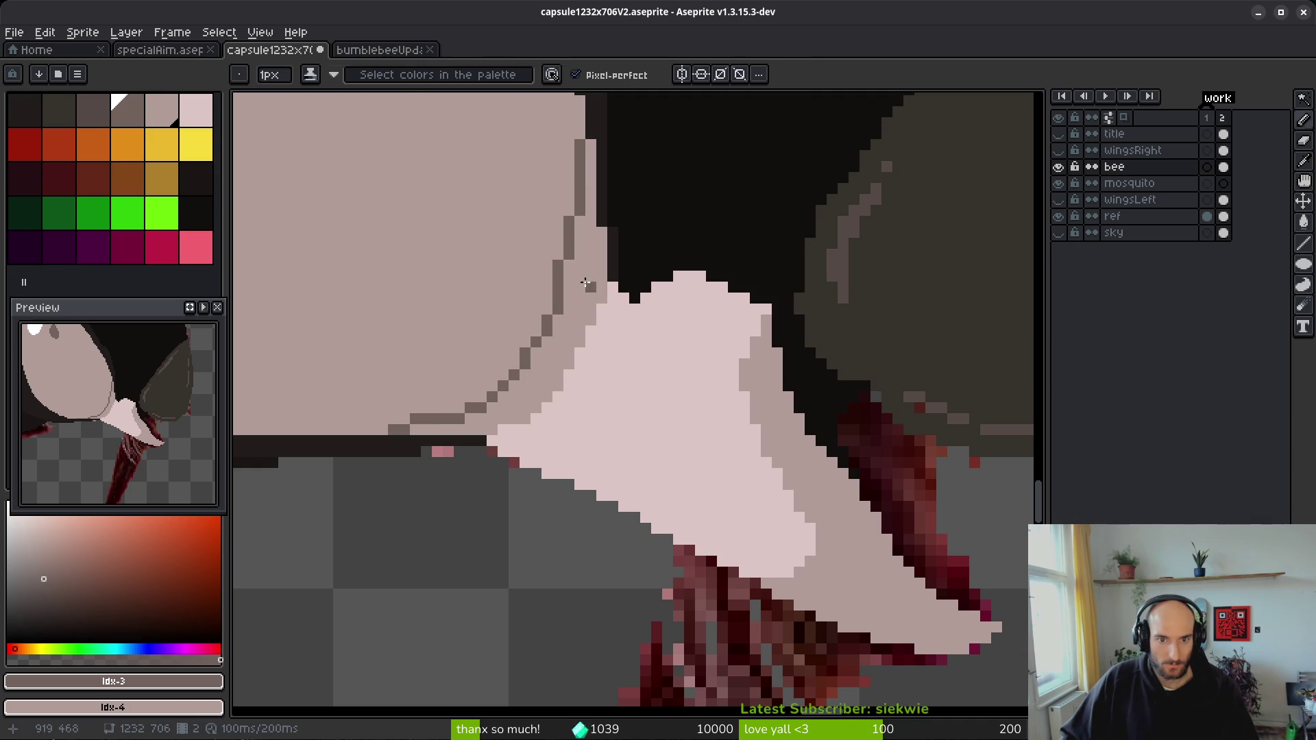
- Add dark outline pixels along the bee's lower edge
{"action": "scroll", "coordinate": [585, 282], "scroll_direction": "down", "scroll_amount": 2}
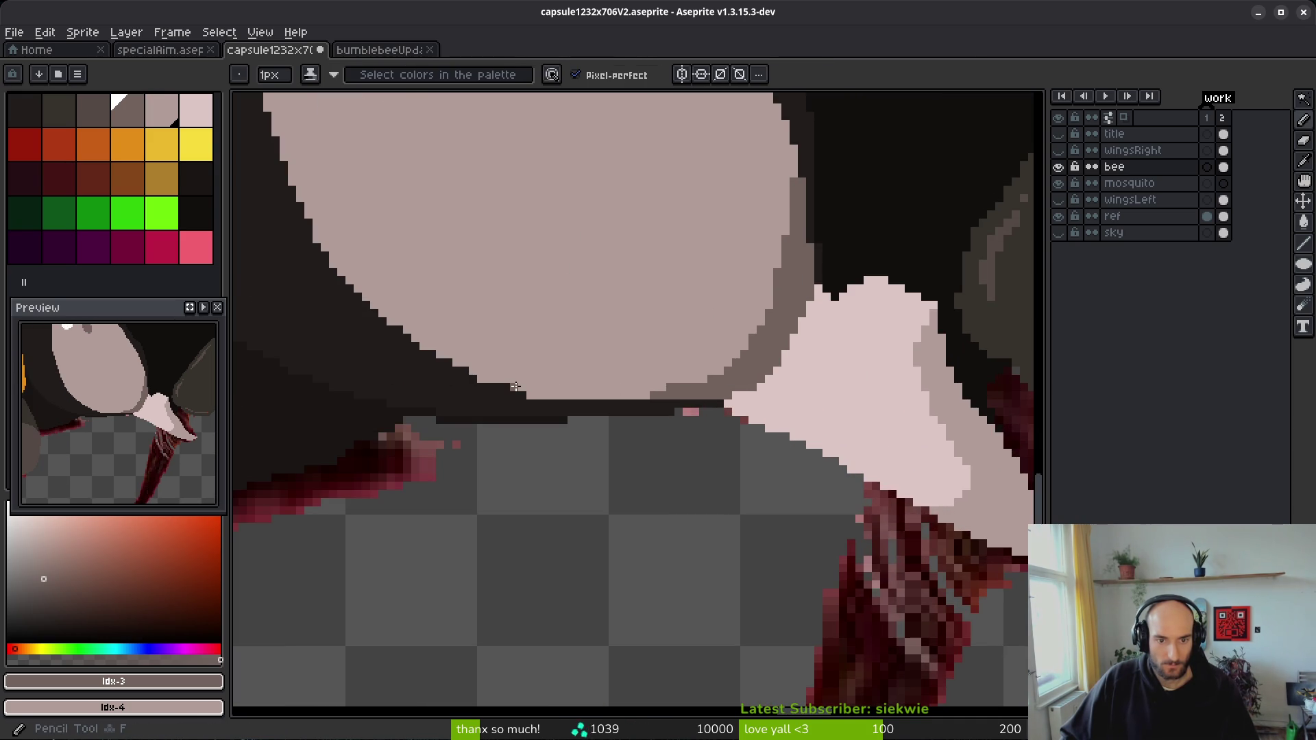
{"action": "scroll", "coordinate": [684, 361], "scroll_direction": "up", "scroll_amount": 2}
{"action": "left_click_drag", "start_coordinate": [714, 393], "coordinate": [856, 368]}
{"action": "mouse_move", "coordinate": [770, 377]}
{"action": "left_mouse_down"}
{"action": "mouse_move", "coordinate": [546, 413]}
{"action": "mouse_move", "coordinate": [687, 372]}
{"action": "mouse_move", "coordinate": [694, 359]}
{"action": "left_mouse_up"}
- Smooth the grey step with light face pixels and paint a dark grey column down the edge
{"action": "scroll", "coordinate": [670, 372], "scroll_direction": "down", "scroll_amount": 2}
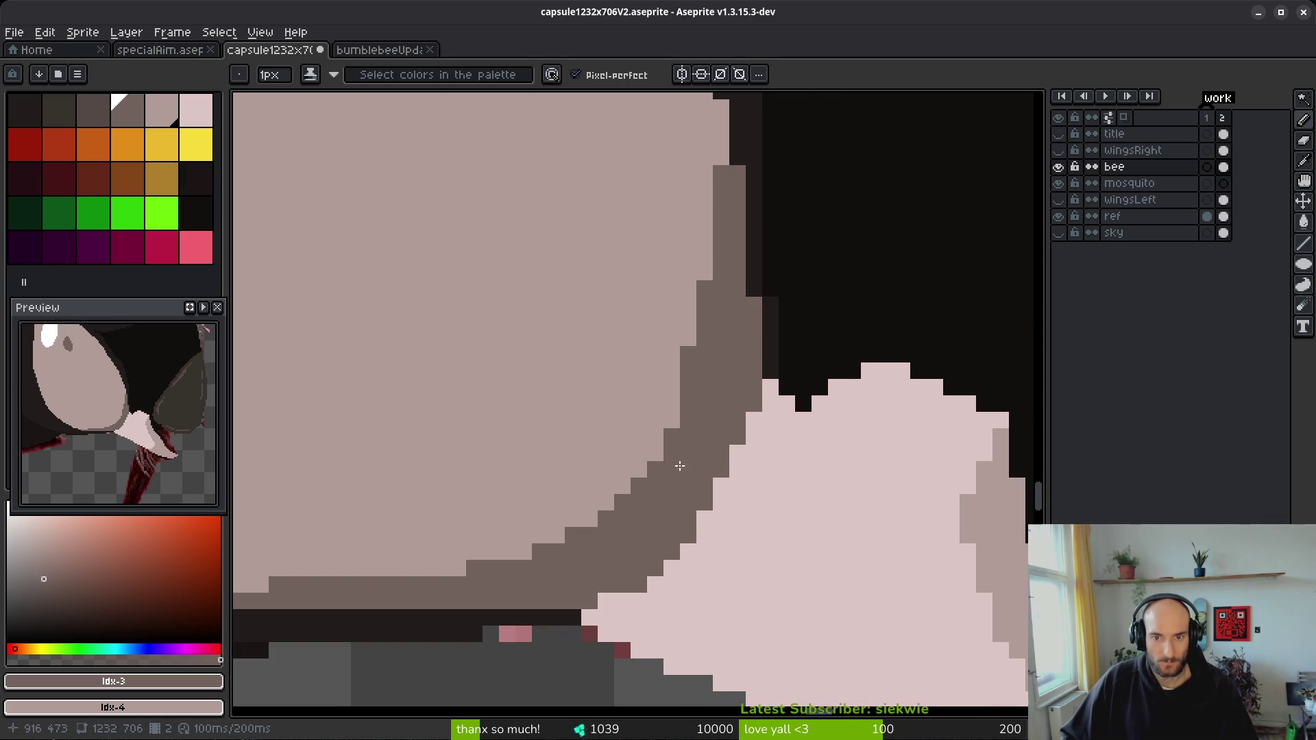
{"action": "scroll", "coordinate": [676, 453], "scroll_direction": "up", "scroll_amount": 3}
{"action": "left_click", "coordinate": [671, 477], "text": "alt"}
{"action": "mouse_move", "coordinate": [671, 477]}
{"action": "left_mouse_down"}
{"action": "mouse_move", "coordinate": [693, 314]}
{"action": "mouse_move", "coordinate": [686, 513]}
{"action": "left_mouse_up"}
{"action": "left_click", "coordinate": [713, 311], "text": "alt"}
{"action": "left_click_drag", "start_coordinate": [716, 322], "coordinate": [729, 437]}
{"action": "scroll", "coordinate": [728, 437], "scroll_direction": "down", "scroll_amount": 5}
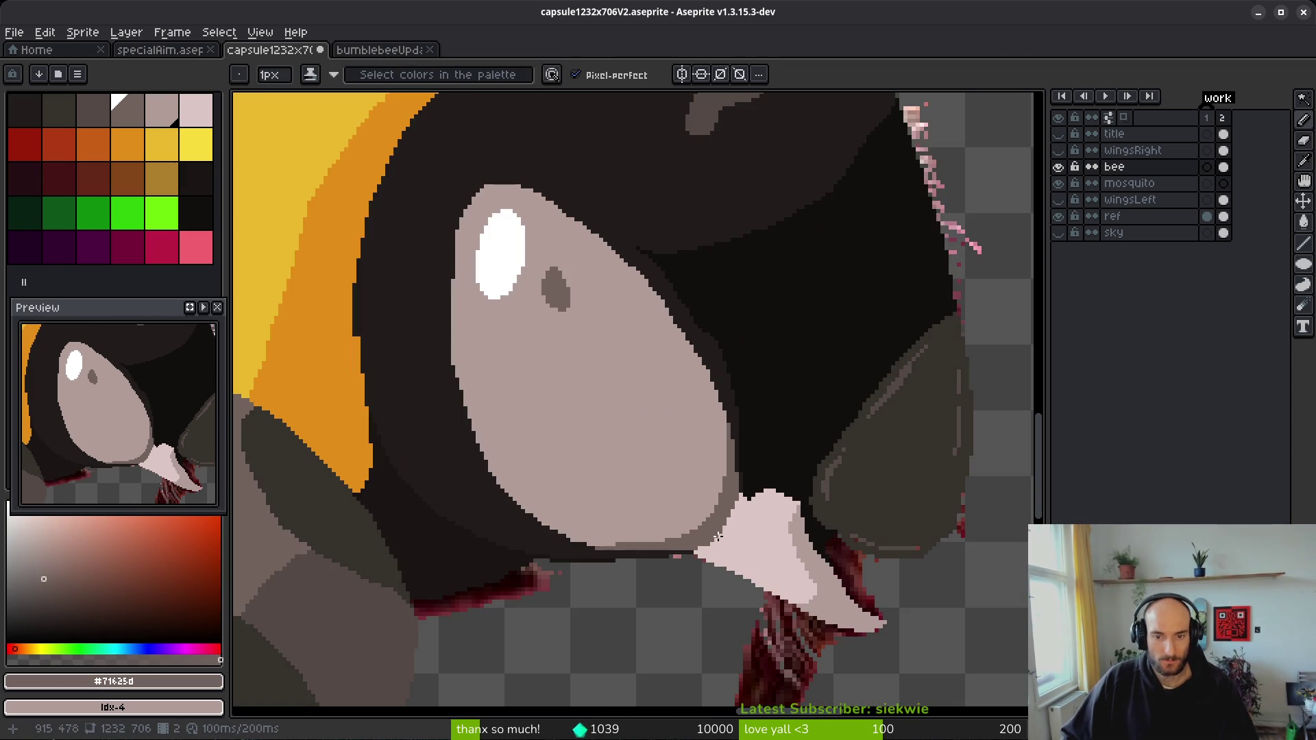
{"action": "scroll", "coordinate": [677, 563], "scroll_direction": "up", "scroll_amount": 3}
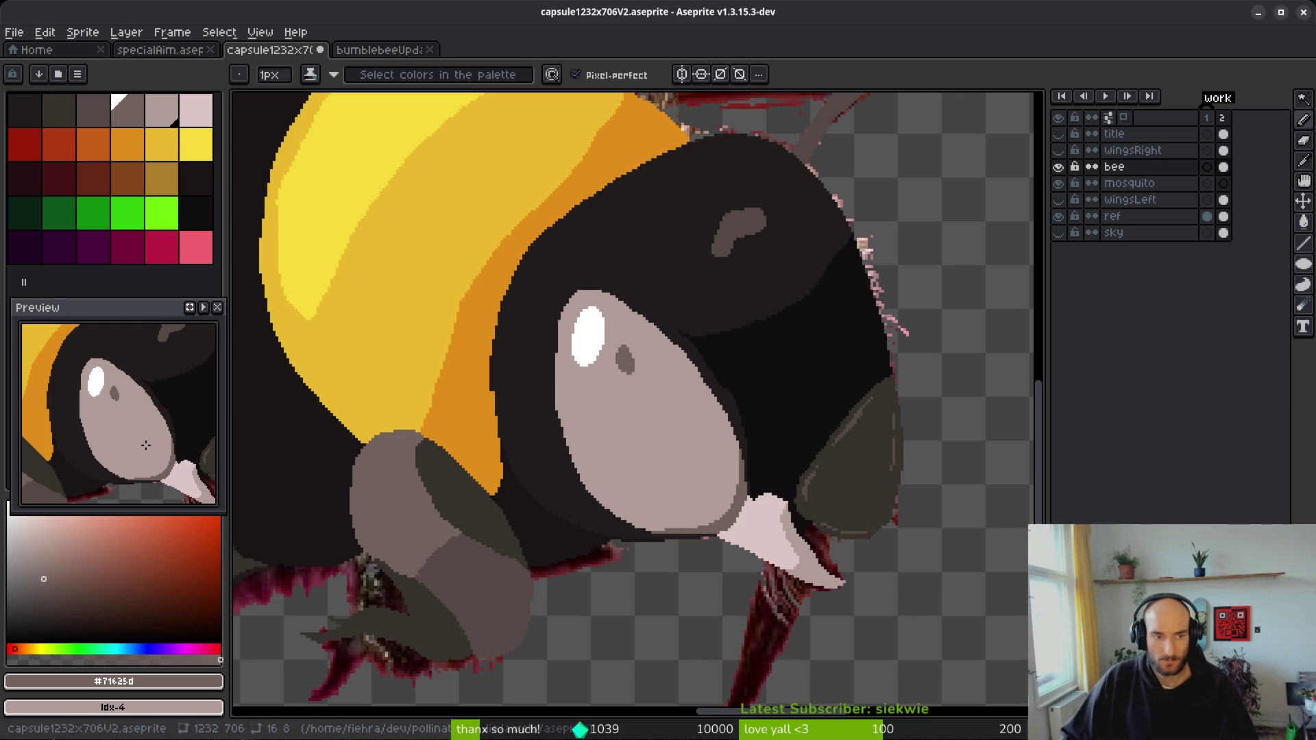
- Draw a white highlight along the mandible's top and down its ridge
{"action": "left_click", "coordinate": [587, 330], "text": "alt"}
{"action": "scroll", "coordinate": [809, 583], "scroll_direction": "up", "scroll_amount": 2}
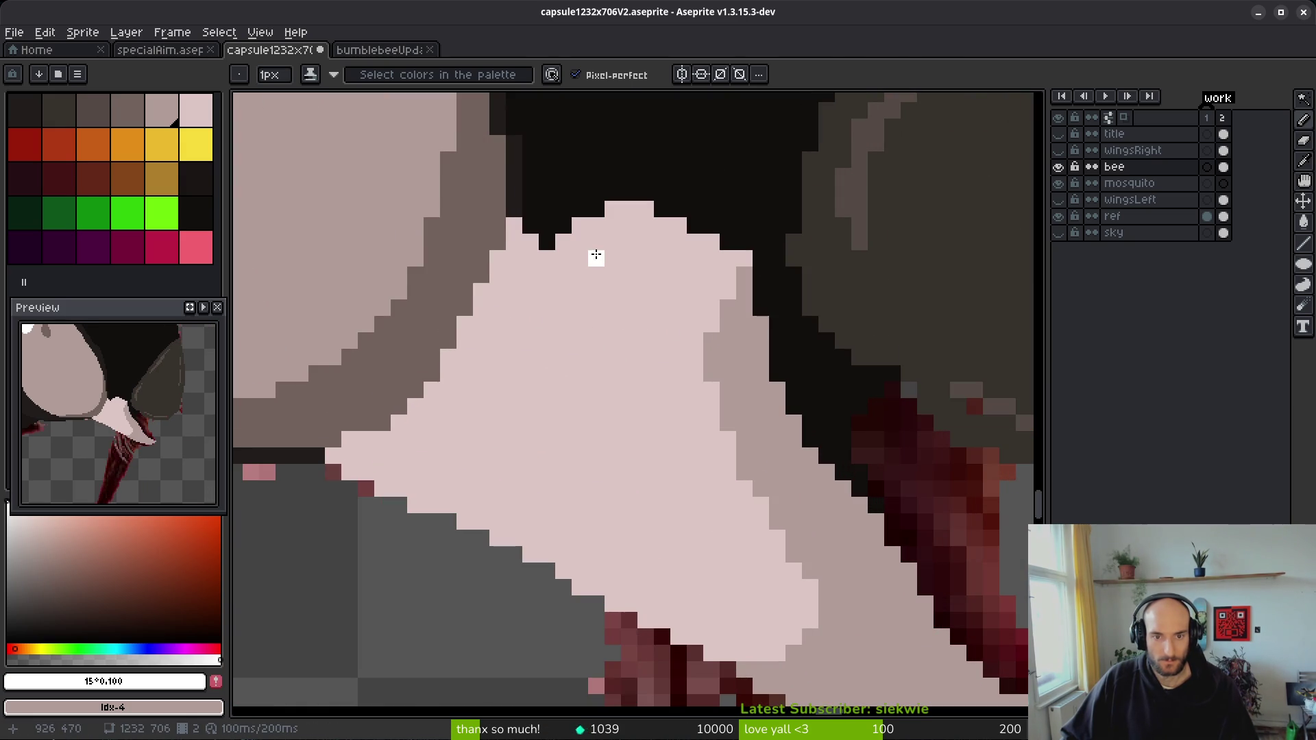
{"action": "left_click_drag", "start_coordinate": [629, 225], "coordinate": [695, 242]}
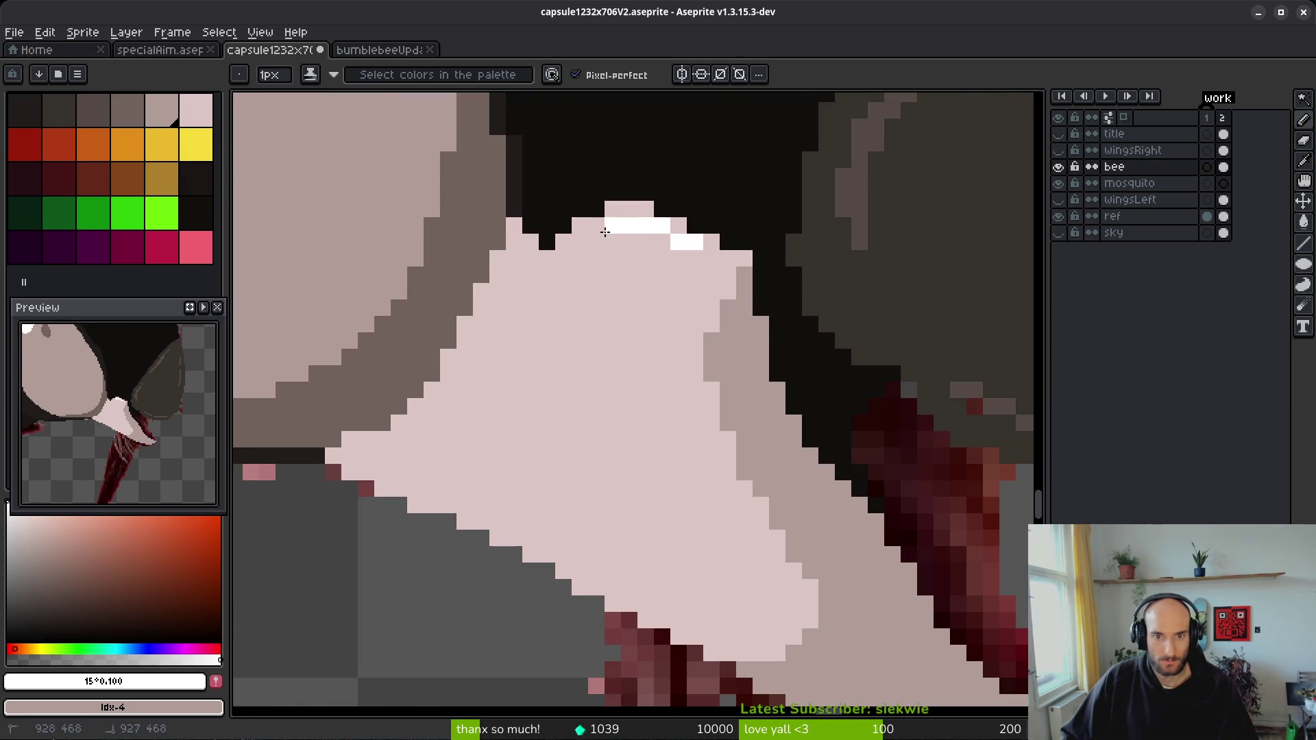
{"action": "mouse_move", "coordinate": [559, 265]}
{"action": "left_mouse_down"}
{"action": "mouse_move", "coordinate": [646, 316]}
{"action": "mouse_move", "coordinate": [677, 437]}
{"action": "mouse_move", "coordinate": [693, 431]}
{"action": "mouse_move", "coordinate": [697, 273]}
{"action": "left_mouse_up"}
- Add white pixels along the mandible's left edge and bucket-fill the highlight area white
{"action": "key", "text": "g"}
{"action": "scroll", "coordinate": [685, 322], "scroll_direction": "down", "scroll_amount": 6}
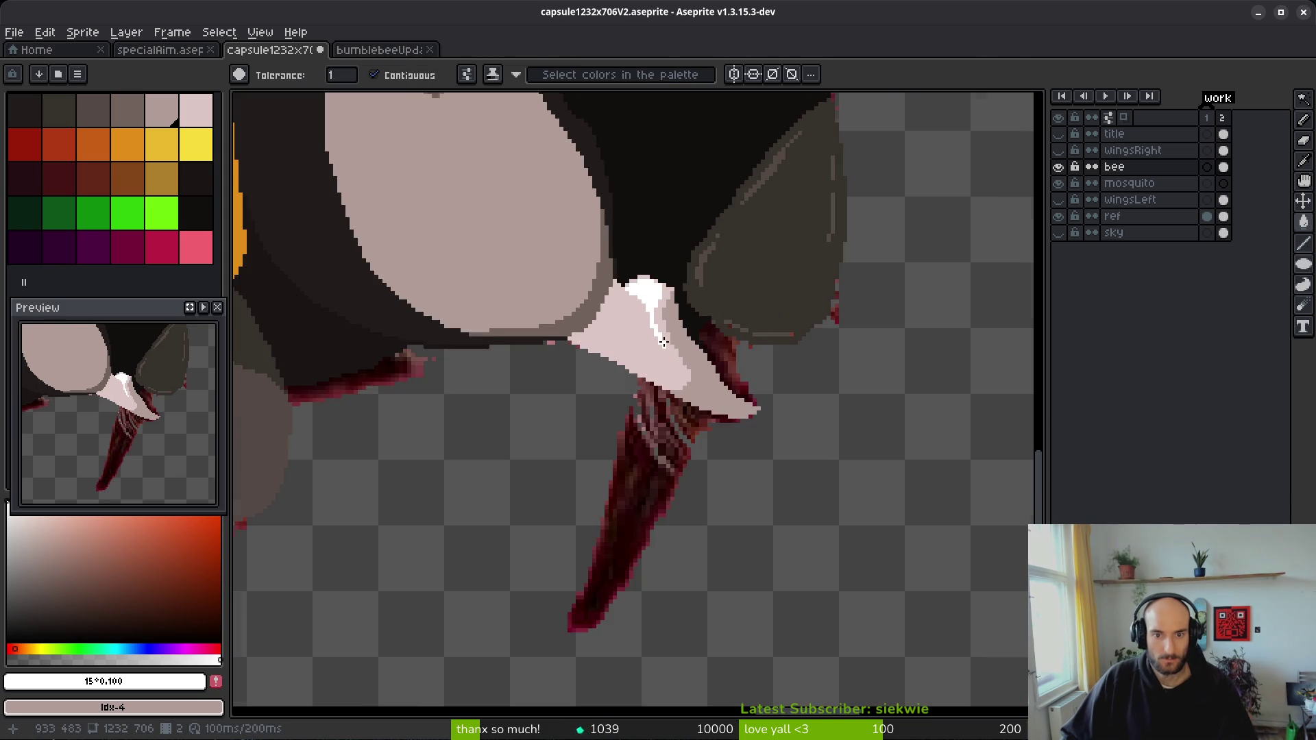
{"action": "key", "text": "b"}
{"action": "scroll", "coordinate": [674, 359], "scroll_direction": "up", "scroll_amount": 6}
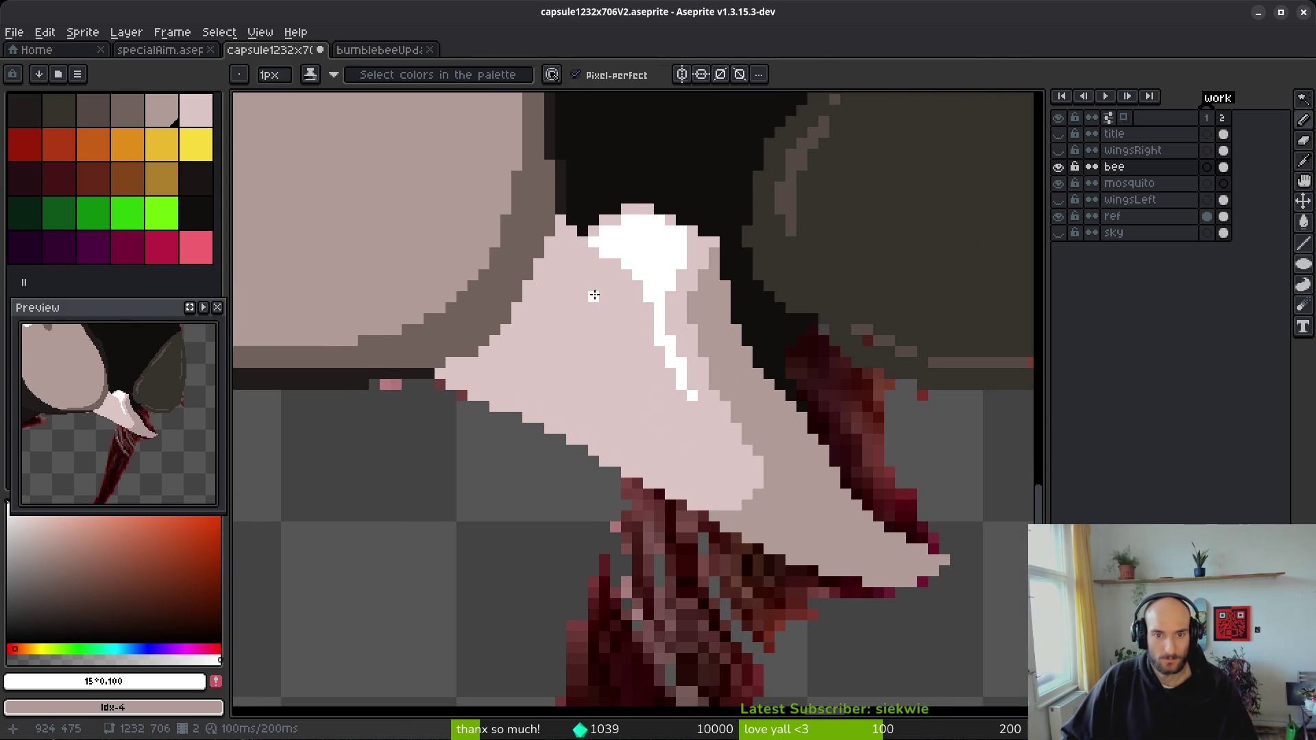
{"action": "left_click_drag", "start_coordinate": [583, 250], "coordinate": [675, 384]}
{"action": "key", "text": "g"}
{"action": "left_click", "coordinate": [606, 266]}
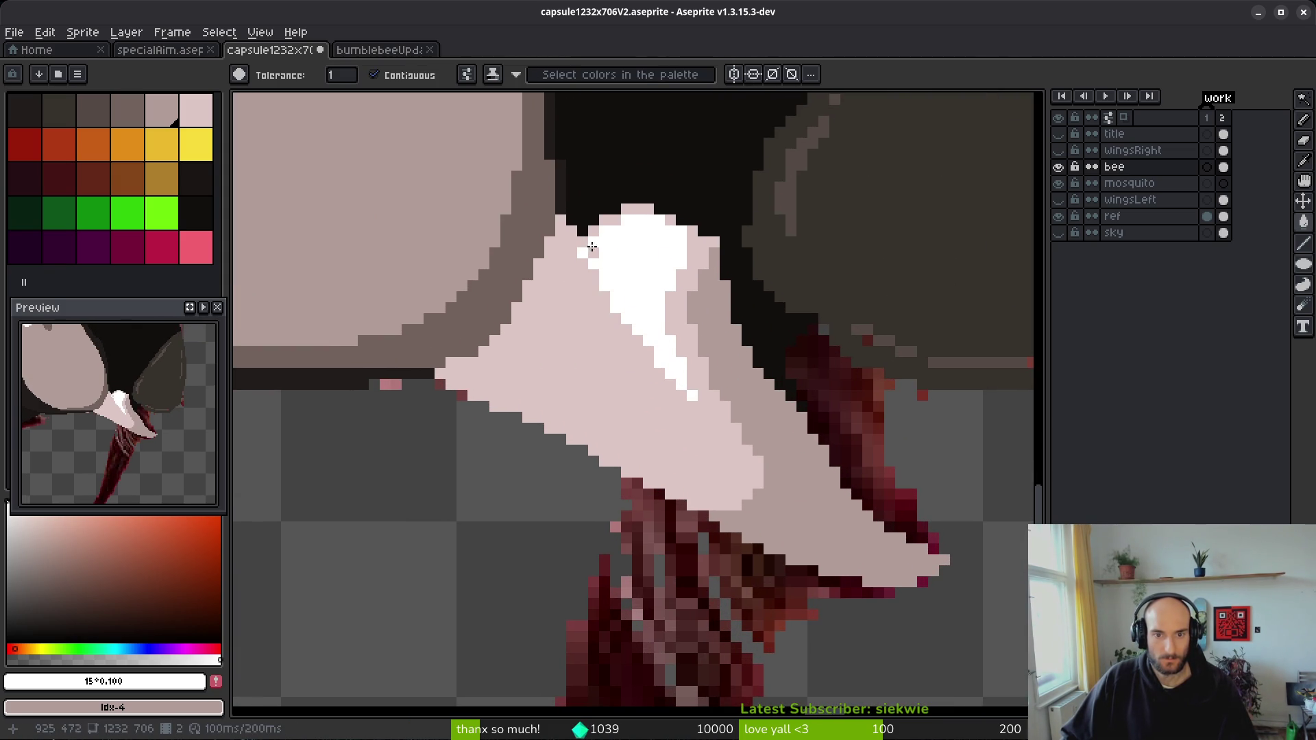
- Save the sprite with the new mandible highlight
{"action": "scroll", "coordinate": [693, 356], "scroll_direction": "down", "scroll_amount": 2}
{"action": "scroll", "coordinate": [715, 390], "scroll_direction": "down", "scroll_amount": 3}
{"action": "scroll", "coordinate": [657, 329], "scroll_direction": "up", "scroll_amount": 3}
{"action": "scroll", "coordinate": [646, 337], "scroll_direction": "down", "scroll_amount": 3}
{"action": "key", "text": "ctrl+s"}
{"action": "scroll", "coordinate": [658, 360], "scroll_direction": "up", "scroll_amount": 4}
{"action": "scroll", "coordinate": [596, 332], "scroll_direction": "up", "scroll_amount": 2}
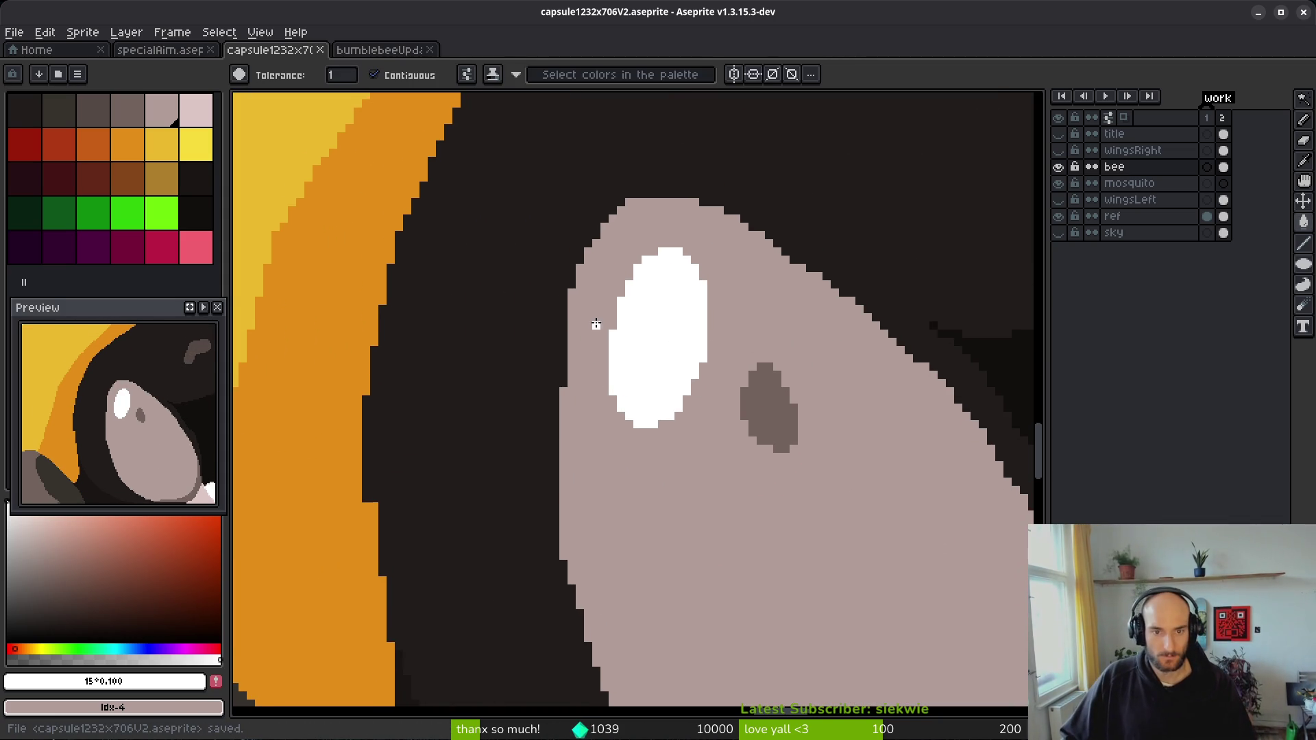
- Darken pixels along the head edge and the eye's lower edge with the dark outline colour
{"action": "key", "text": "i"}
{"action": "left_click", "coordinate": [538, 500]}
{"action": "scroll", "coordinate": [537, 500], "scroll_direction": "up", "scroll_amount": 2}
{"action": "key", "text": "b"}
{"action": "left_click_drag", "start_coordinate": [569, 360], "coordinate": [587, 543]}
{"action": "scroll", "coordinate": [637, 381], "scroll_direction": "down", "scroll_amount": 1}
{"action": "scroll", "coordinate": [637, 381], "scroll_direction": "down", "scroll_amount": 3}
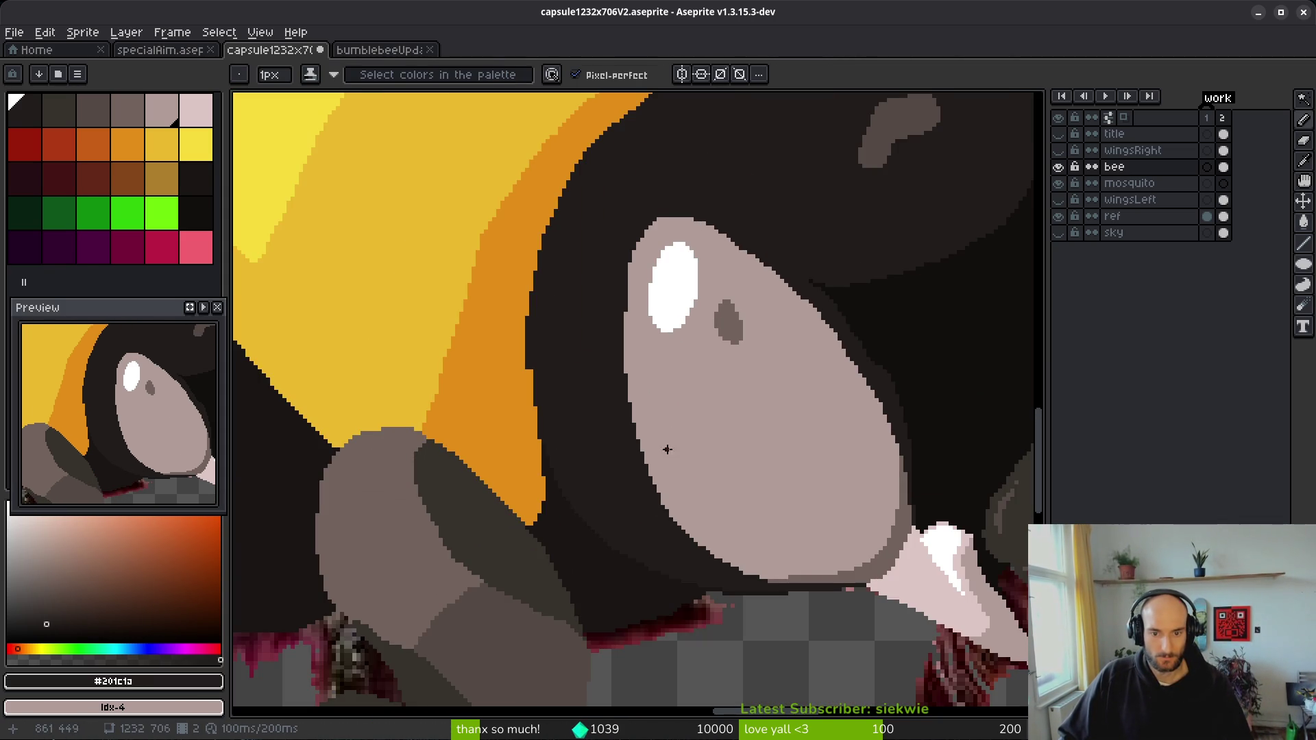
{"action": "scroll", "coordinate": [668, 447], "scroll_direction": "up", "scroll_amount": 4}
{"action": "left_click", "coordinate": [579, 469]}
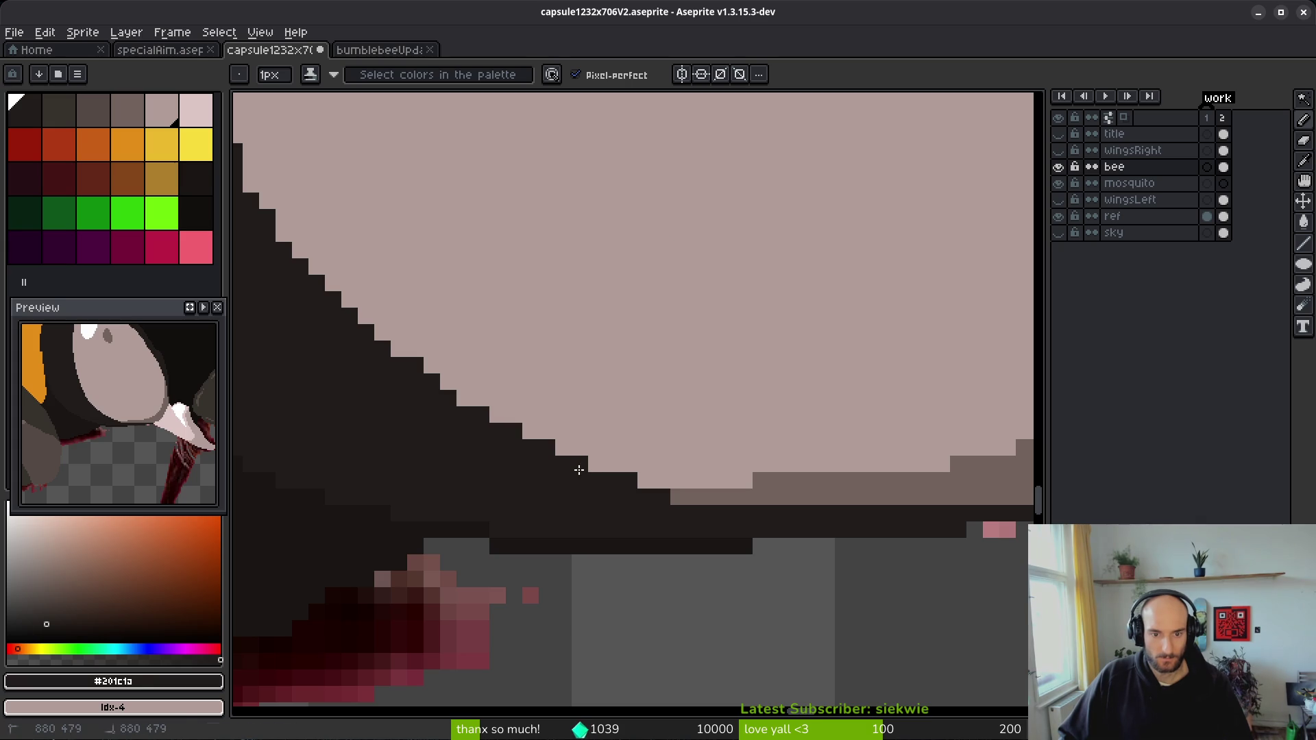
- With pale eye colour #b19d99, touch up stepped edge pixels in pale and dark
{"action": "scroll", "coordinate": [635, 467], "scroll_direction": "down", "scroll_amount": 2}
{"action": "scroll", "coordinate": [664, 520], "scroll_direction": "up", "scroll_amount": 1}
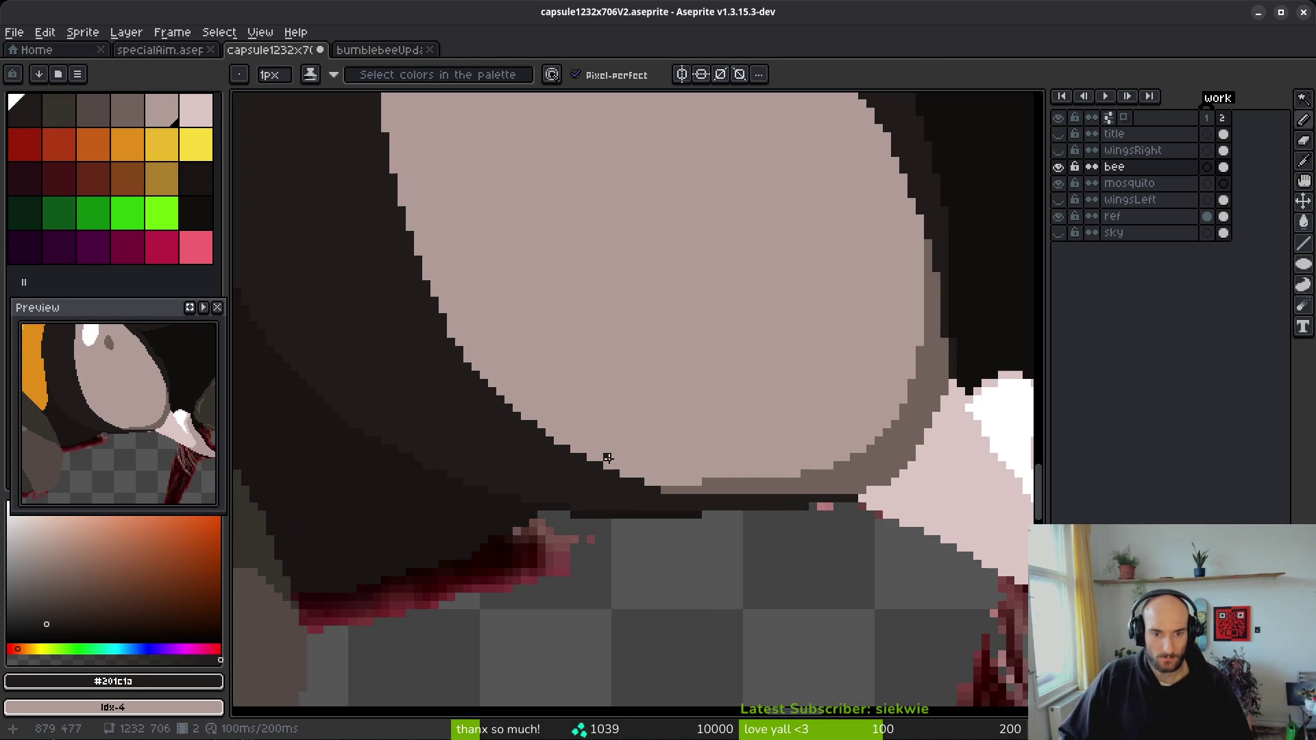
{"action": "left_click", "coordinate": [547, 388], "text": "alt"}
{"action": "scroll", "coordinate": [539, 434], "scroll_direction": "up", "scroll_amount": 3}
{"action": "scroll", "coordinate": [658, 459], "scroll_direction": "down", "scroll_amount": 5}
{"action": "scroll", "coordinate": [678, 453], "scroll_direction": "up", "scroll_amount": 1}
{"action": "scroll", "coordinate": [751, 361], "scroll_direction": "up", "scroll_amount": 1}
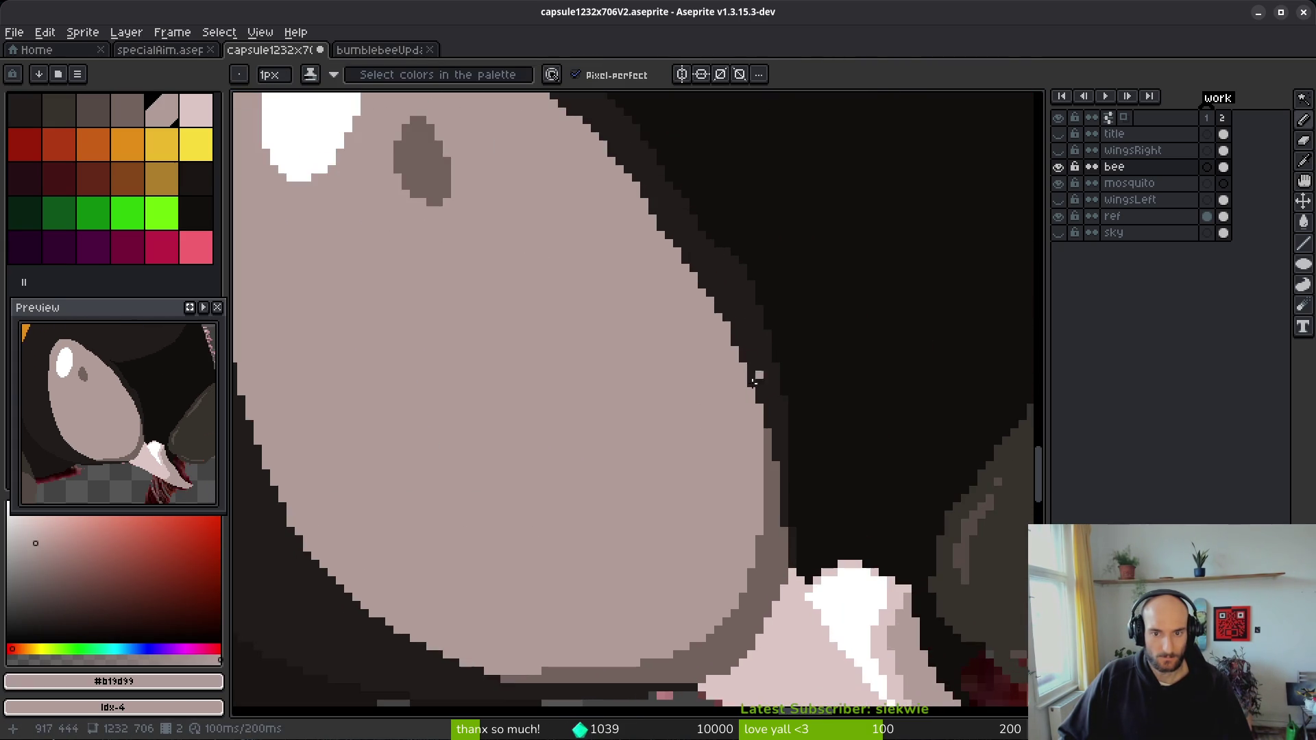
{"action": "scroll", "coordinate": [754, 381], "scroll_direction": "up", "scroll_amount": 1}
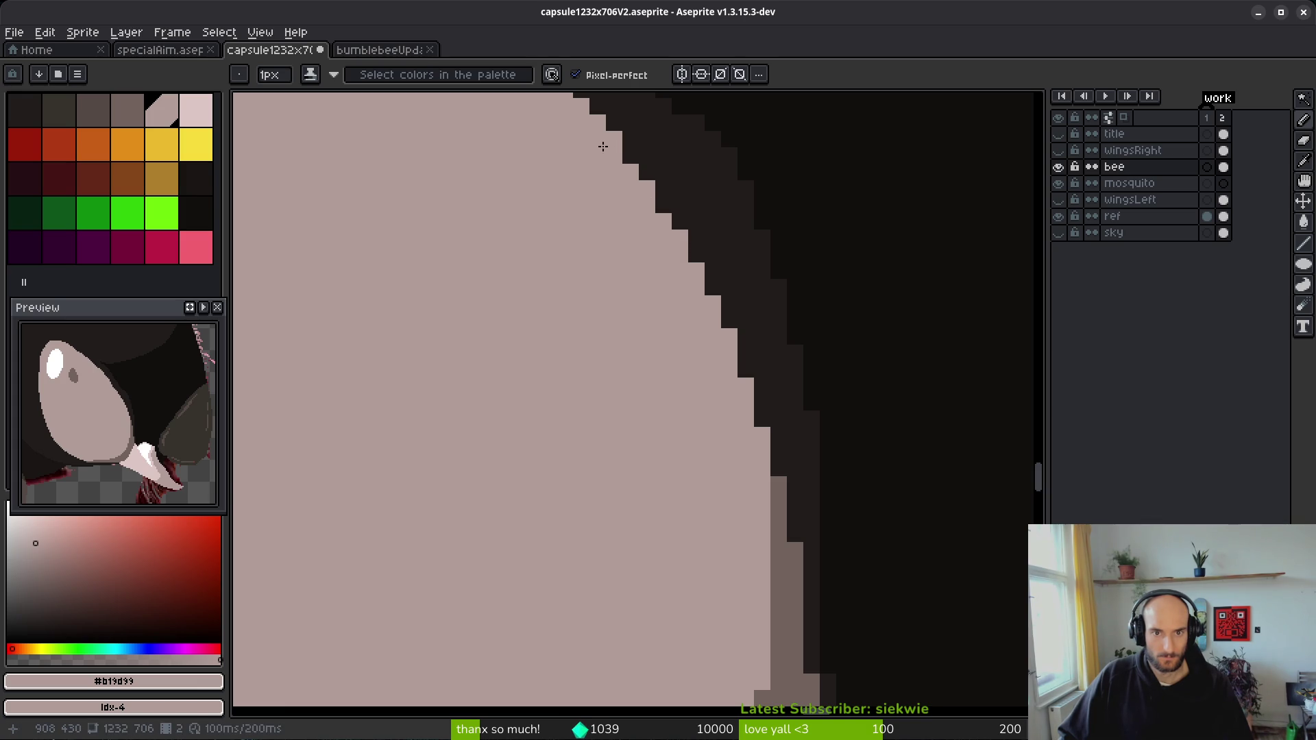
{"action": "scroll", "coordinate": [652, 399], "scroll_direction": "down", "scroll_amount": 5}
{"action": "scroll", "coordinate": [634, 329], "scroll_direction": "up", "scroll_amount": 5}
{"action": "right_click", "coordinate": [640, 322]}
{"action": "left_click", "coordinate": [623, 299]}
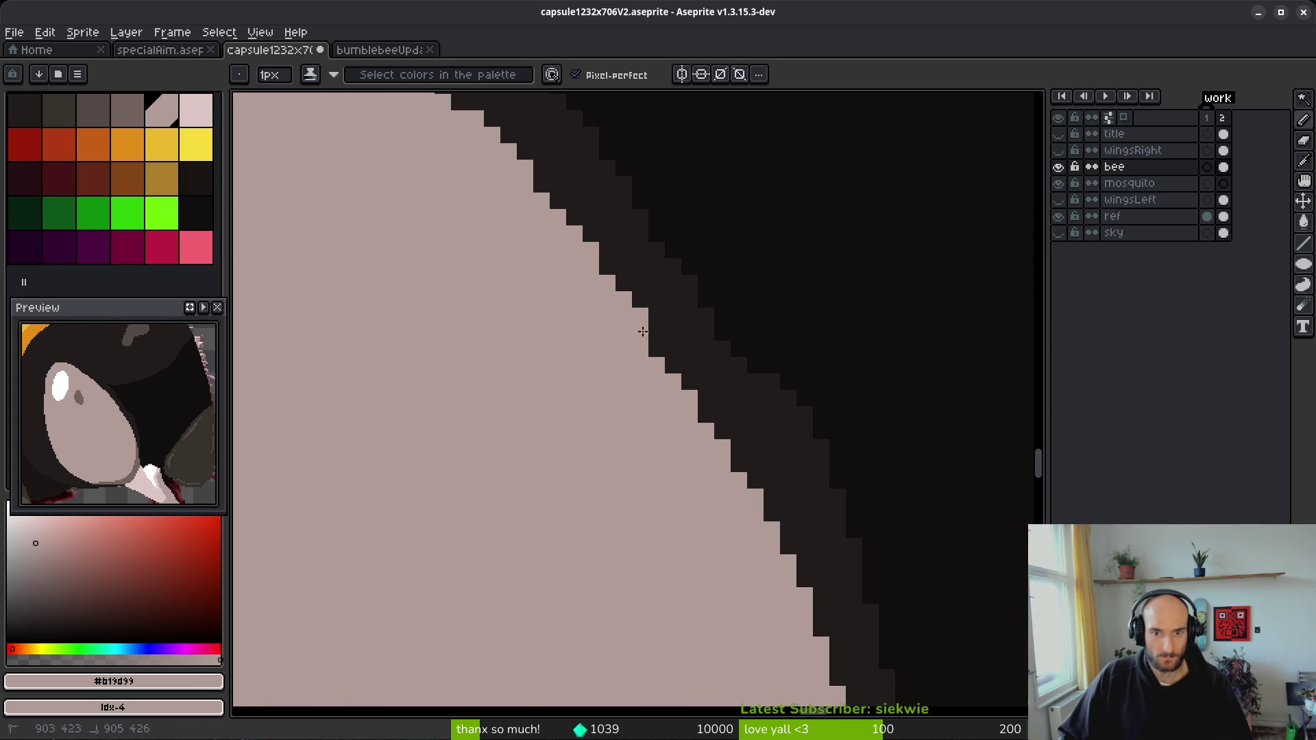
{"action": "scroll", "coordinate": [672, 399], "scroll_direction": "down", "scroll_amount": 3}
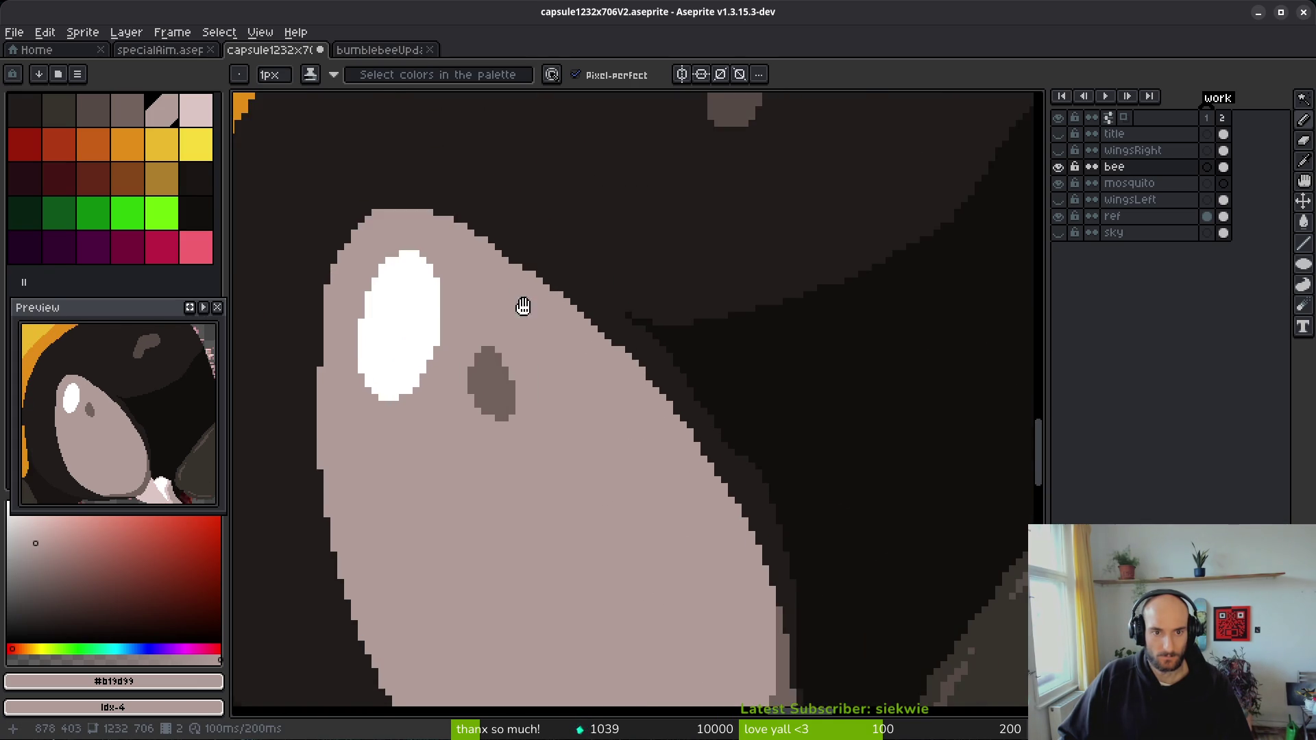
{"action": "scroll", "coordinate": [442, 292], "scroll_direction": "up", "scroll_amount": 2}
- Paint two stray light pixels on the eye's top edge in darkest outline #201c1a
{"action": "left_click_drag", "start_coordinate": [397, 269], "coordinate": [520, 300]}
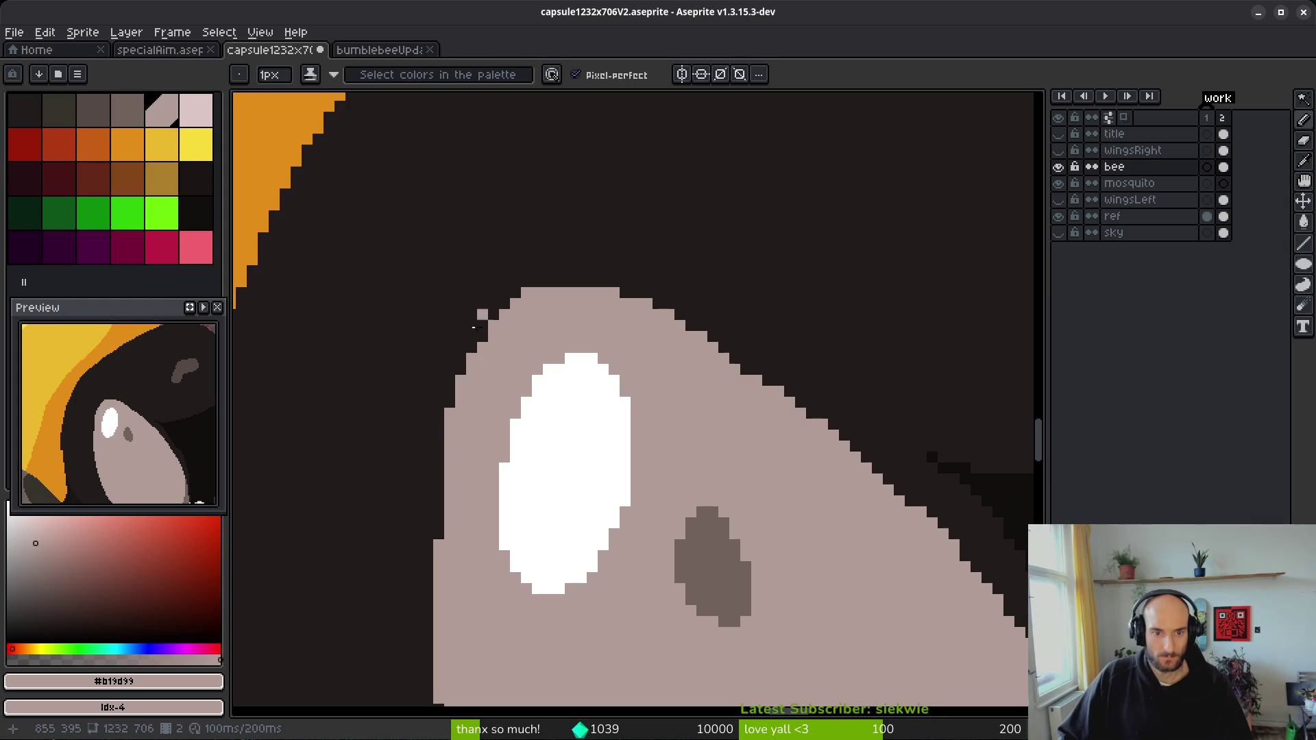
{"action": "left_click", "coordinate": [442, 383], "text": "alt"}
{"action": "left_click", "coordinate": [450, 390]}
{"action": "left_click", "coordinate": [462, 384]}
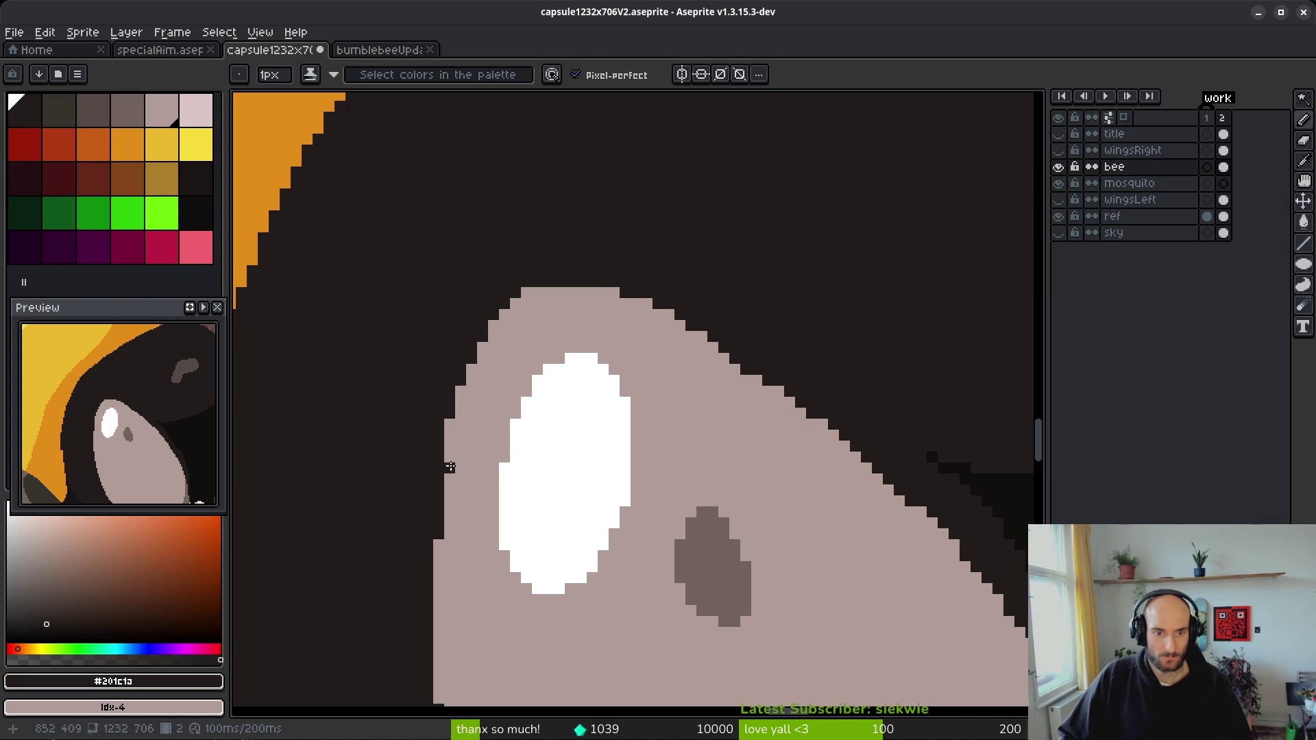
- Fill the dark corners of the stepped edge with pale #b19d99
{"action": "scroll", "coordinate": [487, 472], "scroll_direction": "down", "scroll_amount": 2}
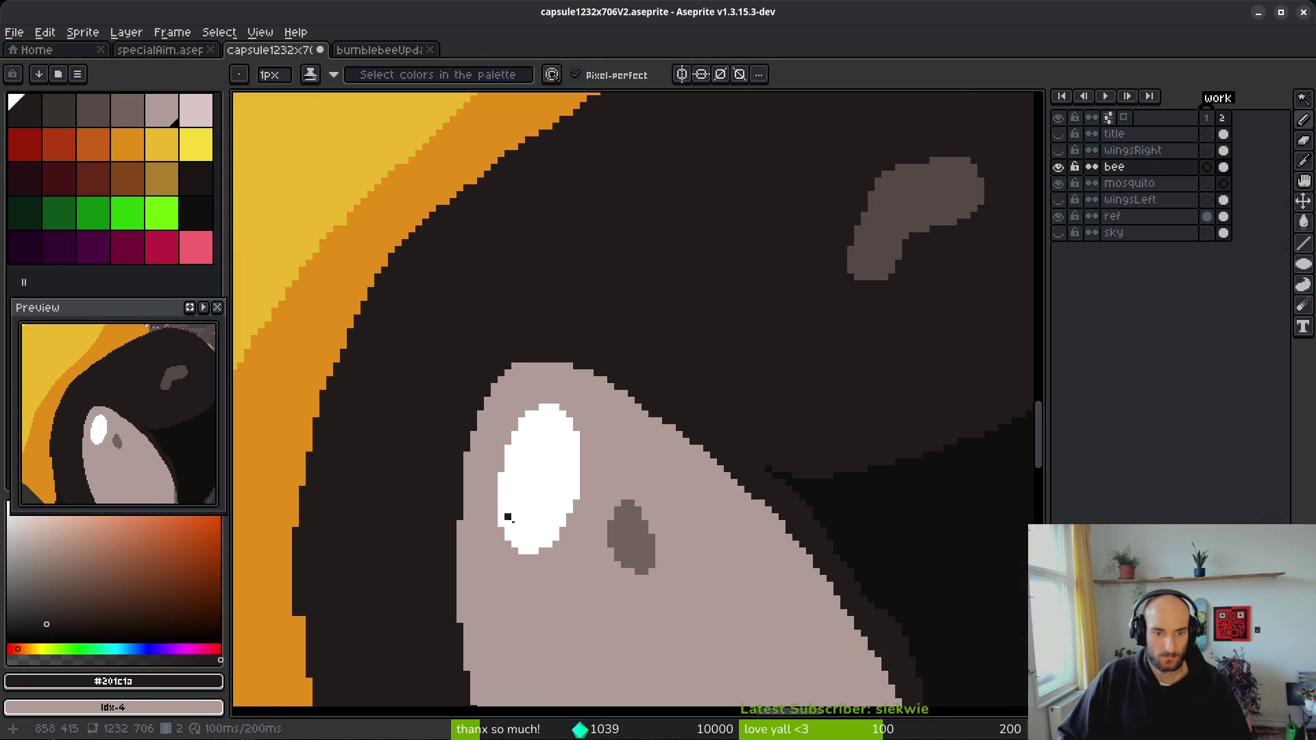
{"action": "scroll", "coordinate": [482, 496], "scroll_direction": "down", "scroll_amount": 2}
{"action": "scroll", "coordinate": [504, 464], "scroll_direction": "up", "scroll_amount": 4}
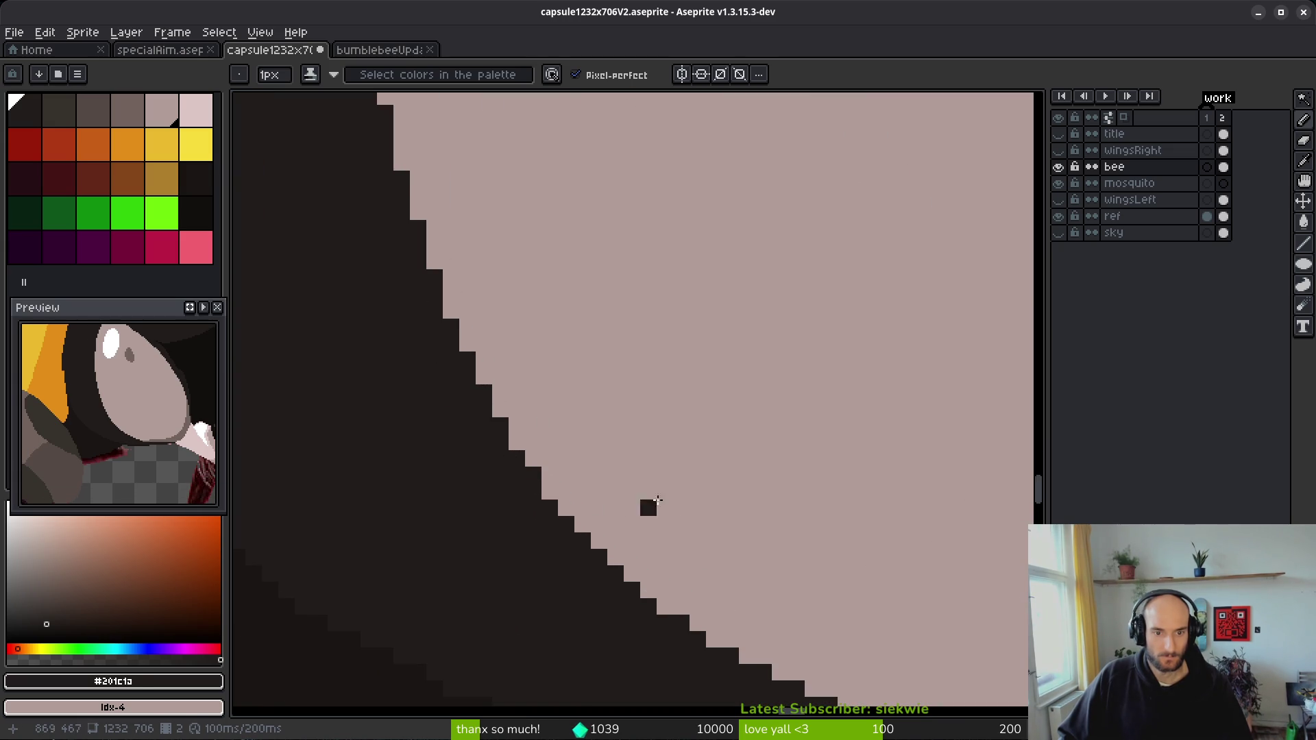
{"action": "scroll", "coordinate": [686, 534], "scroll_direction": "down", "scroll_amount": 4}
{"action": "scroll", "coordinate": [630, 392], "scroll_direction": "up", "scroll_amount": 5}
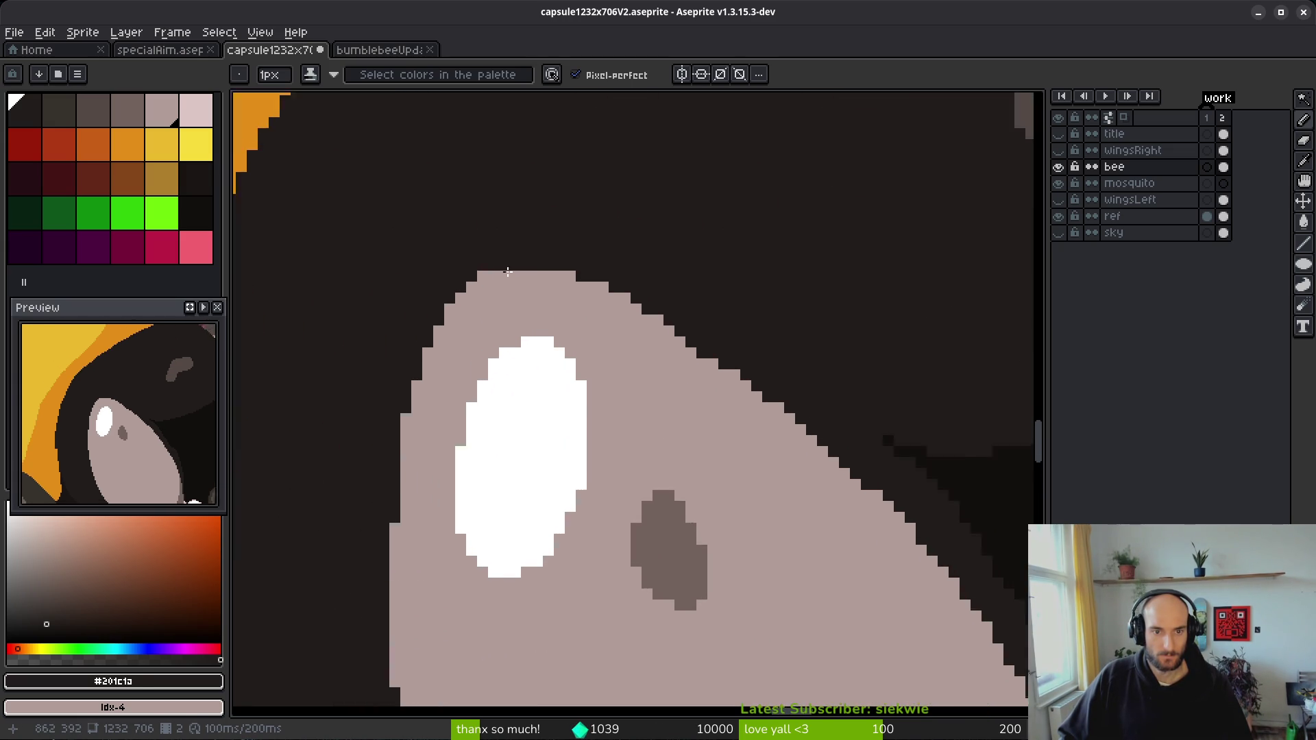
{"action": "scroll", "coordinate": [541, 326], "scroll_direction": "down", "scroll_amount": 1}
{"action": "scroll", "coordinate": [506, 288], "scroll_direction": "up", "scroll_amount": 1}
{"action": "left_click", "coordinate": [570, 311], "text": "alt"}
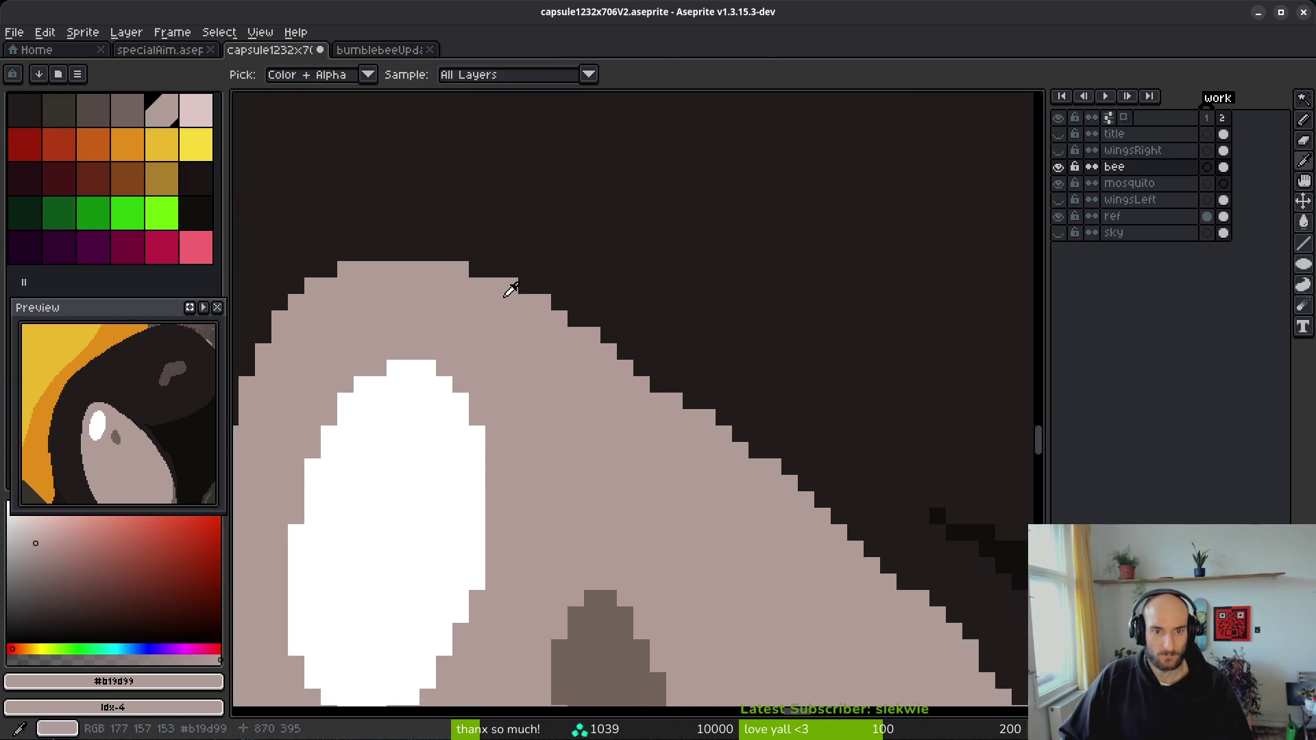
{"action": "left_click_drag", "start_coordinate": [589, 332], "coordinate": [653, 381]}
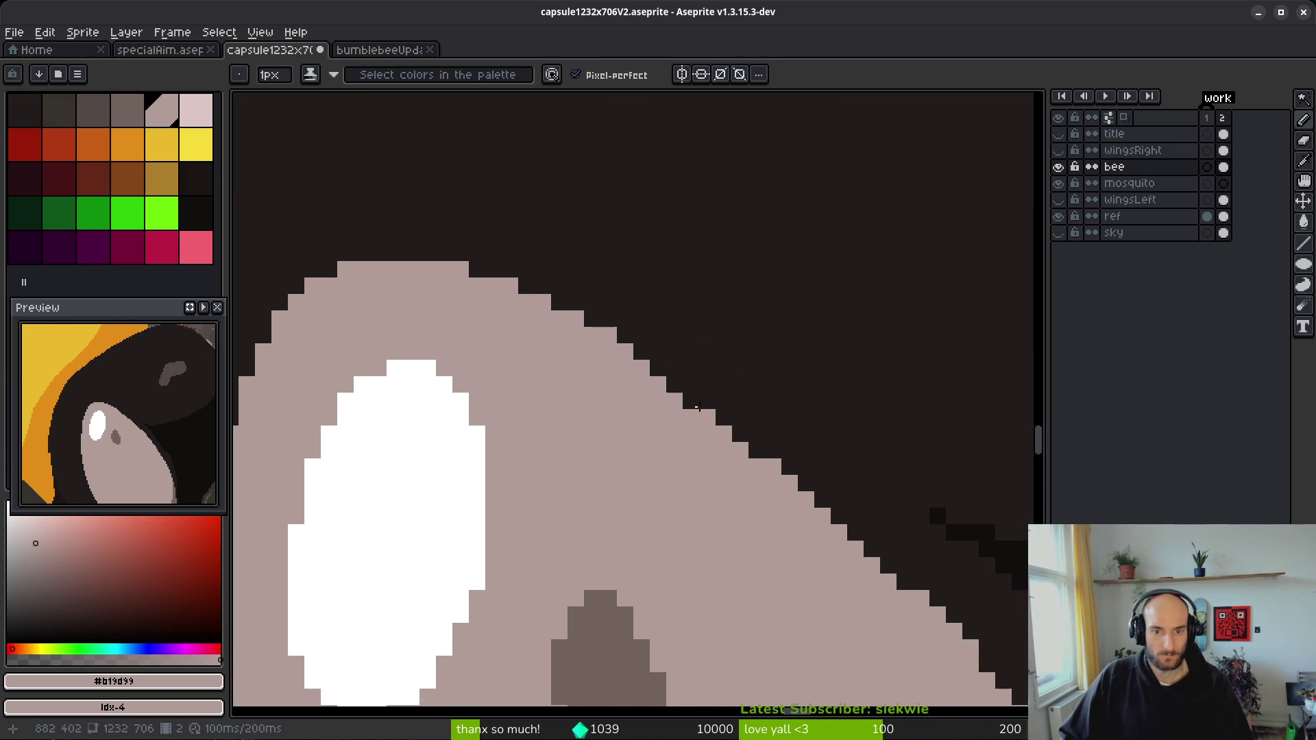
- Save capsule1232x706V2.aseprite with the touched-up outline
{"action": "scroll", "coordinate": [685, 414], "scroll_direction": "down", "scroll_amount": 3}
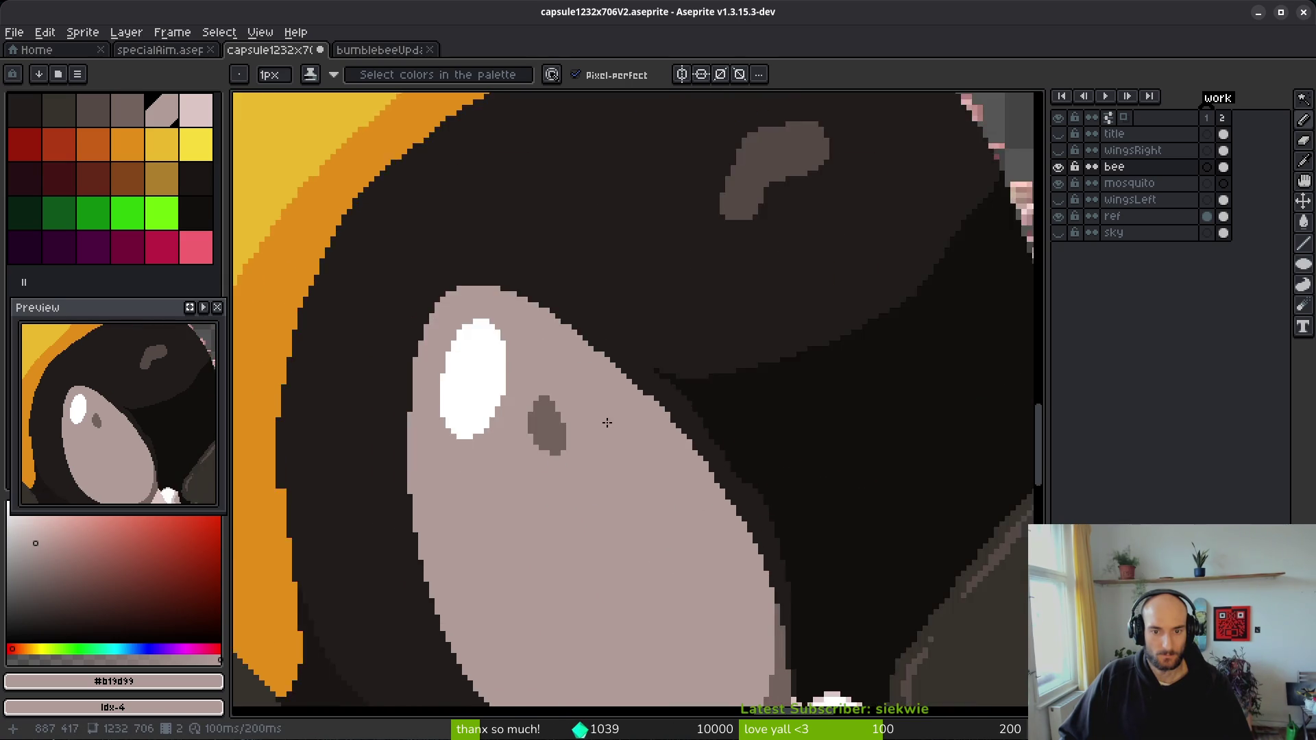
{"action": "scroll", "coordinate": [606, 421], "scroll_direction": "down", "scroll_amount": 2}
{"action": "scroll", "coordinate": [629, 444], "scroll_direction": "up", "scroll_amount": 4}
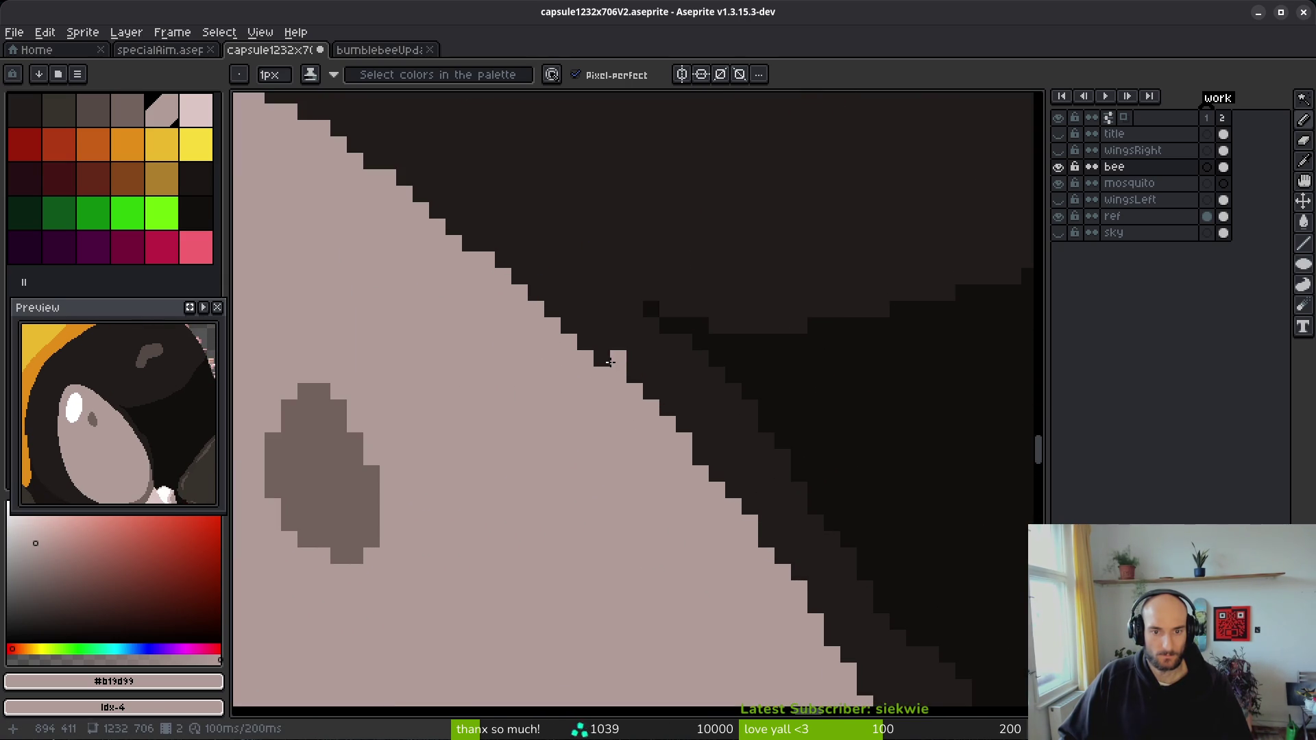
{"action": "scroll", "coordinate": [625, 394], "scroll_direction": "down", "scroll_amount": 5}
{"action": "key", "text": "ctrl+s"}
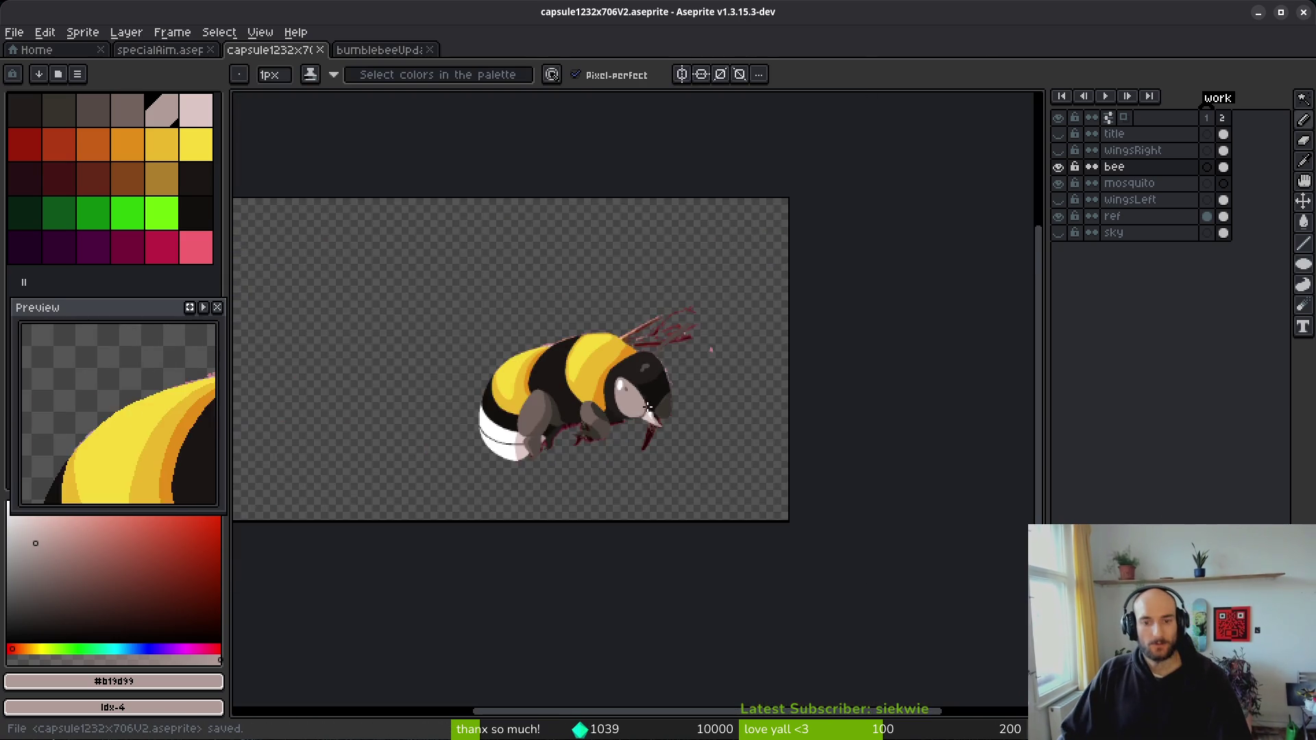
- Briefly show the wingsRight and wingsLeft layers, then hide them again
{"action": "scroll", "coordinate": [647, 406], "scroll_direction": "up", "scroll_amount": 1}
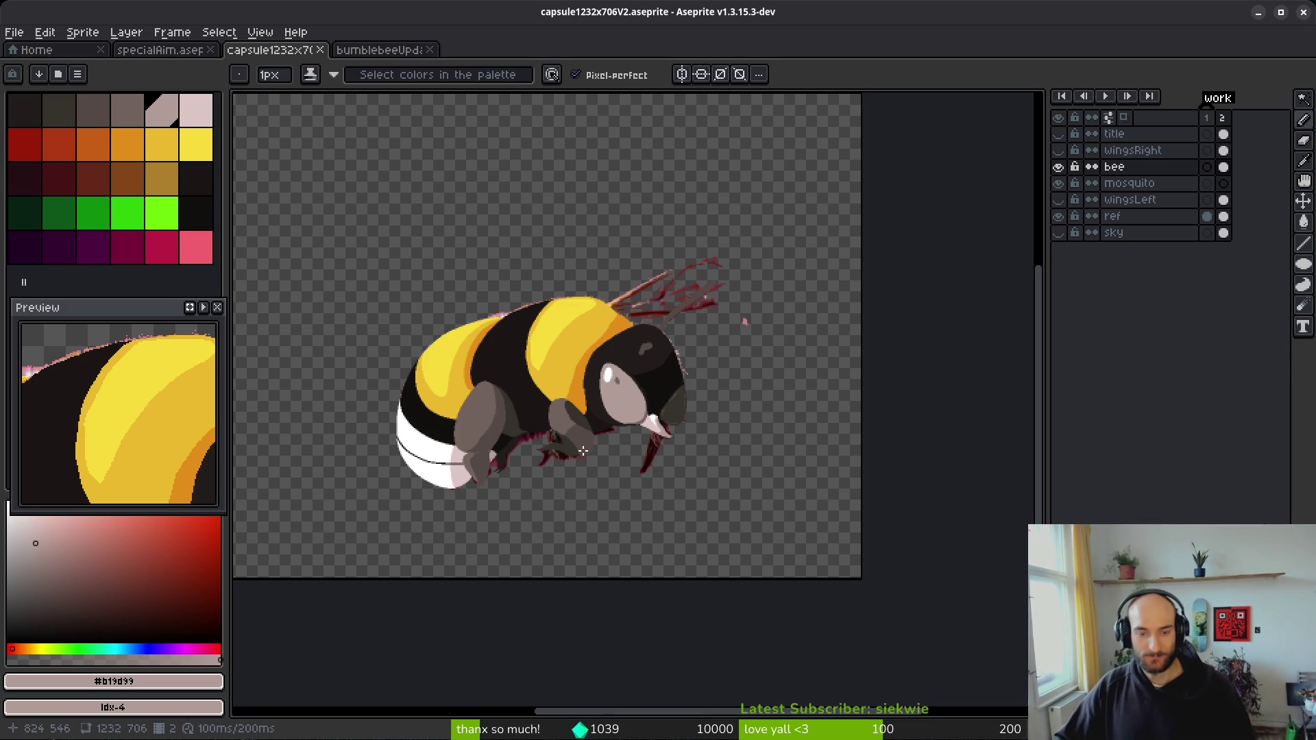
{"action": "left_click", "coordinate": [1059, 151]}
{"action": "left_click", "coordinate": [1061, 201]}
{"action": "left_click", "coordinate": [1061, 200]}
{"action": "left_click", "coordinate": [1061, 151]}
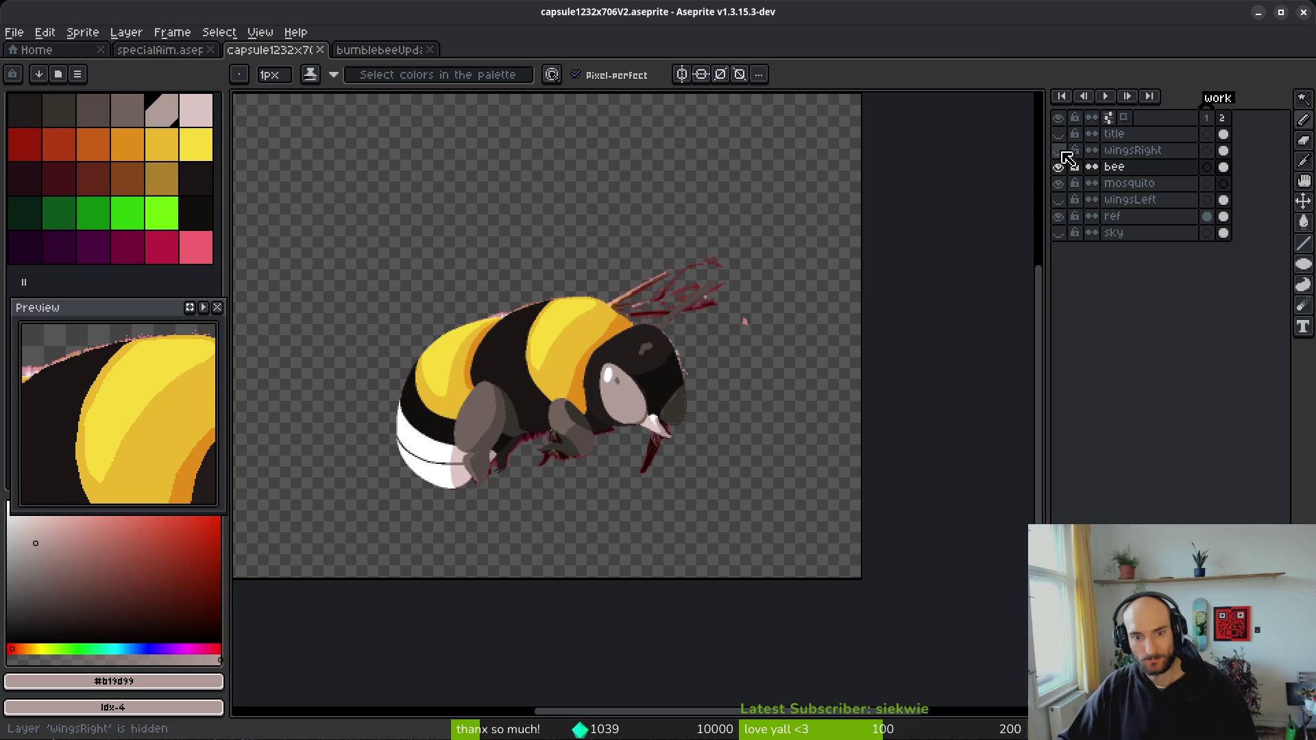
- Sample the dark grey-brown #544a45 from the bee's lower head lobe as drawing colour
{"action": "scroll", "coordinate": [725, 426], "scroll_direction": "up", "scroll_amount": 4}
{"action": "left_click_drag", "start_coordinate": [646, 275], "coordinate": [694, 467]}
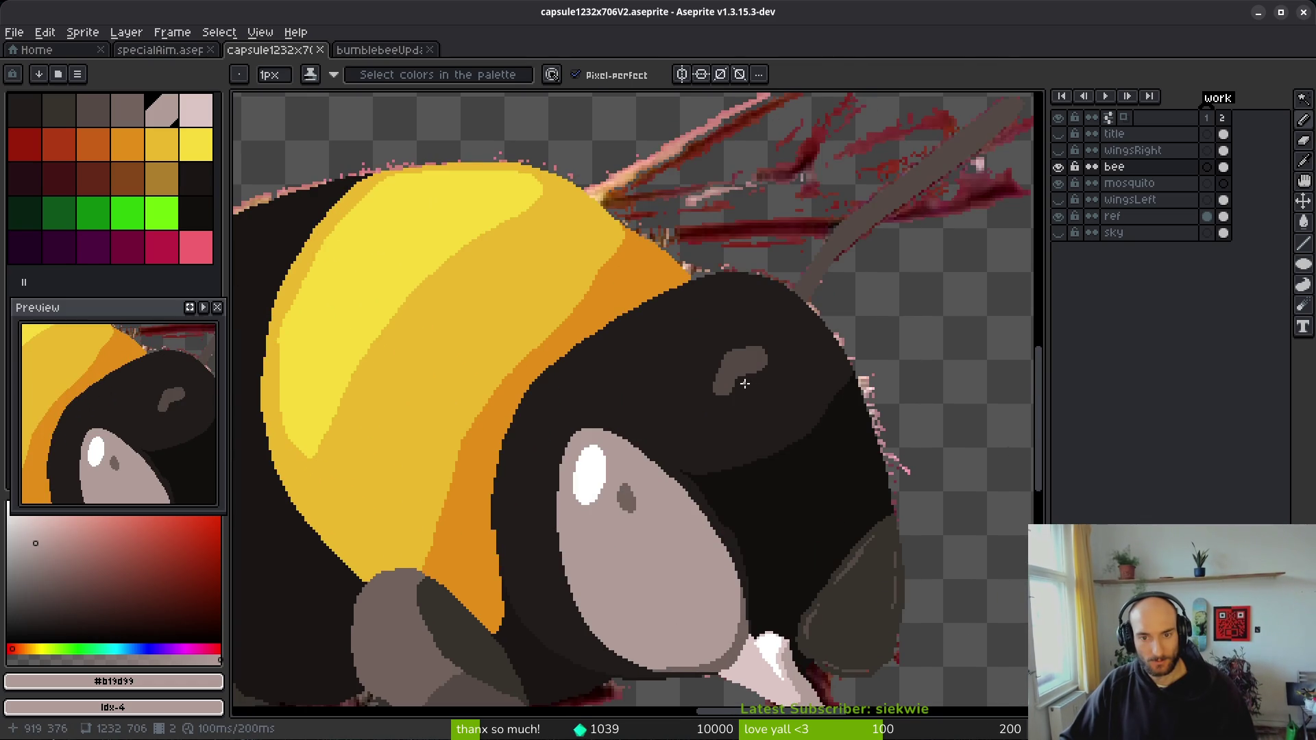
{"action": "mouse_move", "coordinate": [740, 376]}
{"action": "left_mouse_down"}
{"action": "mouse_move", "coordinate": [681, 367]}
{"action": "mouse_move", "coordinate": [535, 285]}
{"action": "left_mouse_up"}
{"action": "scroll", "coordinate": [606, 406], "scroll_direction": "up", "scroll_amount": 3}
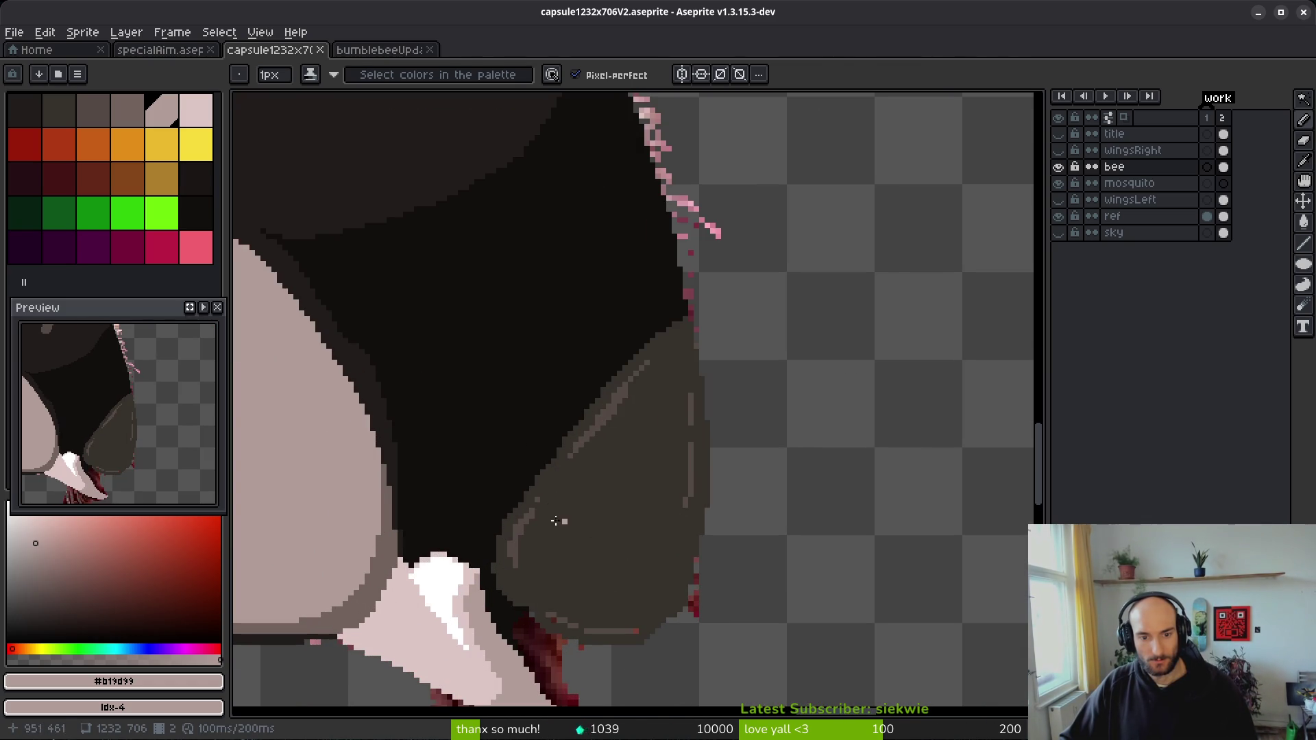
{"action": "left_click", "coordinate": [619, 391]}
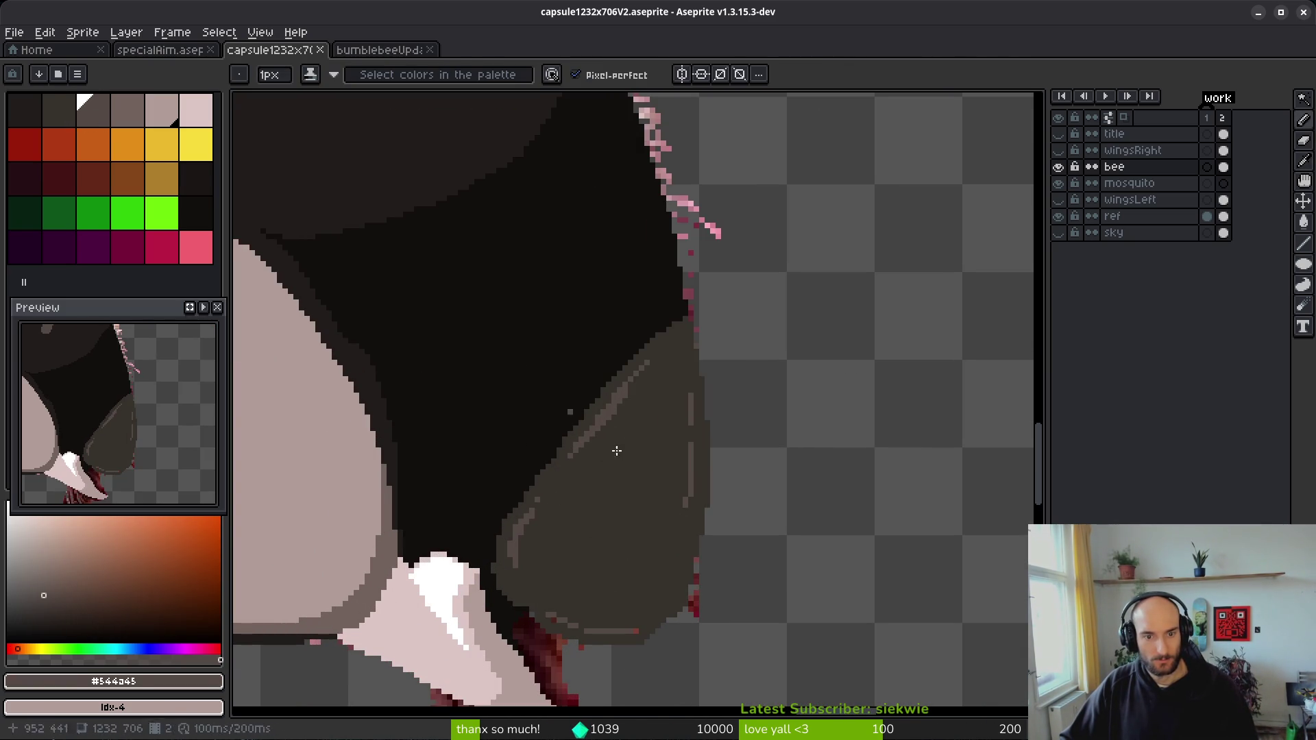
{"action": "scroll", "coordinate": [759, 333], "scroll_direction": "down", "scroll_amount": 1}
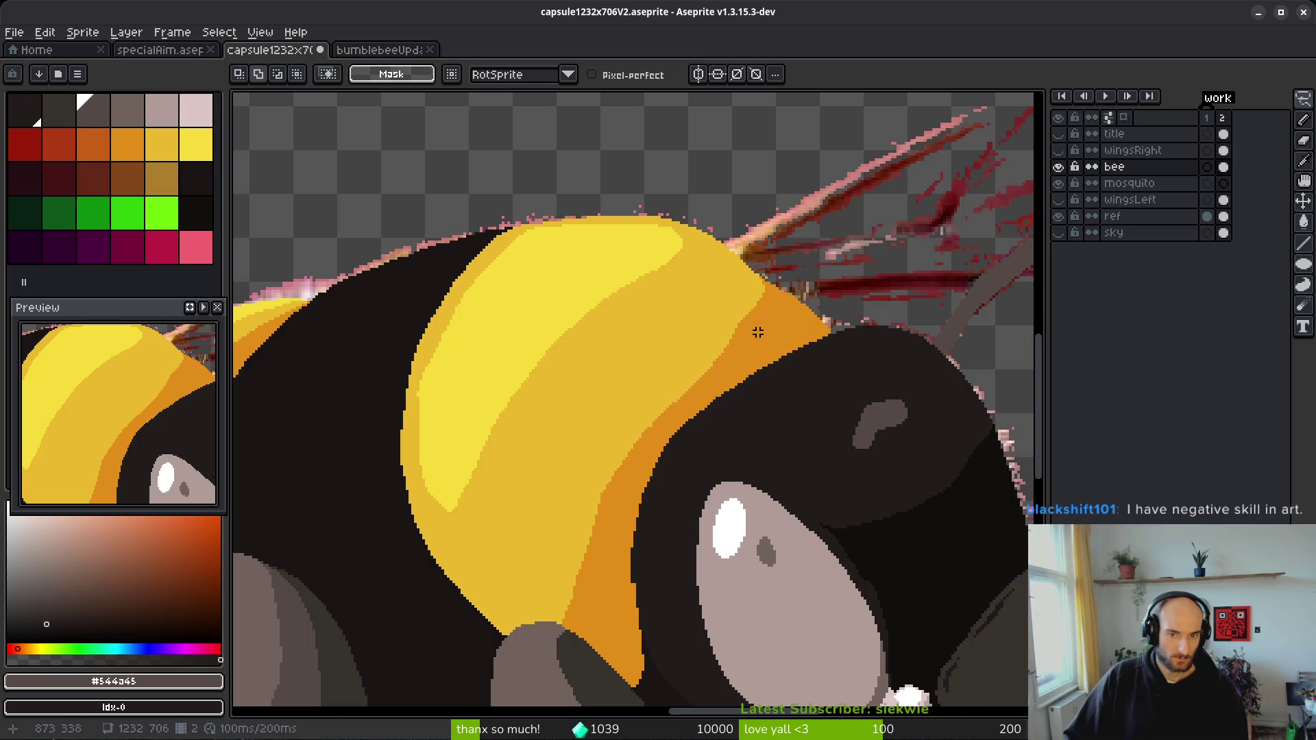
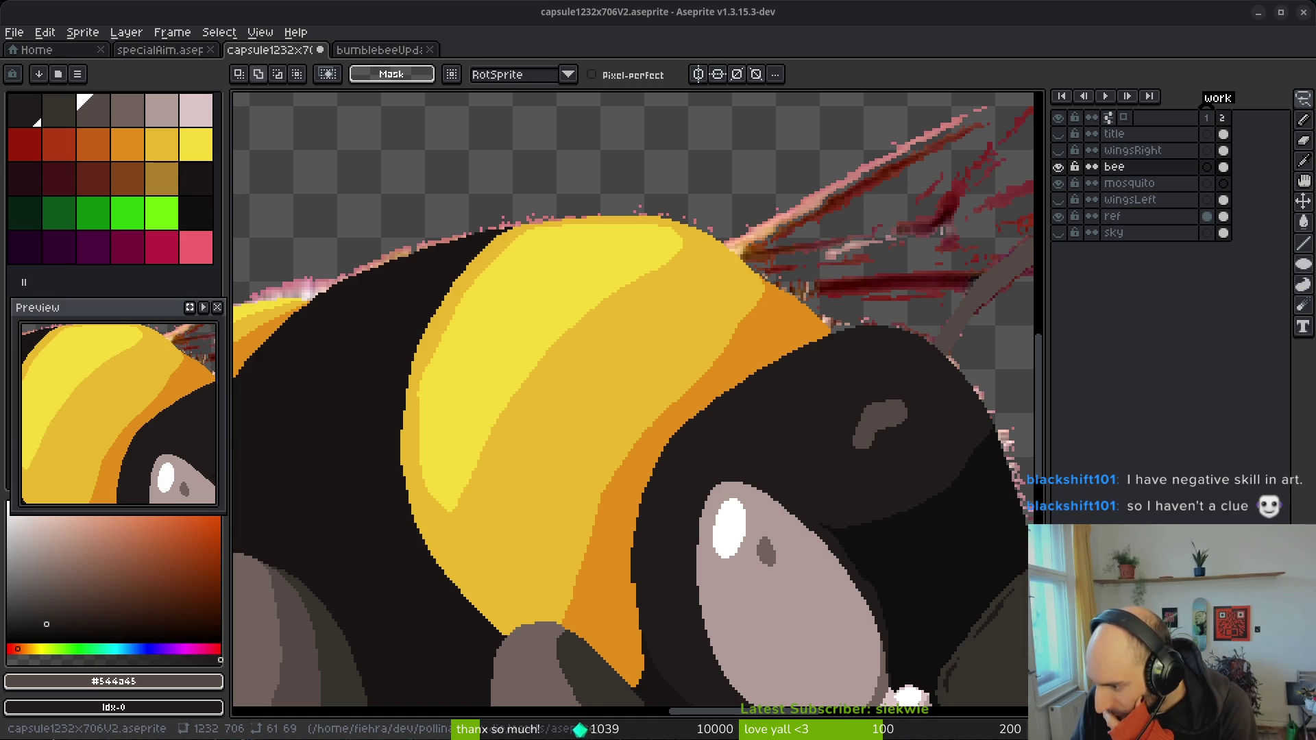
- Arrange the bumblebee reference photos over the artwork and study them
{"action": "left_click_drag", "start_coordinate": [1315, 151], "coordinate": [631, 151]}
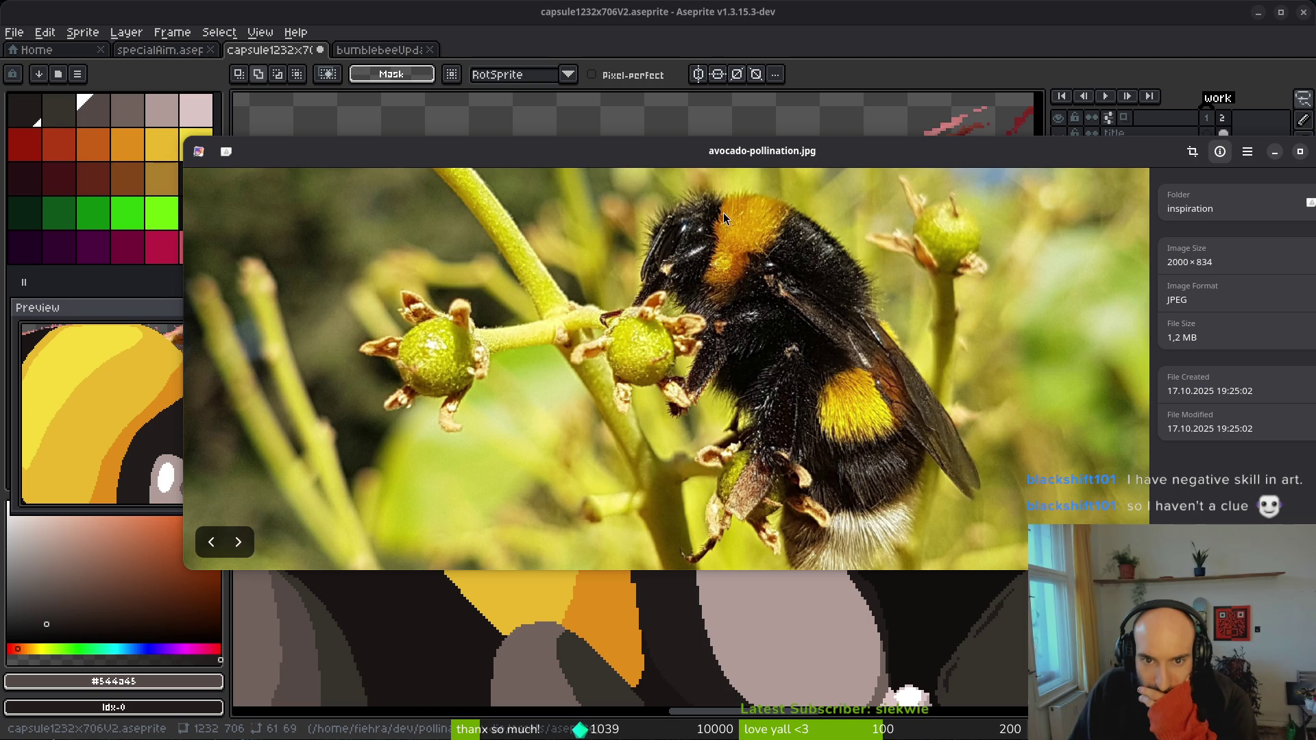
{"action": "scroll", "coordinate": [753, 226], "scroll_direction": "up", "scroll_amount": 3}
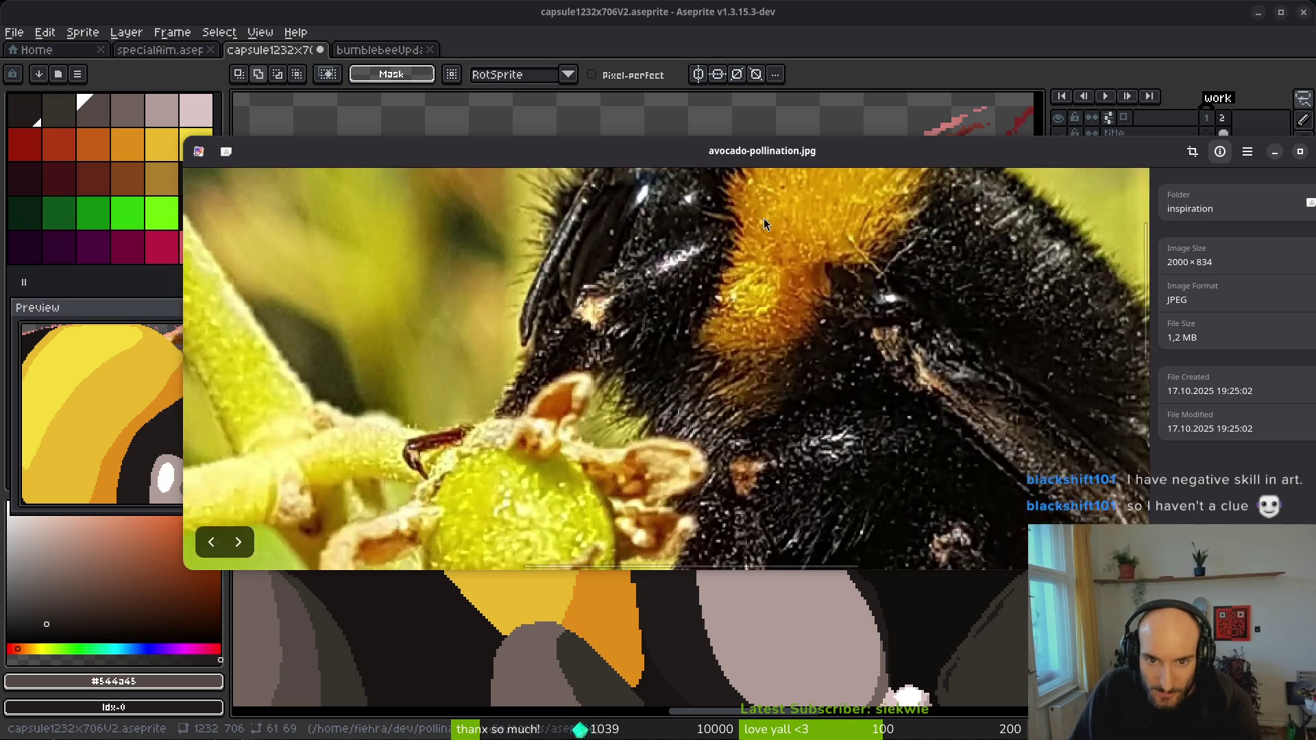
{"action": "scroll", "coordinate": [677, 360], "scroll_direction": "down", "scroll_amount": 2}
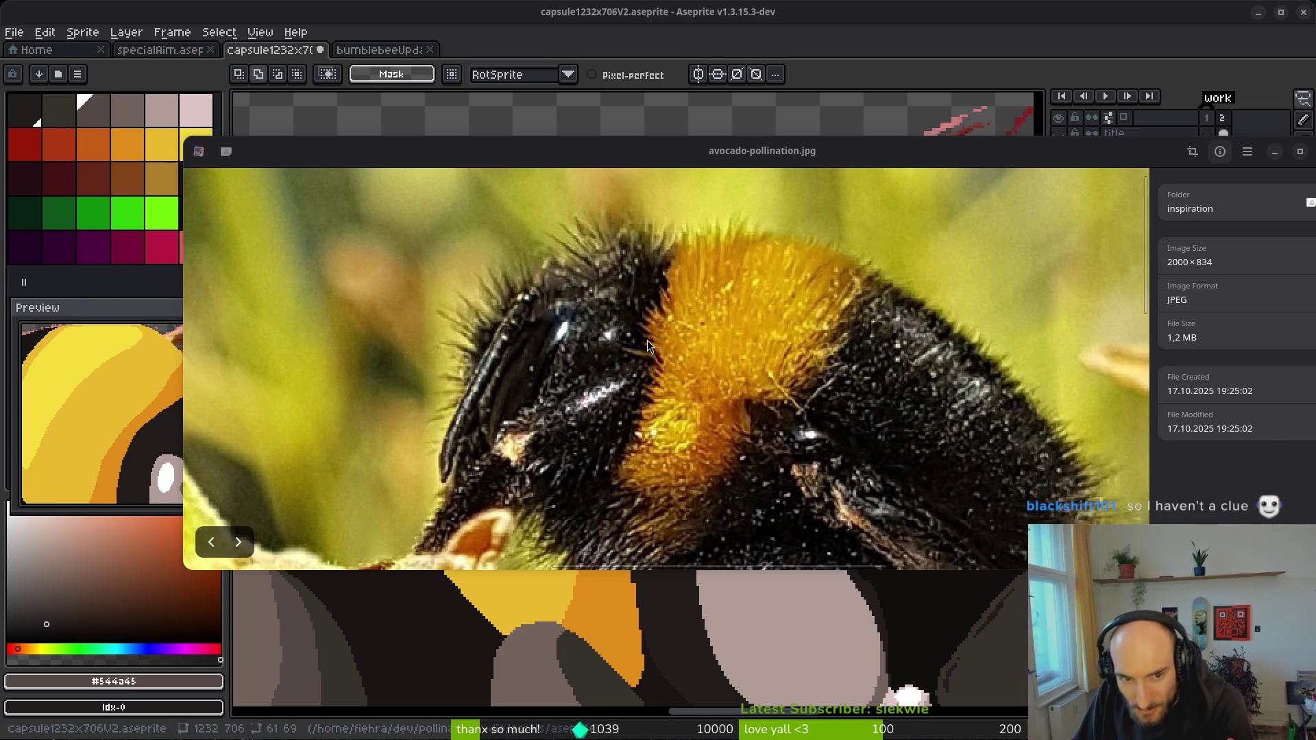
{"action": "left_click_drag", "start_coordinate": [914, 189], "coordinate": [536, 110]}
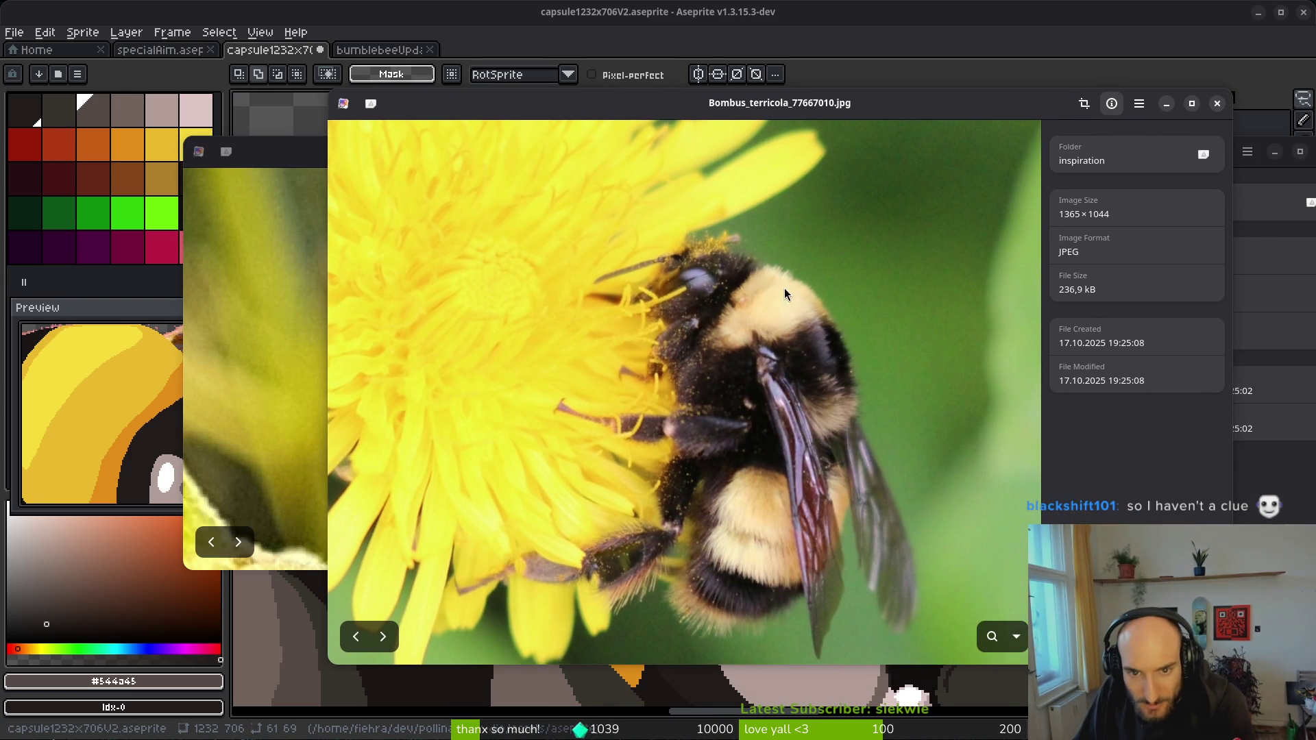
{"action": "scroll", "coordinate": [753, 281], "scroll_direction": "up", "scroll_amount": 3}
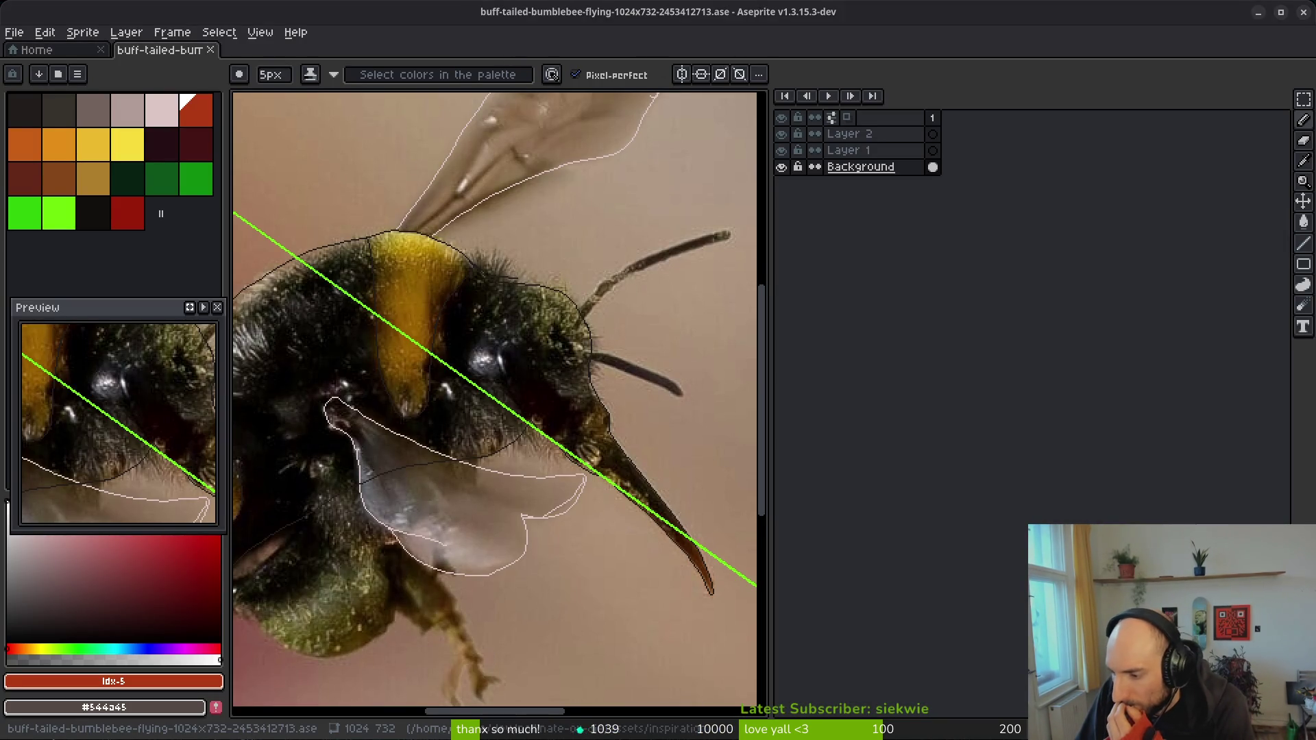
{"action": "key", "text": "alt+Tab"}
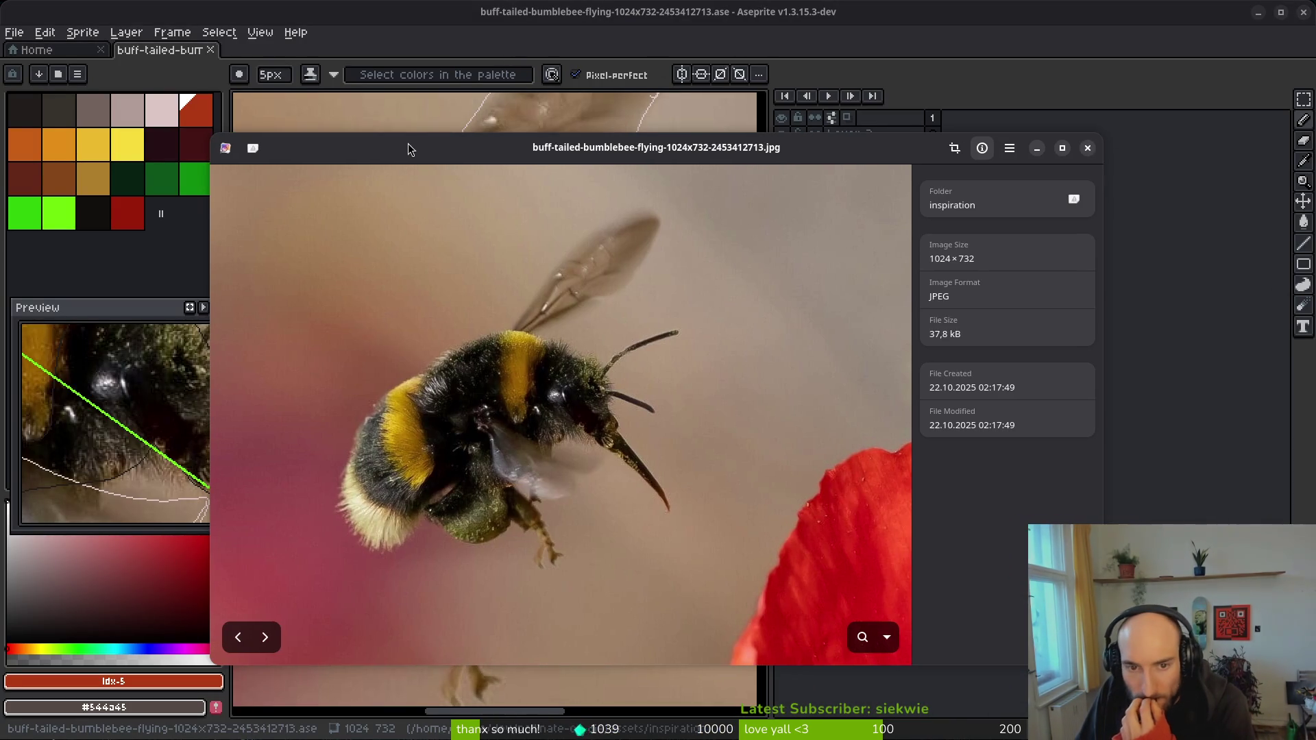
{"action": "scroll", "coordinate": [569, 395], "scroll_direction": "up", "scroll_amount": 5}
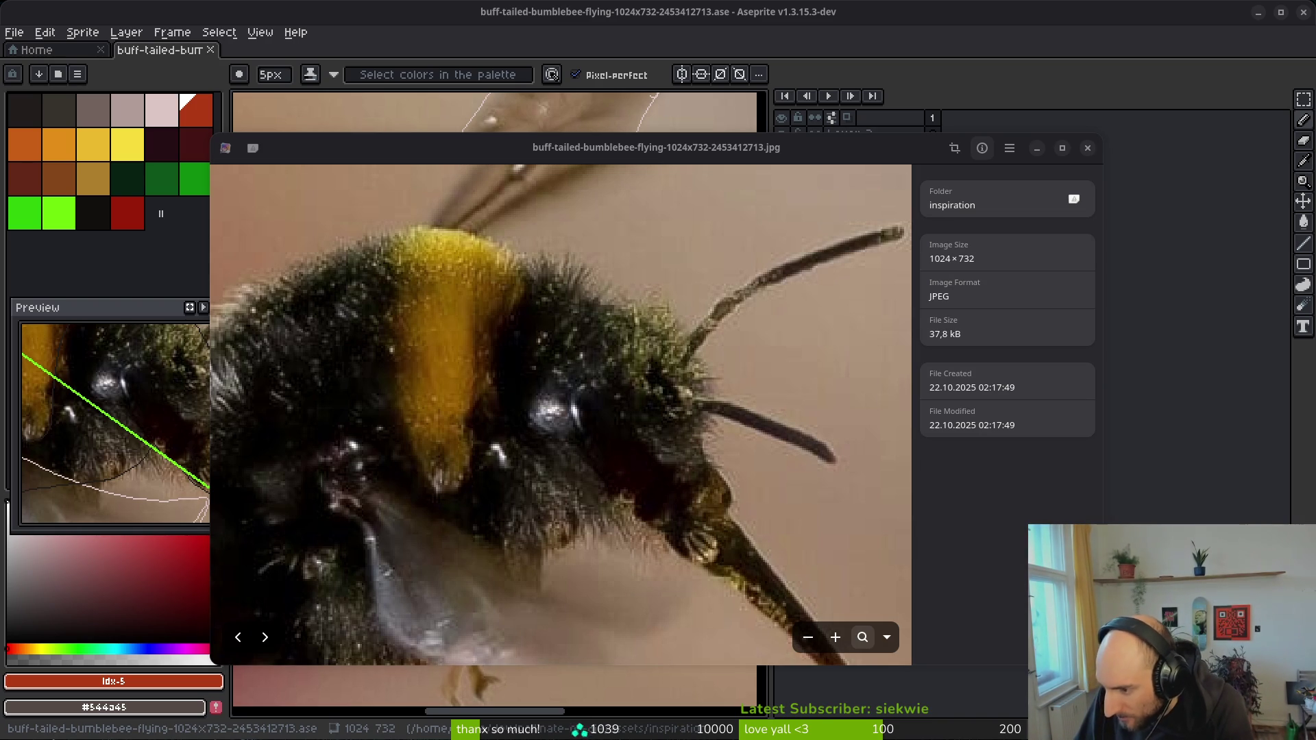
{"action": "scroll", "coordinate": [508, 484], "scroll_direction": "up", "scroll_amount": 5}
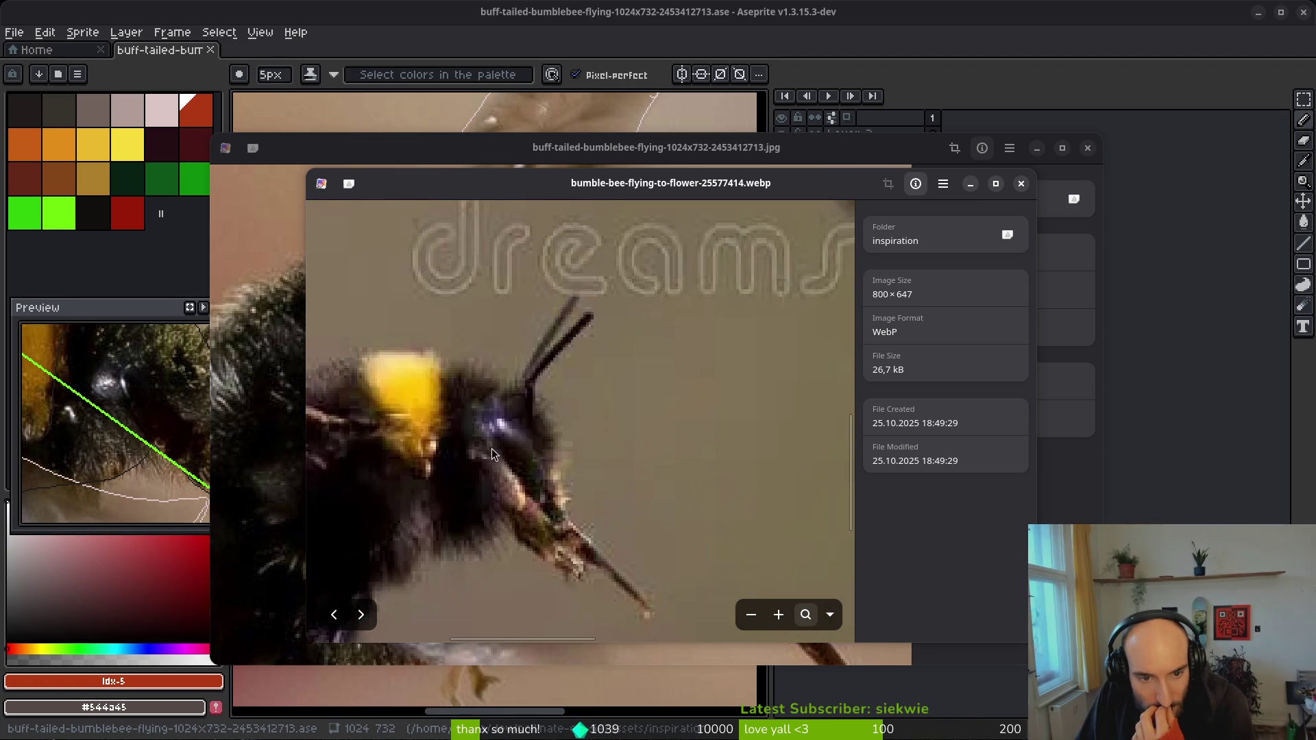
{"action": "scroll", "coordinate": [446, 421], "scroll_direction": "down", "scroll_amount": 2}
{"action": "scroll", "coordinate": [455, 442], "scroll_direction": "down", "scroll_amount": 1}
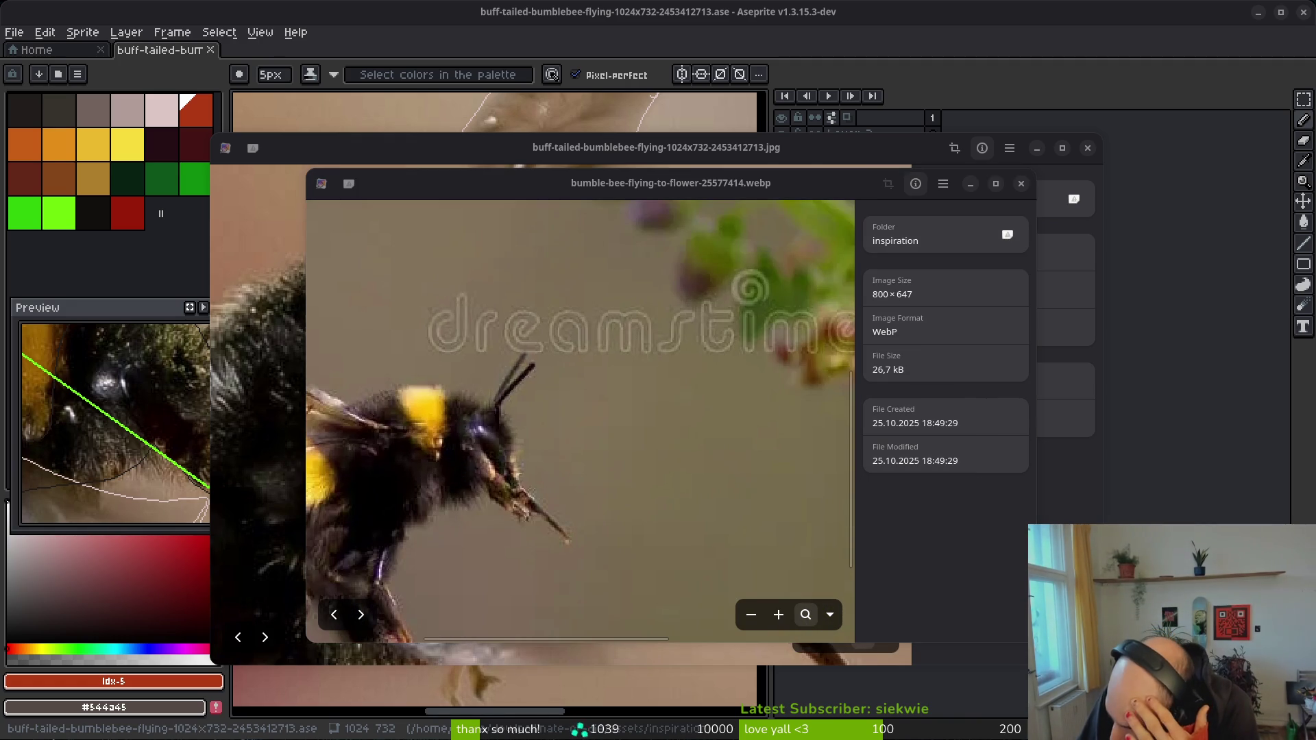
{"action": "scroll", "coordinate": [445, 472], "scroll_direction": "up", "scroll_amount": 4}
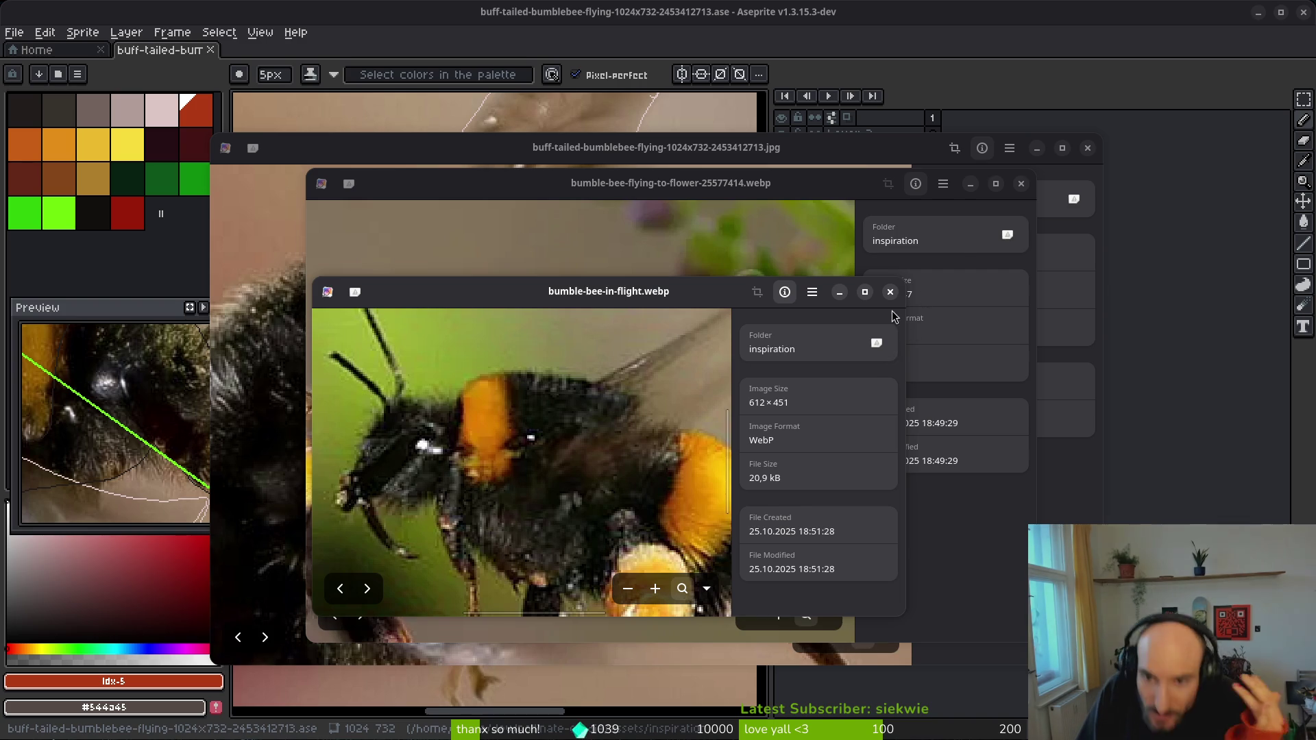
- Close the reference photos, the buff-tailed bumblebee sprite and the home screen, returning to the capsule bee
{"action": "left_click", "coordinate": [889, 292]}
{"action": "left_click", "coordinate": [1020, 184]}
{"action": "left_click", "coordinate": [1088, 148]}
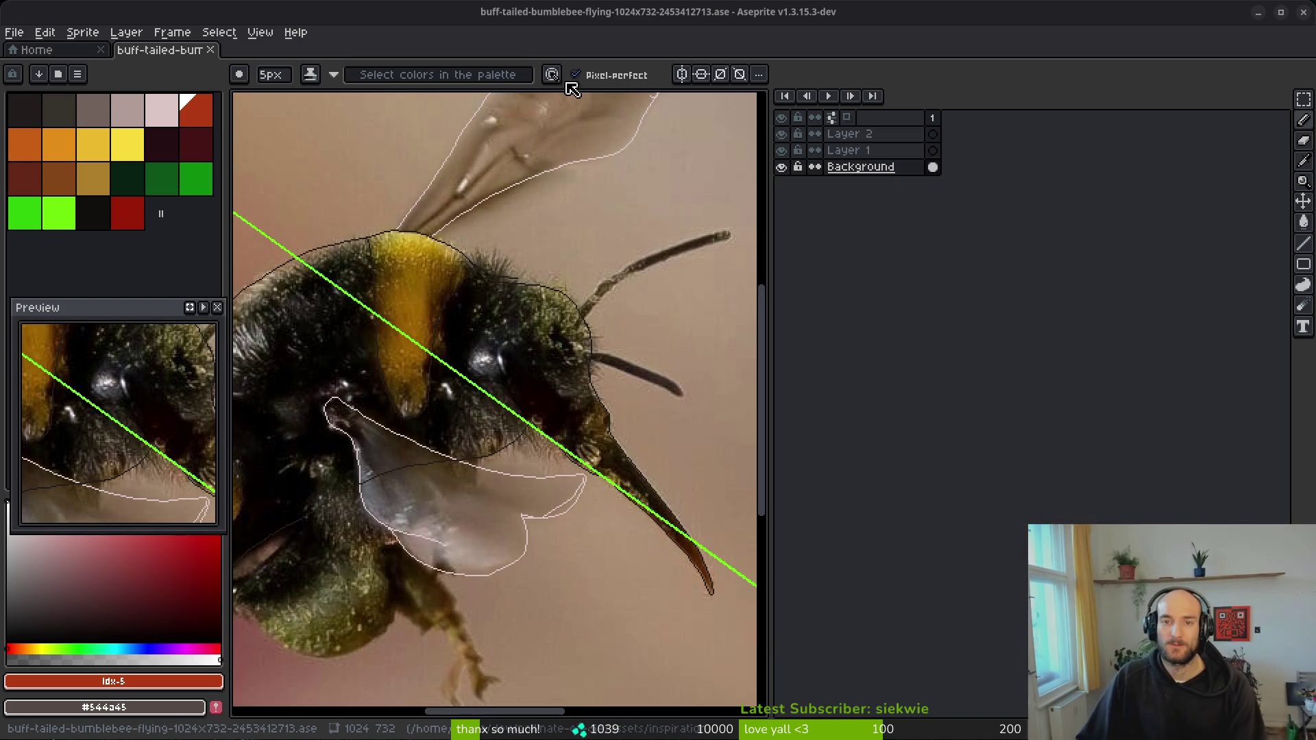
{"action": "left_click", "coordinate": [210, 50]}
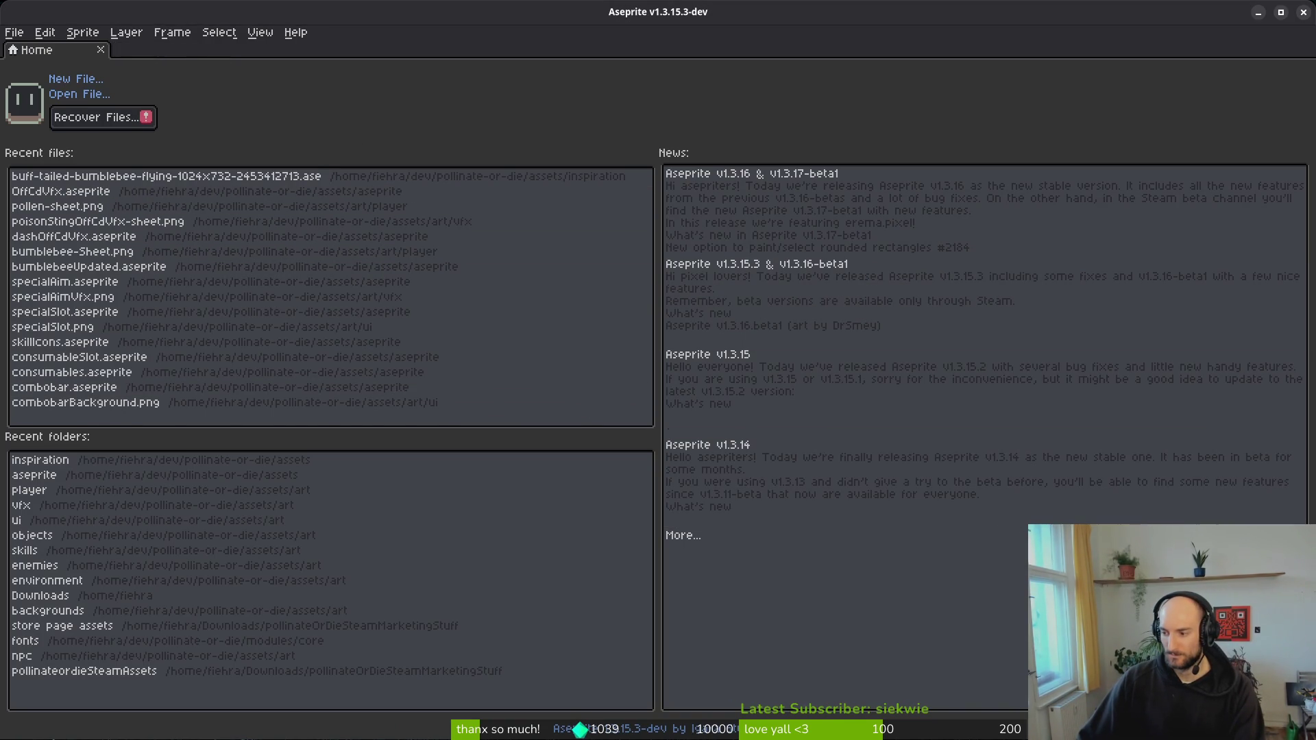
{"action": "left_click", "coordinate": [1311, 14]}
{"action": "left_click", "coordinate": [1286, 440]}
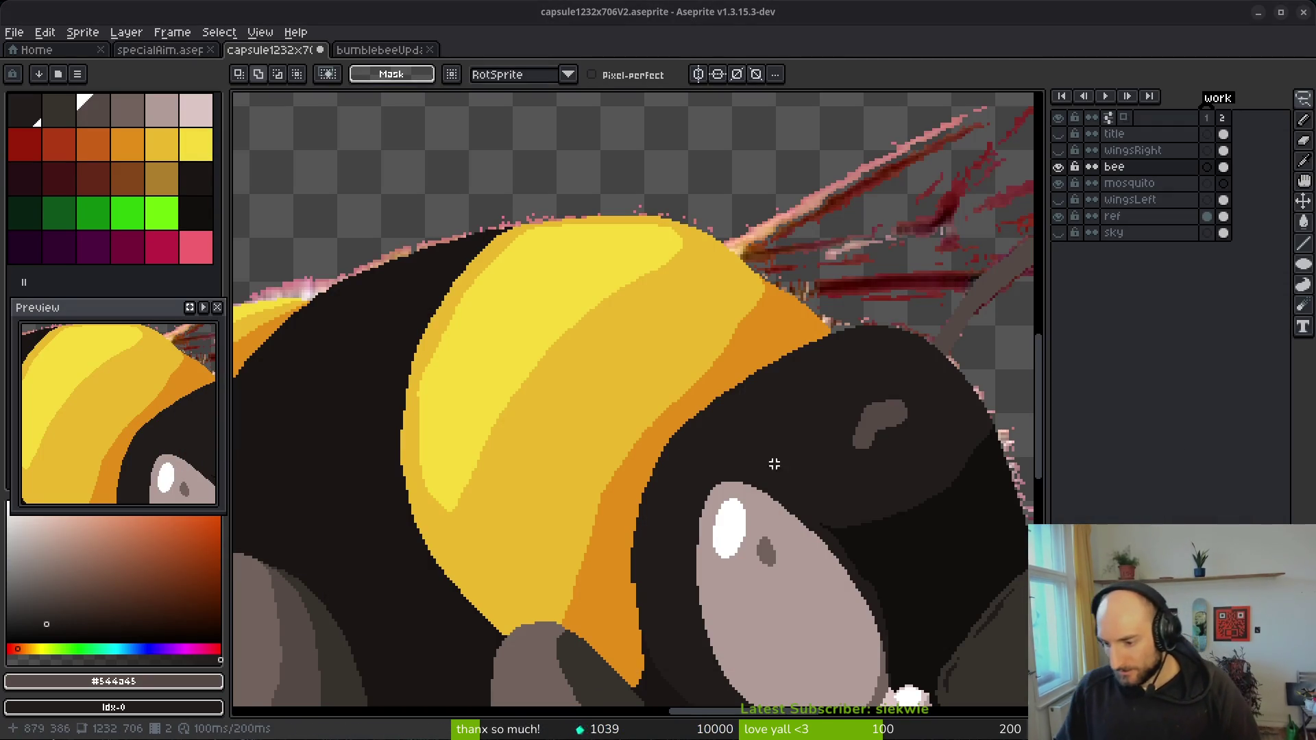
- Sample the bee's dark head colour and pencil a black line across the orange shoulder band
{"action": "scroll", "coordinate": [834, 430], "scroll_direction": "down", "scroll_amount": 1}
{"action": "scroll", "coordinate": [681, 296], "scroll_direction": "up", "scroll_amount": 2}
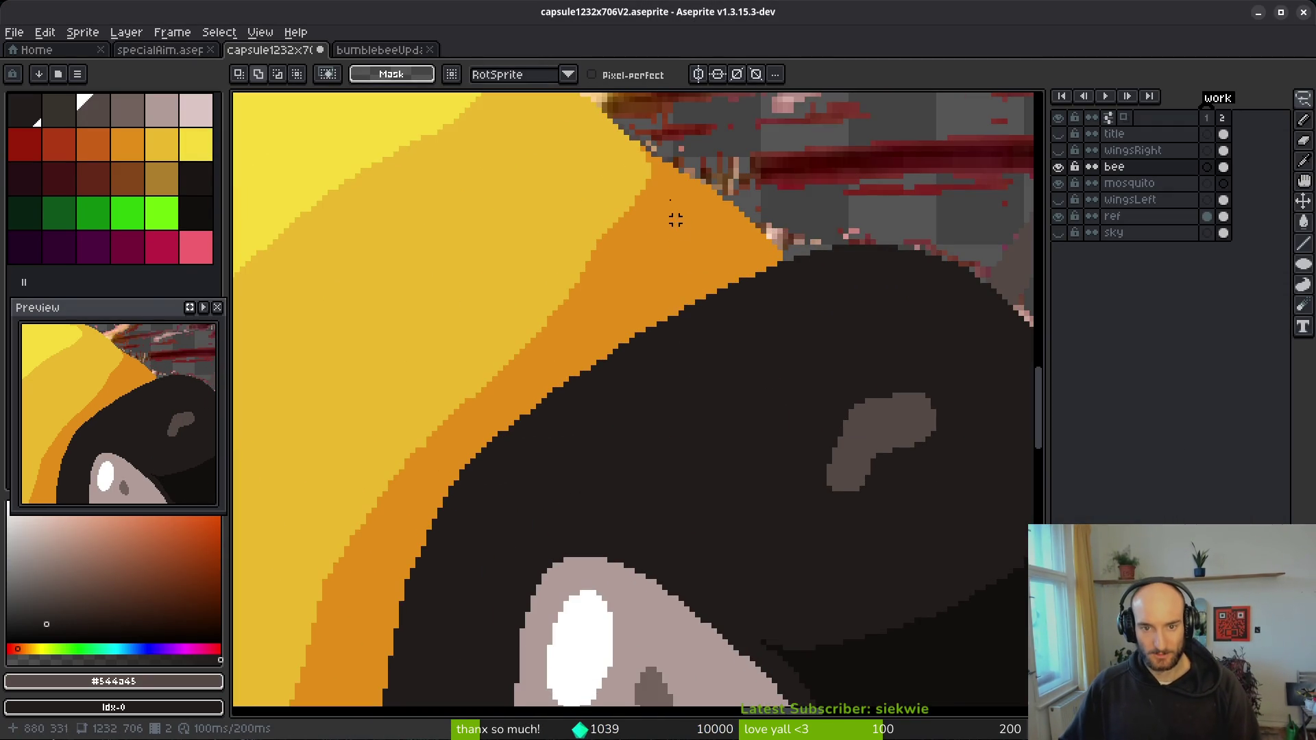
{"action": "scroll", "coordinate": [680, 225], "scroll_direction": "down", "scroll_amount": 3}
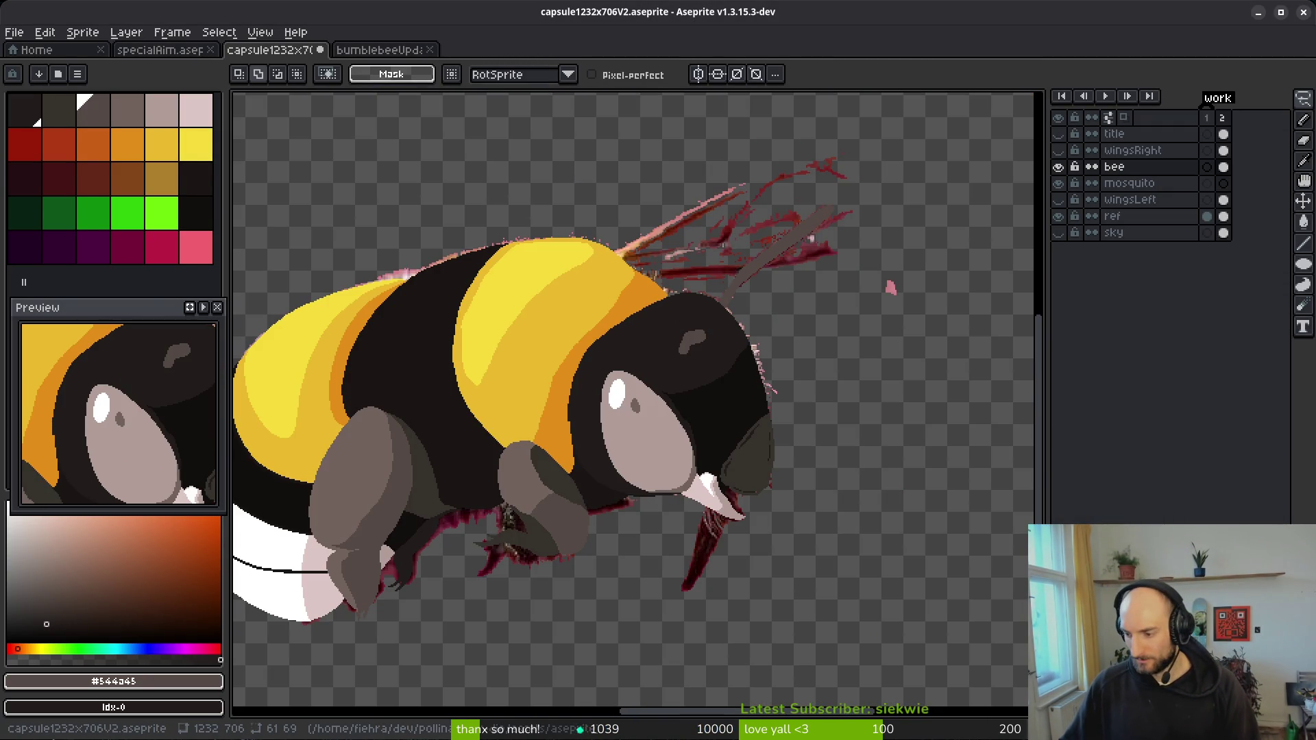
{"action": "key", "text": "alt+Tab"}
{"action": "key", "text": "alt+Tab"}
{"action": "key", "text": "alt+Tab"}
{"action": "key", "text": "alt+Tab"}
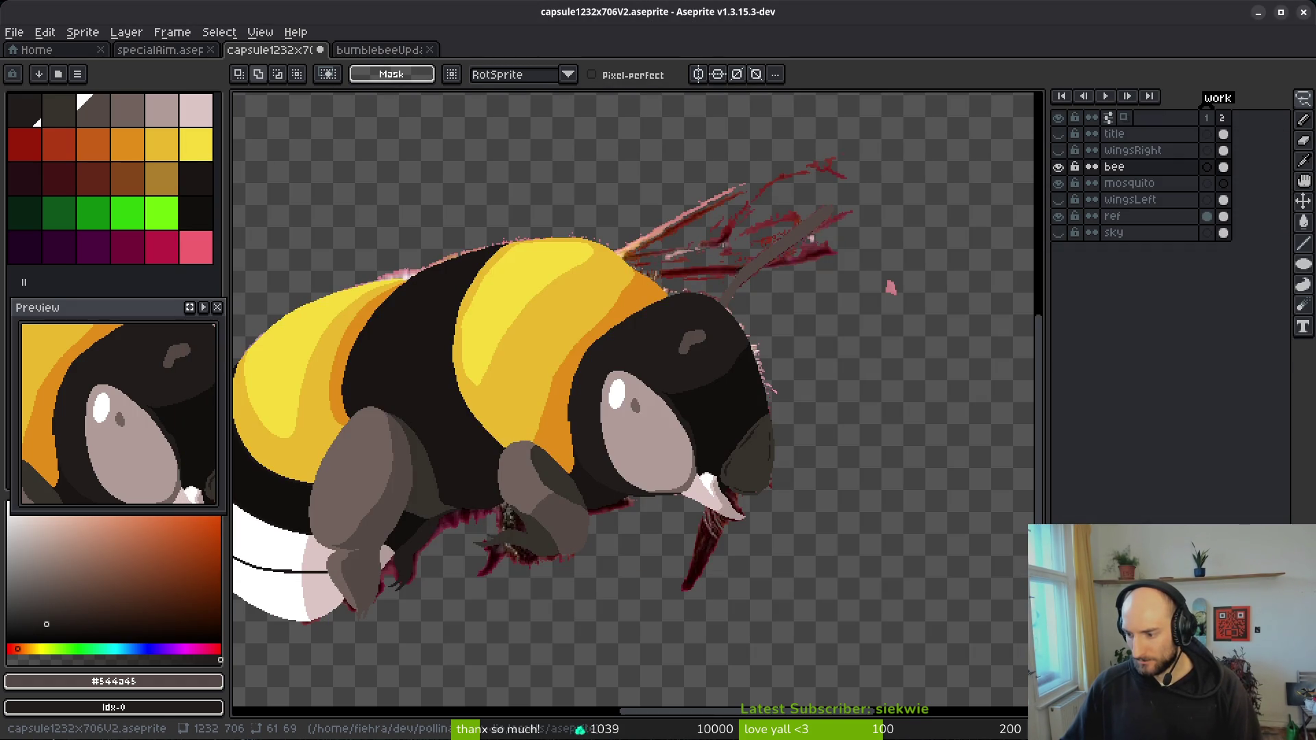
{"action": "scroll", "coordinate": [834, 349], "scroll_direction": "up", "scroll_amount": 4}
{"action": "left_click", "coordinate": [821, 514], "text": "alt"}
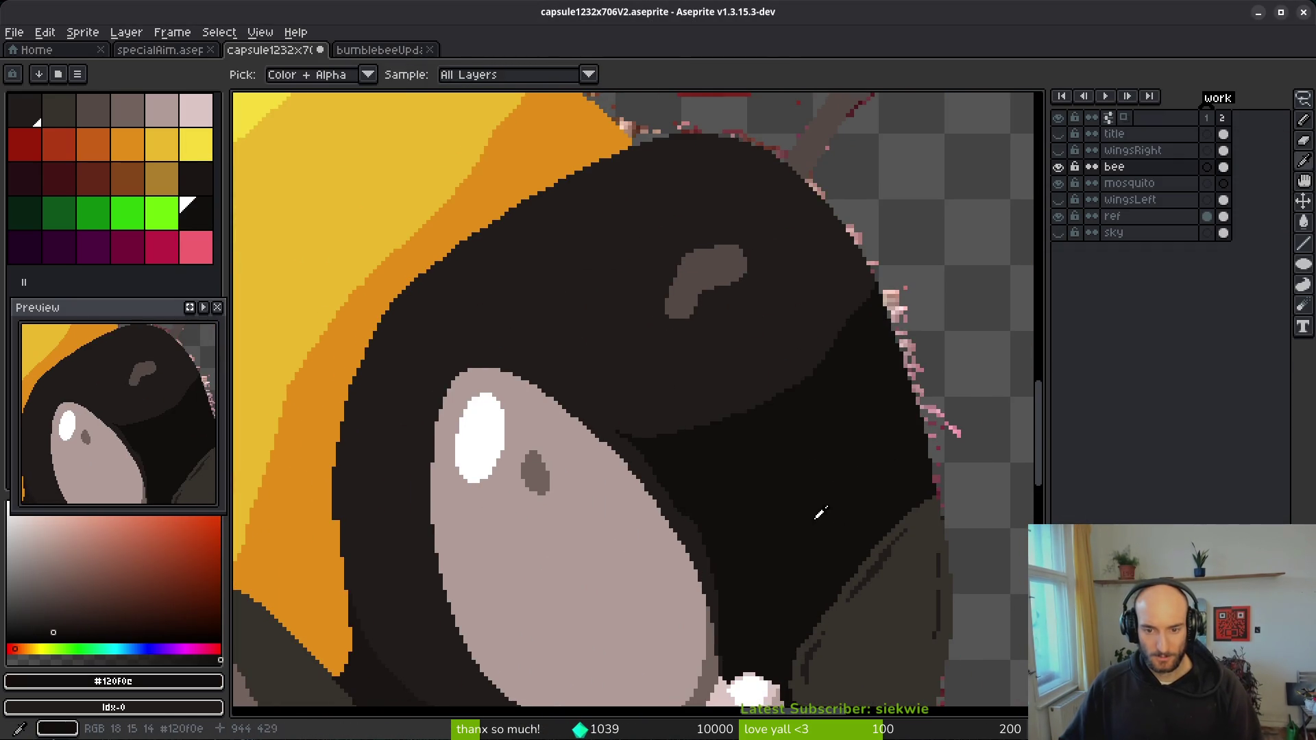
{"action": "scroll", "coordinate": [799, 332], "scroll_direction": "down", "scroll_amount": 2}
{"action": "scroll", "coordinate": [789, 363], "scroll_direction": "up", "scroll_amount": 6}
{"action": "mouse_move", "coordinate": [803, 252]}
{"action": "left_mouse_down"}
{"action": "mouse_move", "coordinate": [672, 308]}
{"action": "mouse_move", "coordinate": [462, 440]}
{"action": "left_mouse_up"}
{"action": "mouse_move", "coordinate": [728, 270]}
{"action": "left_mouse_down"}
{"action": "mouse_move", "coordinate": [522, 382]}
{"action": "mouse_move", "coordinate": [381, 546]}
{"action": "mouse_move", "coordinate": [612, 307]}
{"action": "mouse_move", "coordinate": [438, 473]}
{"action": "mouse_move", "coordinate": [378, 577]}
{"action": "mouse_move", "coordinate": [511, 414]}
{"action": "mouse_move", "coordinate": [411, 582]}
{"action": "left_mouse_up"}
{"action": "mouse_move", "coordinate": [412, 582]}
{"action": "left_mouse_down"}
{"action": "mouse_move", "coordinate": [538, 314]}
{"action": "mouse_move", "coordinate": [466, 610]}
{"action": "mouse_move", "coordinate": [535, 397]}
{"action": "left_mouse_up"}
- Redraw the black line's lower end and bucket-fill the orange strip beside it dark
{"action": "scroll", "coordinate": [479, 603], "scroll_direction": "down", "scroll_amount": 3}
{"action": "scroll", "coordinate": [519, 374], "scroll_direction": "up", "scroll_amount": 2}
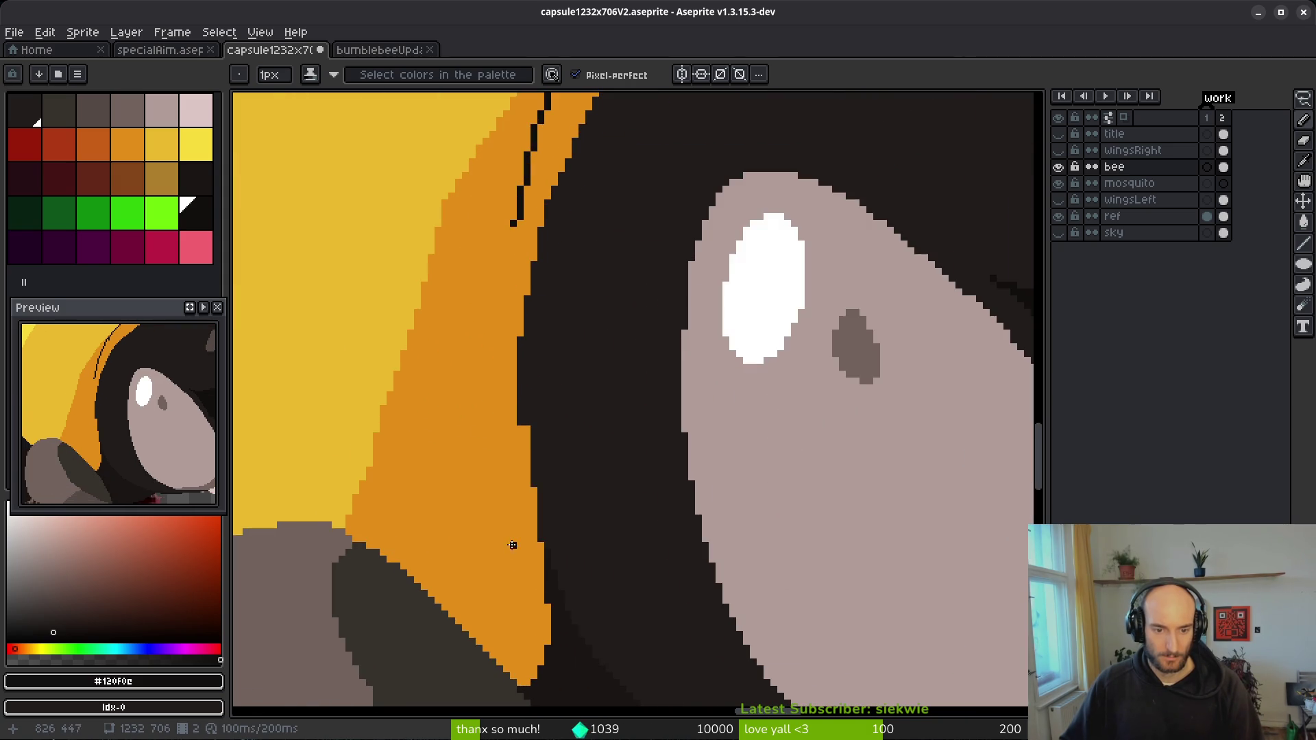
{"action": "mouse_move", "coordinate": [514, 179]}
{"action": "left_mouse_down"}
{"action": "mouse_move", "coordinate": [456, 416]}
{"action": "mouse_move", "coordinate": [453, 575]}
{"action": "mouse_move", "coordinate": [459, 329]}
{"action": "left_mouse_up"}
{"action": "key", "text": "ctrl+z"}
{"action": "mouse_move", "coordinate": [469, 267]}
{"action": "left_mouse_down"}
{"action": "mouse_move", "coordinate": [513, 628]}
{"action": "mouse_move", "coordinate": [566, 513]}
{"action": "left_mouse_up"}
{"action": "key", "text": "g"}
{"action": "left_click", "coordinate": [545, 484]}
{"action": "scroll", "coordinate": [546, 480], "scroll_direction": "down", "scroll_amount": 3}
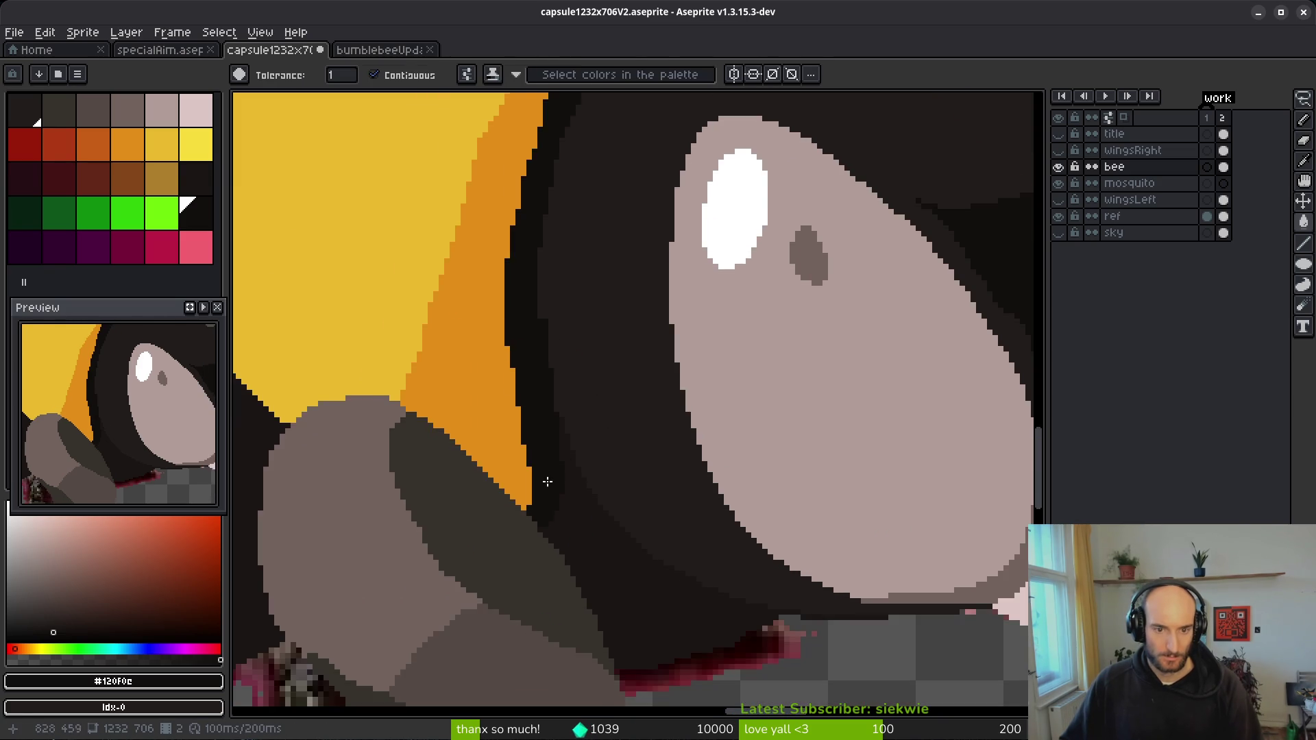
{"action": "scroll", "coordinate": [548, 532], "scroll_direction": "up", "scroll_amount": 2}
{"action": "scroll", "coordinate": [596, 322], "scroll_direction": "up", "scroll_amount": 3}
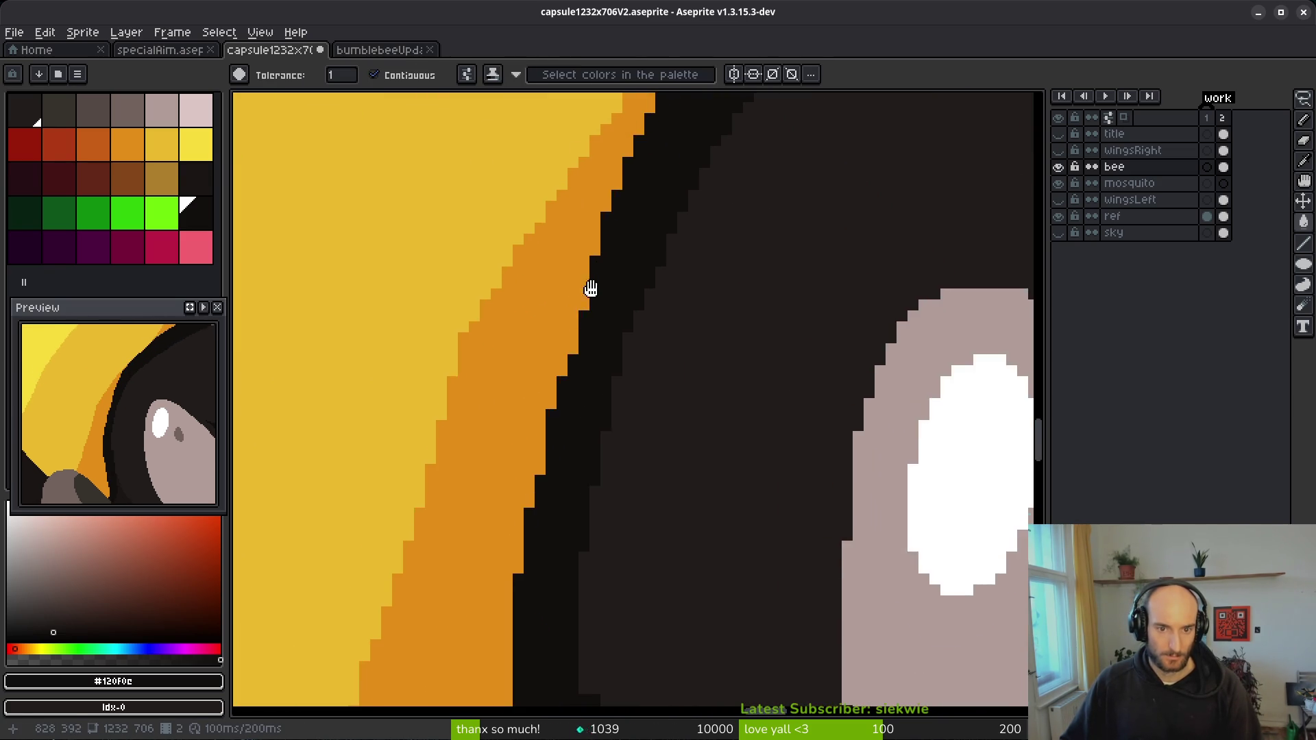
- Pick the shoulder's orange and pencil a thin orange line along the yellow edge
{"action": "left_click", "coordinate": [591, 285], "text": "alt"}
{"action": "scroll", "coordinate": [596, 363], "scroll_direction": "up", "scroll_amount": 2}
{"action": "scroll", "coordinate": [715, 241], "scroll_direction": "down", "scroll_amount": 3}
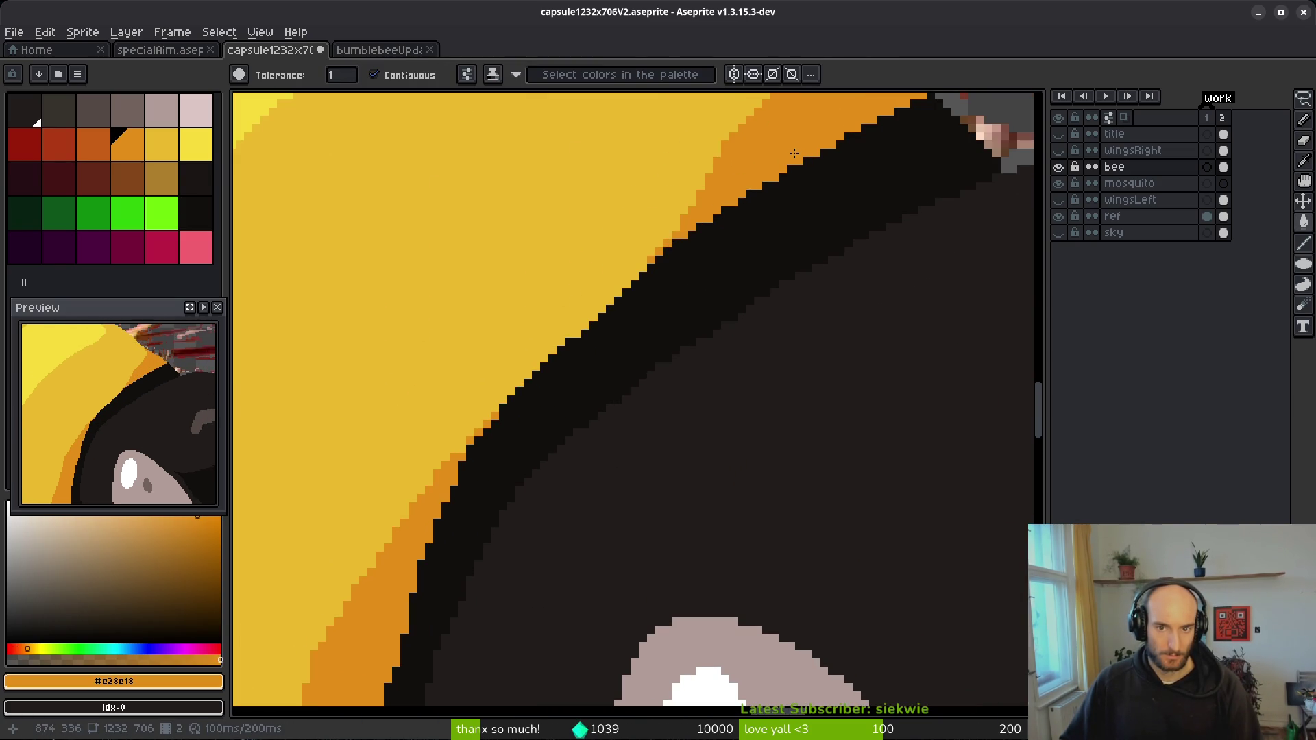
{"action": "scroll", "coordinate": [736, 235], "scroll_direction": "down", "scroll_amount": 1}
{"action": "scroll", "coordinate": [737, 235], "scroll_direction": "up", "scroll_amount": 3}
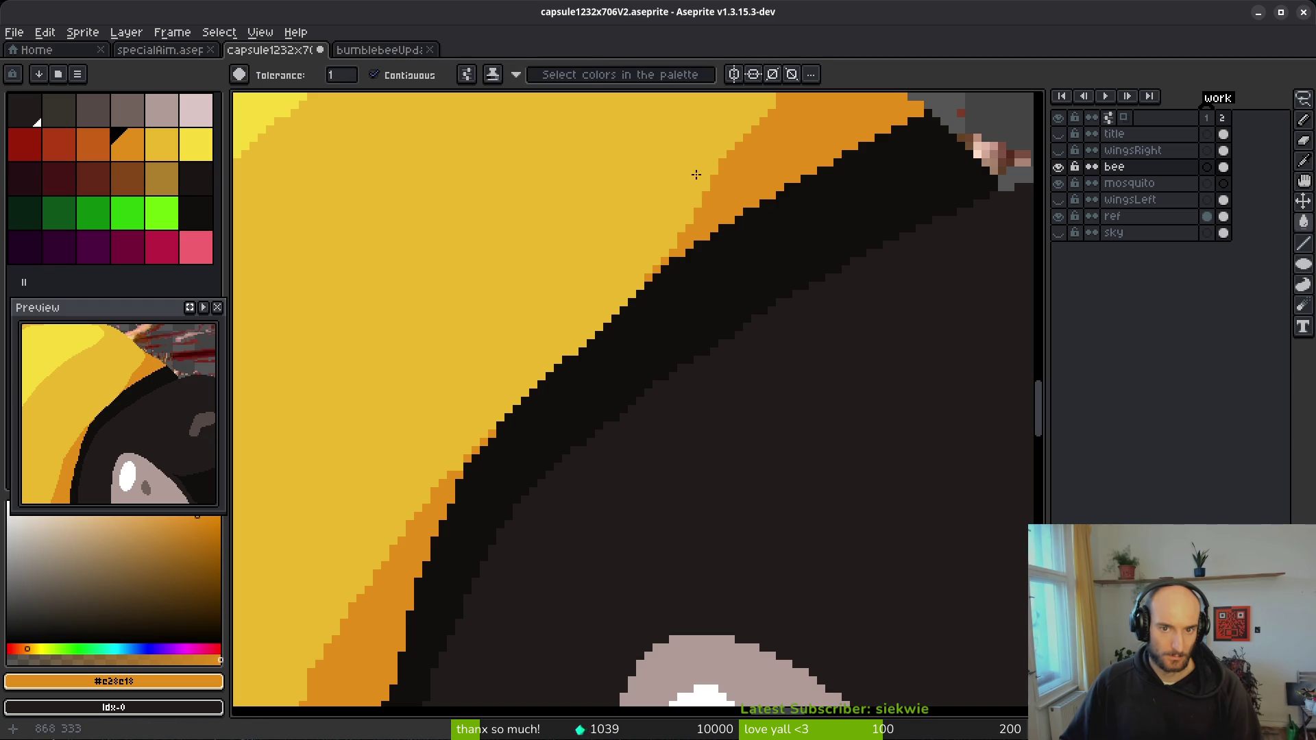
{"action": "key", "text": "b"}
{"action": "mouse_move", "coordinate": [716, 161]}
{"action": "left_mouse_down"}
{"action": "mouse_move", "coordinate": [522, 336]}
{"action": "mouse_move", "coordinate": [302, 656]}
{"action": "left_mouse_up"}
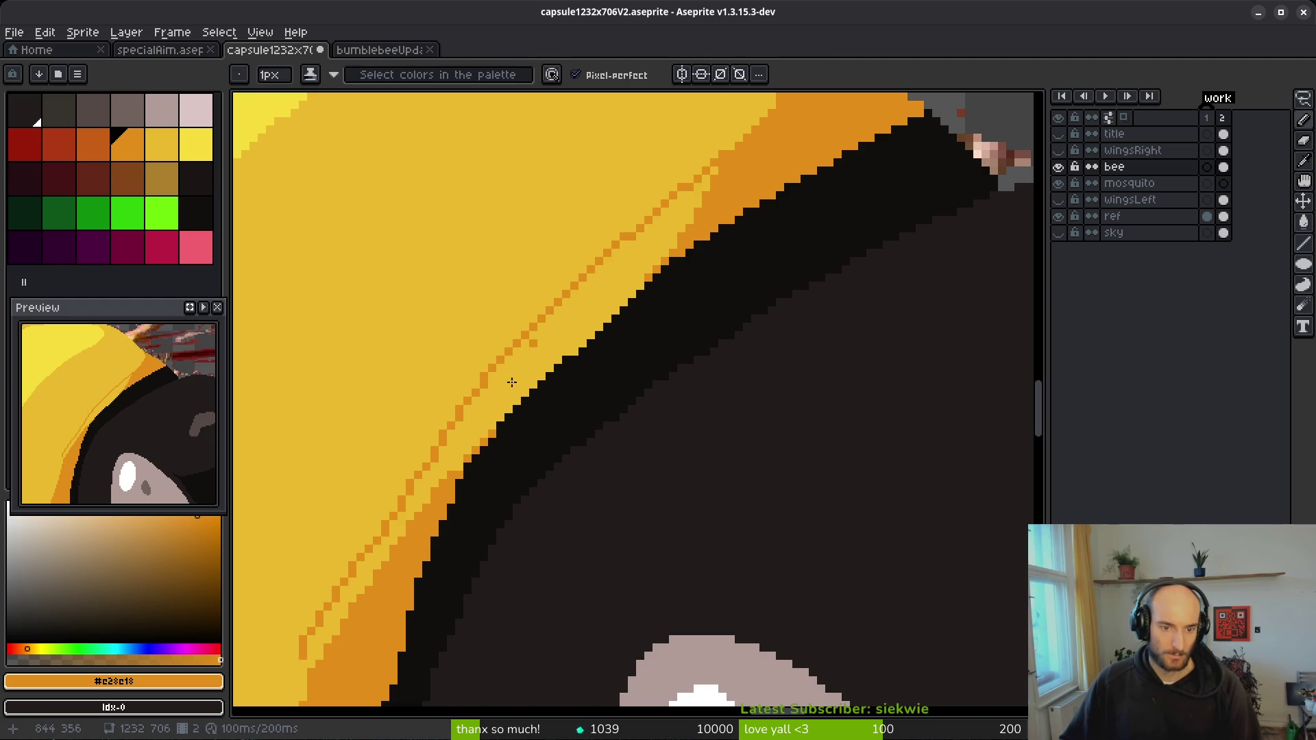
{"action": "key", "text": "w"}
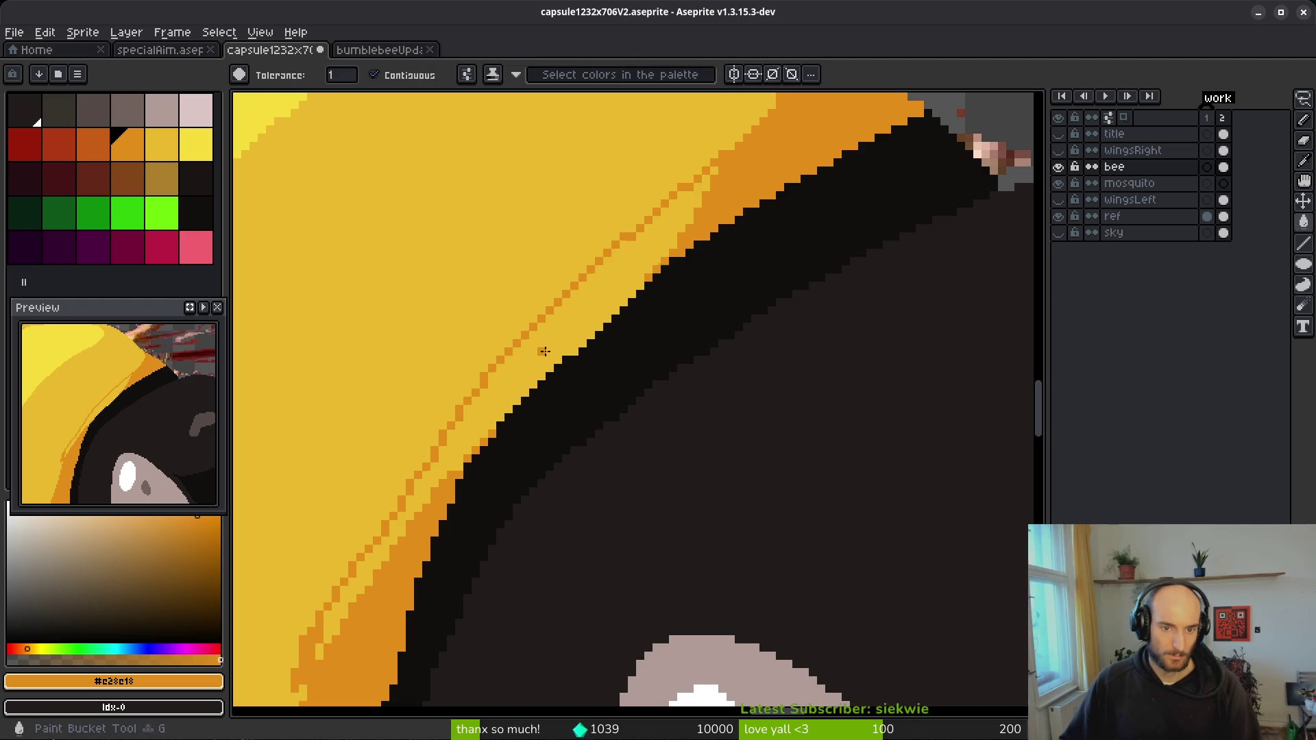
{"action": "scroll", "coordinate": [537, 375], "scroll_direction": "down", "scroll_amount": 2}
{"action": "scroll", "coordinate": [536, 375], "scroll_direction": "up", "scroll_amount": 2}
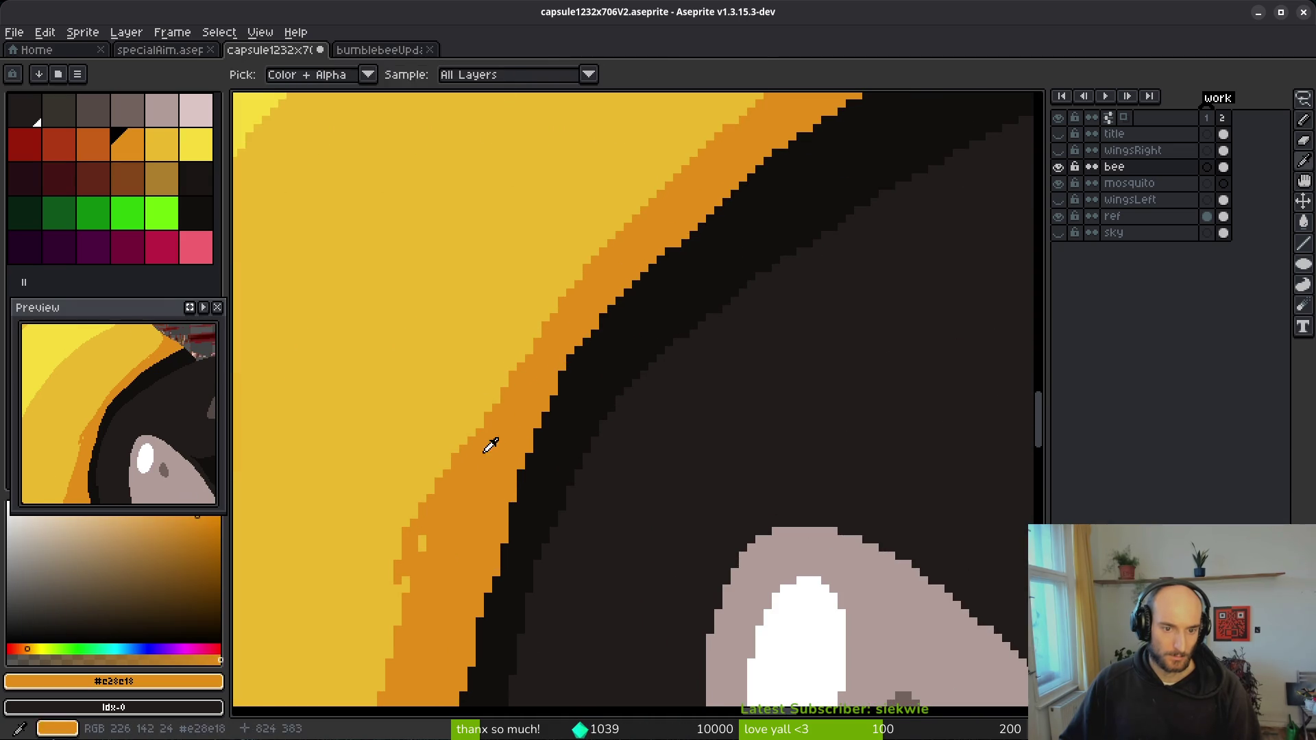
- Enlarge the pencil to 4 pixels and widen the orange band down the shoulder curve
{"action": "key", "text": "b"}
{"action": "key", "text": "plus"}
{"action": "key", "text": "plus"}
{"action": "key", "text": "plus"}
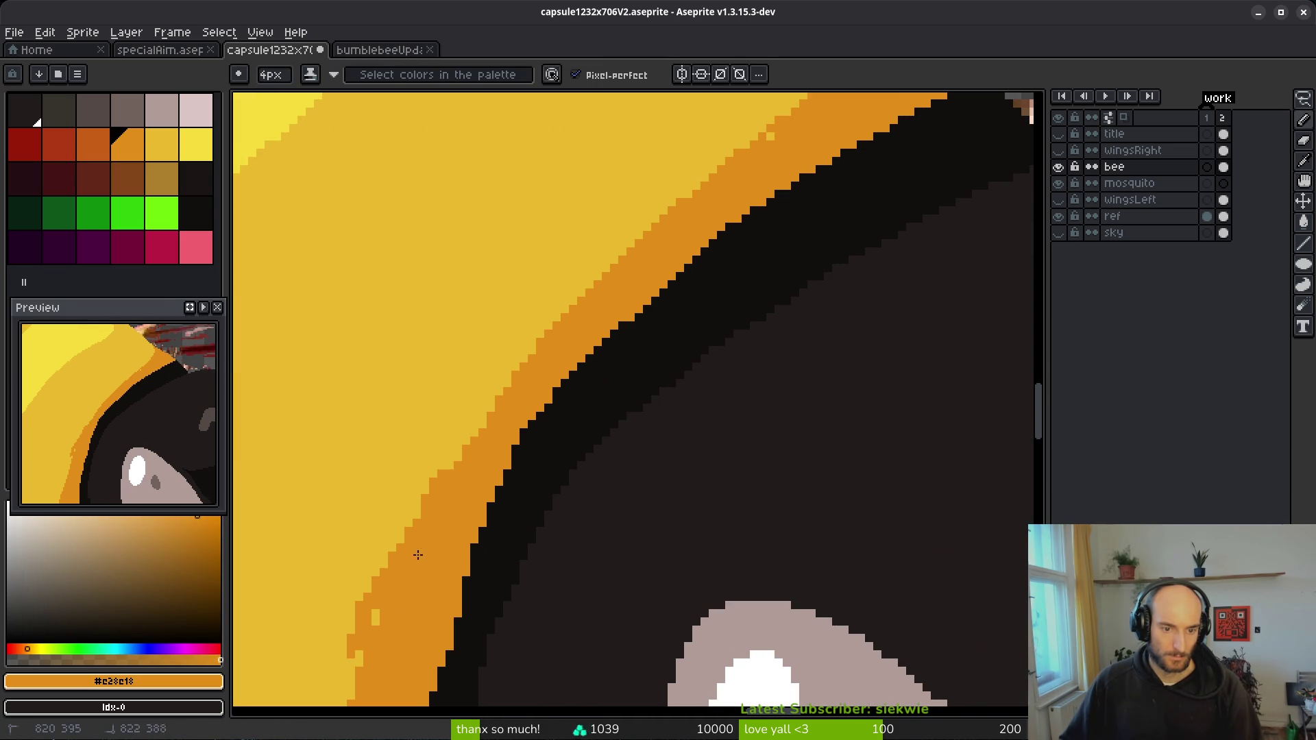
{"action": "mouse_move", "coordinate": [485, 426]}
{"action": "left_mouse_down"}
{"action": "mouse_move", "coordinate": [582, 305]}
{"action": "mouse_move", "coordinate": [791, 143]}
{"action": "left_mouse_up"}
{"action": "mouse_move", "coordinate": [702, 205]}
{"action": "left_mouse_down"}
{"action": "mouse_move", "coordinate": [573, 293]}
{"action": "mouse_move", "coordinate": [410, 545]}
{"action": "left_mouse_up"}
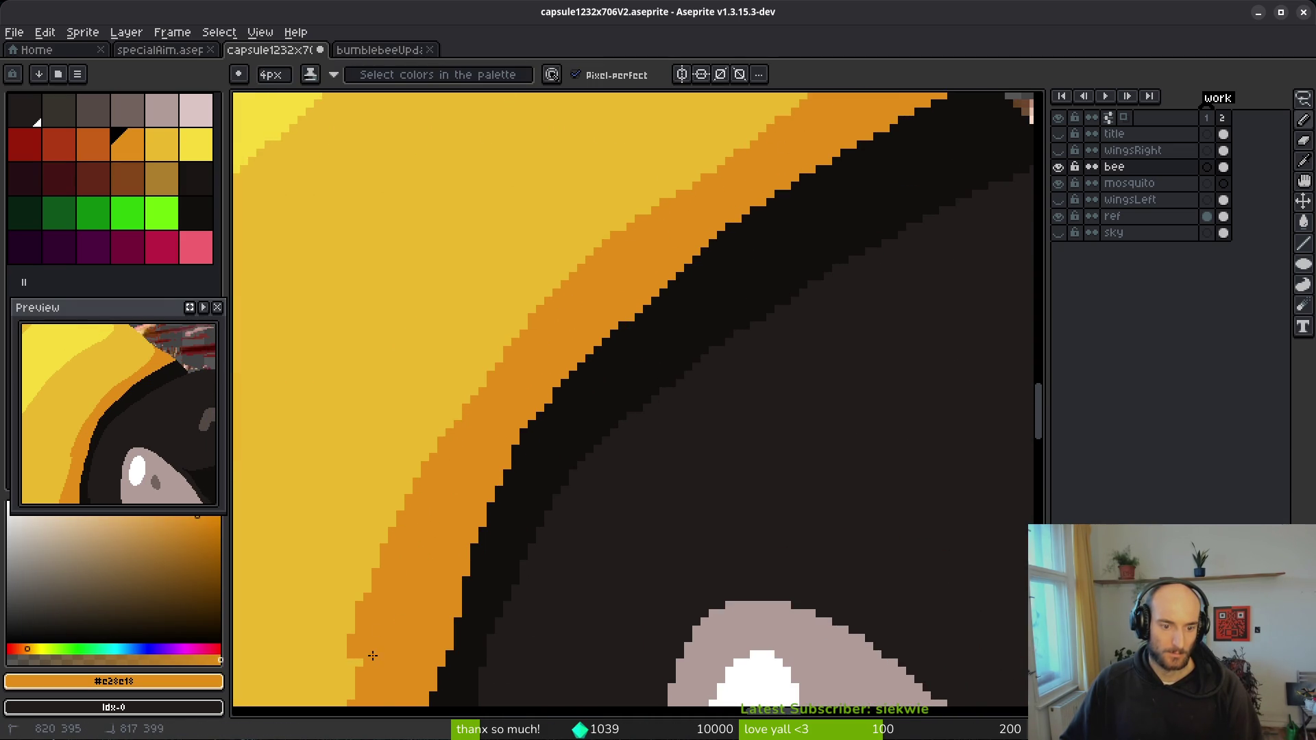
{"action": "left_click_drag", "start_coordinate": [373, 655], "coordinate": [496, 347]}
{"action": "left_click_drag", "start_coordinate": [547, 281], "coordinate": [593, 197]}
{"action": "left_click_drag", "start_coordinate": [514, 319], "coordinate": [431, 603]}
- Sample the back's yellow and extend the yellow band over the orange edge near the wings
{"action": "key", "text": "alt"}
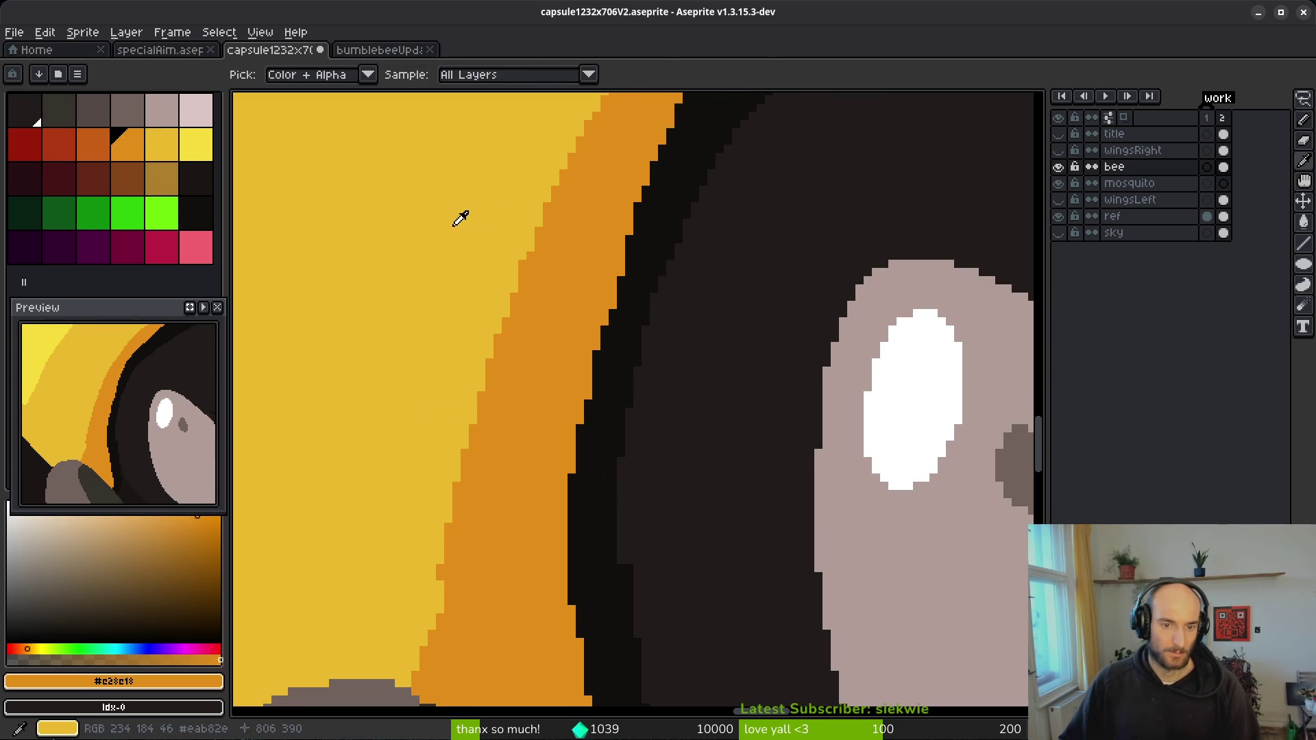
{"action": "left_click", "coordinate": [459, 232], "text": "alt"}
{"action": "left_click_drag", "start_coordinate": [469, 417], "coordinate": [430, 598]}
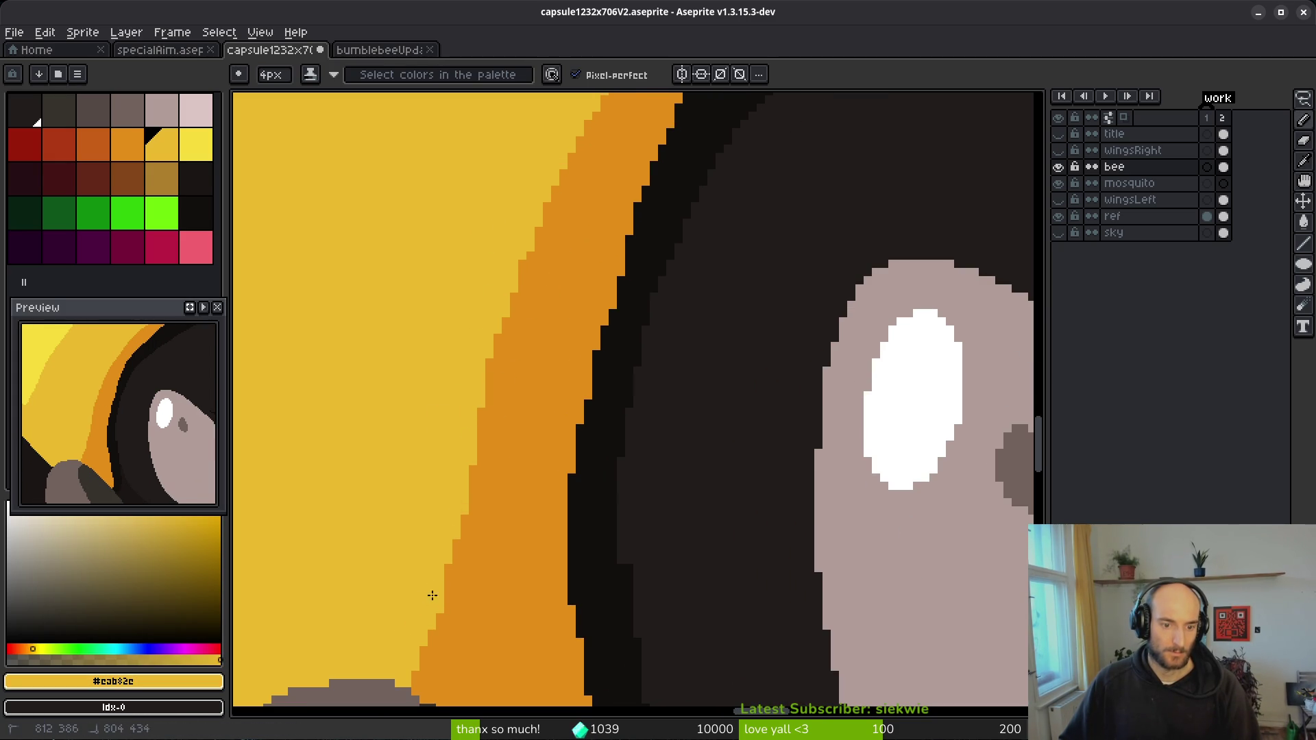
{"action": "scroll", "coordinate": [471, 533], "scroll_direction": "down", "scroll_amount": 3}
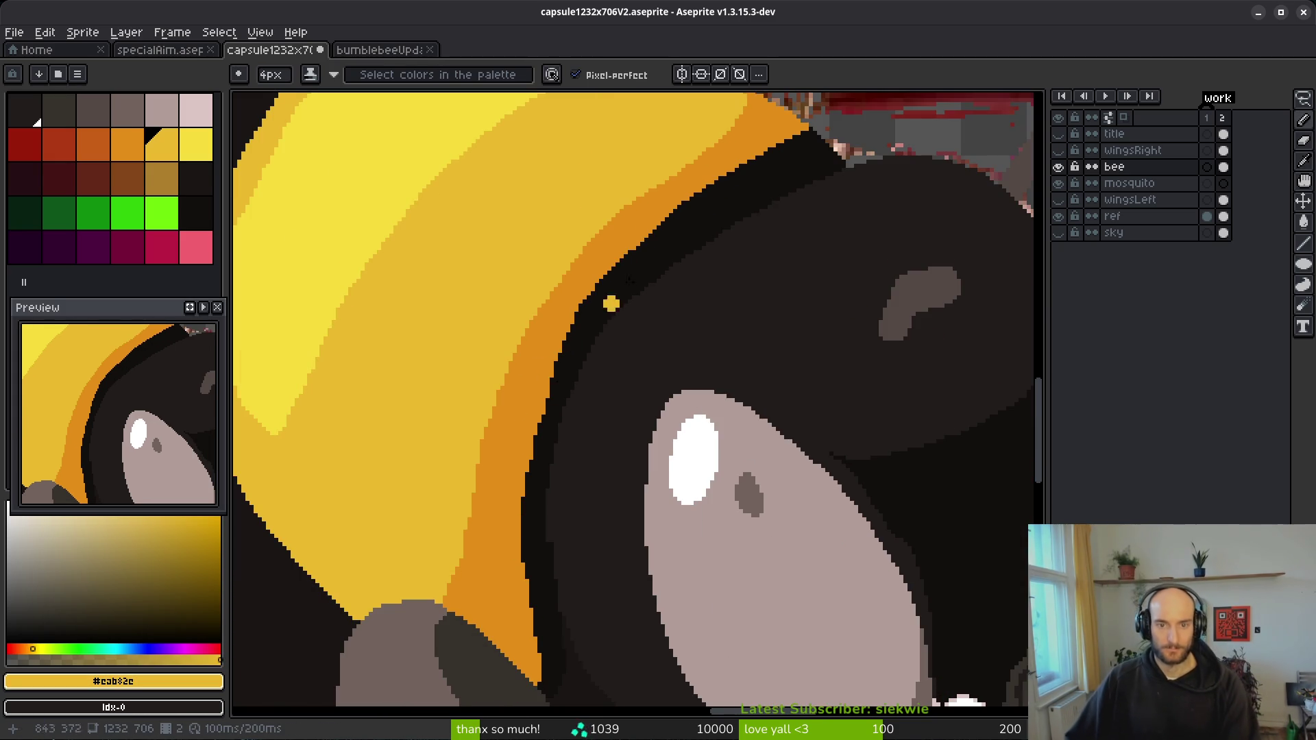
{"action": "scroll", "coordinate": [626, 200], "scroll_direction": "up", "scroll_amount": 5}
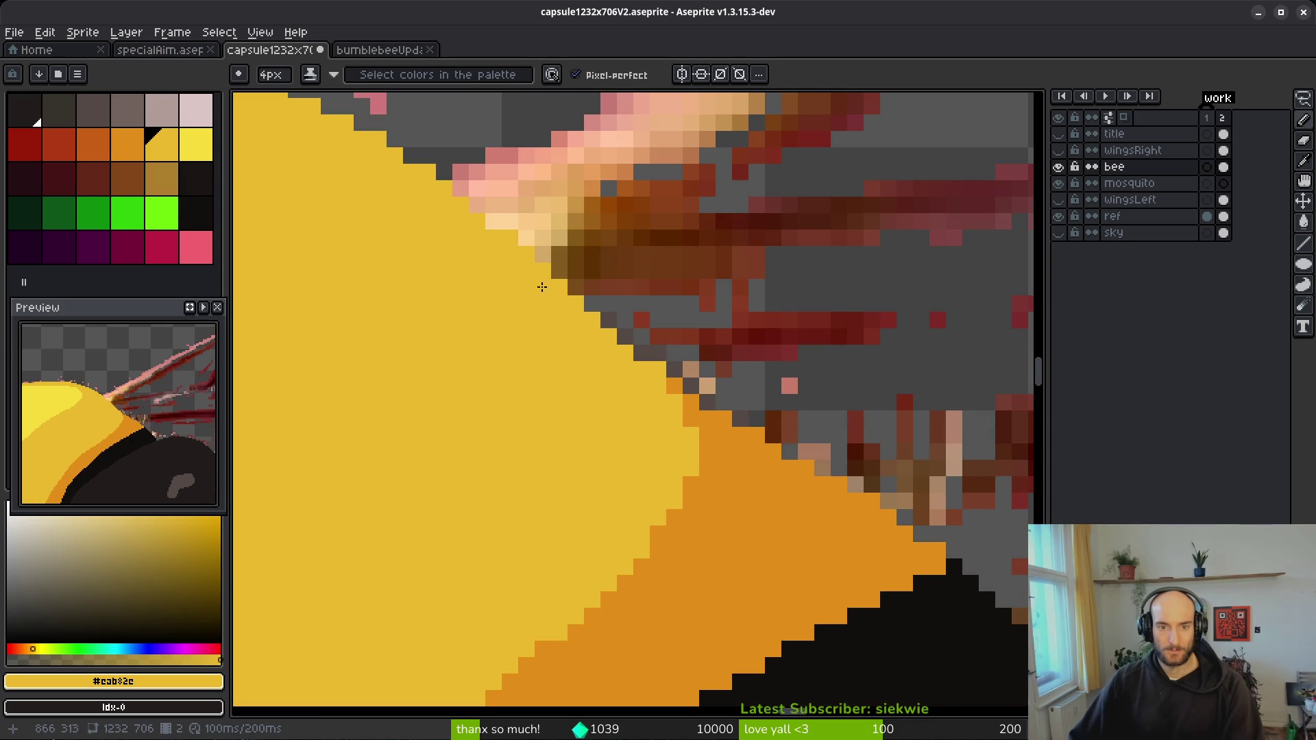
{"action": "mouse_move", "coordinate": [428, 218]}
{"action": "left_mouse_down"}
{"action": "mouse_move", "coordinate": [558, 287]}
{"action": "mouse_move", "coordinate": [705, 432]}
{"action": "mouse_move", "coordinate": [699, 473]}
{"action": "mouse_move", "coordinate": [632, 549]}
{"action": "left_mouse_up"}
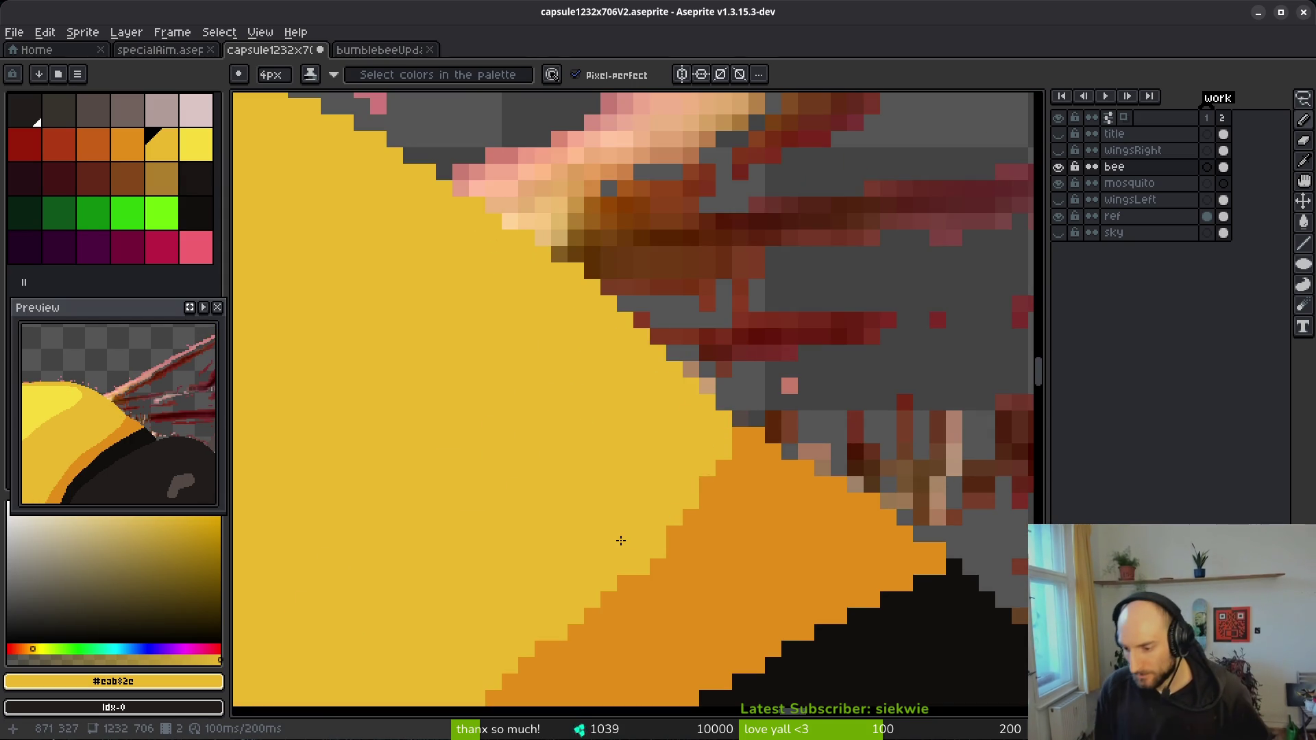
- With a 1px brush, smooth the yellow/orange boundary with yellow pixels and save the artwork
{"action": "key", "text": "minus"}
{"action": "key", "text": "minus"}
{"action": "key", "text": "minus"}
{"action": "scroll", "coordinate": [692, 494], "scroll_direction": "down", "scroll_amount": 4}
{"action": "scroll", "coordinate": [693, 306], "scroll_direction": "up", "scroll_amount": 7}
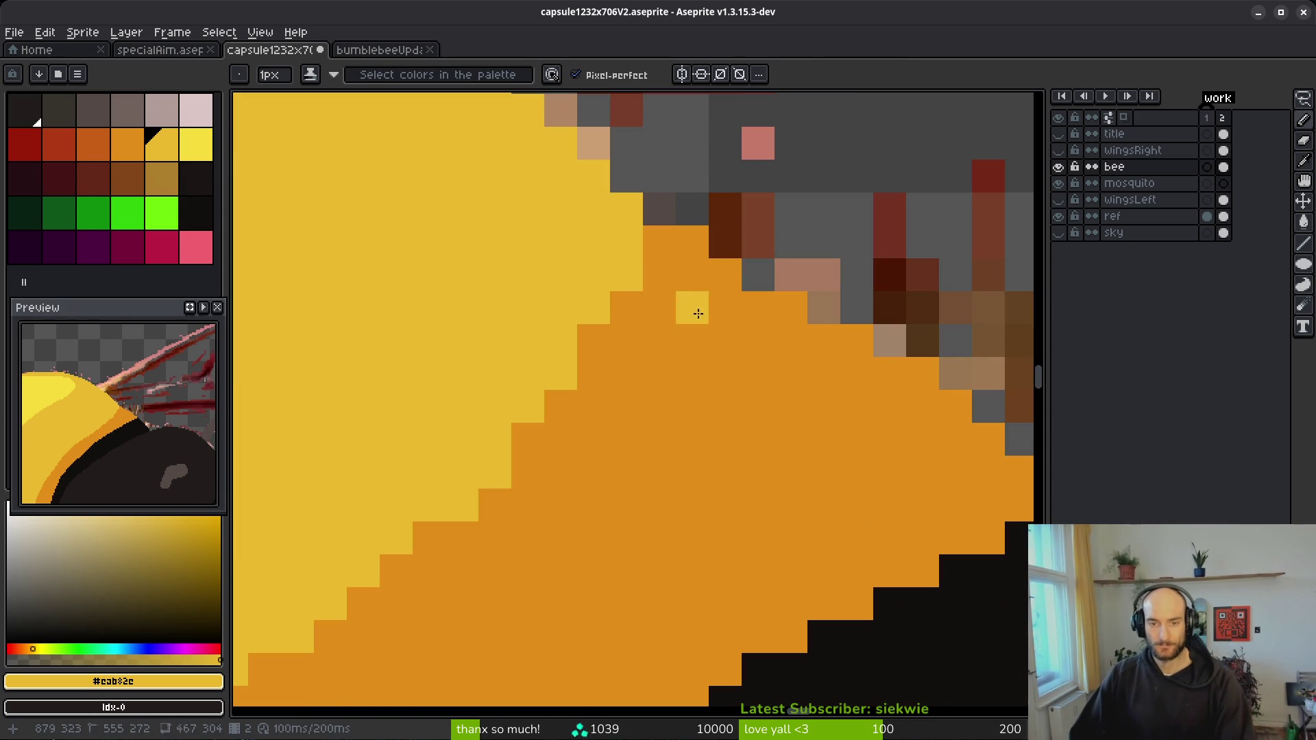
{"action": "left_click", "coordinate": [648, 241]}
{"action": "scroll", "coordinate": [647, 247], "scroll_direction": "down", "scroll_amount": 2}
{"action": "scroll", "coordinate": [634, 285], "scroll_direction": "up", "scroll_amount": 2}
{"action": "mouse_move", "coordinate": [684, 253]}
{"action": "left_mouse_down"}
{"action": "mouse_move", "coordinate": [564, 440]}
{"action": "mouse_move", "coordinate": [471, 543]}
{"action": "left_mouse_up"}
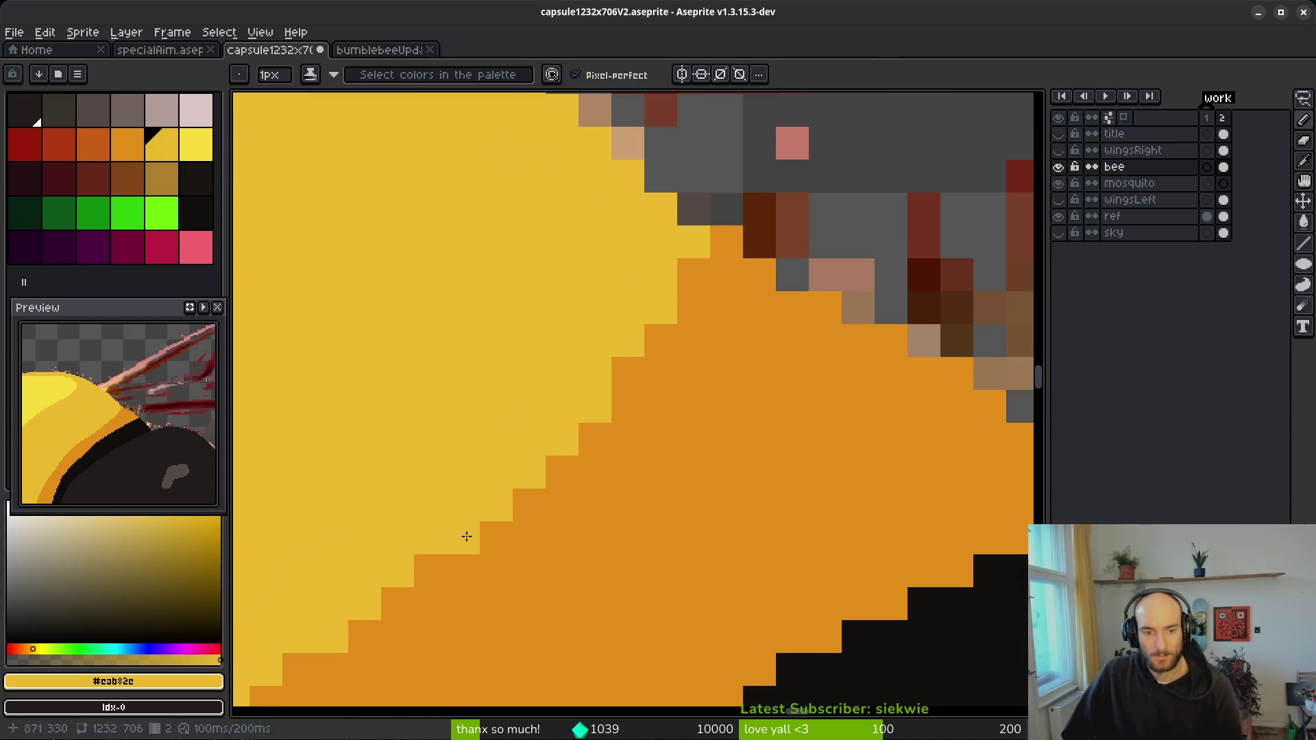
{"action": "scroll", "coordinate": [472, 543], "scroll_direction": "down", "scroll_amount": 8}
{"action": "key", "text": "ctrl+s"}
- Turn the stray edge pixels near the wings yellow, then sample the head's dark colour
{"action": "scroll", "coordinate": [800, 369], "scroll_direction": "up", "scroll_amount": 2}
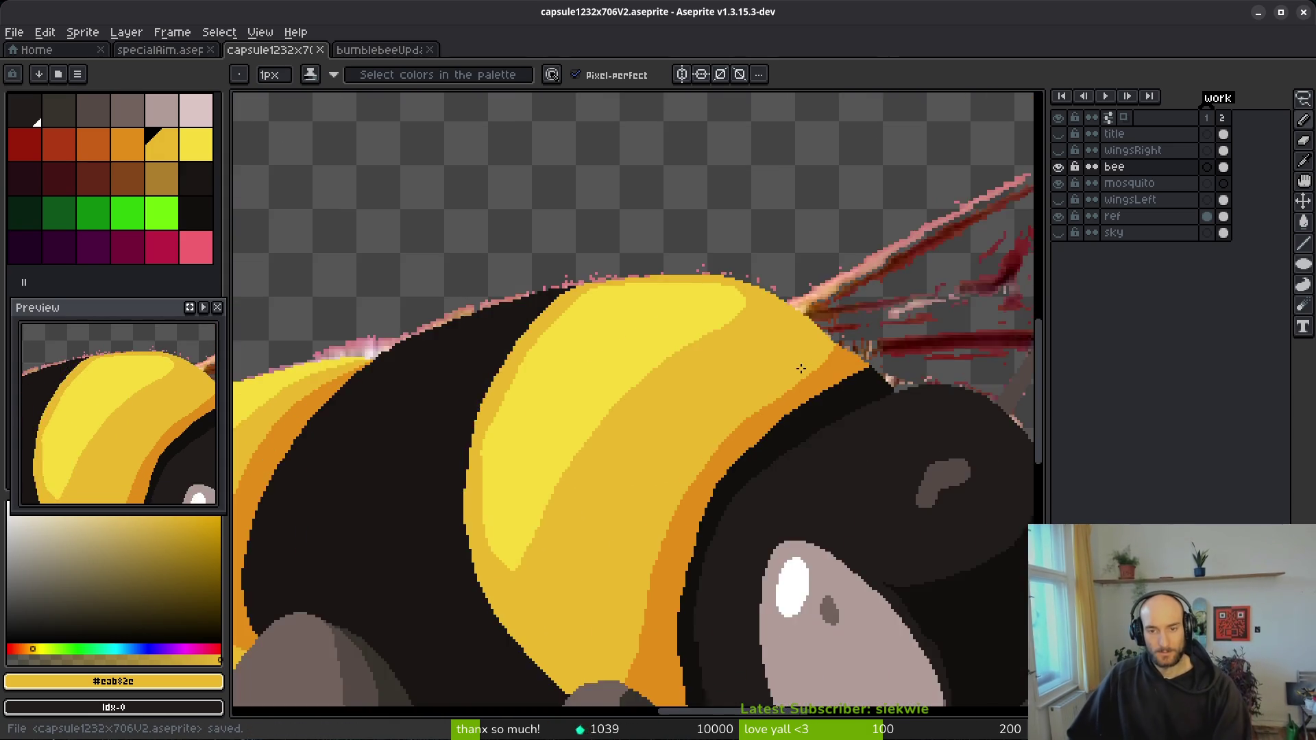
{"action": "scroll", "coordinate": [800, 368], "scroll_direction": "up", "scroll_amount": 4}
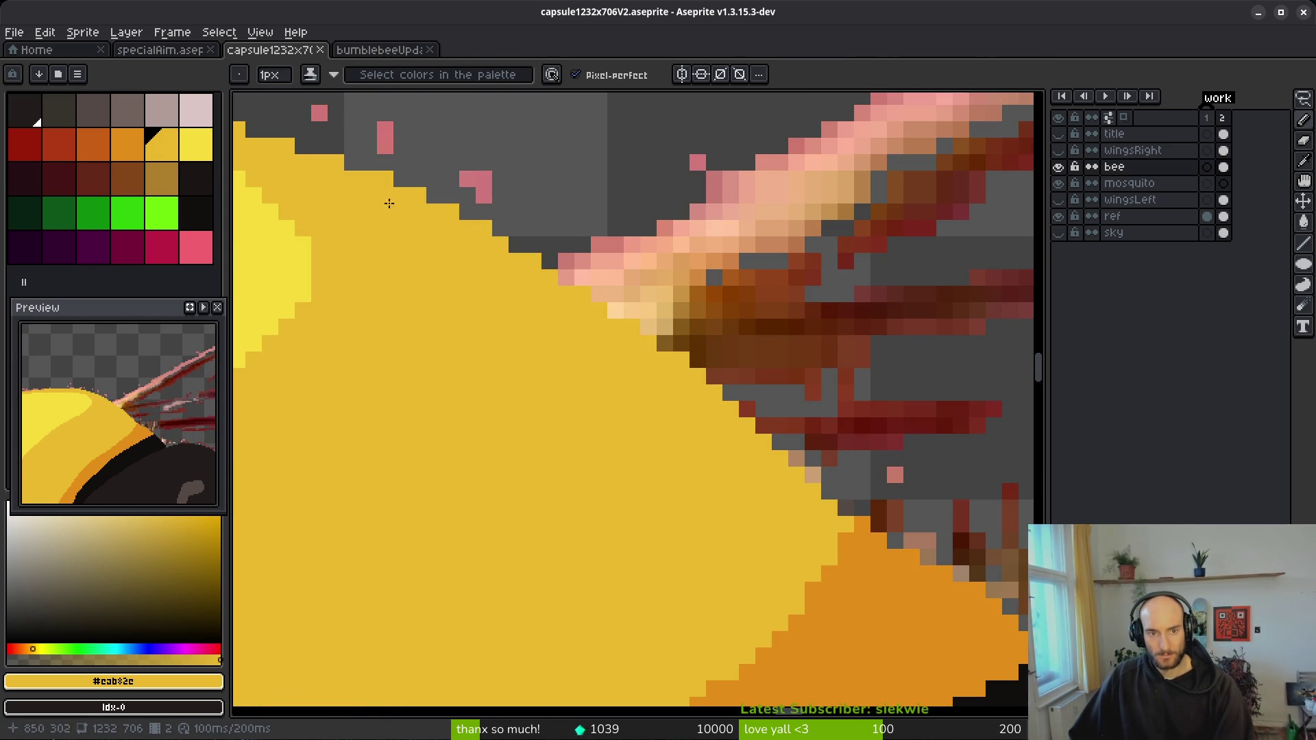
{"action": "mouse_move", "coordinate": [415, 200]}
{"action": "left_mouse_down"}
{"action": "mouse_move", "coordinate": [568, 278]}
{"action": "mouse_move", "coordinate": [706, 375]}
{"action": "mouse_move", "coordinate": [814, 477]}
{"action": "mouse_move", "coordinate": [679, 368]}
{"action": "left_mouse_up"}
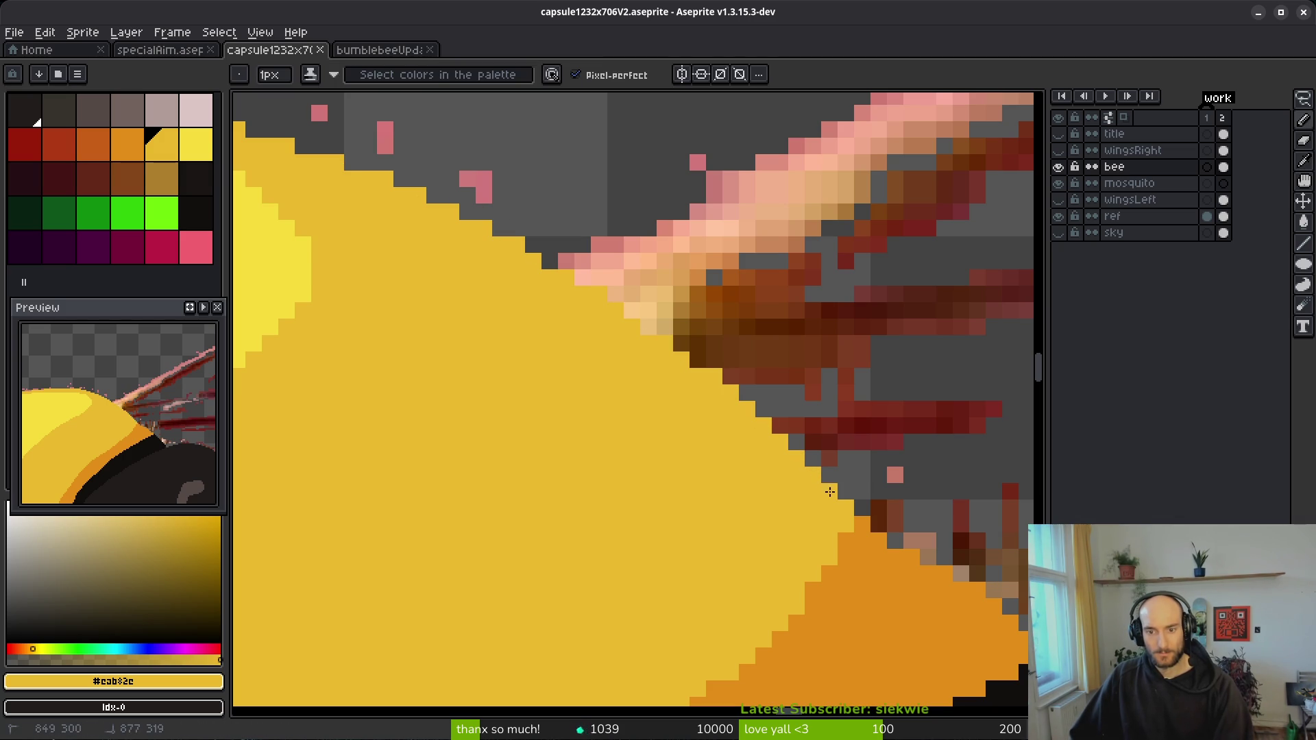
{"action": "scroll", "coordinate": [634, 439], "scroll_direction": "down", "scroll_amount": 5}
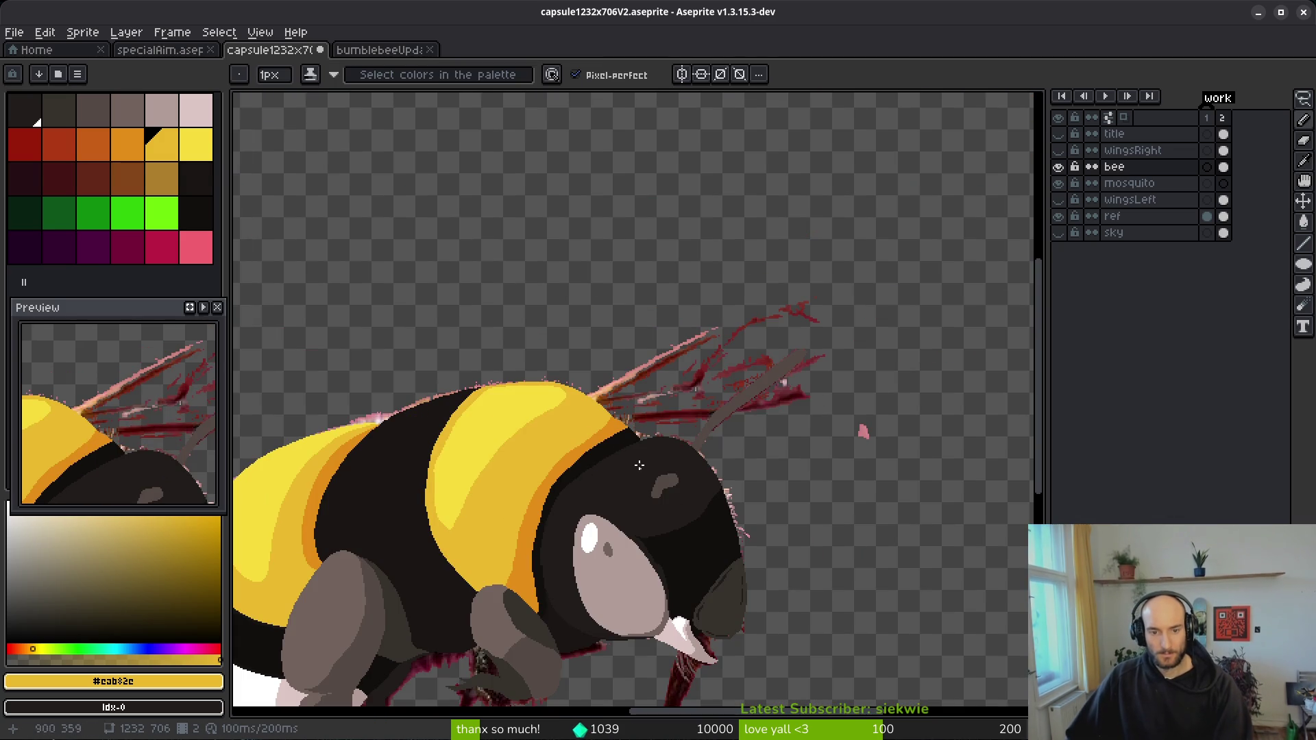
{"action": "scroll", "coordinate": [638, 469], "scroll_direction": "up", "scroll_amount": 5}
{"action": "left_click", "coordinate": [774, 433], "text": "alt"}
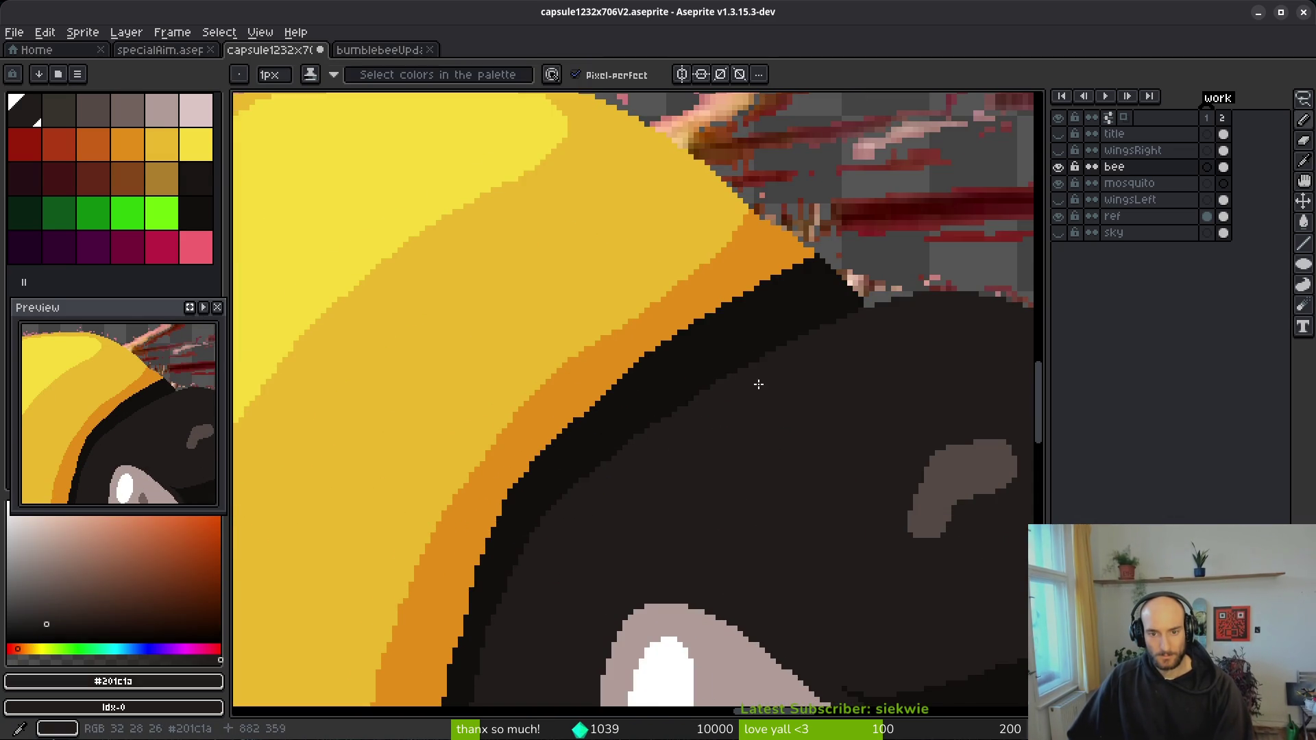
- Pick the band's yellow, draw a yellow line along the dark edge, and fill the enclosed gap
{"action": "scroll", "coordinate": [696, 364], "scroll_direction": "down", "scroll_amount": 4}
{"action": "key", "text": "w"}
{"action": "scroll", "coordinate": [696, 364], "scroll_direction": "down", "scroll_amount": 2}
{"action": "scroll", "coordinate": [693, 364], "scroll_direction": "up", "scroll_amount": 4}
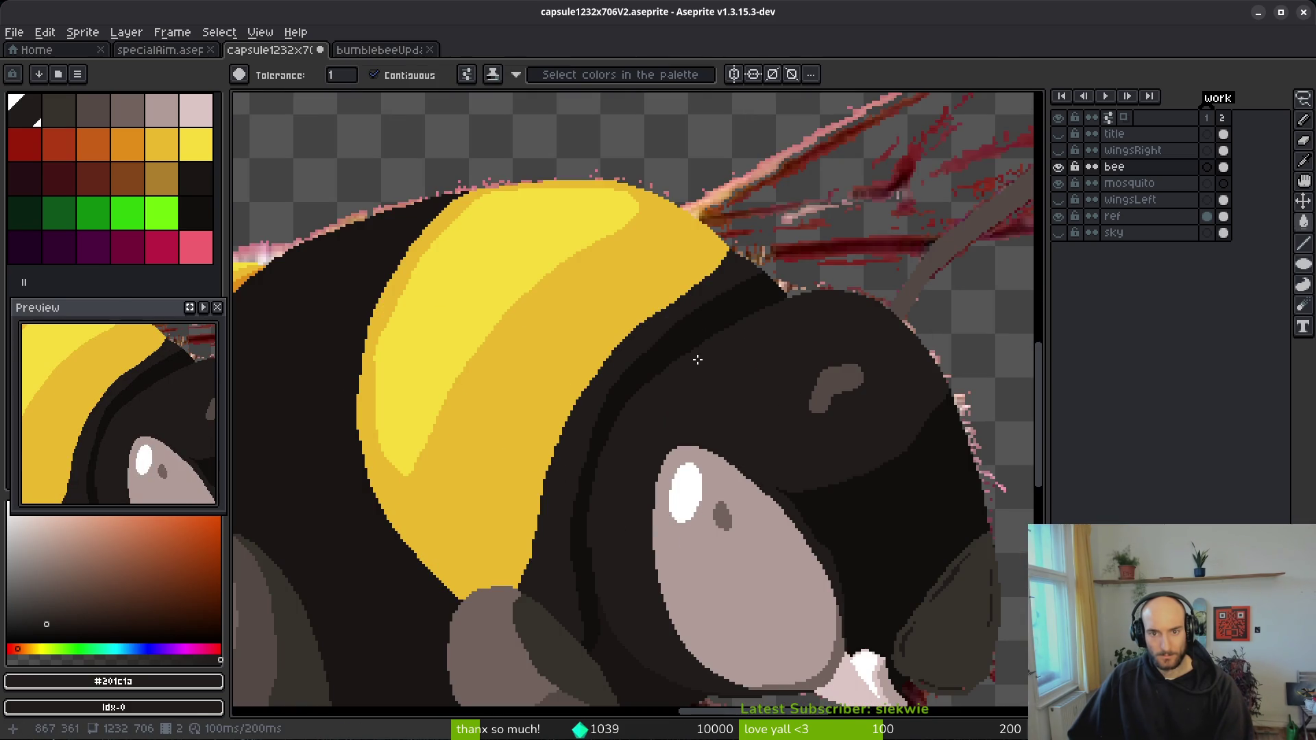
{"action": "scroll", "coordinate": [736, 303], "scroll_direction": "up", "scroll_amount": 4}
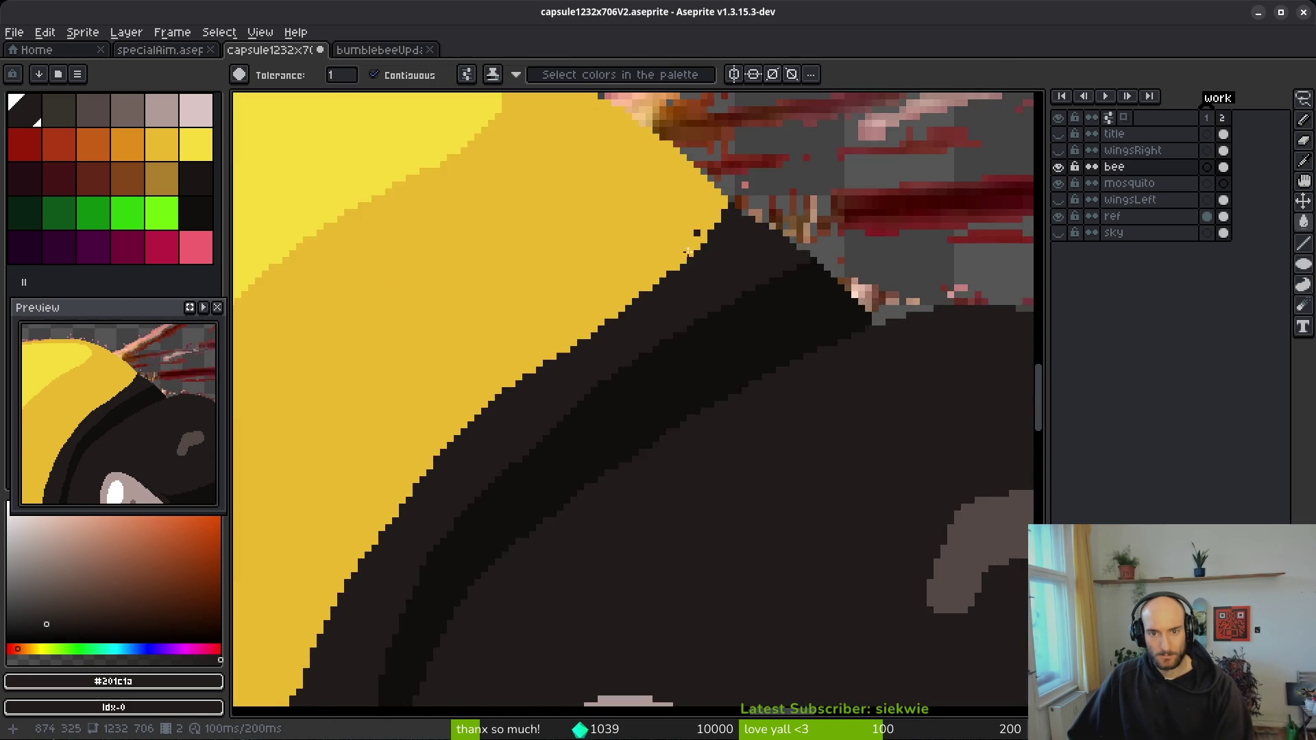
{"action": "left_click", "coordinate": [568, 343], "text": "alt"}
{"action": "key", "text": "b"}
{"action": "left_click_drag", "start_coordinate": [701, 303], "coordinate": [542, 409]}
{"action": "key", "text": "g"}
{"action": "left_click", "coordinate": [702, 313]}
- Redraw the stair-step pixels along the yellow/dark diagonal in dark #201c1a
{"action": "key", "text": "b"}
{"action": "left_click_drag", "start_coordinate": [701, 313], "coordinate": [519, 434]}
{"action": "left_click", "coordinate": [720, 332], "text": "alt"}
{"action": "scroll", "coordinate": [542, 466], "scroll_direction": "down", "scroll_amount": 3}
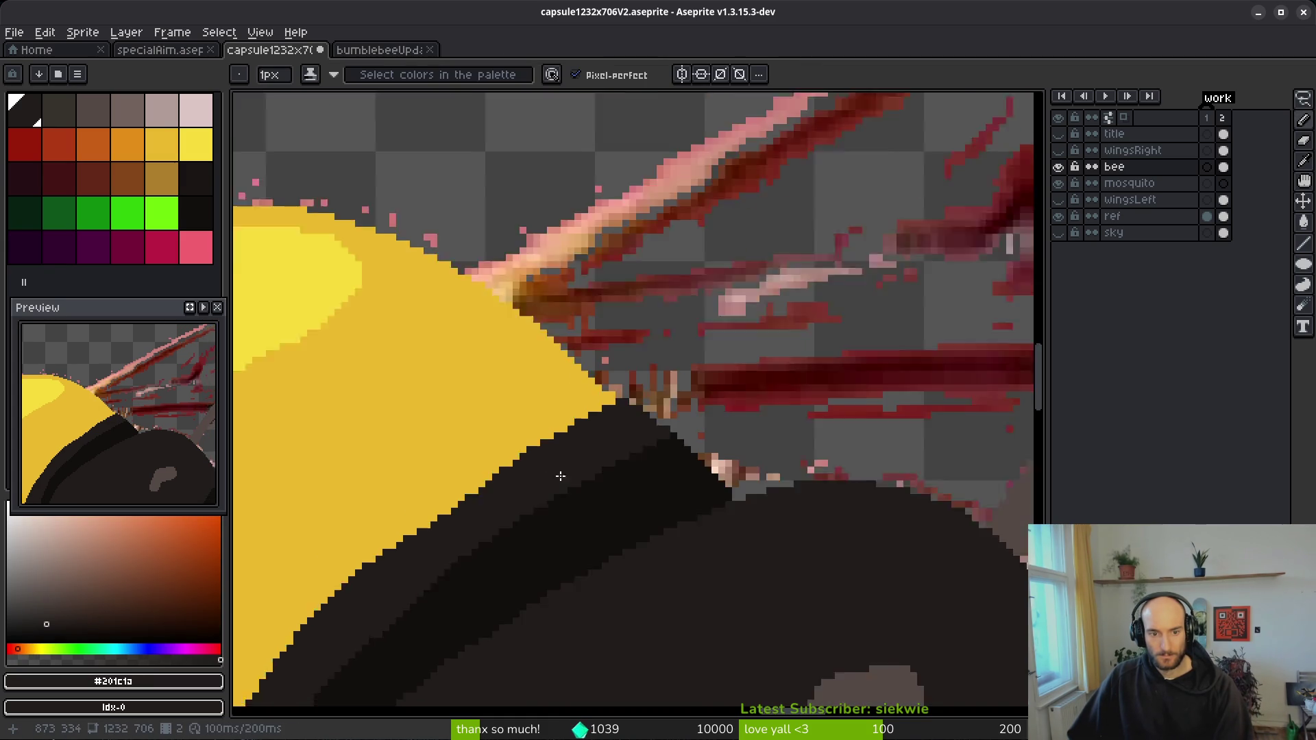
{"action": "scroll", "coordinate": [500, 505], "scroll_direction": "up", "scroll_amount": 3}
{"action": "left_click_drag", "start_coordinate": [586, 482], "coordinate": [574, 494]}
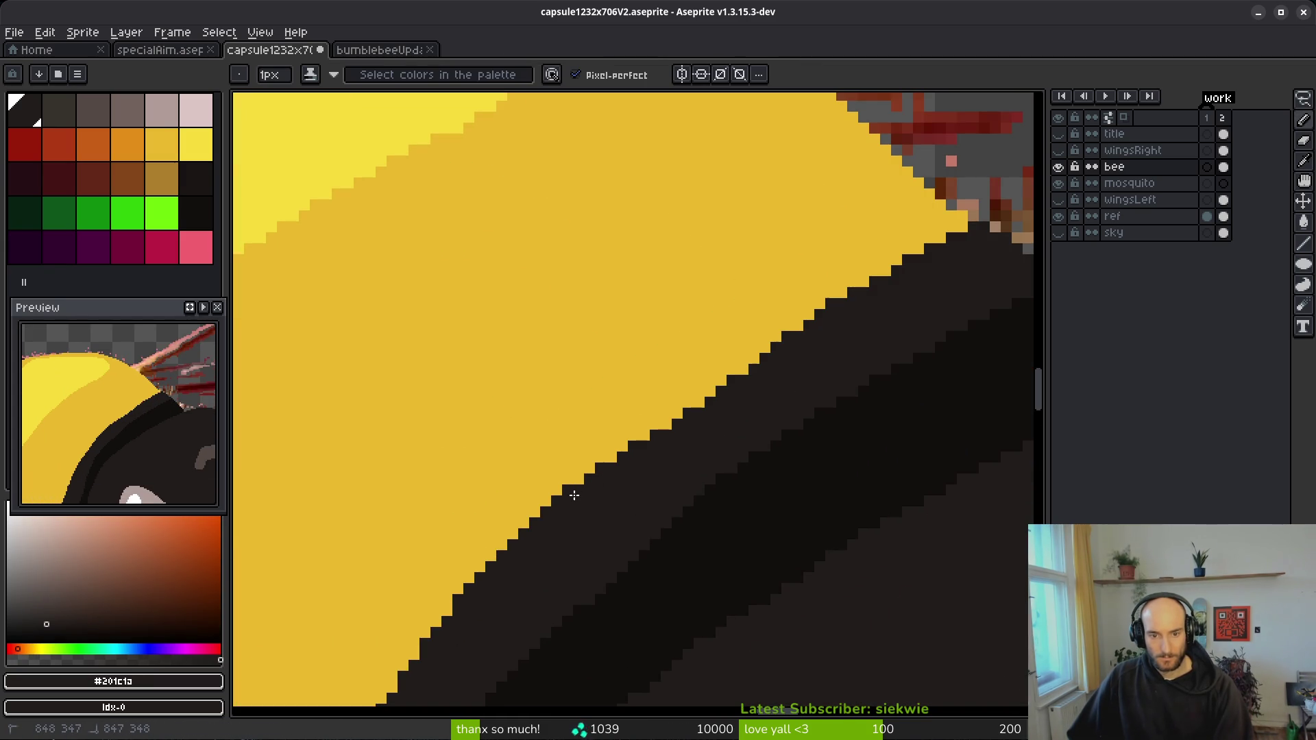
{"action": "left_click_drag", "start_coordinate": [669, 418], "coordinate": [807, 333]}
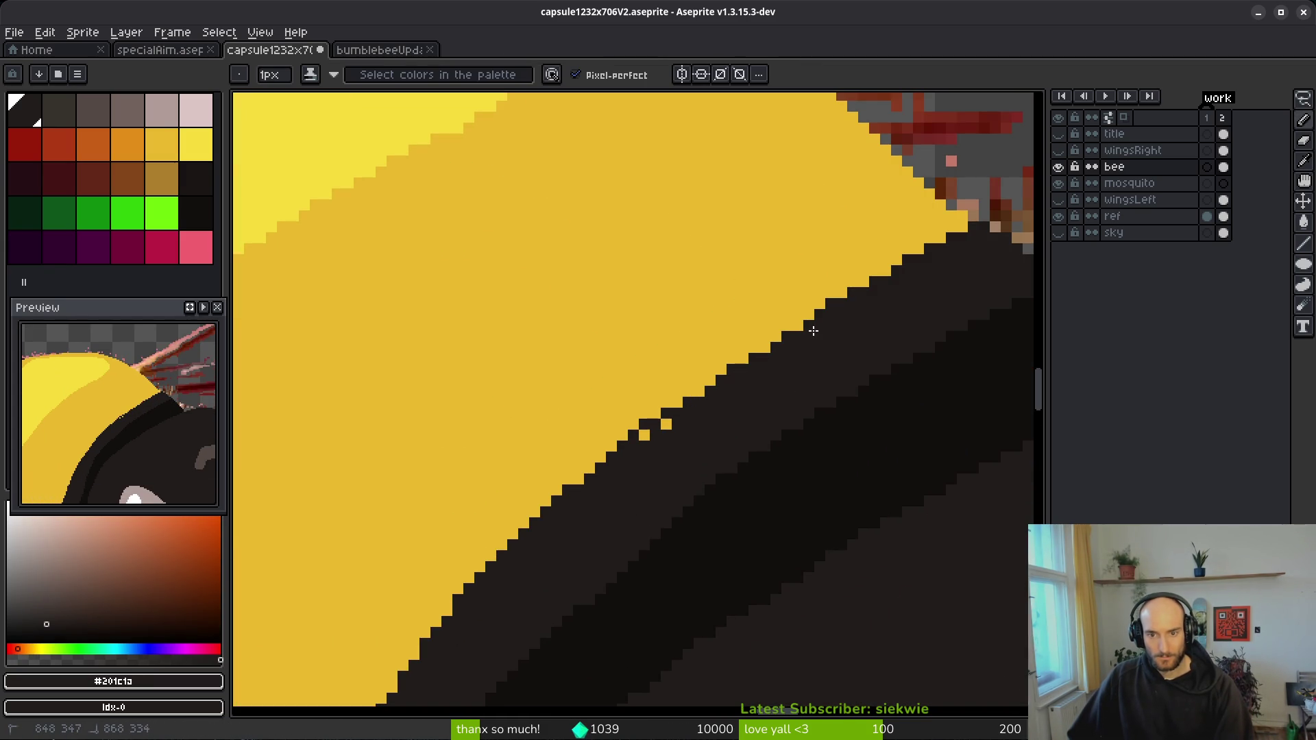
{"action": "mouse_move", "coordinate": [679, 403]}
{"action": "left_mouse_down"}
{"action": "mouse_move", "coordinate": [822, 305]}
{"action": "mouse_move", "coordinate": [777, 344]}
{"action": "left_mouse_up"}
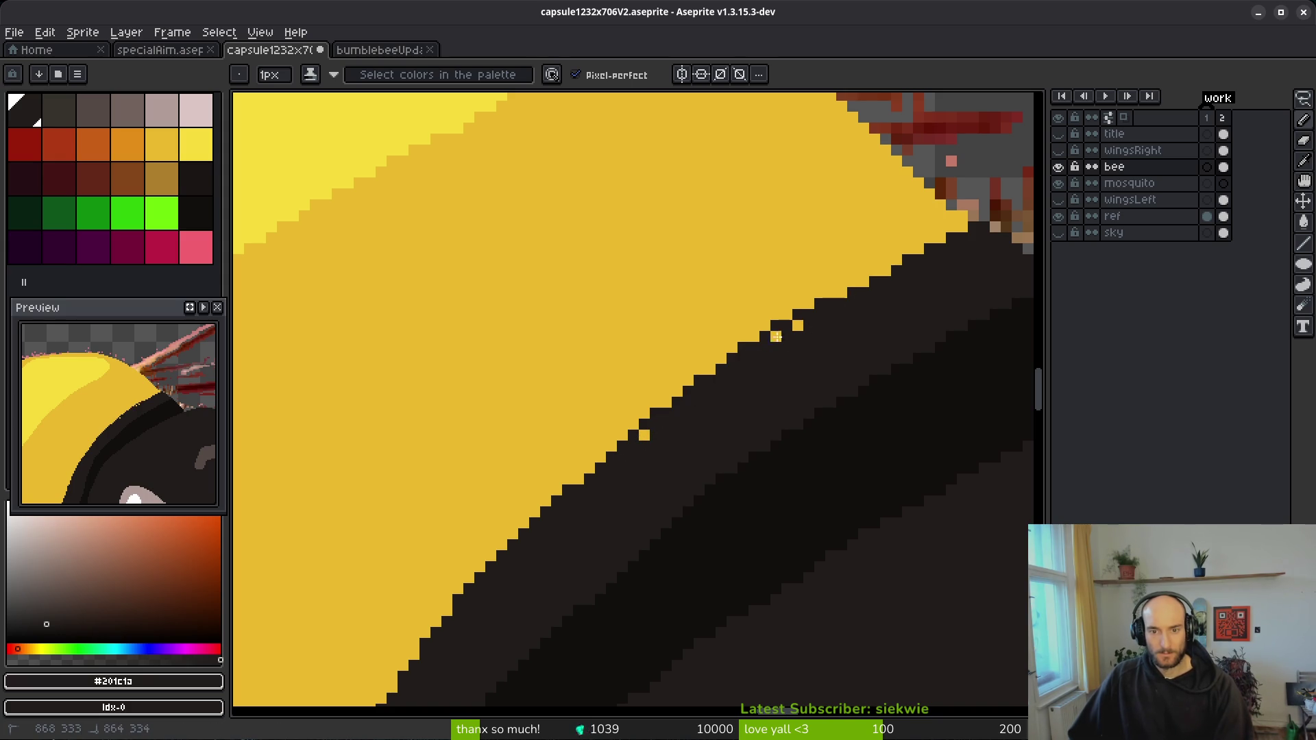
{"action": "left_click", "coordinate": [648, 436]}
{"action": "scroll", "coordinate": [726, 429], "scroll_direction": "down", "scroll_amount": 5}
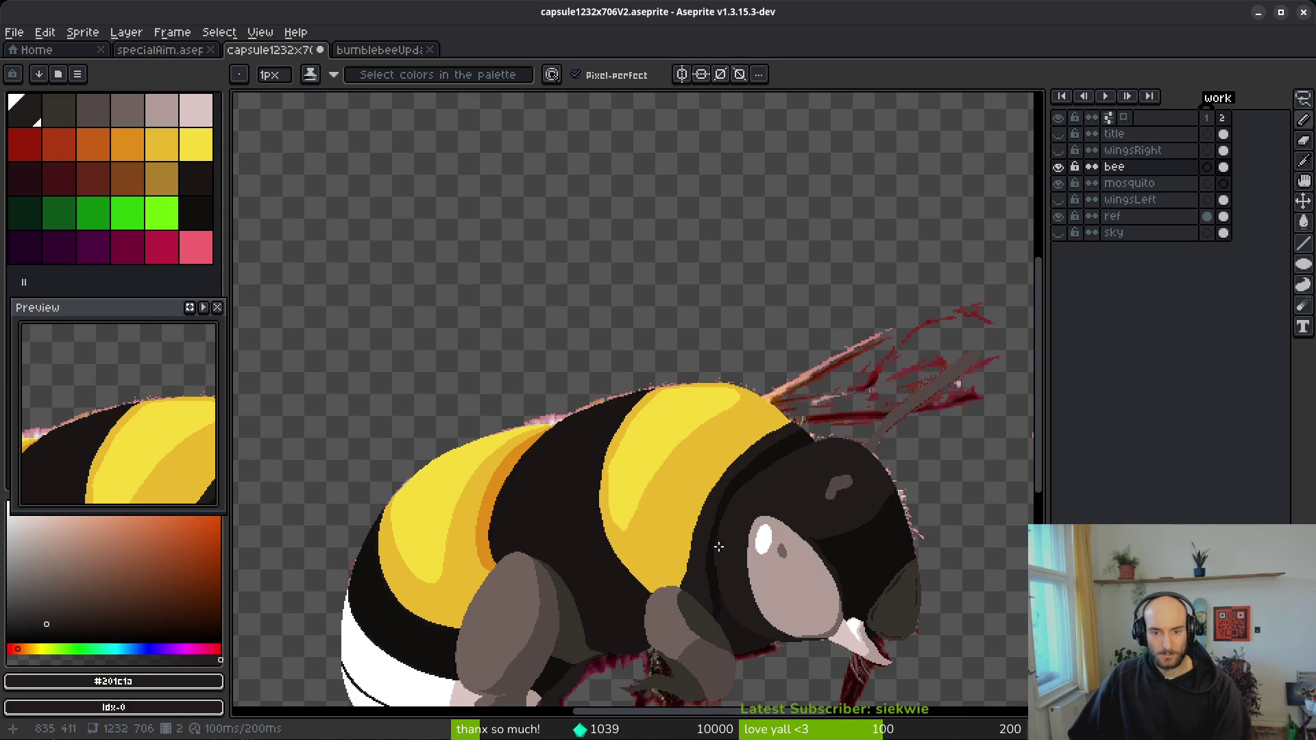
- Sample the head's darkest shade and draw dark lines along the head's edge below the eye
{"action": "scroll", "coordinate": [710, 571], "scroll_direction": "up", "scroll_amount": 3}
{"action": "scroll", "coordinate": [664, 420], "scroll_direction": "down", "scroll_amount": 2}
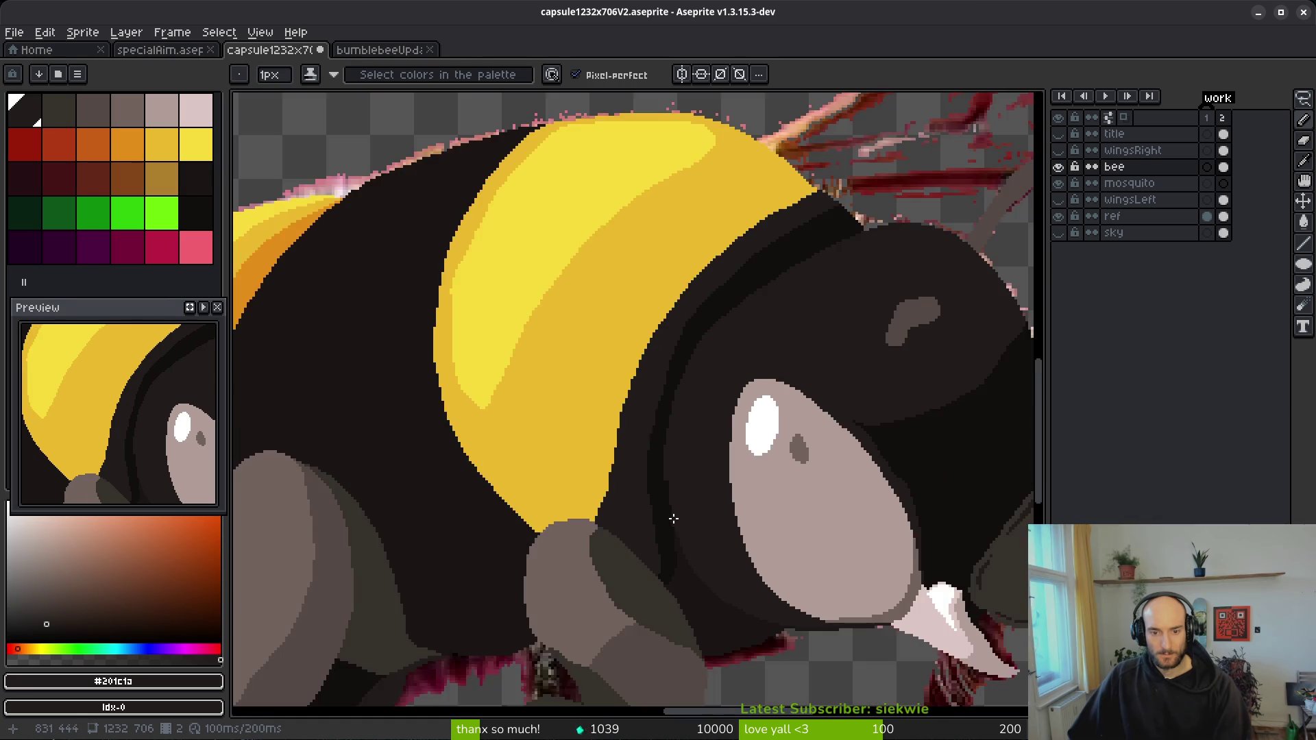
{"action": "scroll", "coordinate": [673, 518], "scroll_direction": "up", "scroll_amount": 2}
{"action": "left_click", "coordinate": [637, 417], "text": "alt"}
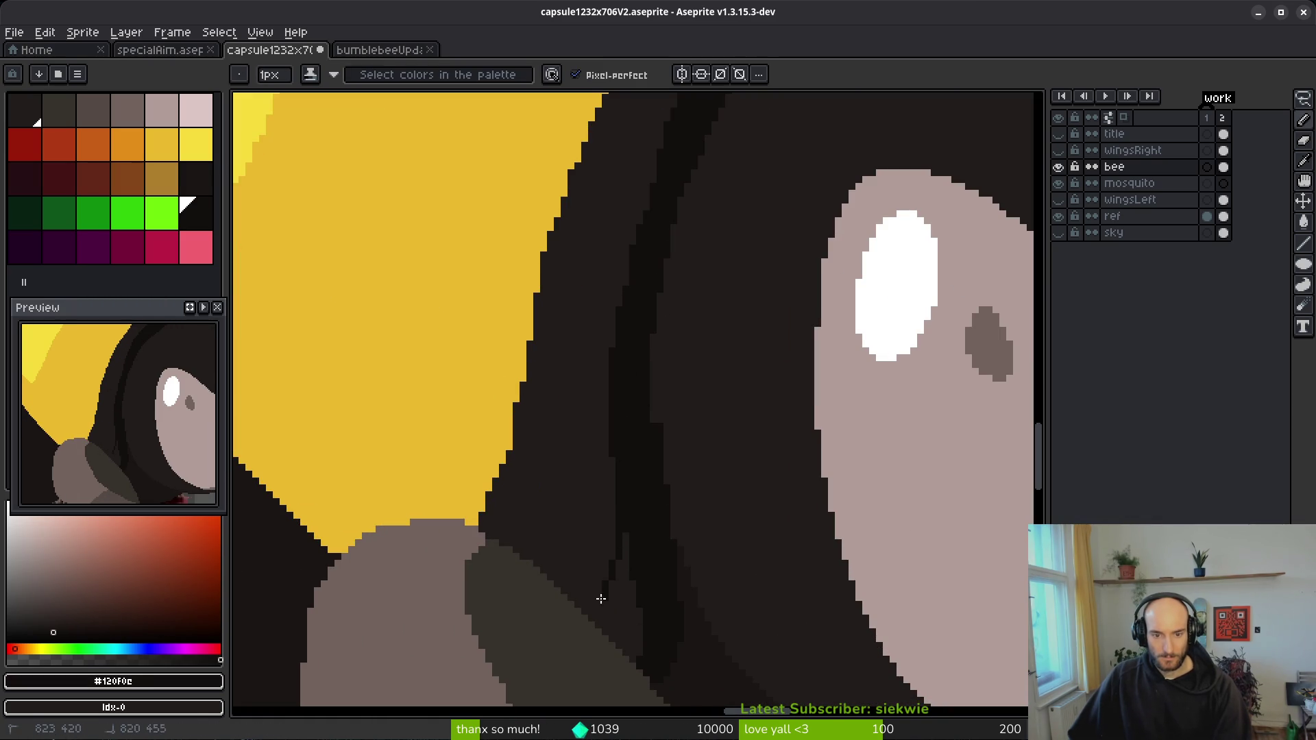
{"action": "key", "text": "g"}
{"action": "scroll", "coordinate": [617, 617], "scroll_direction": "down", "scroll_amount": 2}
{"action": "scroll", "coordinate": [658, 624], "scroll_direction": "up", "scroll_amount": 1}
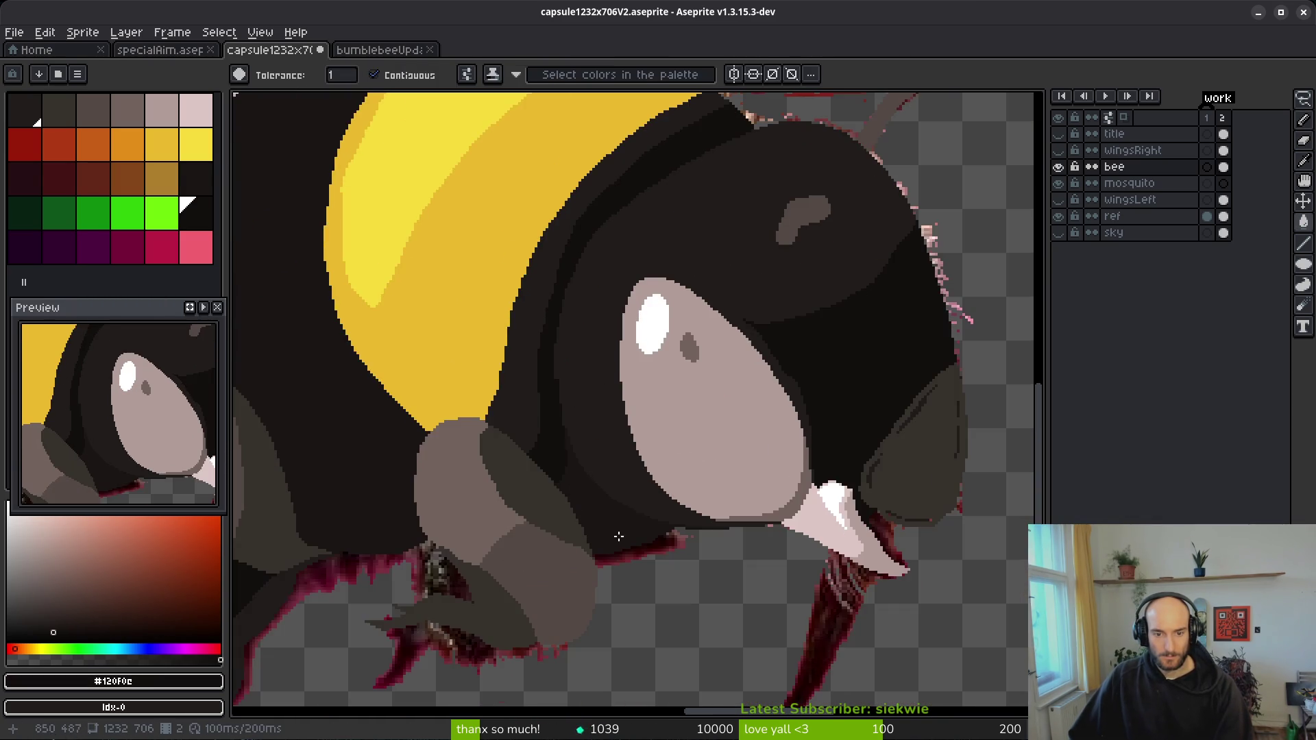
{"action": "scroll", "coordinate": [617, 537], "scroll_direction": "up", "scroll_amount": 2}
{"action": "scroll", "coordinate": [637, 548], "scroll_direction": "down", "scroll_amount": 3}
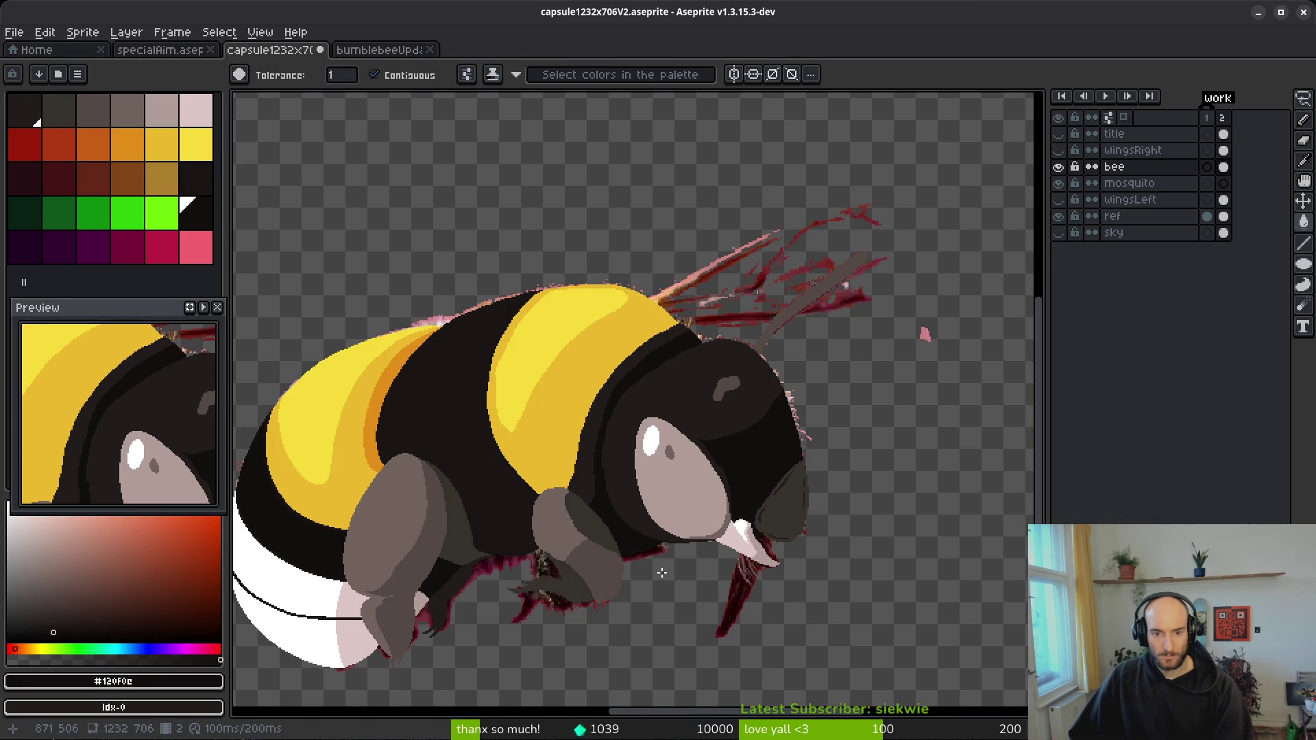
{"action": "scroll", "coordinate": [661, 572], "scroll_direction": "up", "scroll_amount": 3}
{"action": "scroll", "coordinate": [579, 464], "scroll_direction": "down", "scroll_amount": 3}
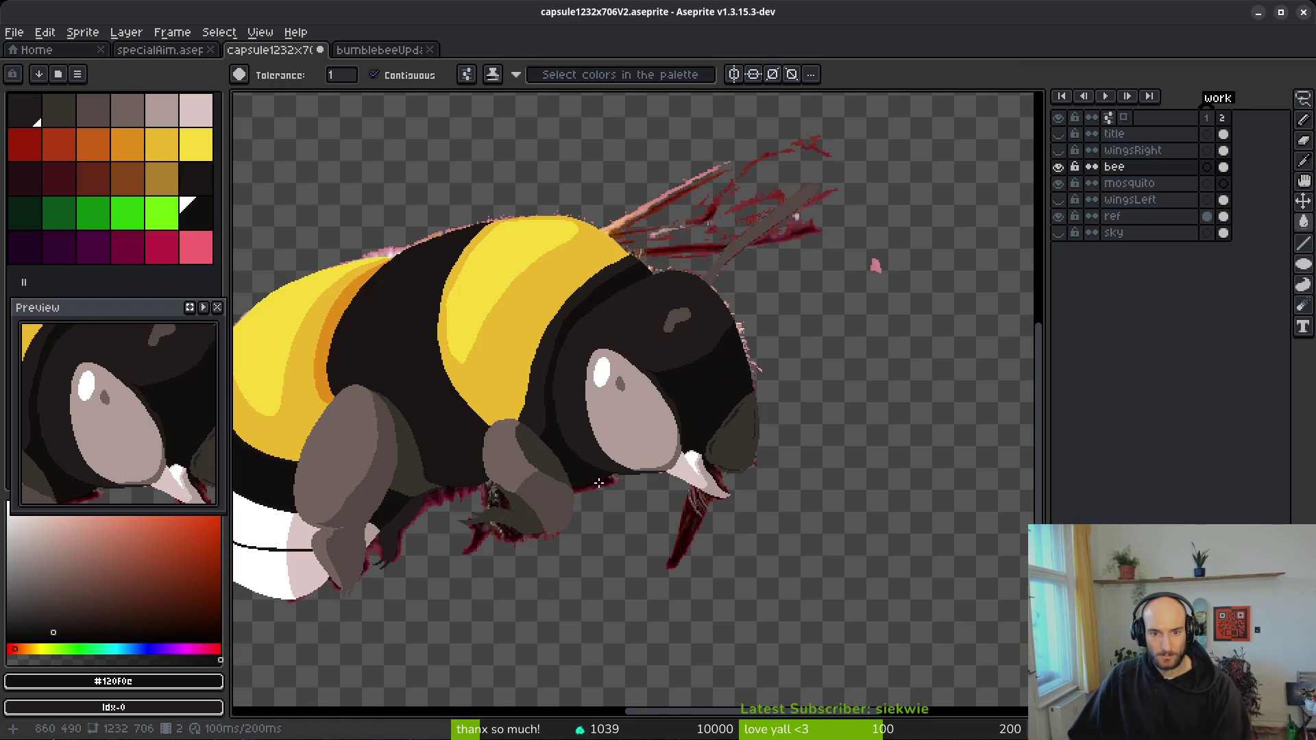
{"action": "scroll", "coordinate": [688, 398], "scroll_direction": "up", "scroll_amount": 5}
{"action": "key", "text": "b"}
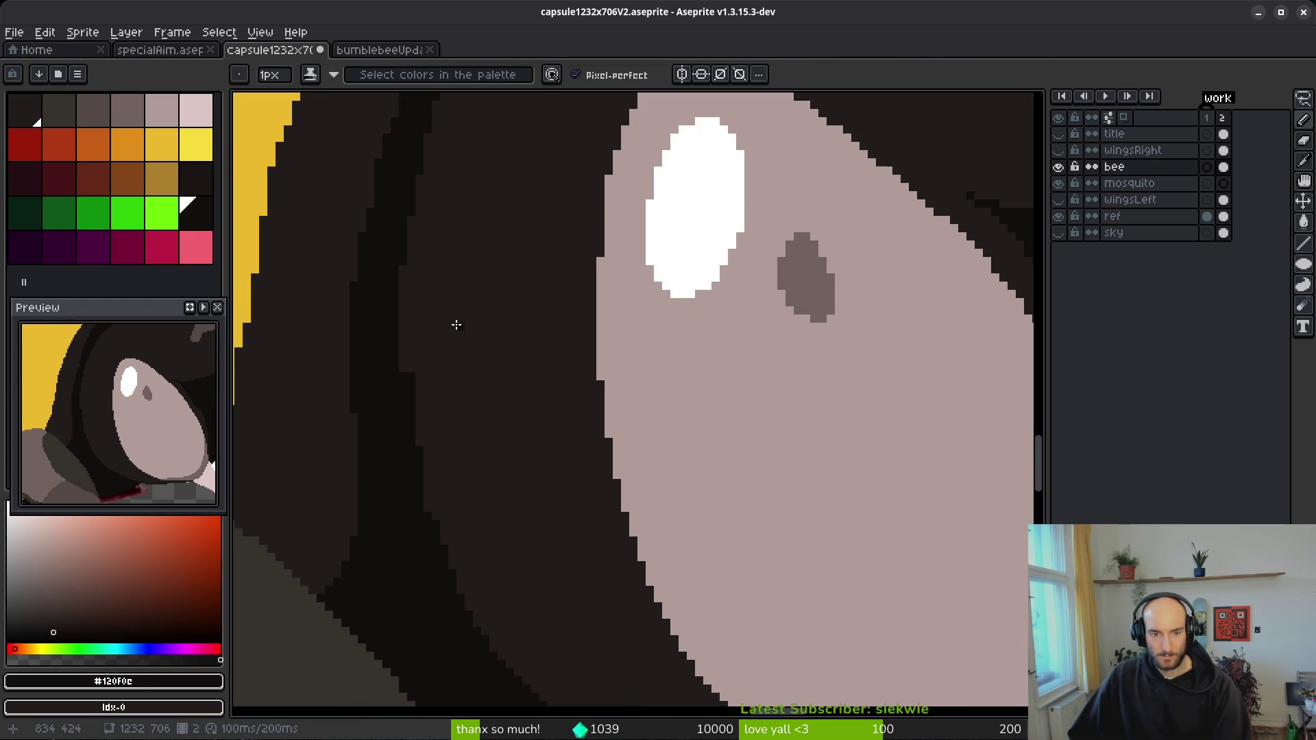
{"action": "left_click", "coordinate": [638, 626]}
{"action": "left_click_drag", "start_coordinate": [422, 299], "coordinate": [458, 543]}
{"action": "left_click_drag", "start_coordinate": [458, 543], "coordinate": [450, 352]}
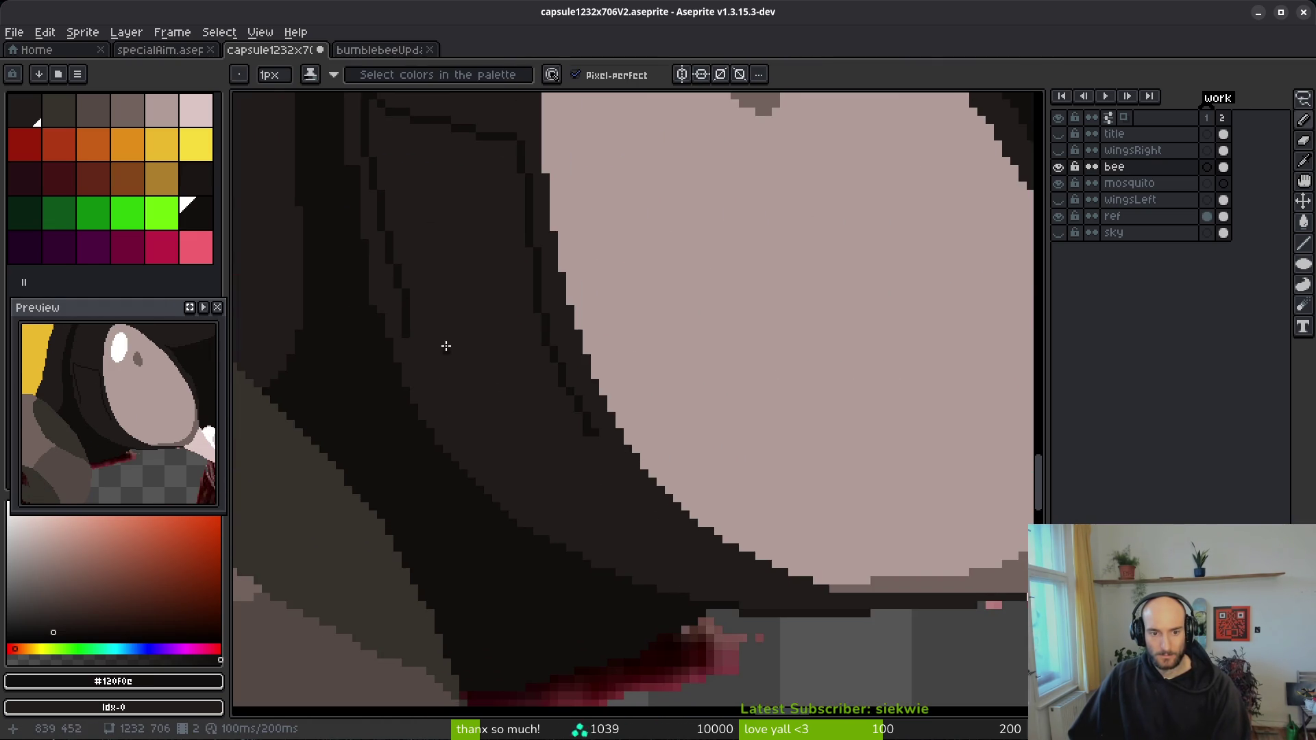
- Add short dark strokes near the eye and below it, undoing an unwanted fill by the leg
{"action": "left_click_drag", "start_coordinate": [402, 312], "coordinate": [428, 396]}
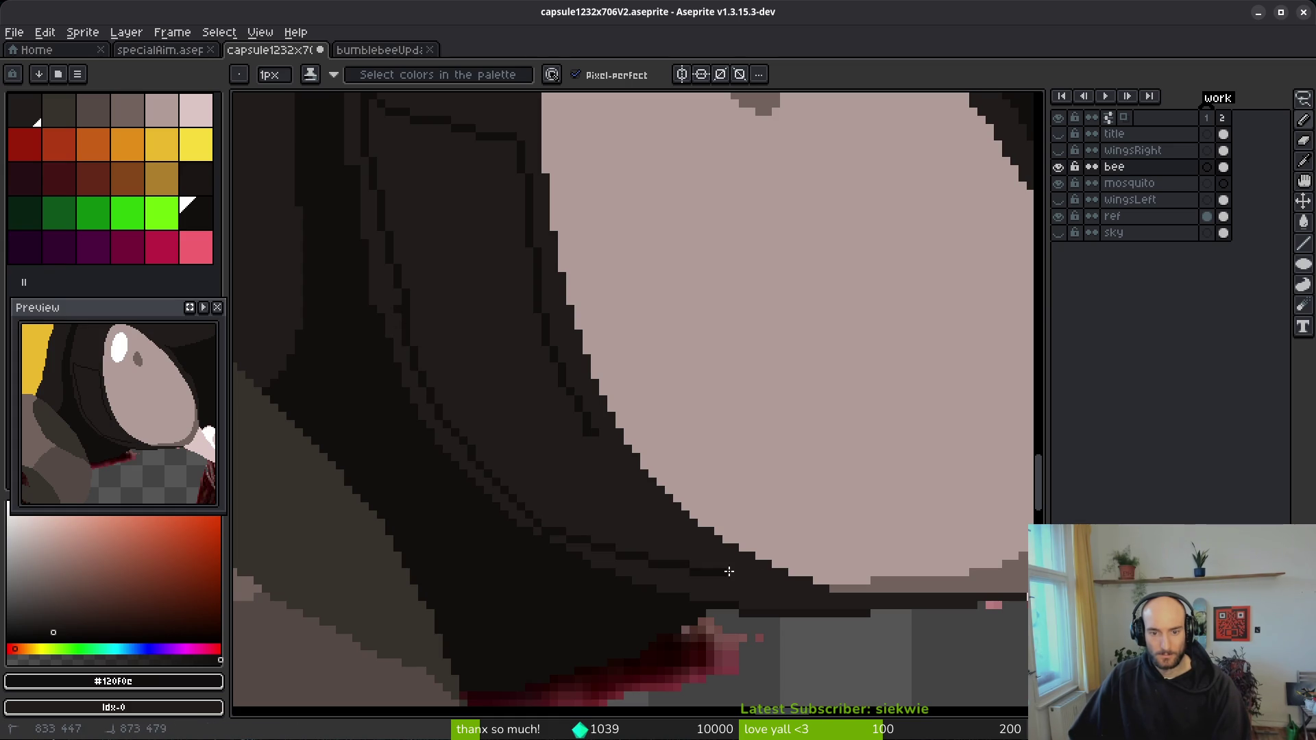
{"action": "left_click_drag", "start_coordinate": [623, 549], "coordinate": [826, 597]}
{"action": "key", "text": "g"}
{"action": "left_click", "coordinate": [597, 477]}
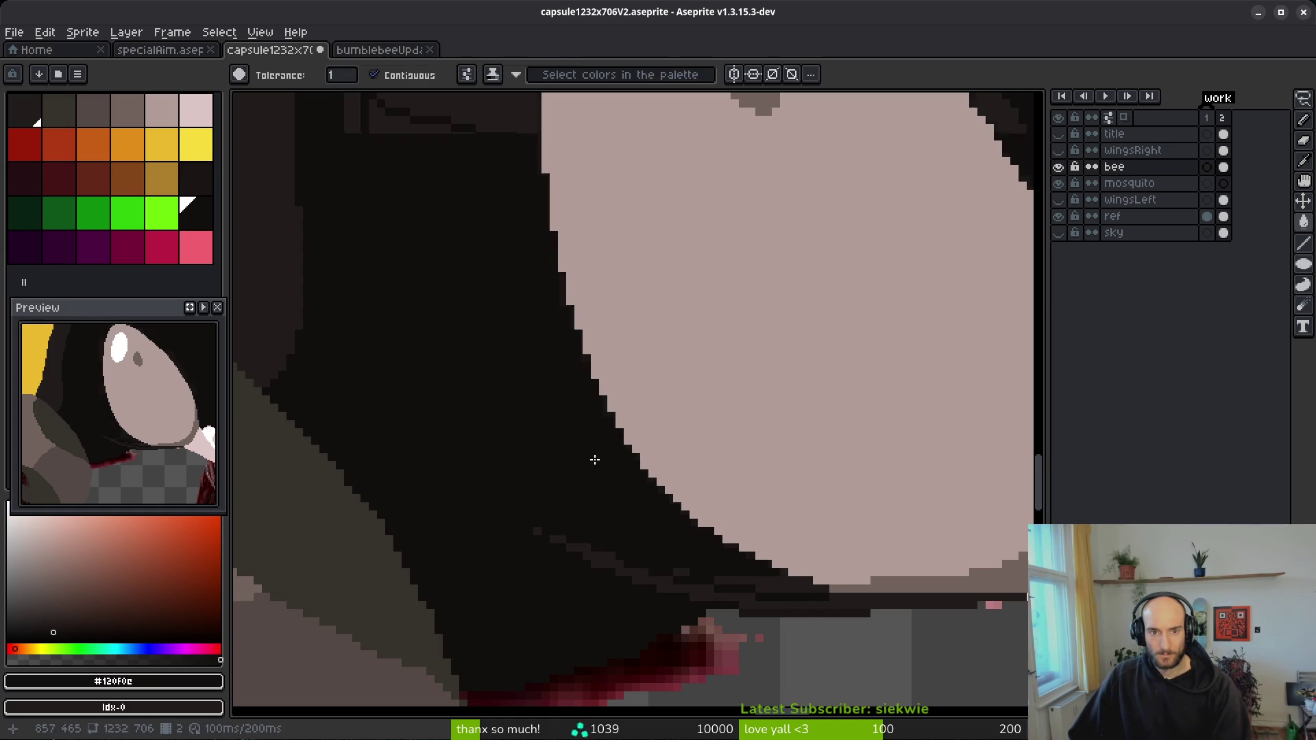
{"action": "key", "text": "ctrl+z"}
{"action": "key", "text": "b"}
{"action": "left_click_drag", "start_coordinate": [529, 281], "coordinate": [551, 357]}
{"action": "left_click_drag", "start_coordinate": [535, 191], "coordinate": [535, 199]}
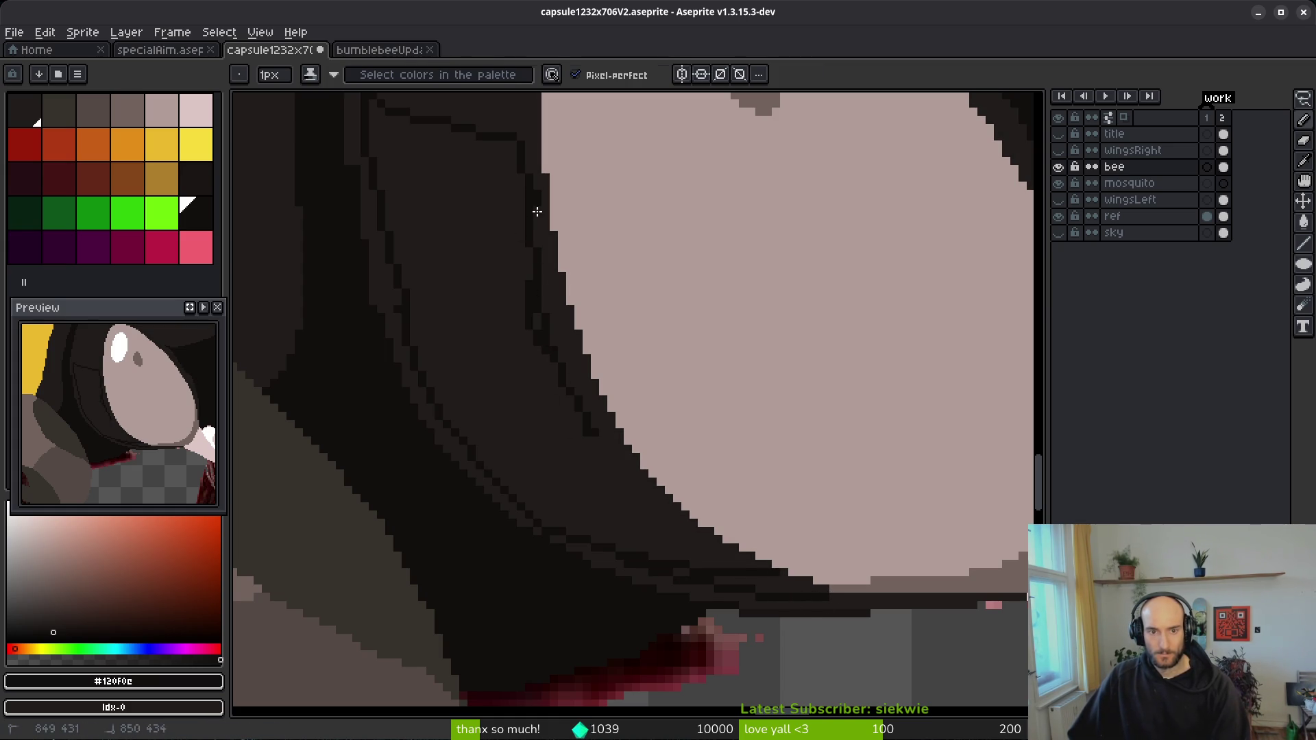
{"action": "left_click_drag", "start_coordinate": [601, 429], "coordinate": [621, 452]}
- Fill the hair area with the darker shade and darken the outline pixels beside the eye
{"action": "key", "text": "g"}
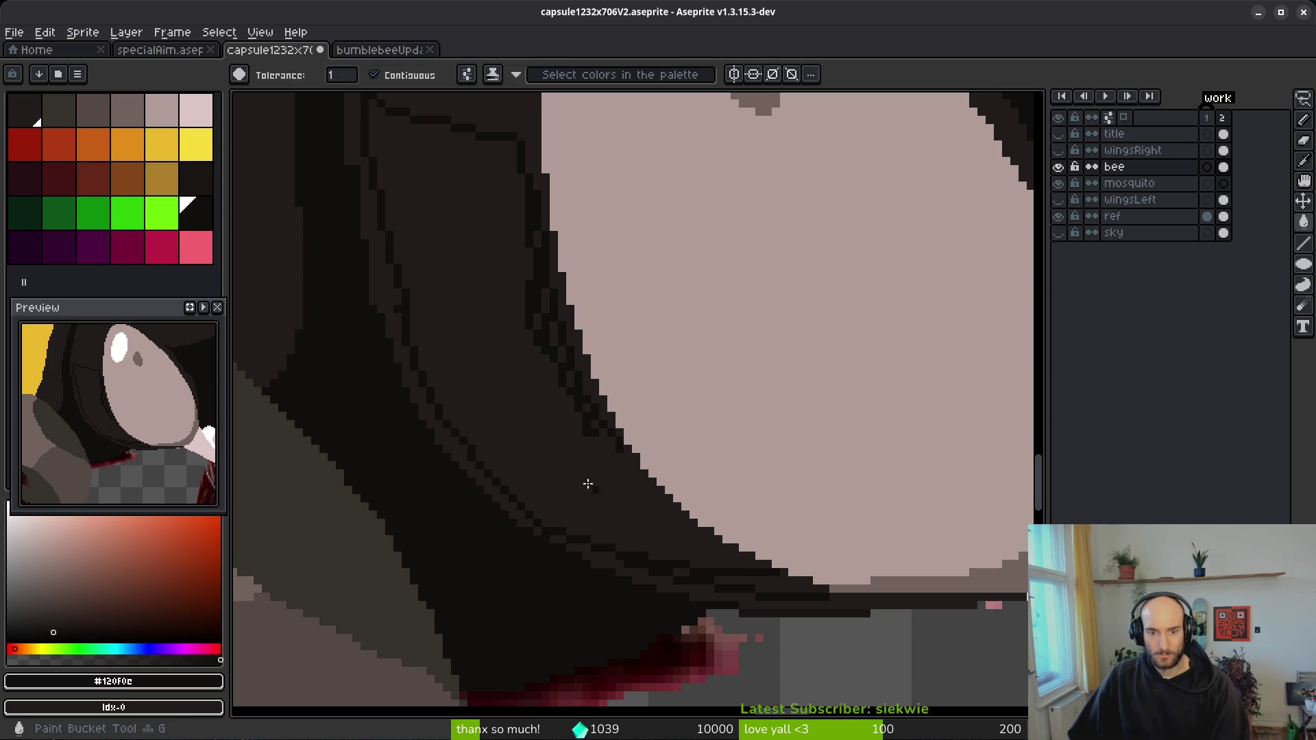
{"action": "left_click", "coordinate": [602, 500]}
{"action": "key", "text": "b"}
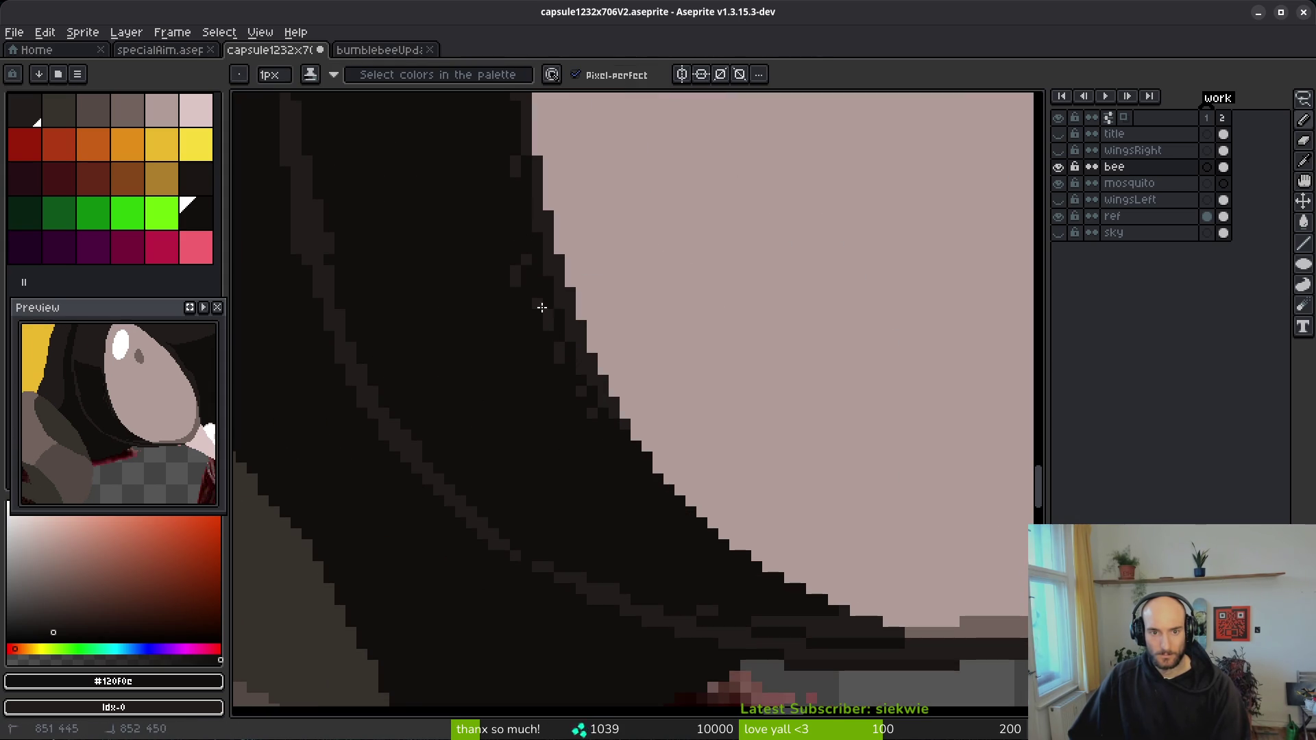
{"action": "left_click_drag", "start_coordinate": [515, 167], "coordinate": [523, 288]}
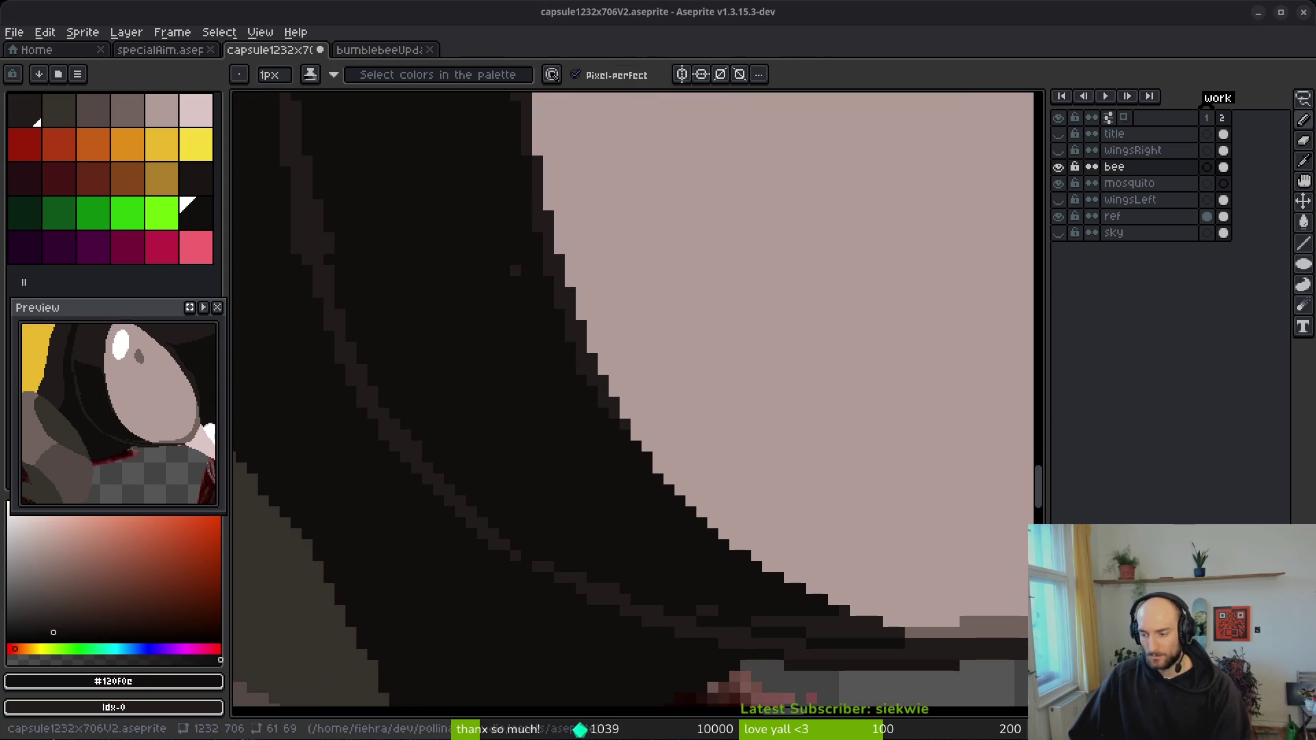
{"action": "left_click_drag", "start_coordinate": [427, 291], "coordinate": [598, 443]}
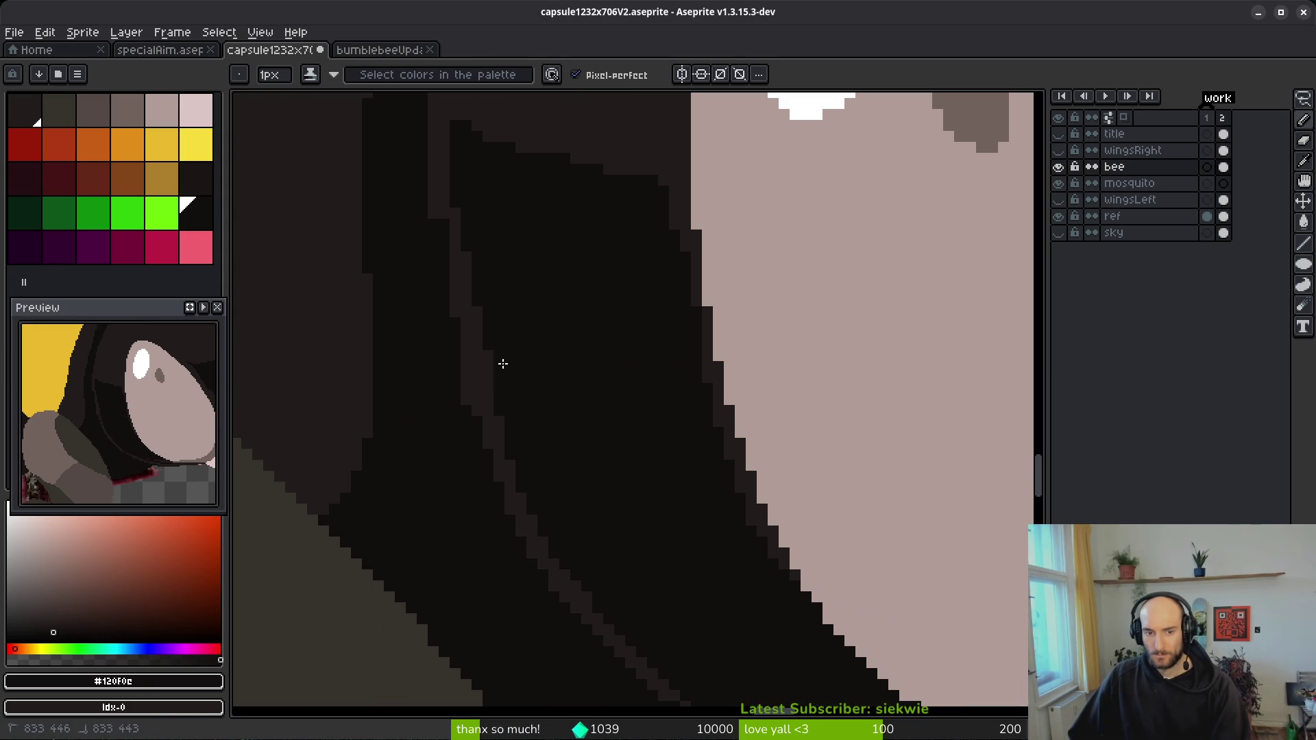
{"action": "scroll", "coordinate": [466, 432], "scroll_direction": "down", "scroll_amount": 3}
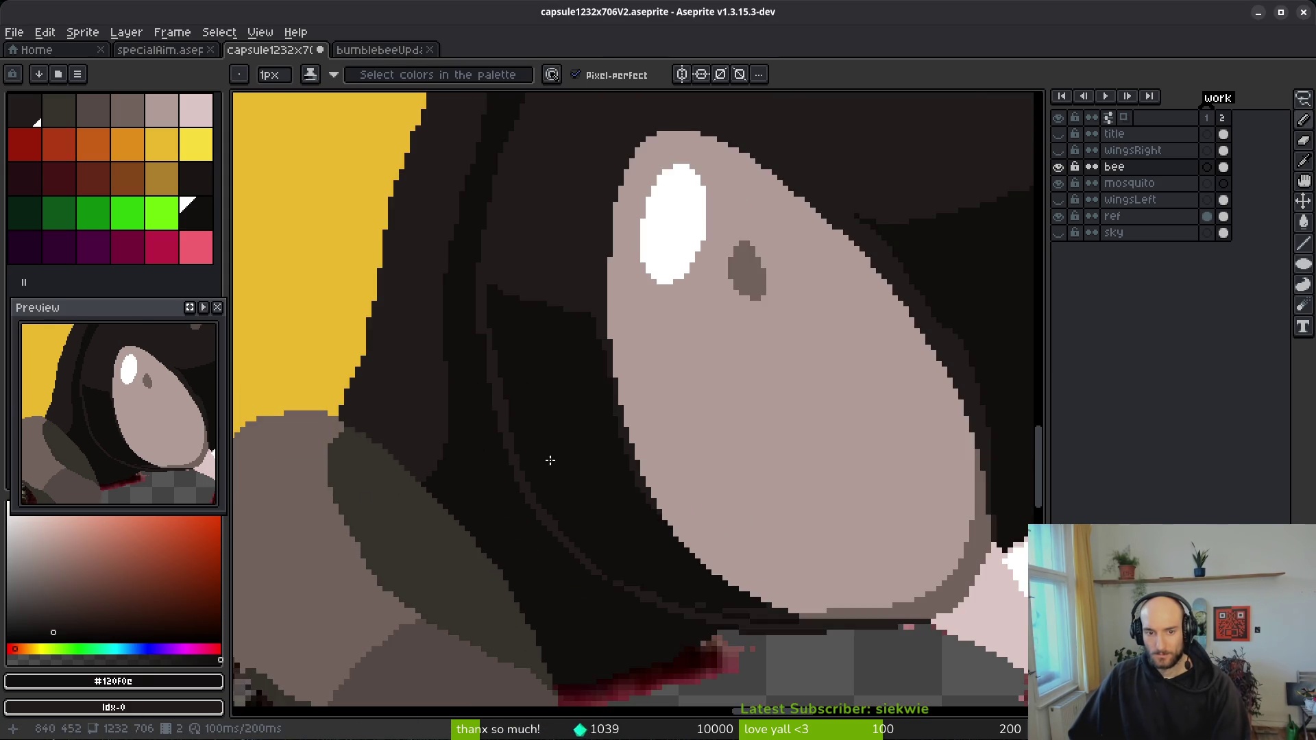
- Darken the stray light outline pixels below the eye with #201c1a and near-black #120f0c
{"action": "scroll", "coordinate": [557, 398], "scroll_direction": "up", "scroll_amount": 4}
{"action": "left_click", "coordinate": [488, 396], "text": "alt"}
{"action": "mouse_move", "coordinate": [477, 411]}
{"action": "left_mouse_down"}
{"action": "mouse_move", "coordinate": [480, 371]}
{"action": "mouse_move", "coordinate": [455, 317]}
{"action": "left_mouse_up"}
{"action": "left_click", "coordinate": [535, 332], "text": "alt"}
{"action": "left_click", "coordinate": [510, 414]}
{"action": "left_click", "coordinate": [510, 398]}
{"action": "left_click", "coordinate": [526, 496]}
{"action": "left_click", "coordinate": [544, 546]}
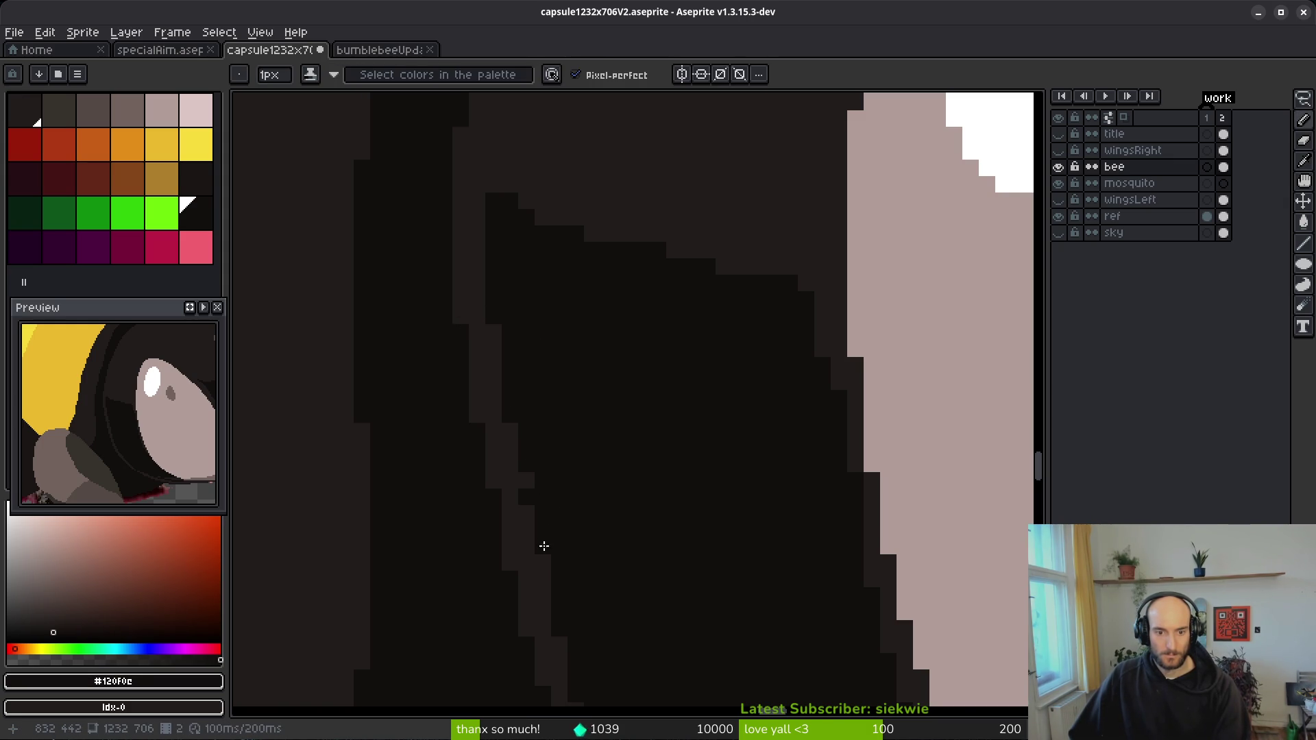
{"action": "scroll", "coordinate": [524, 464], "scroll_direction": "down", "scroll_amount": 5}
{"action": "left_click", "coordinate": [548, 480]}
{"action": "scroll", "coordinate": [573, 551], "scroll_direction": "down", "scroll_amount": 3}
{"action": "scroll", "coordinate": [658, 508], "scroll_direction": "up", "scroll_amount": 4}
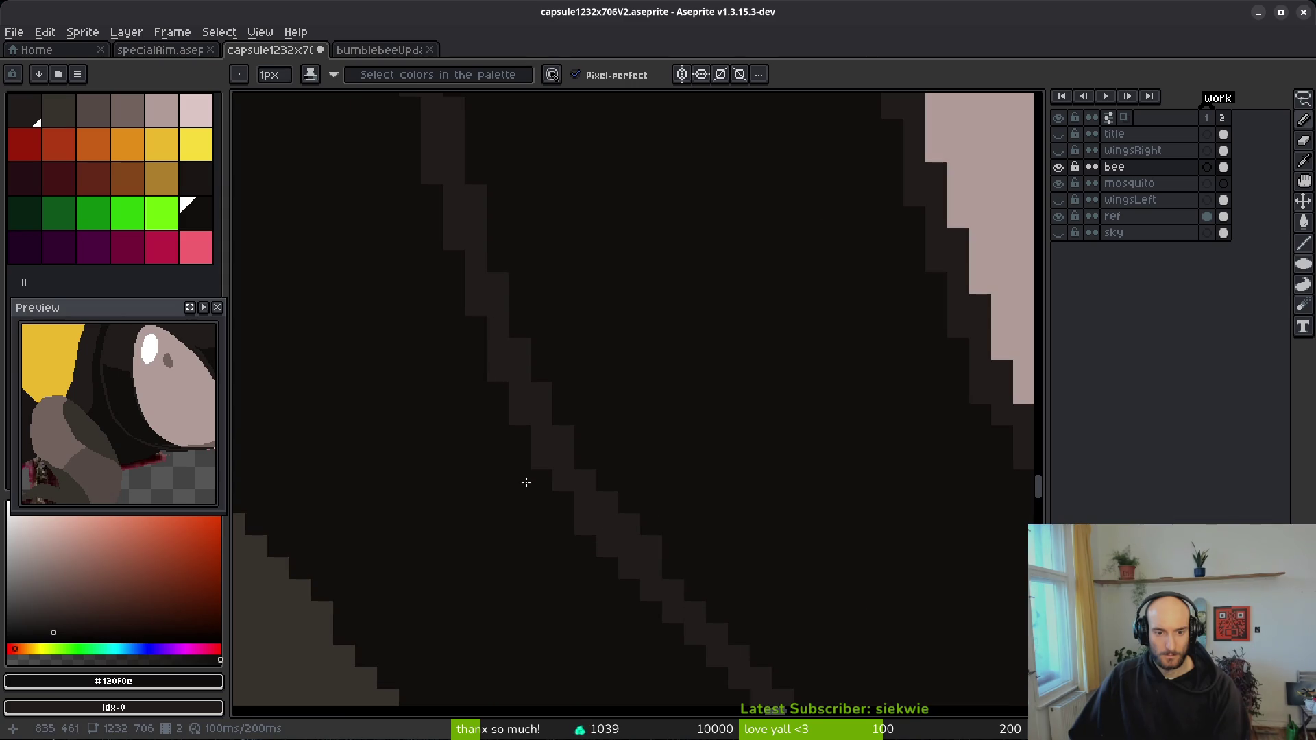
- Repaint the dark-grey outline rows along the eye's lower edge in near-black #120f0c
{"action": "left_click_drag", "start_coordinate": [652, 488], "coordinate": [553, 409]}
{"action": "mouse_move", "coordinate": [742, 455]}
{"action": "left_mouse_down"}
{"action": "mouse_move", "coordinate": [537, 470]}
{"action": "mouse_move", "coordinate": [590, 506]}
{"action": "left_mouse_up"}
{"action": "left_click", "coordinate": [500, 457], "text": "alt"}
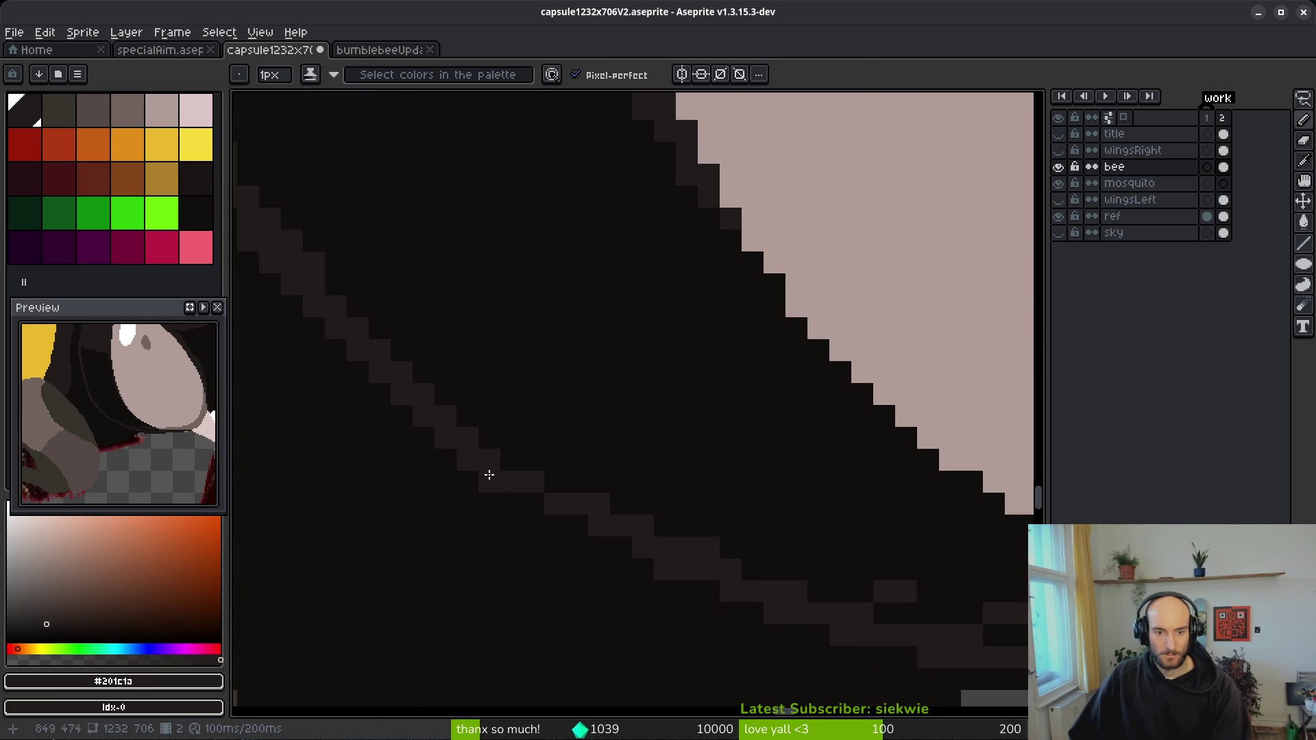
{"action": "left_click_drag", "start_coordinate": [720, 558], "coordinate": [549, 434]}
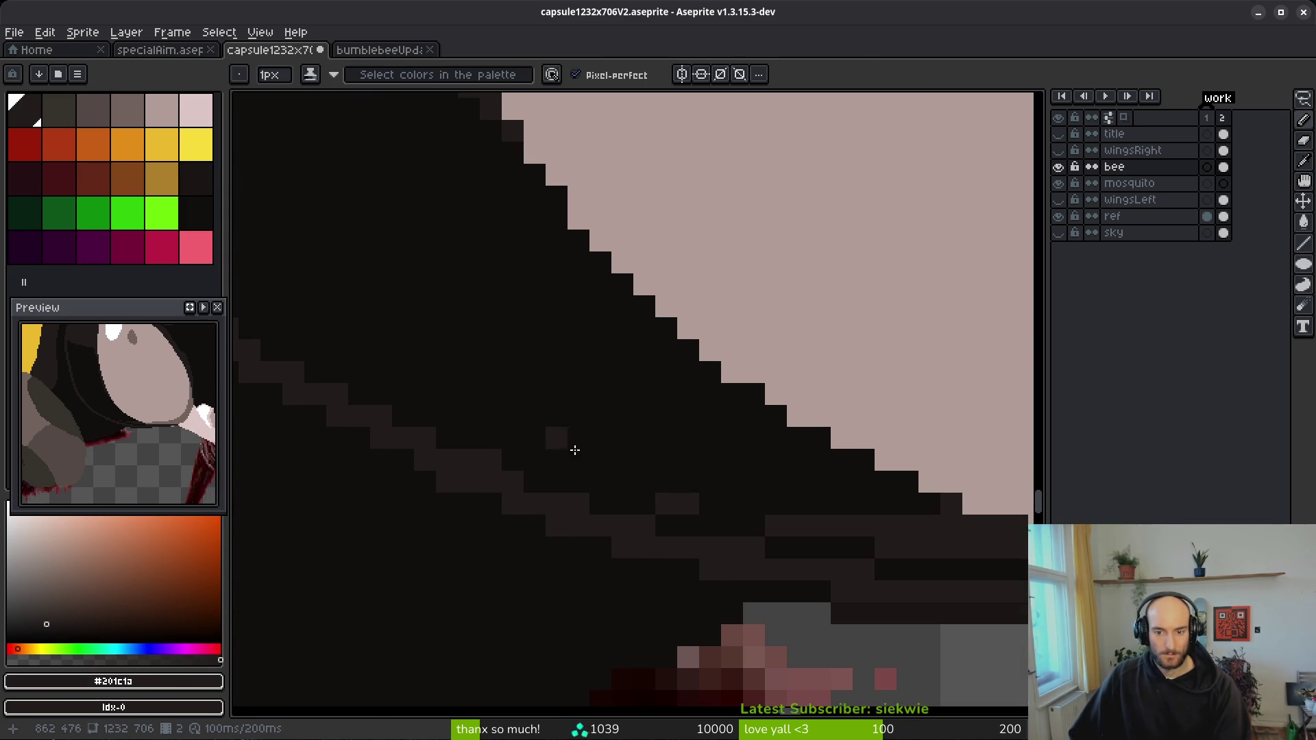
{"action": "left_click", "coordinate": [548, 434], "text": "alt"}
{"action": "mouse_move", "coordinate": [647, 500]}
{"action": "left_mouse_down"}
{"action": "mouse_move", "coordinate": [818, 521]}
{"action": "mouse_move", "coordinate": [568, 455]}
{"action": "left_mouse_up"}
{"action": "left_click_drag", "start_coordinate": [708, 434], "coordinate": [518, 423]}
{"action": "mouse_move", "coordinate": [826, 478]}
{"action": "left_mouse_down"}
{"action": "mouse_move", "coordinate": [658, 484]}
{"action": "mouse_move", "coordinate": [603, 461]}
{"action": "mouse_move", "coordinate": [576, 476]}
{"action": "left_mouse_up"}
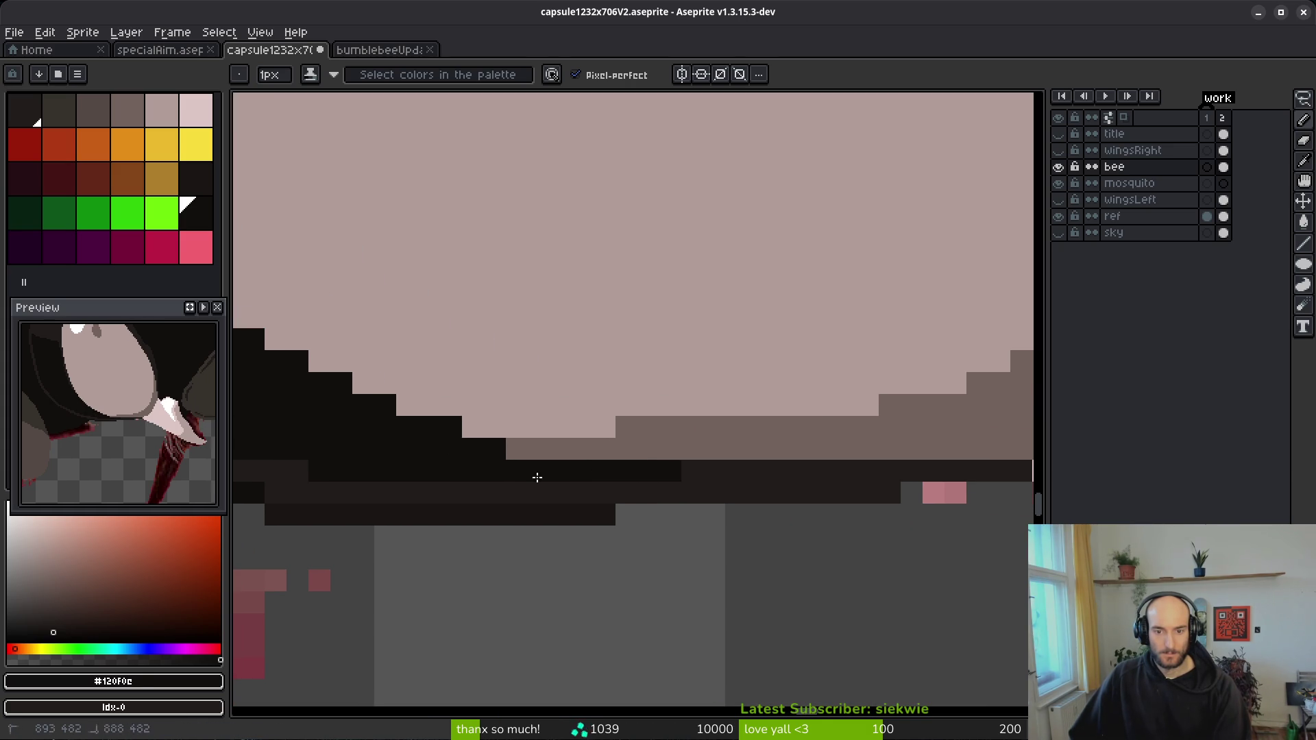
{"action": "scroll", "coordinate": [718, 503], "scroll_direction": "down", "scroll_amount": 3}
{"action": "scroll", "coordinate": [646, 509], "scroll_direction": "up", "scroll_amount": 4}
{"action": "left_click_drag", "start_coordinate": [734, 479], "coordinate": [590, 461]}
{"action": "scroll", "coordinate": [742, 481], "scroll_direction": "down", "scroll_amount": 2}
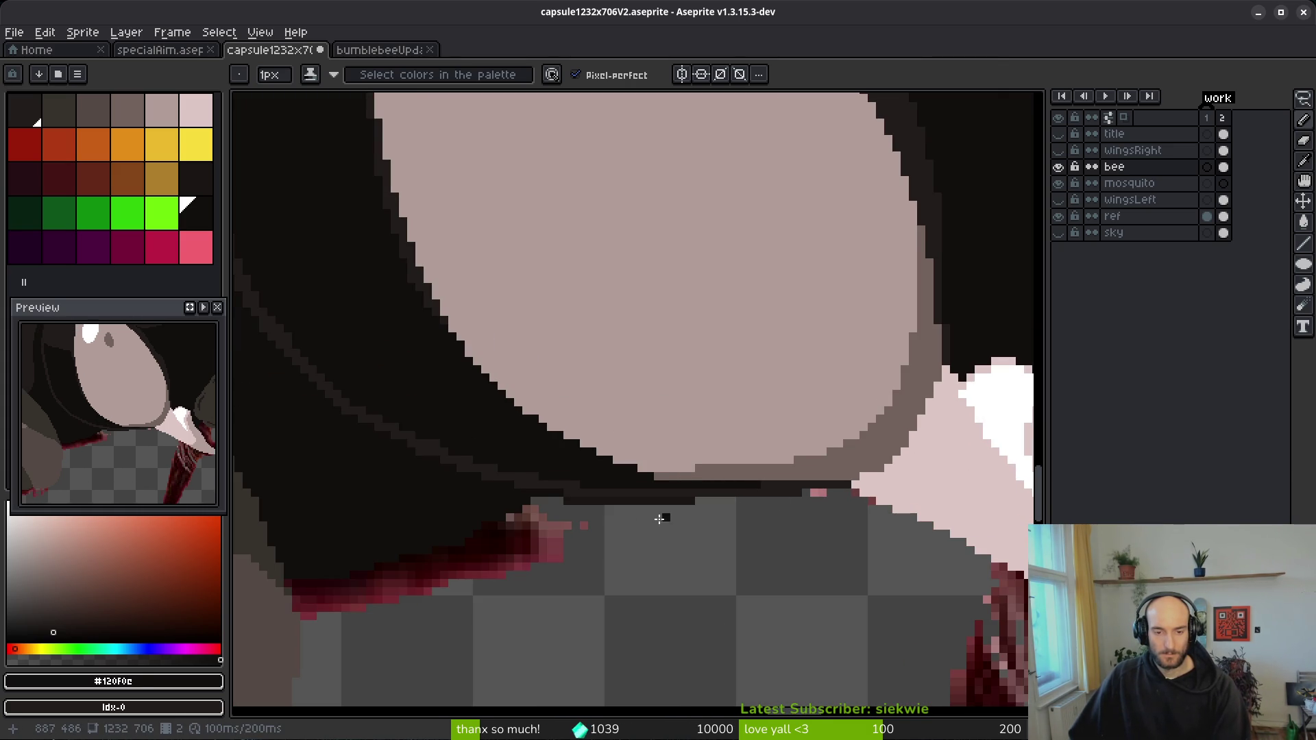
{"action": "scroll", "coordinate": [673, 523], "scroll_direction": "up", "scroll_amount": 2}
- Erase the leftover strip of outline pixels under the bee's eye
{"action": "key", "text": "e"}
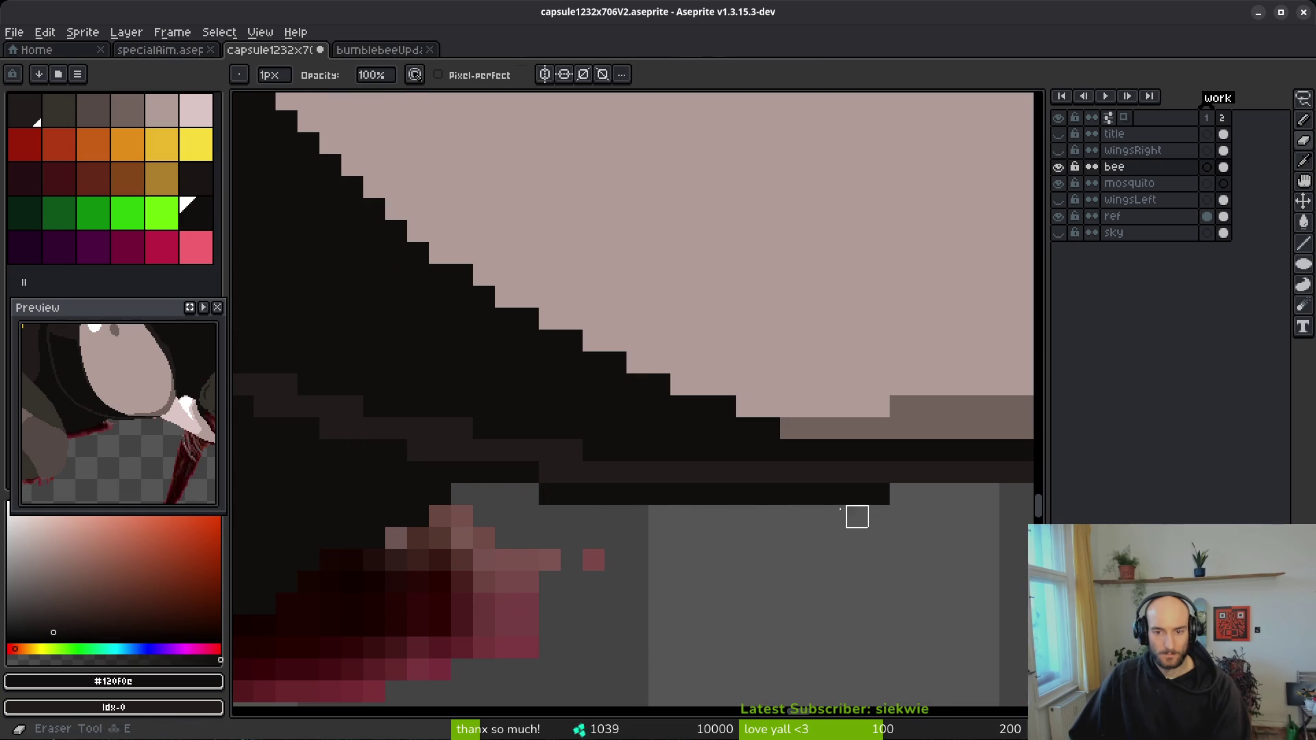
{"action": "left_click_drag", "start_coordinate": [529, 494], "coordinate": [946, 493]}
{"action": "scroll", "coordinate": [719, 547], "scroll_direction": "down", "scroll_amount": 3}
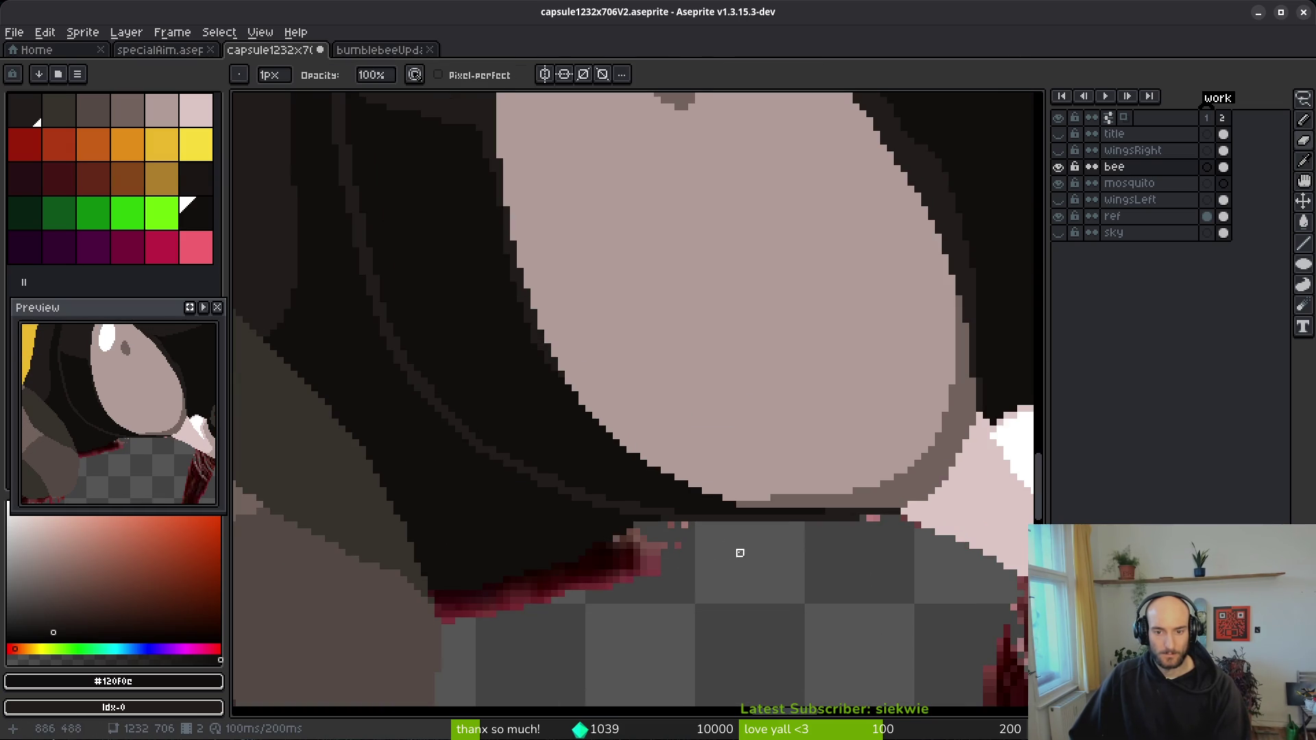
{"action": "scroll", "coordinate": [856, 532], "scroll_direction": "up", "scroll_amount": 1}
{"action": "left_click_drag", "start_coordinate": [806, 485], "coordinate": [850, 486]}
{"action": "scroll", "coordinate": [837, 564], "scroll_direction": "down", "scroll_amount": 5}
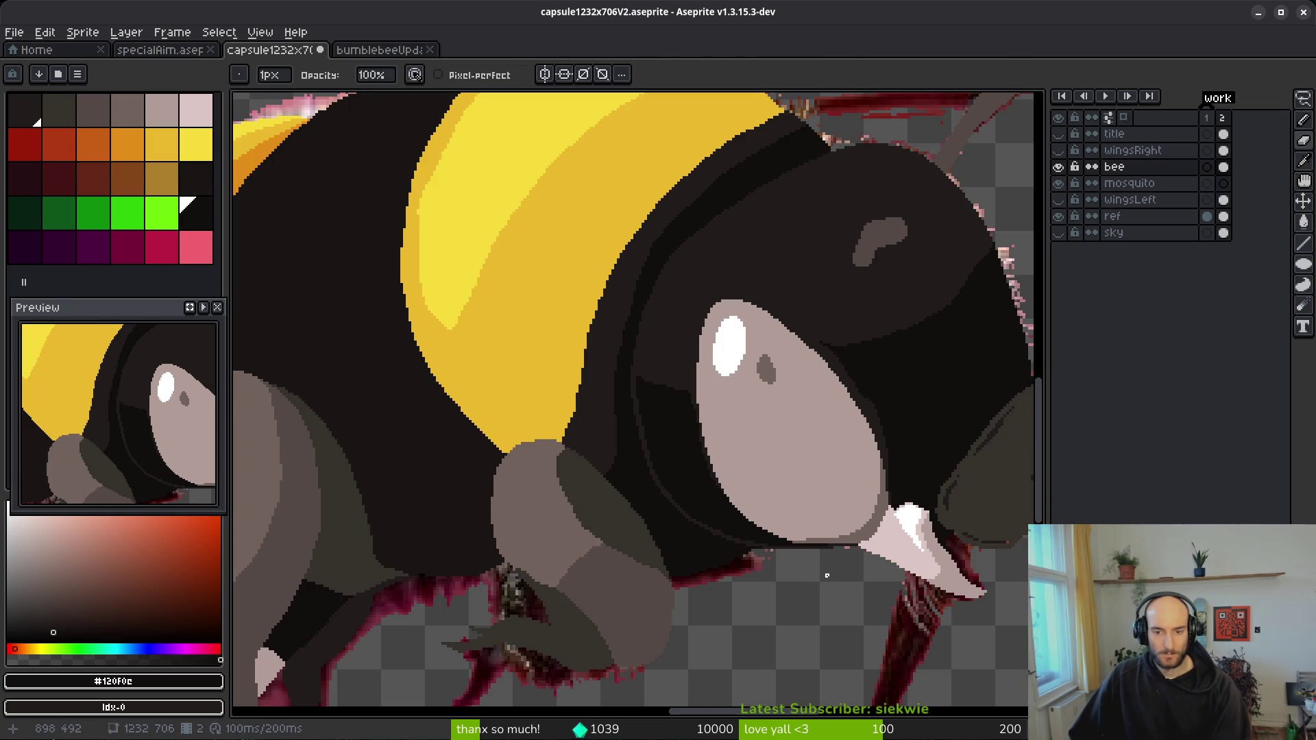
{"action": "scroll", "coordinate": [826, 582], "scroll_direction": "up", "scroll_amount": 3}
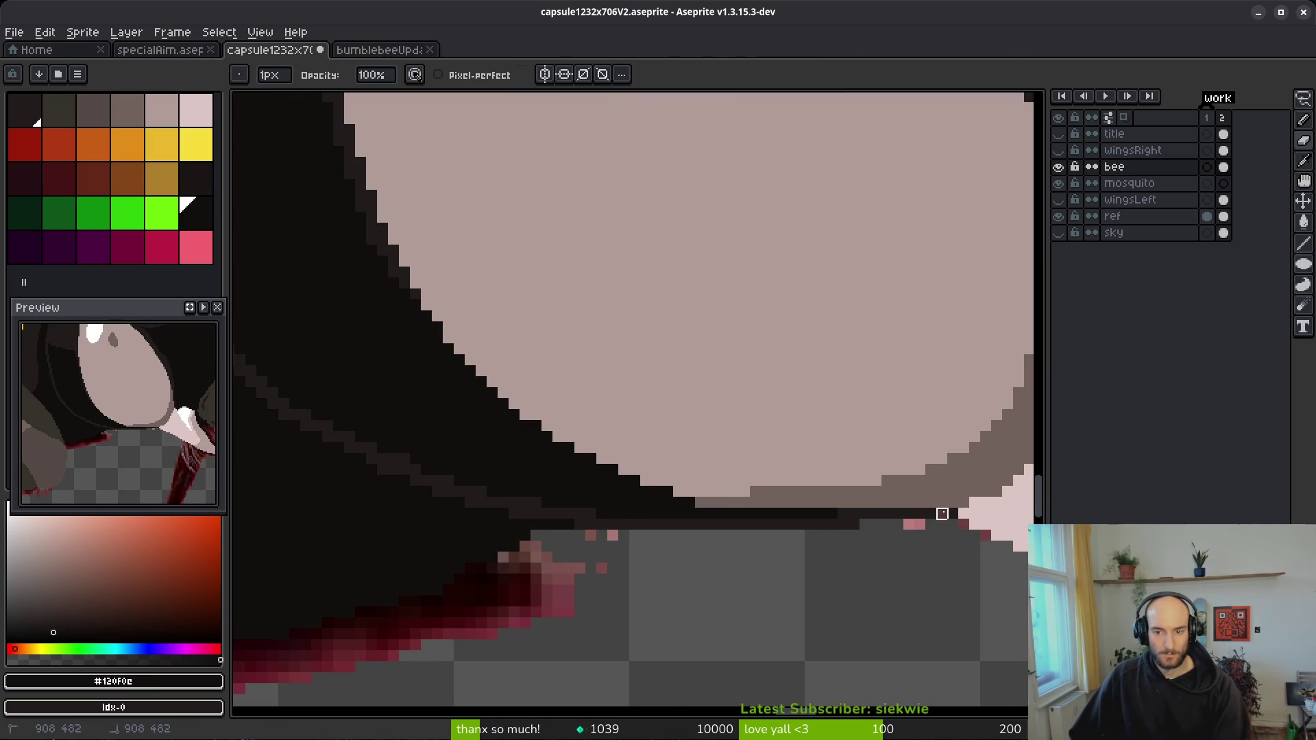
{"action": "scroll", "coordinate": [863, 543], "scroll_direction": "down", "scroll_amount": 2}
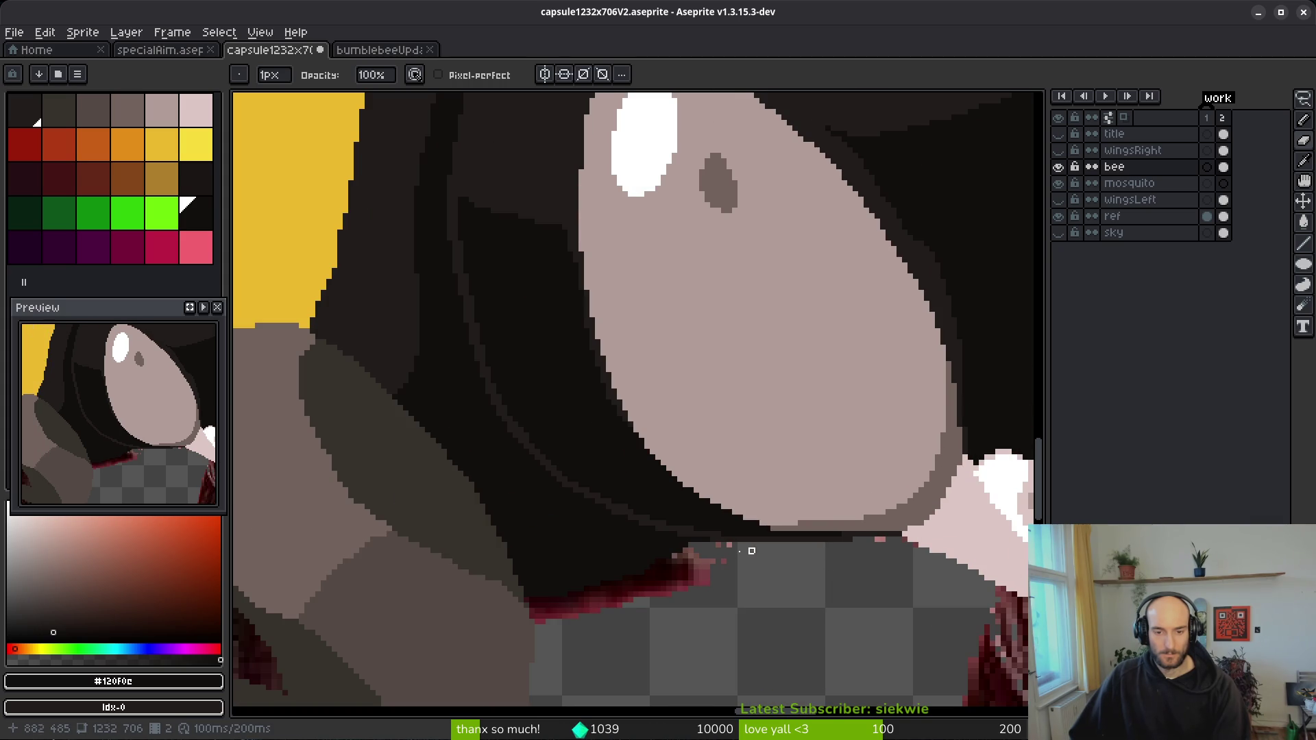
{"action": "scroll", "coordinate": [636, 501], "scroll_direction": "up", "scroll_amount": 3}
- Return to the Pencil and save the sprite with the strip removed
{"action": "key", "text": "b"}
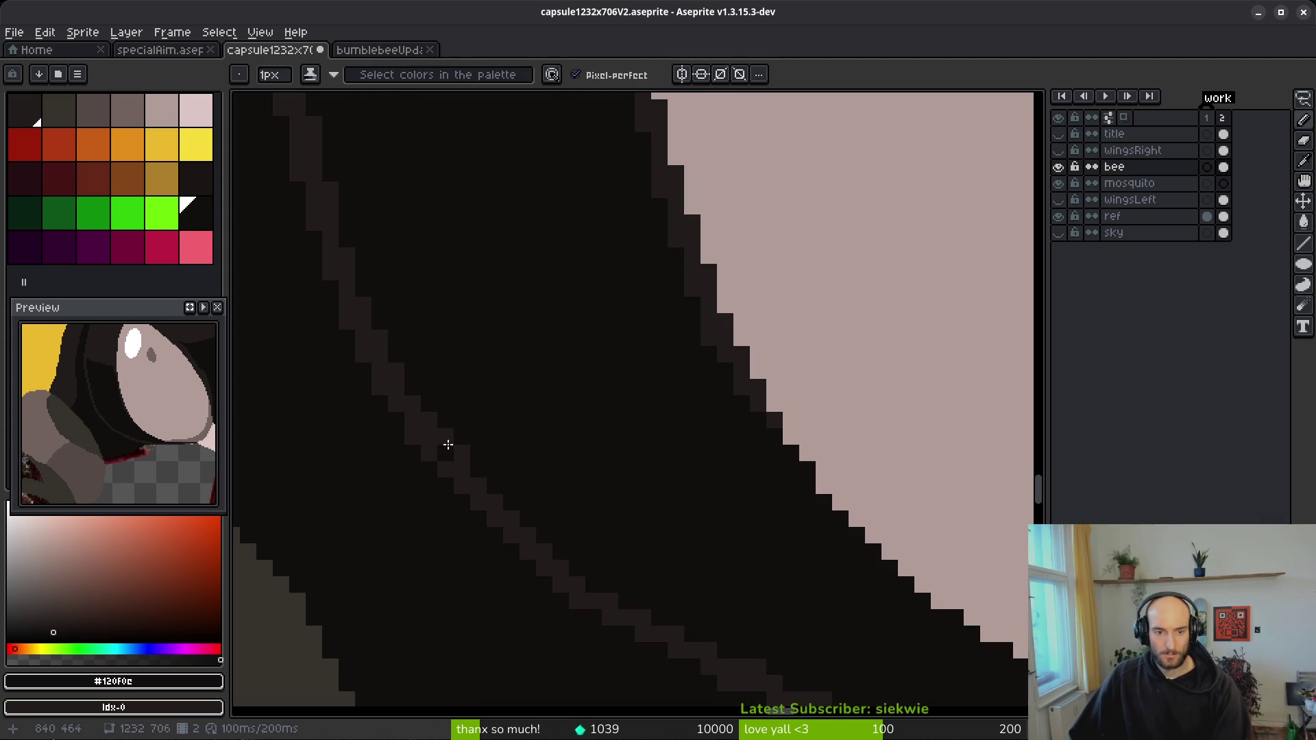
{"action": "scroll", "coordinate": [514, 458], "scroll_direction": "down", "scroll_amount": 2}
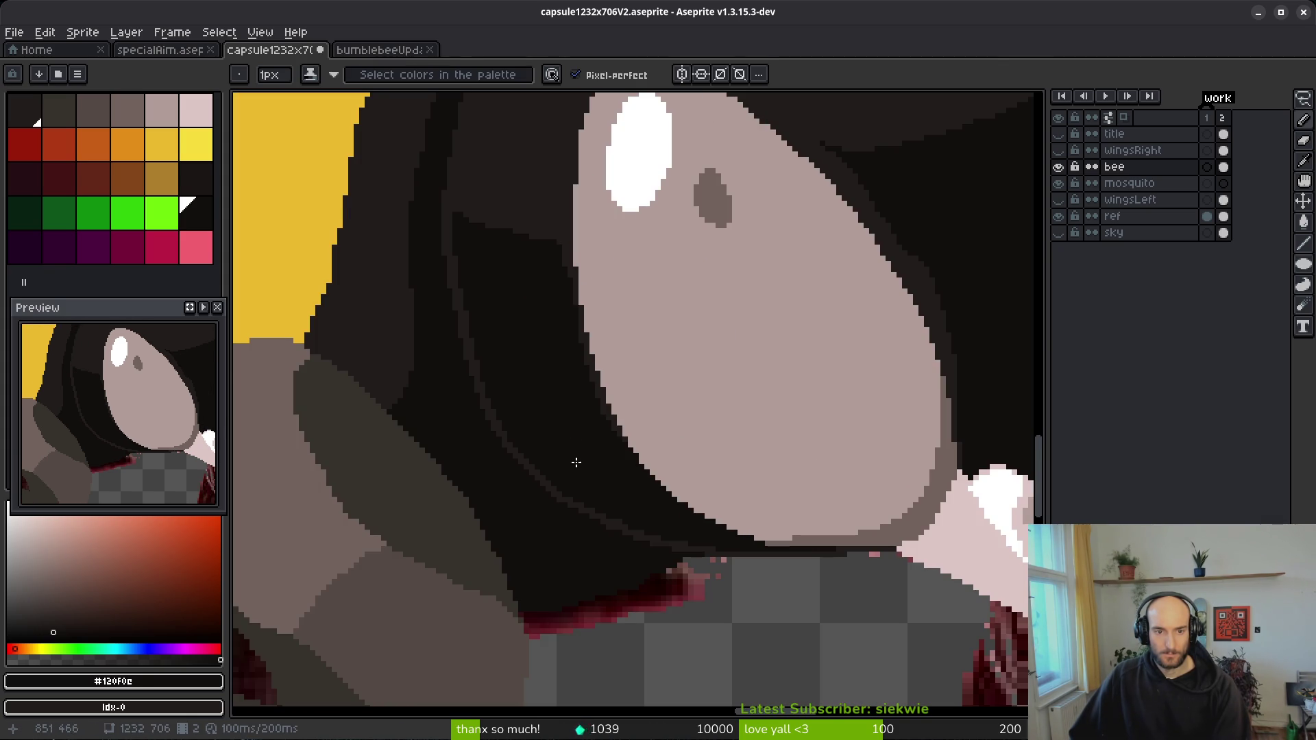
{"action": "scroll", "coordinate": [614, 376], "scroll_direction": "up", "scroll_amount": 4}
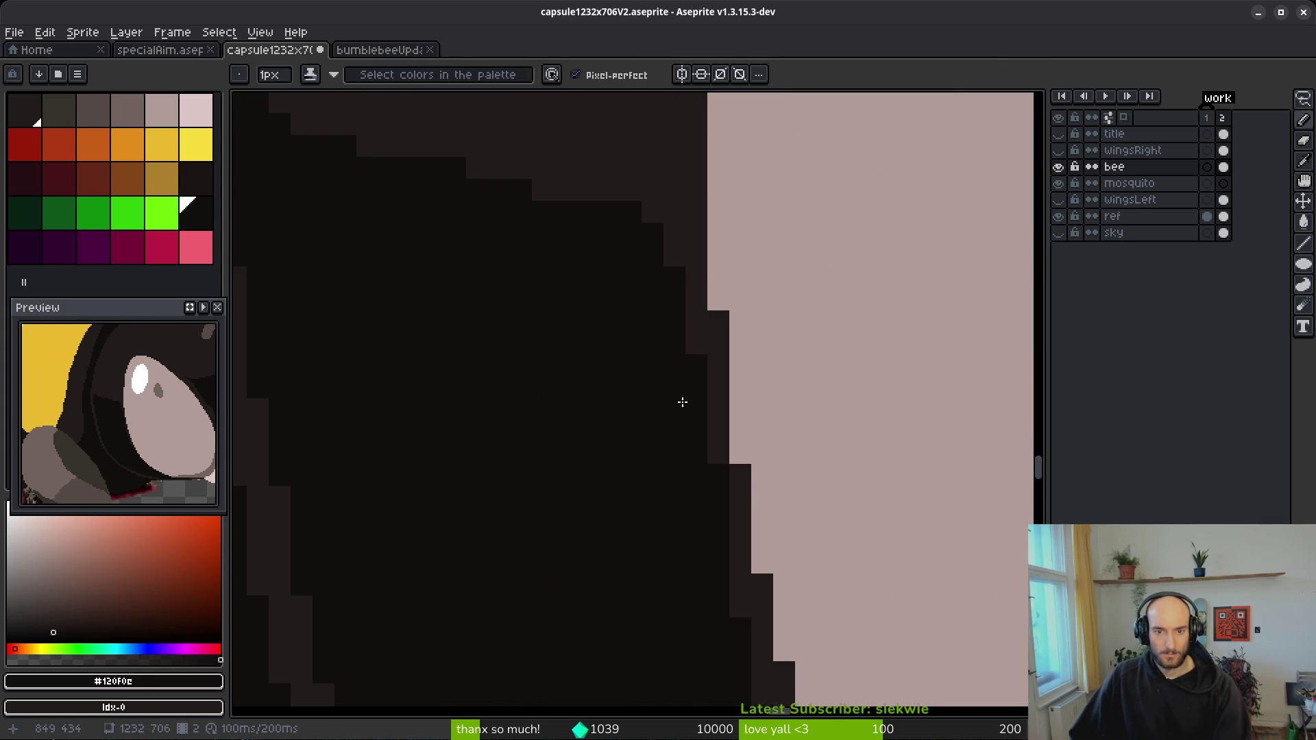
{"action": "scroll", "coordinate": [667, 476], "scroll_direction": "down", "scroll_amount": 3}
{"action": "scroll", "coordinate": [614, 441], "scroll_direction": "up", "scroll_amount": 1}
{"action": "key", "text": "ctrl+s"}
{"action": "scroll", "coordinate": [617, 500], "scroll_direction": "up", "scroll_amount": 1}
{"action": "scroll", "coordinate": [547, 407], "scroll_direction": "down", "scroll_amount": 2}
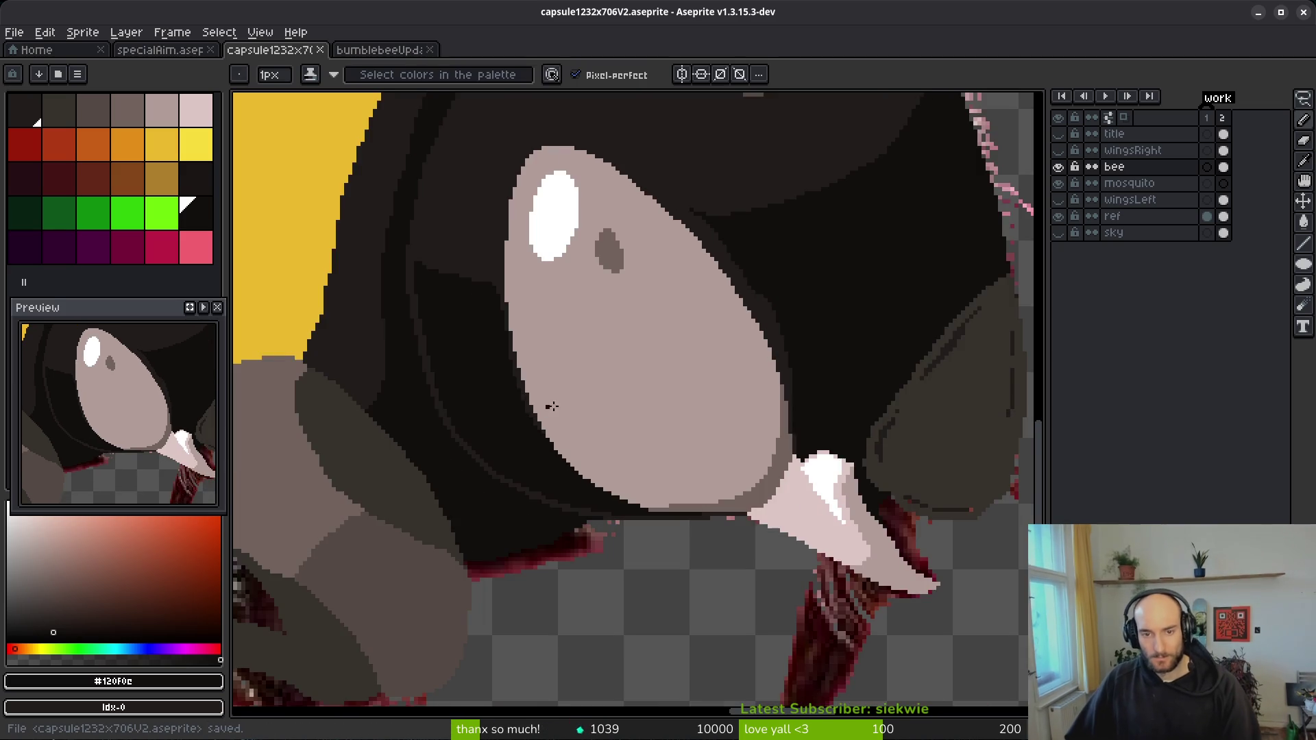
{"action": "scroll", "coordinate": [685, 405], "scroll_direction": "down", "scroll_amount": 3}
{"action": "scroll", "coordinate": [737, 418], "scroll_direction": "up", "scroll_amount": 4}
{"action": "scroll", "coordinate": [737, 418], "scroll_direction": "up", "scroll_amount": 2}
- Draw a dark stroke on the bee's face, darken its light strip, and save
{"action": "mouse_move", "coordinate": [738, 428]}
{"action": "left_mouse_down"}
{"action": "mouse_move", "coordinate": [698, 463]}
{"action": "mouse_move", "coordinate": [737, 455]}
{"action": "mouse_move", "coordinate": [733, 510]}
{"action": "left_mouse_up"}
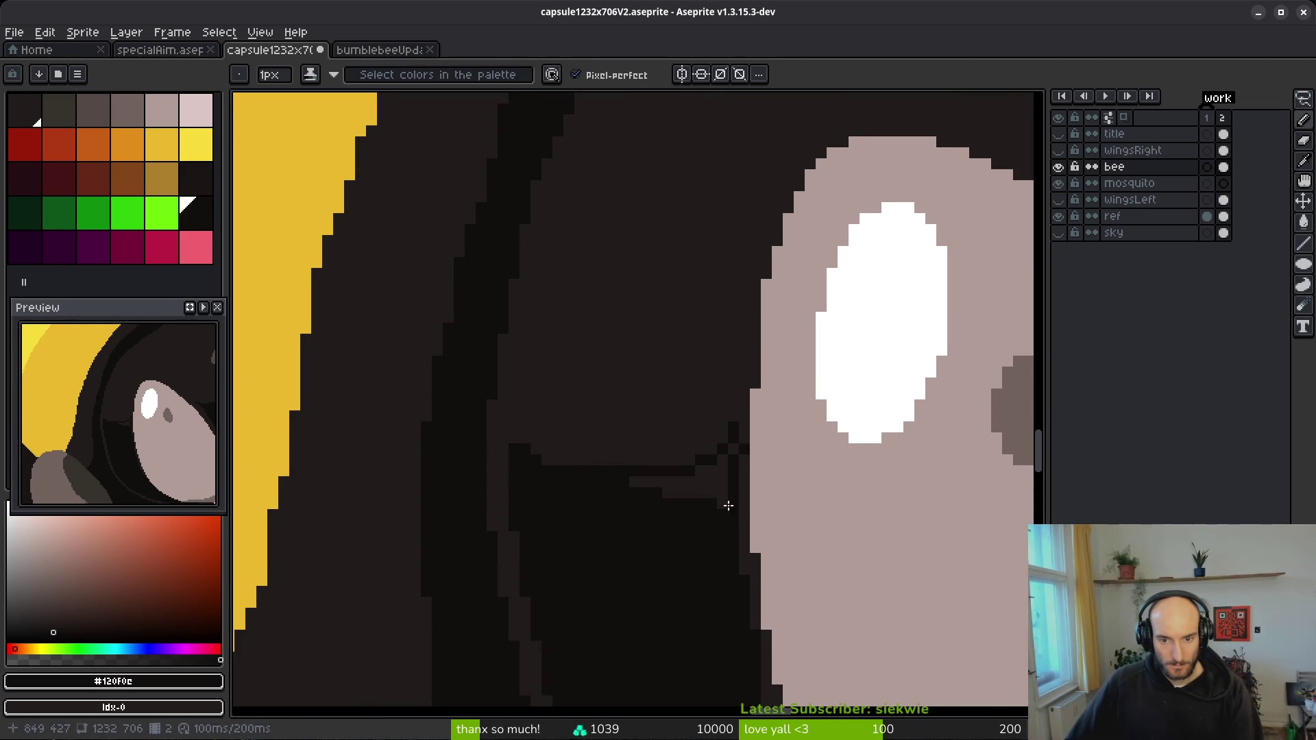
{"action": "key", "text": "alt"}
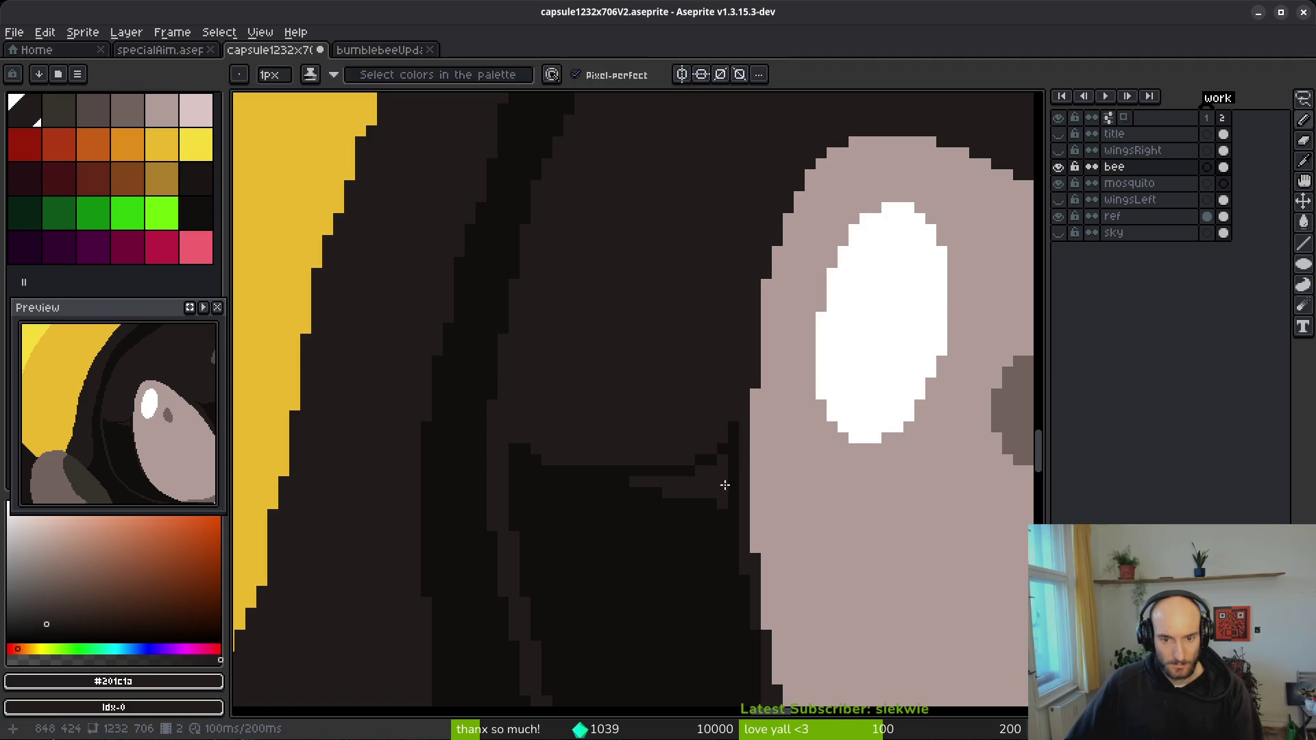
{"action": "left_click_drag", "start_coordinate": [629, 481], "coordinate": [720, 476]}
{"action": "scroll", "coordinate": [720, 475], "scroll_direction": "down", "scroll_amount": 2}
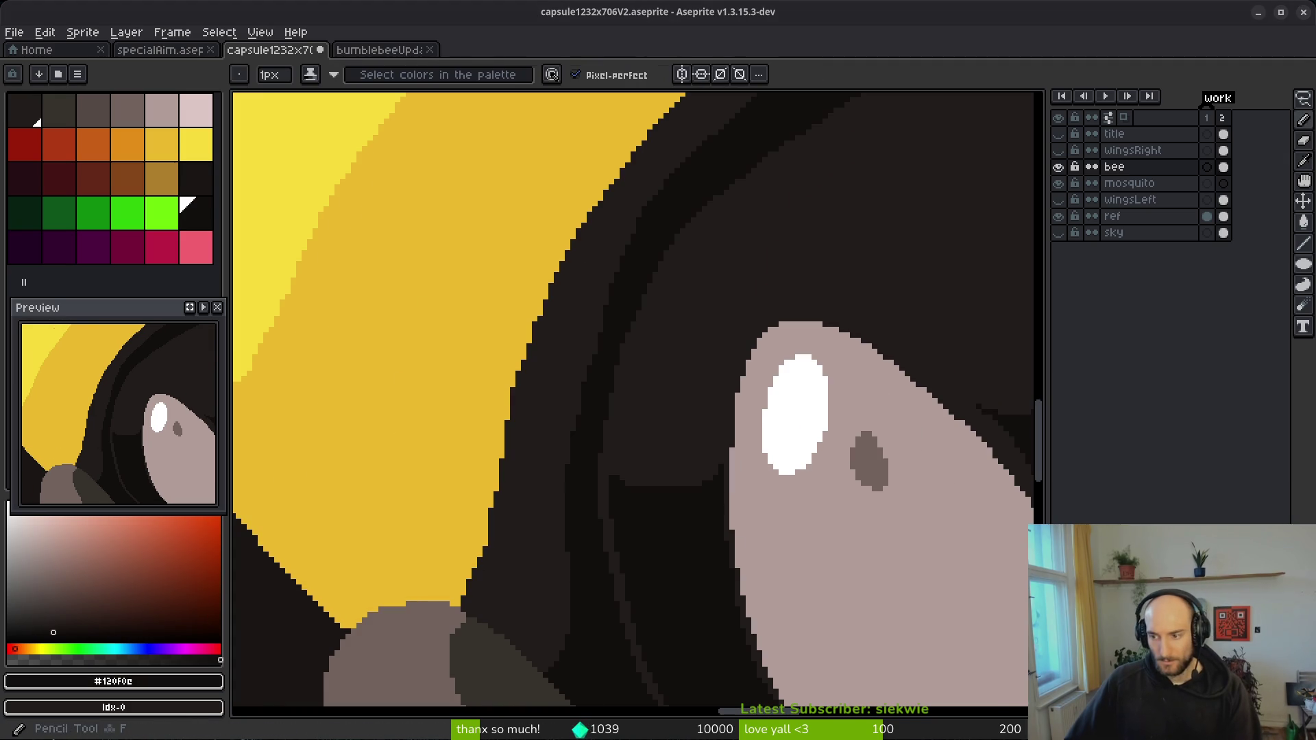
{"action": "scroll", "coordinate": [704, 355], "scroll_direction": "up", "scroll_amount": 2}
{"action": "key", "text": "ctrl+s"}
- Touch up a few stray pixels on the bee's head
{"action": "scroll", "coordinate": [625, 311], "scroll_direction": "down", "scroll_amount": 5}
{"action": "scroll", "coordinate": [725, 364], "scroll_direction": "up", "scroll_amount": 6}
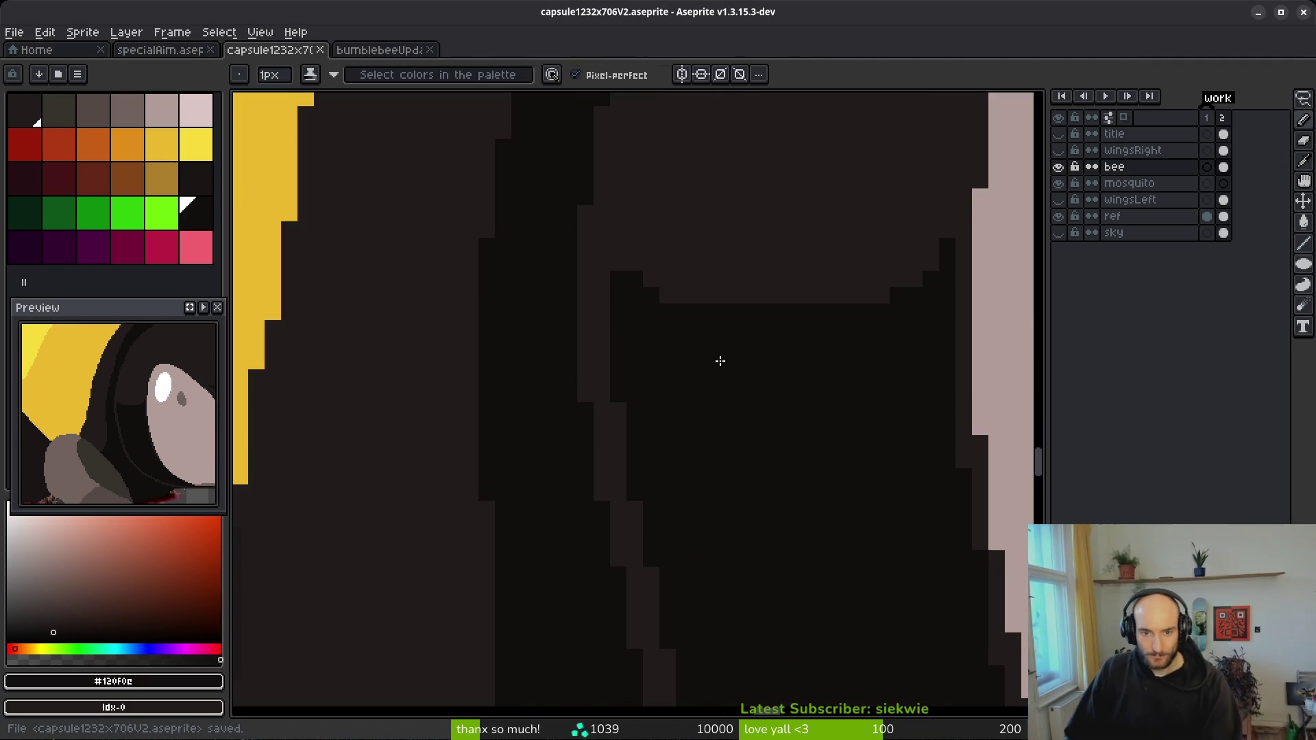
{"action": "left_click_drag", "start_coordinate": [631, 257], "coordinate": [623, 264]}
{"action": "left_click", "coordinate": [664, 294]}
{"action": "scroll", "coordinate": [778, 402], "scroll_direction": "down", "scroll_amount": 5}
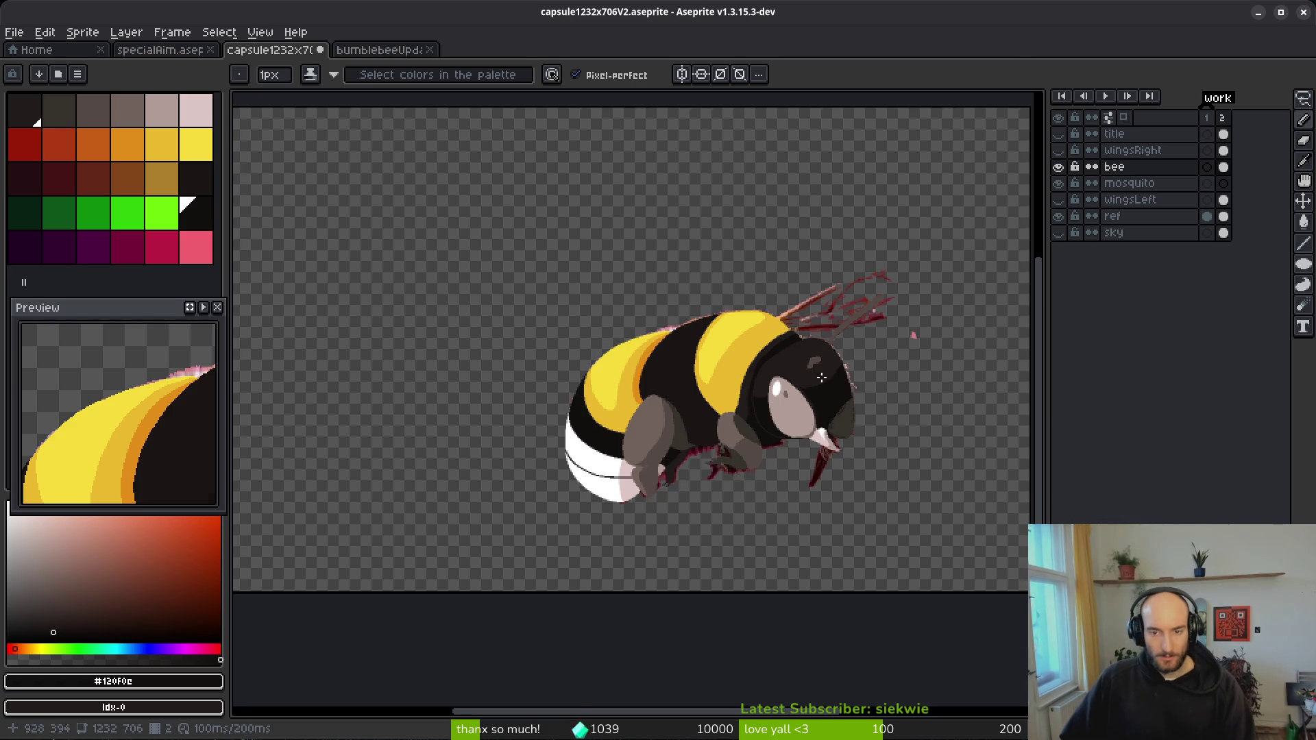
- Darken the stray and checkered light pixels along the head's diagonal edge
{"action": "scroll", "coordinate": [821, 377], "scroll_direction": "up", "scroll_amount": 2}
{"action": "scroll", "coordinate": [818, 406], "scroll_direction": "up", "scroll_amount": 3}
{"action": "scroll", "coordinate": [788, 358], "scroll_direction": "up", "scroll_amount": 2}
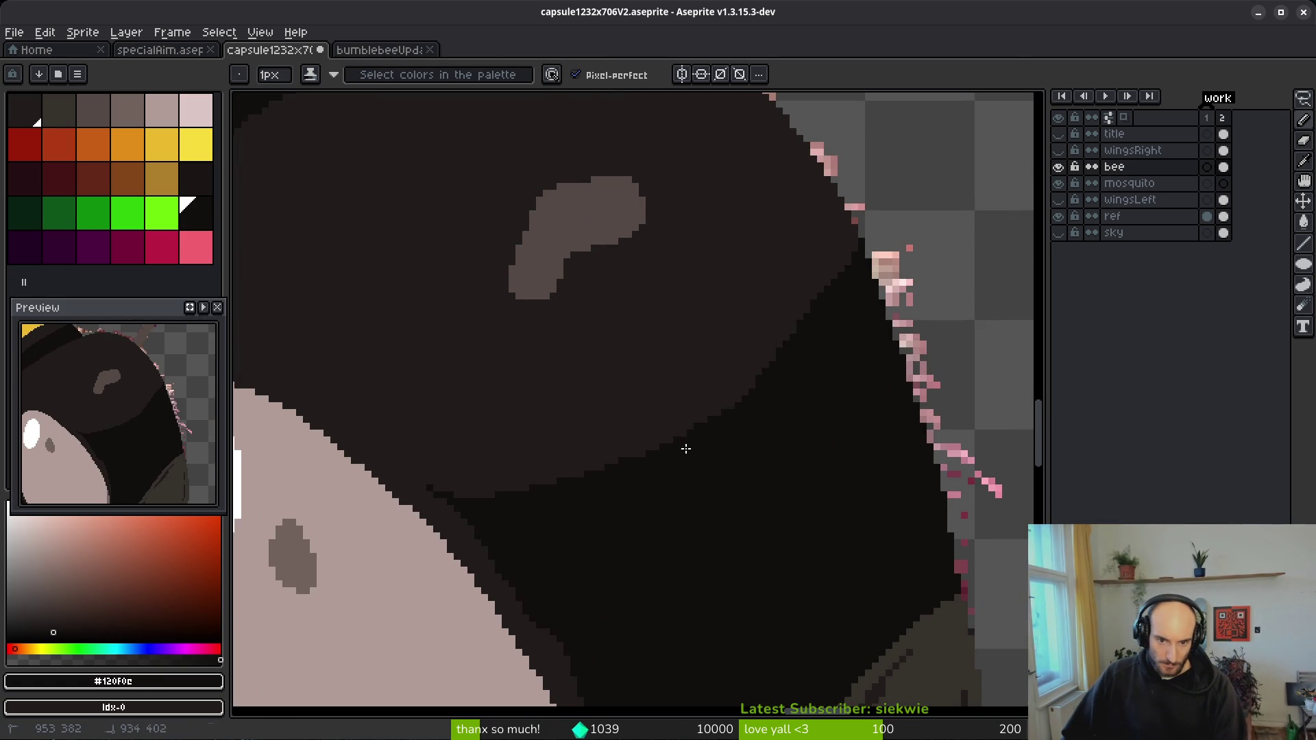
{"action": "scroll", "coordinate": [820, 320], "scroll_direction": "up", "scroll_amount": 2}
{"action": "mouse_move", "coordinate": [859, 237]}
{"action": "left_mouse_down"}
{"action": "mouse_move", "coordinate": [717, 387]}
{"action": "mouse_move", "coordinate": [364, 596]}
{"action": "left_mouse_up"}
{"action": "key", "text": "g"}
{"action": "mouse_move", "coordinate": [716, 417]}
{"action": "left_mouse_down"}
{"action": "mouse_move", "coordinate": [567, 502]}
{"action": "mouse_move", "coordinate": [627, 477]}
{"action": "left_mouse_up"}
{"action": "left_click_drag", "start_coordinate": [510, 546], "coordinate": [478, 563]}
{"action": "left_click_drag", "start_coordinate": [791, 331], "coordinate": [758, 366]}
{"action": "left_click", "coordinate": [676, 415]}
{"action": "left_click_drag", "start_coordinate": [514, 505], "coordinate": [657, 463]}
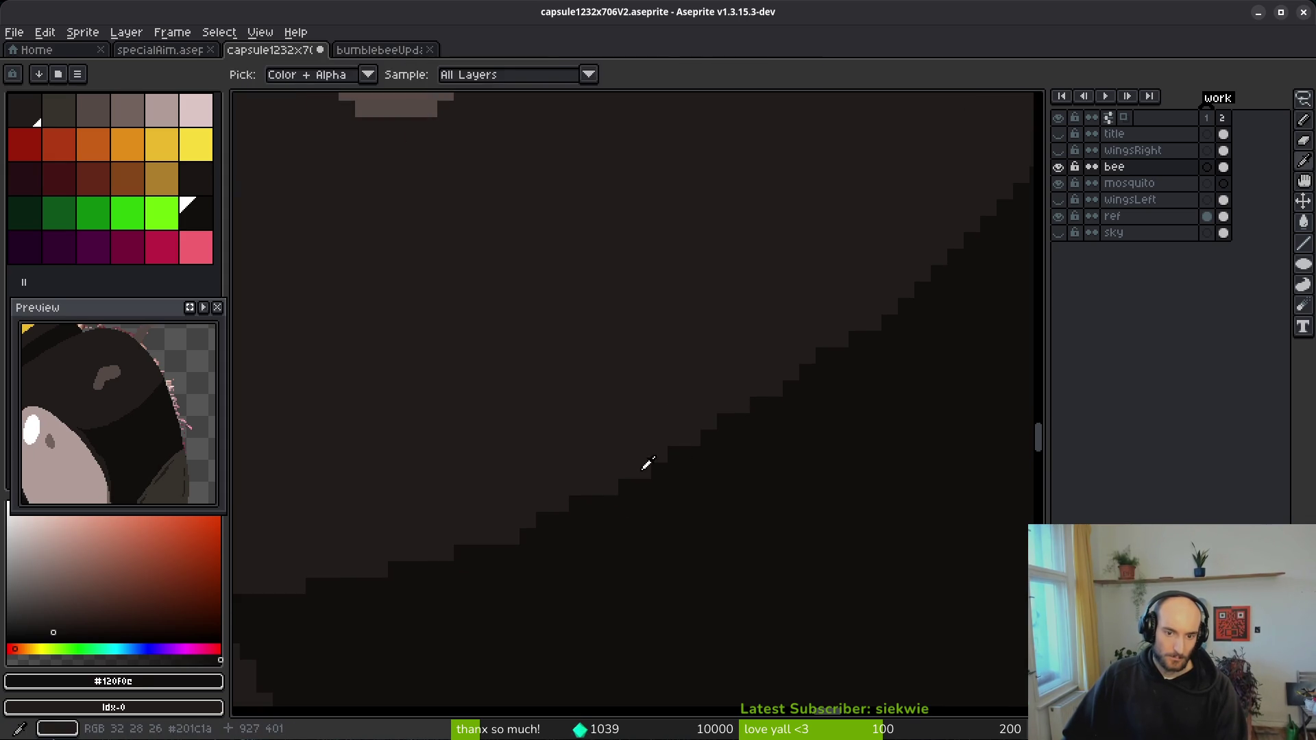
{"action": "scroll", "coordinate": [686, 518], "scroll_direction": "down", "scroll_amount": 2}
{"action": "scroll", "coordinate": [803, 439], "scroll_direction": "up", "scroll_amount": 4}
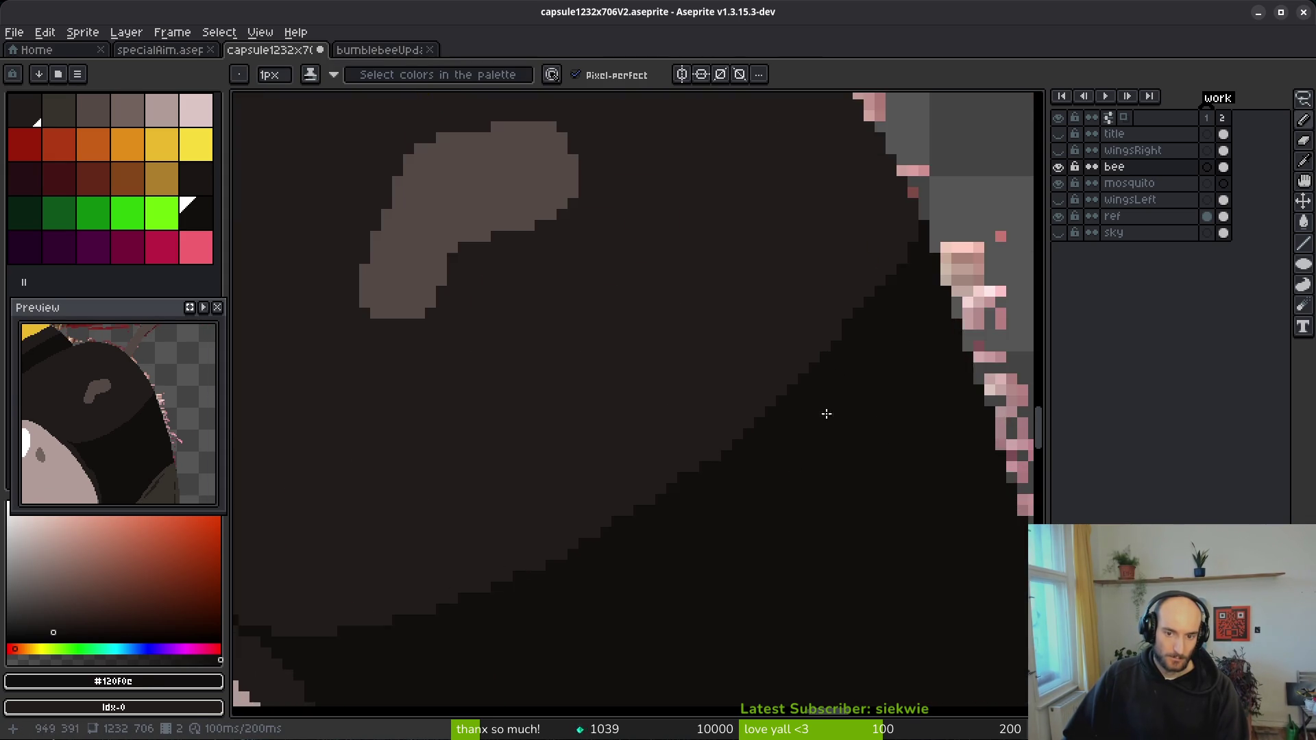
- Blacken pixels along the diagonal edge in #120f0c, extend the outline a pixel, and save
{"action": "left_click", "coordinate": [820, 282], "text": "alt"}
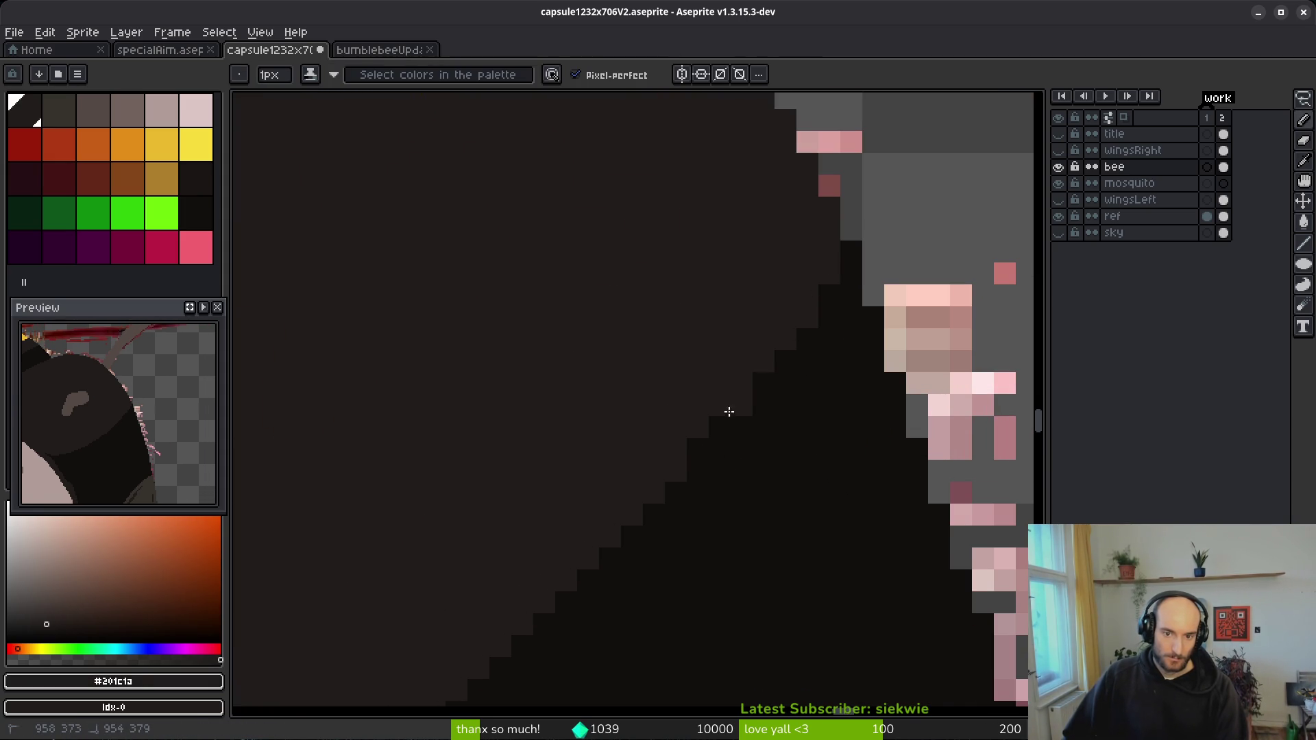
{"action": "left_click", "coordinate": [752, 449], "text": "alt"}
{"action": "mouse_move", "coordinate": [762, 378]}
{"action": "left_mouse_down"}
{"action": "mouse_move", "coordinate": [833, 213]}
{"action": "mouse_move", "coordinate": [763, 391]}
{"action": "left_mouse_up"}
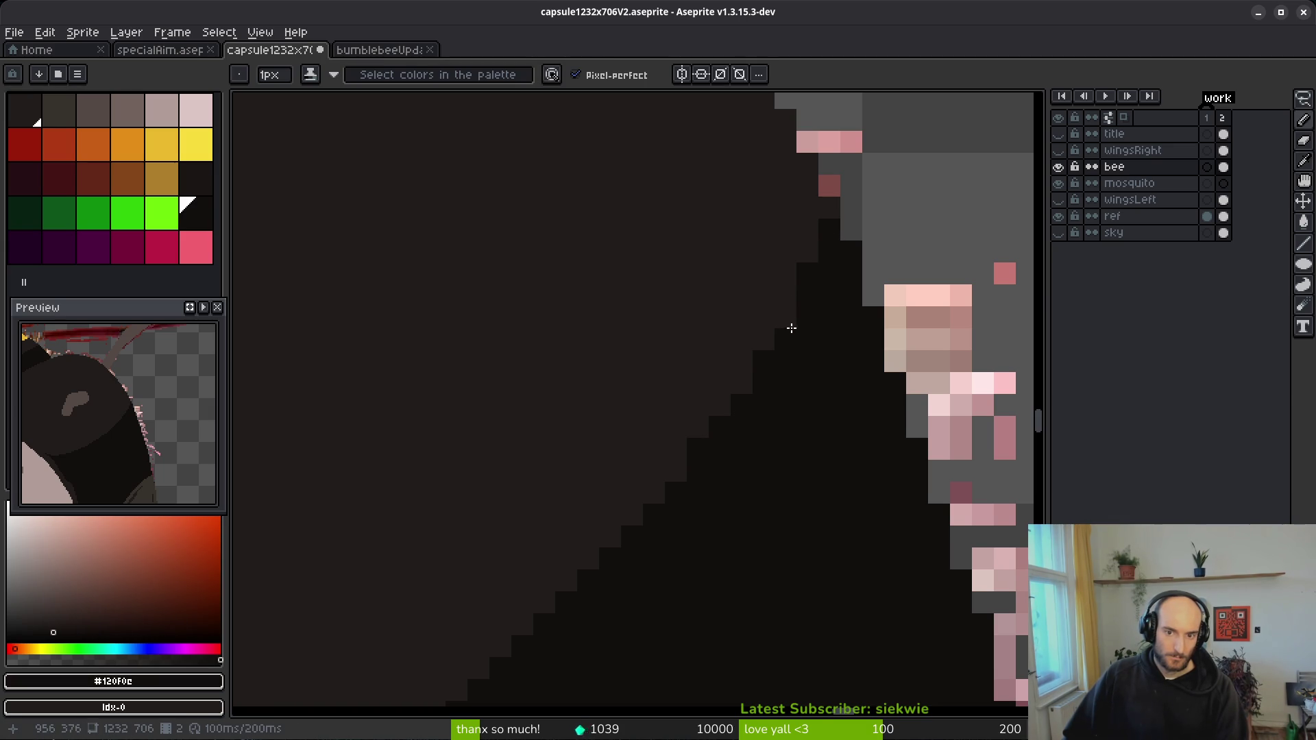
{"action": "left_click_drag", "start_coordinate": [689, 455], "coordinate": [718, 405]}
{"action": "scroll", "coordinate": [753, 495], "scroll_direction": "down", "scroll_amount": 5}
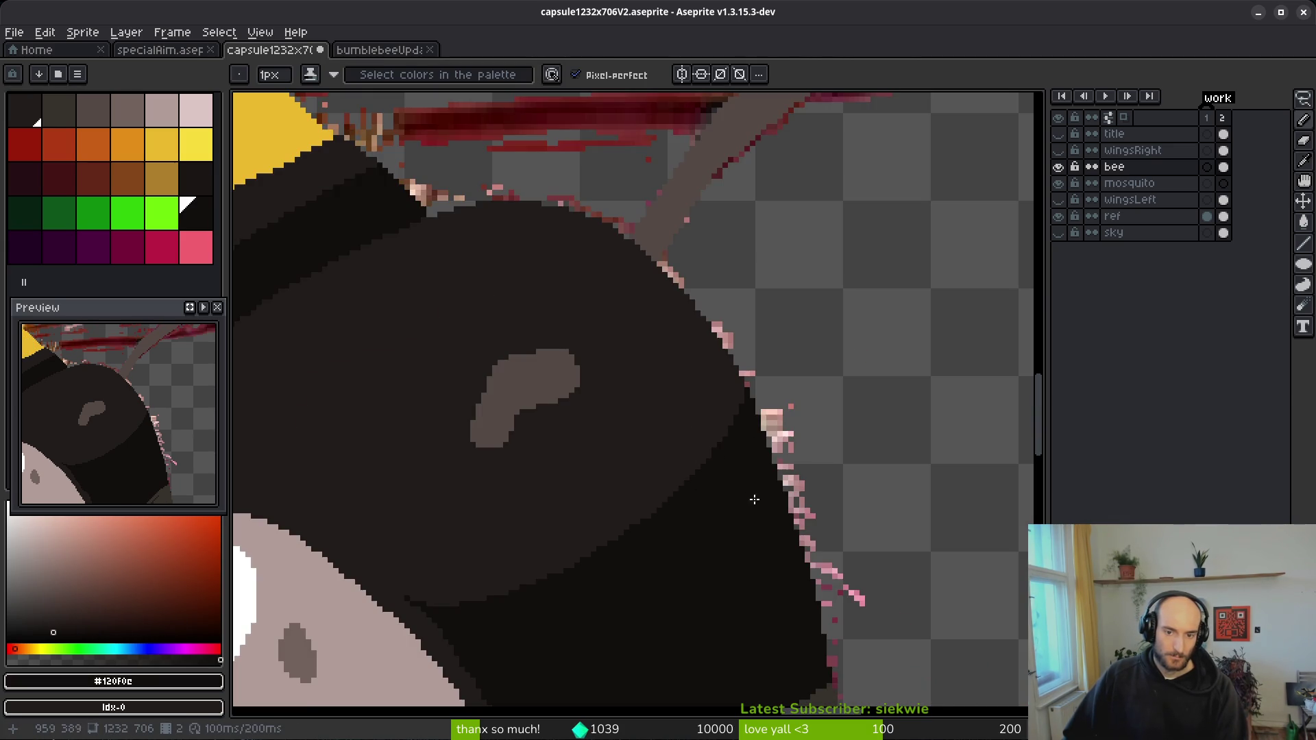
{"action": "scroll", "coordinate": [733, 512], "scroll_direction": "down", "scroll_amount": 4}
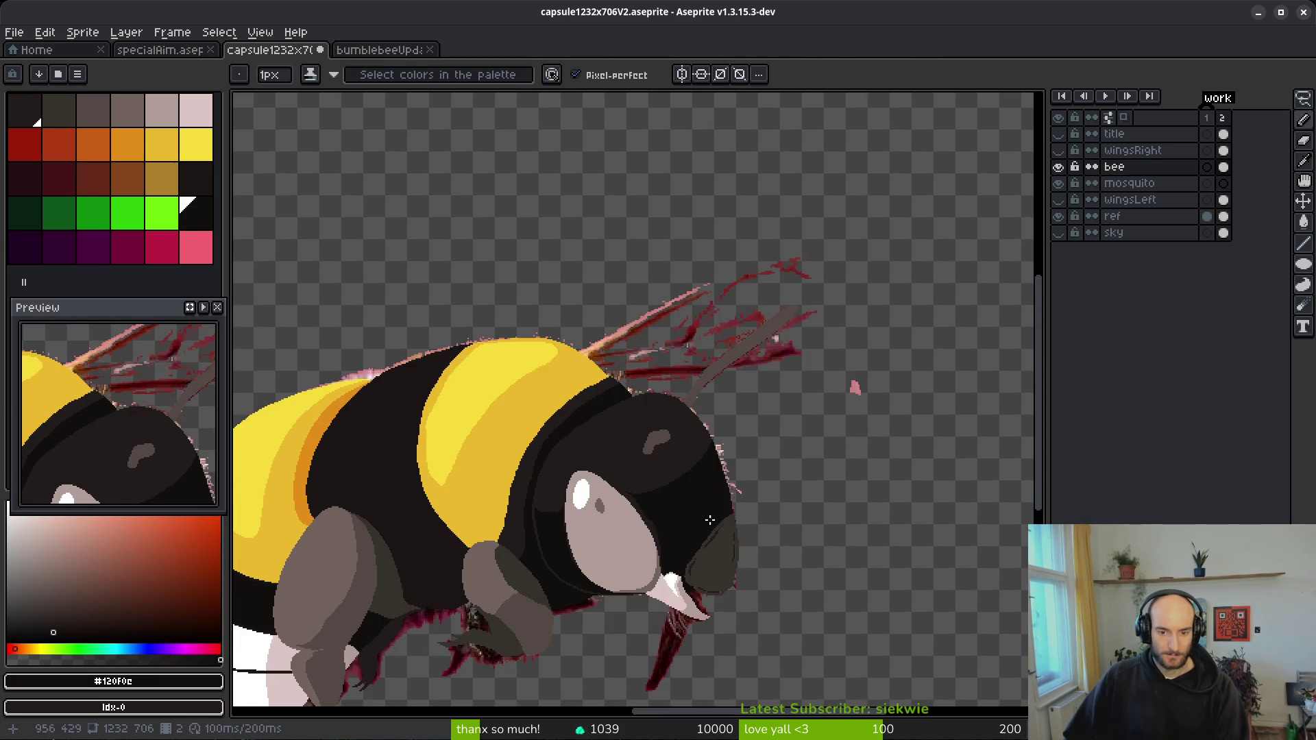
{"action": "key", "text": "ctrl+s"}
- Smooth the black/brown border with dark-brown #36312c pixels along the head's edge
{"action": "scroll", "coordinate": [690, 565], "scroll_direction": "up", "scroll_amount": 6}
{"action": "left_click", "coordinate": [810, 385], "text": "alt"}
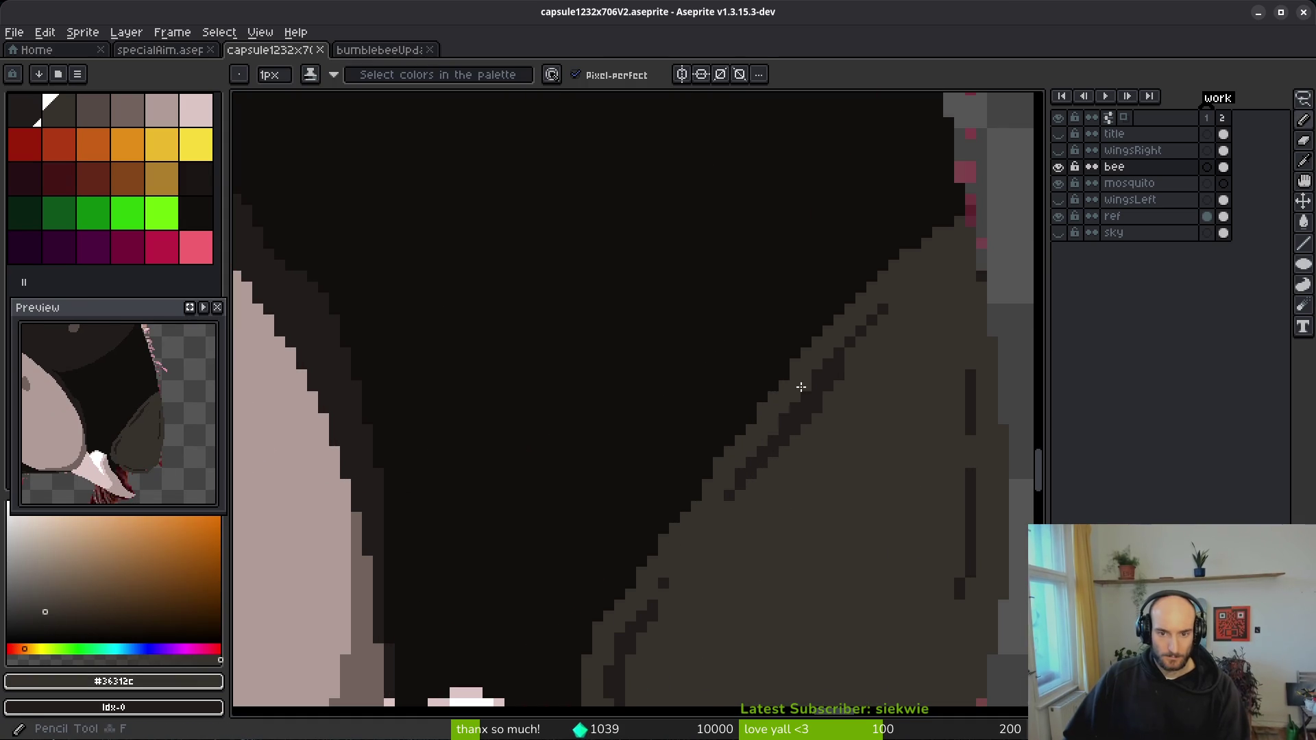
{"action": "left_click_drag", "start_coordinate": [788, 374], "coordinate": [771, 401]}
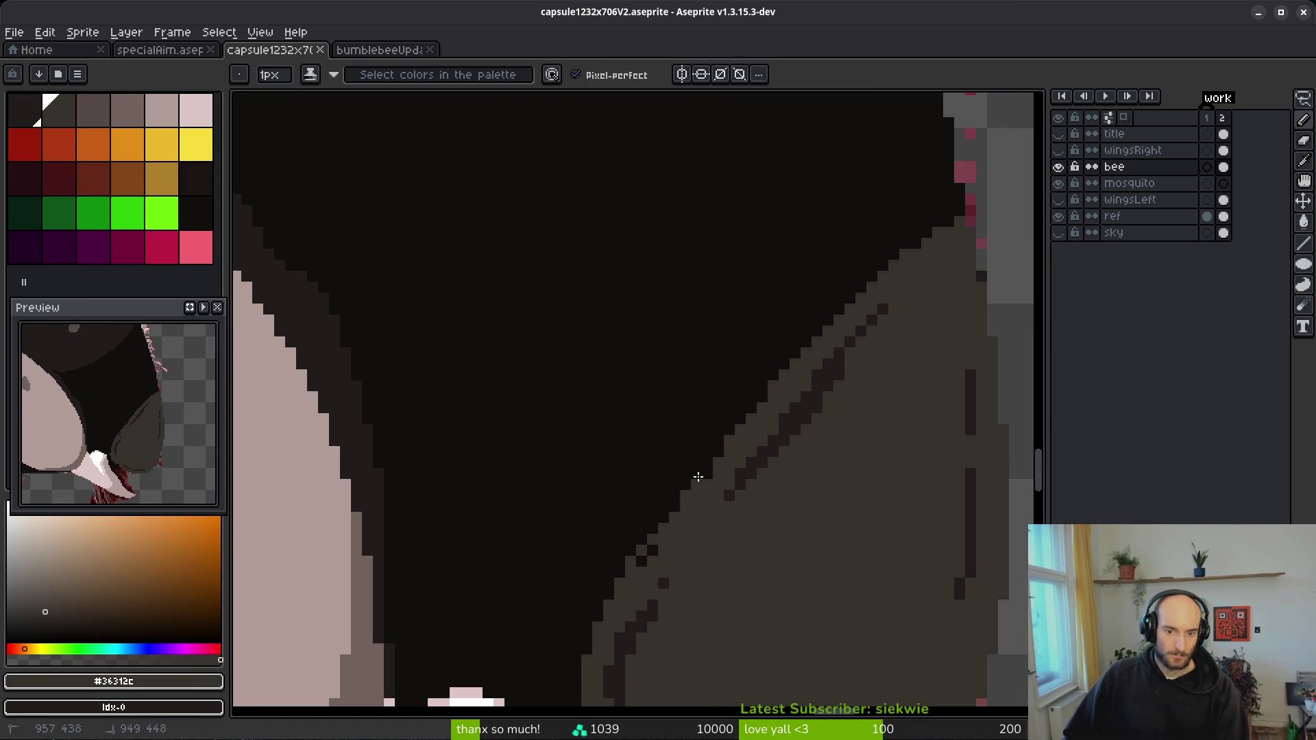
{"action": "left_click_drag", "start_coordinate": [661, 523], "coordinate": [642, 560]}
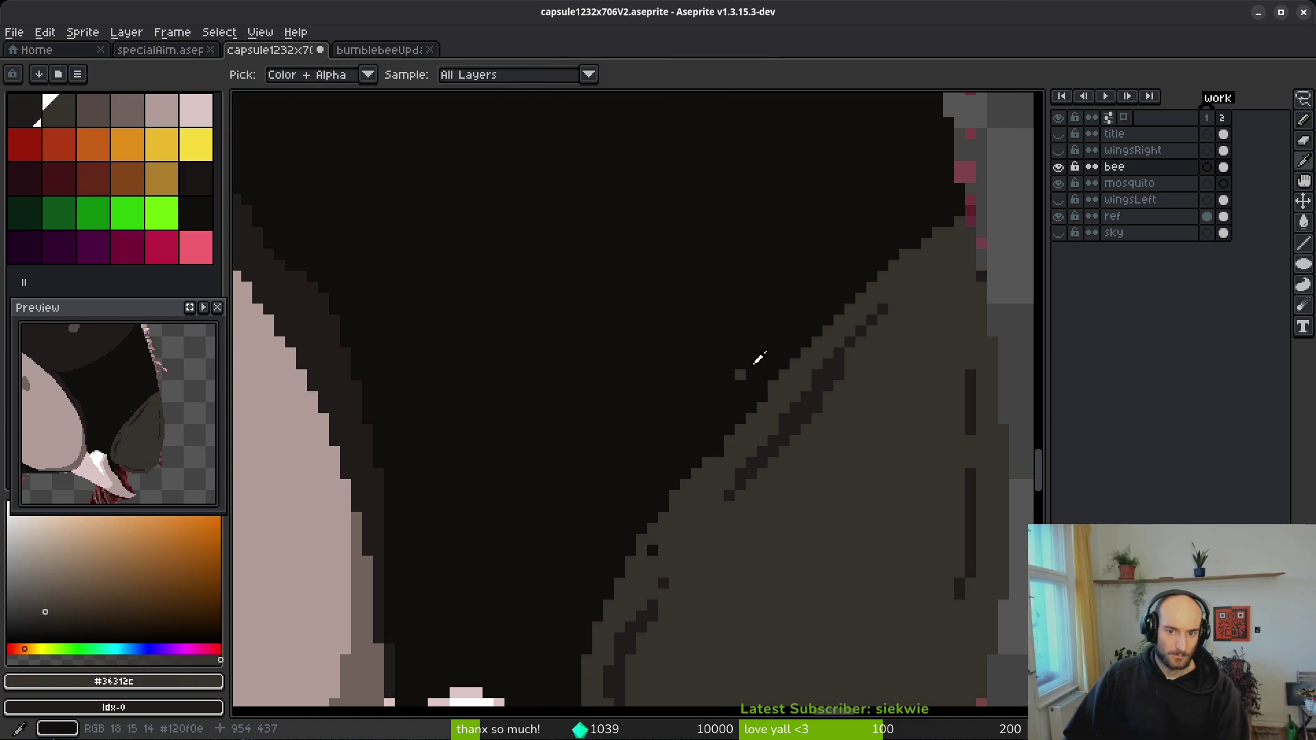
{"action": "left_click", "coordinate": [768, 355], "text": "alt"}
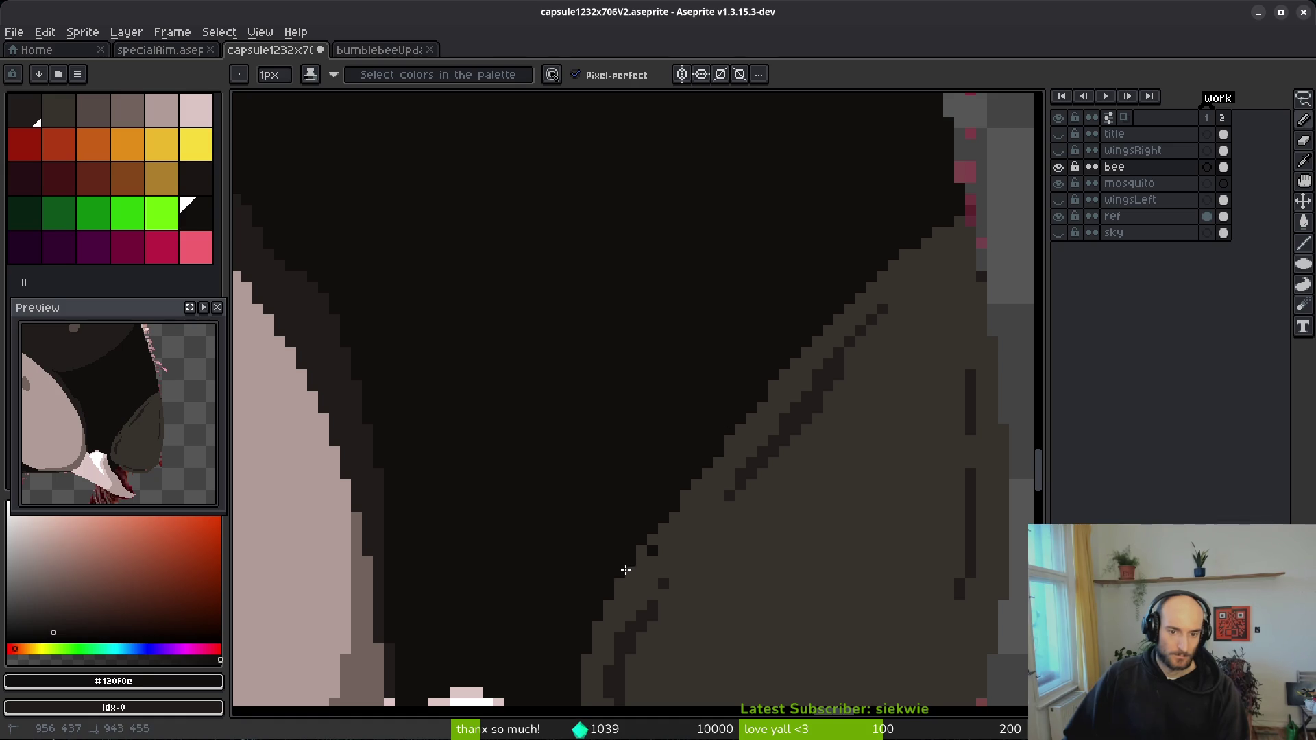
{"action": "left_click", "coordinate": [657, 533], "text": "alt"}
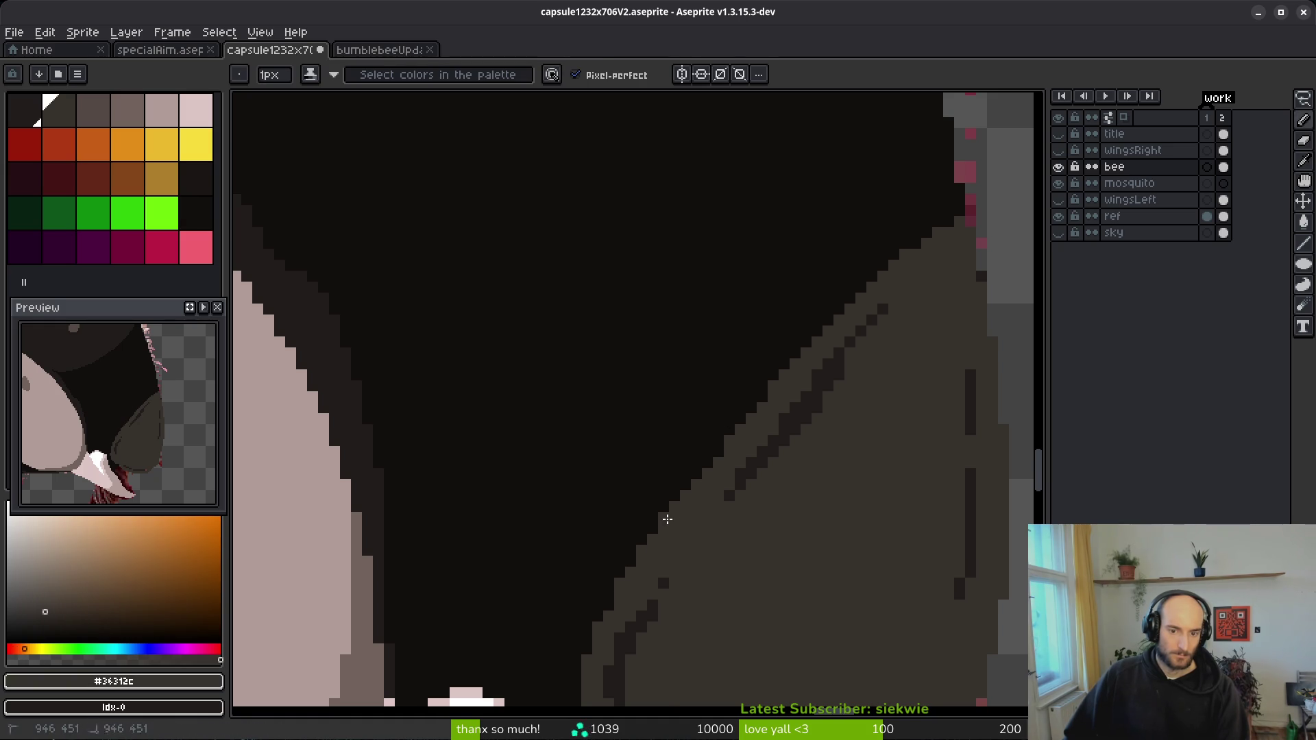
- Fix single brown and grey pixels along the brown patch's bottom edge
{"action": "scroll", "coordinate": [768, 398], "scroll_direction": "down", "scroll_amount": 3}
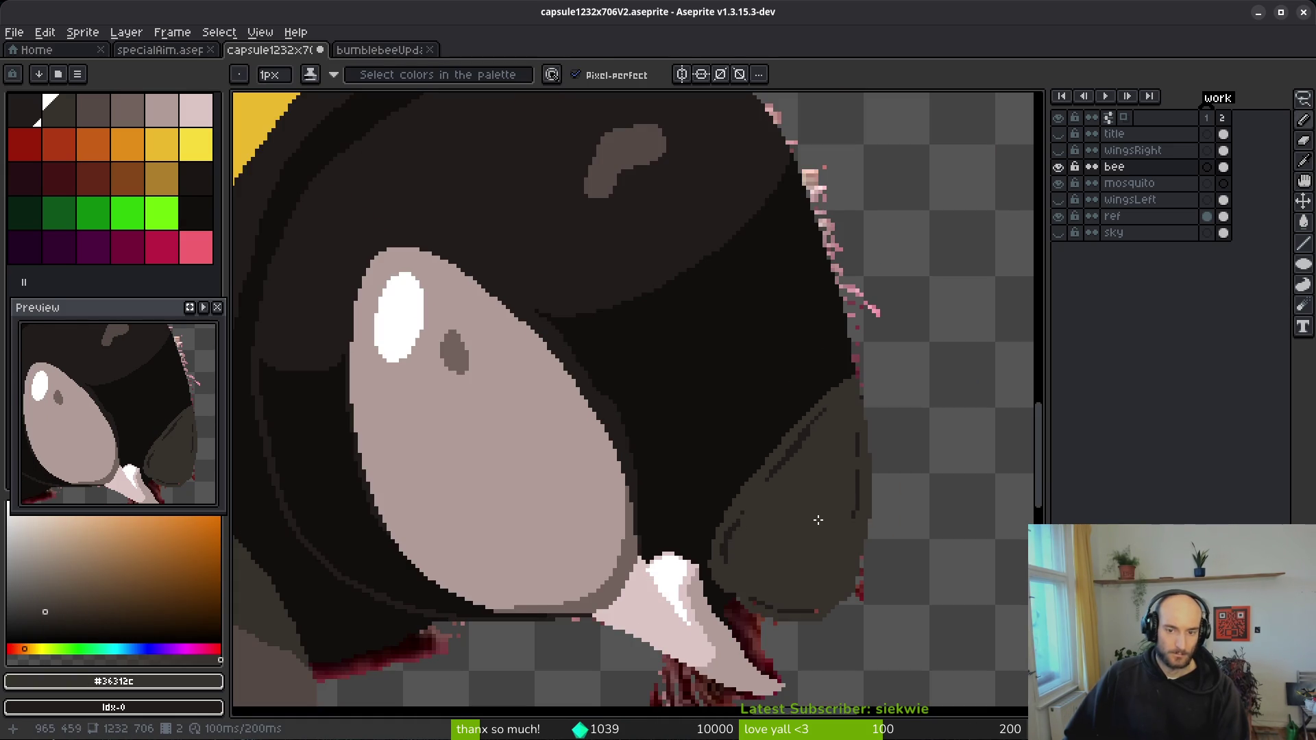
{"action": "scroll", "coordinate": [792, 533], "scroll_direction": "up", "scroll_amount": 3}
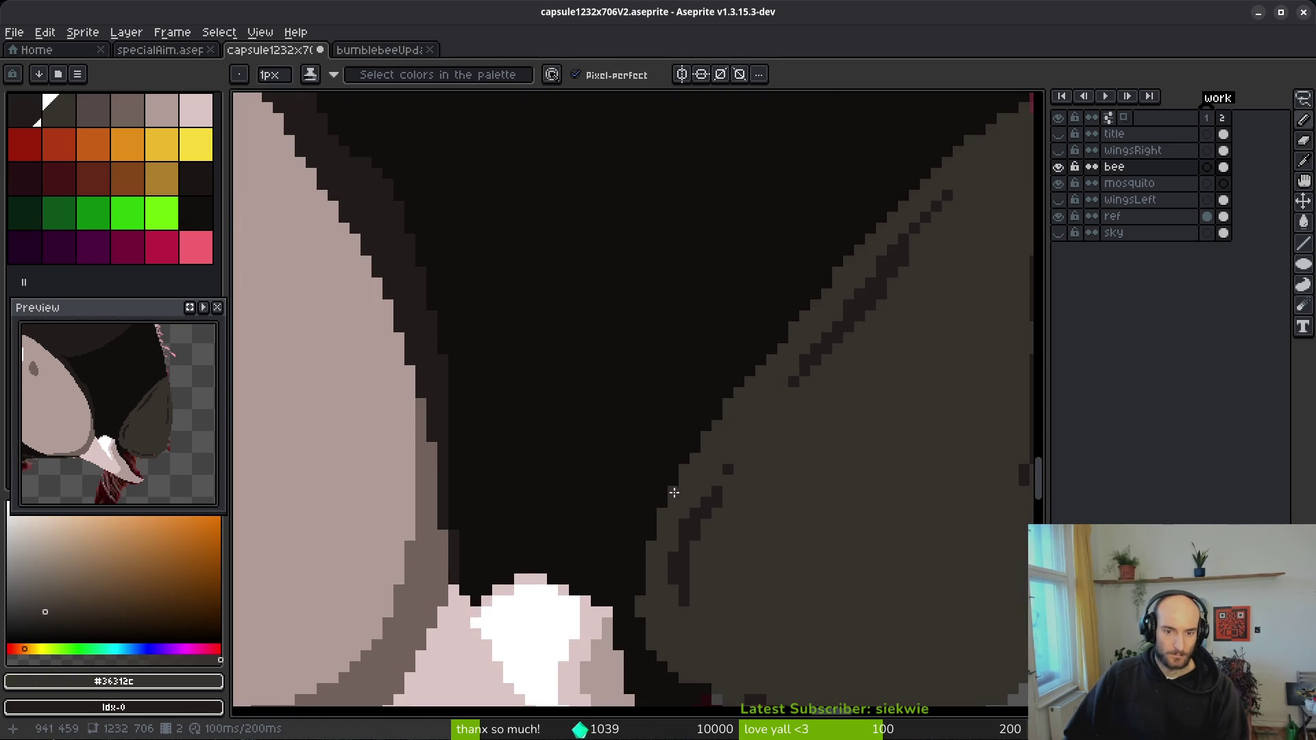
{"action": "scroll", "coordinate": [796, 559], "scroll_direction": "up", "scroll_amount": 2}
{"action": "left_click", "coordinate": [476, 620], "text": "alt"}
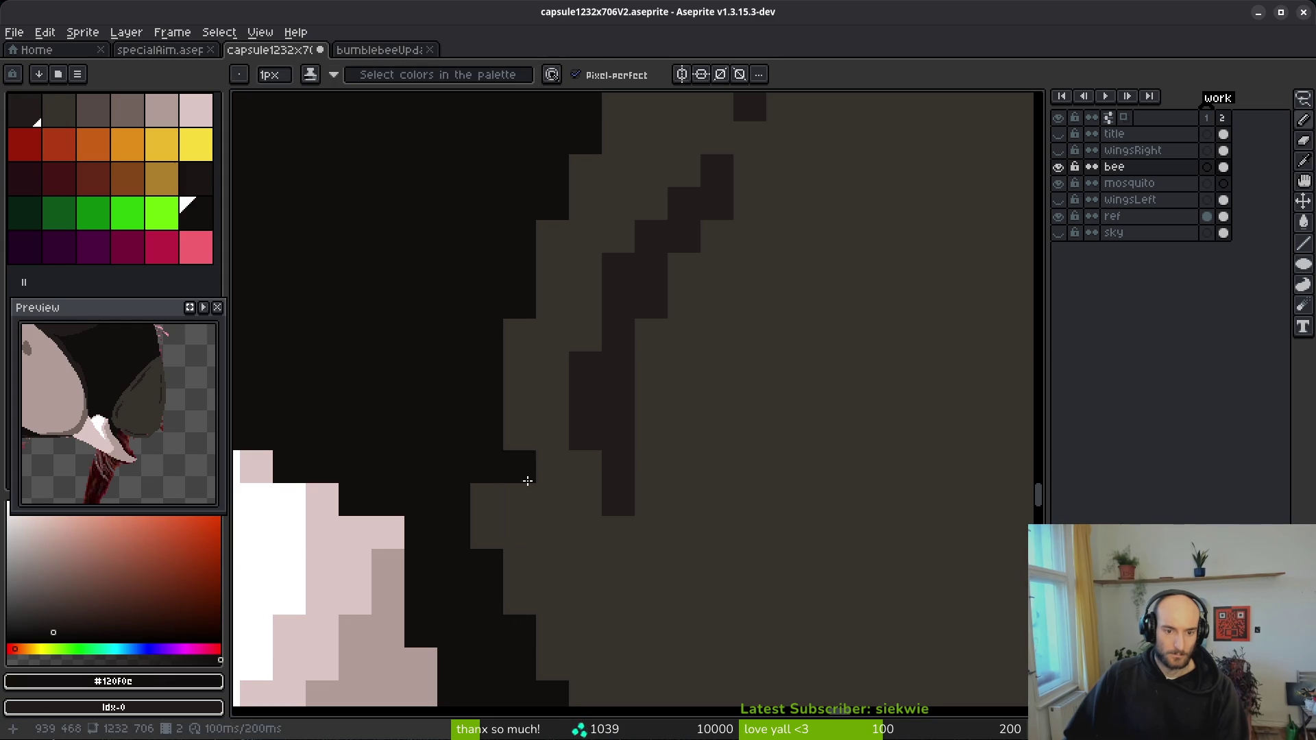
{"action": "left_click", "coordinate": [497, 430]}
{"action": "left_click", "coordinate": [488, 466]}
{"action": "scroll", "coordinate": [655, 473], "scroll_direction": "down", "scroll_amount": 4}
{"action": "scroll", "coordinate": [604, 524], "scroll_direction": "up", "scroll_amount": 3}
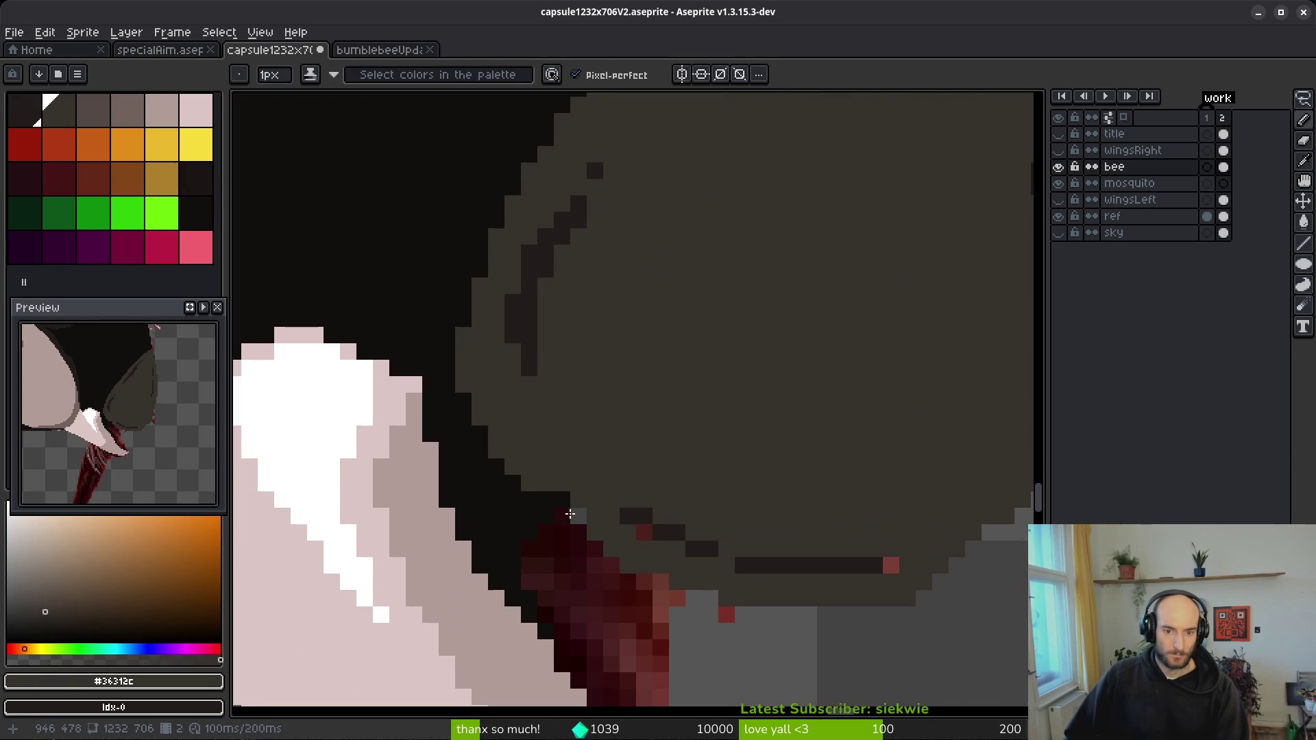
{"action": "left_click", "coordinate": [579, 516]}
- Inspect the rest of the patch's lower edge, ending with the Eraser selected
{"action": "key", "text": "e"}
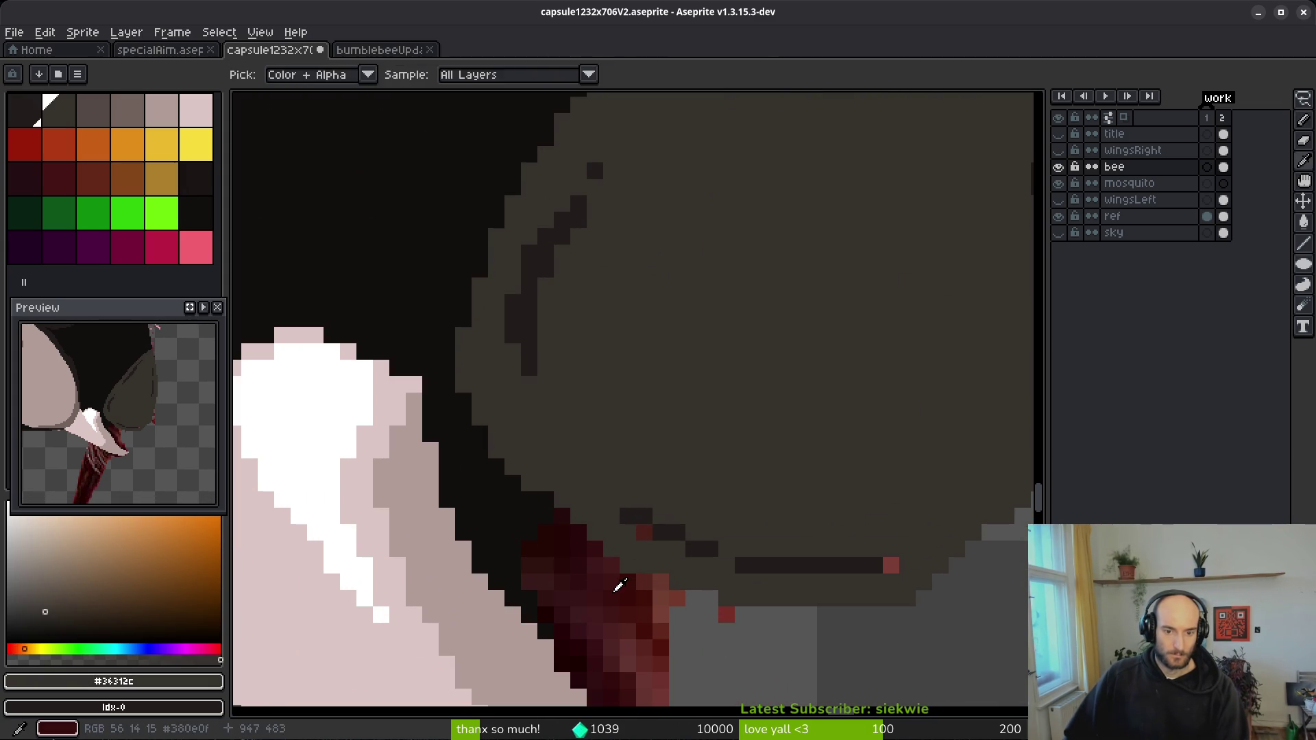
{"action": "scroll", "coordinate": [628, 565], "scroll_direction": "down", "scroll_amount": 2}
{"action": "scroll", "coordinate": [667, 552], "scroll_direction": "up", "scroll_amount": 2}
{"action": "scroll", "coordinate": [617, 553], "scroll_direction": "right", "scroll_amount": 3}
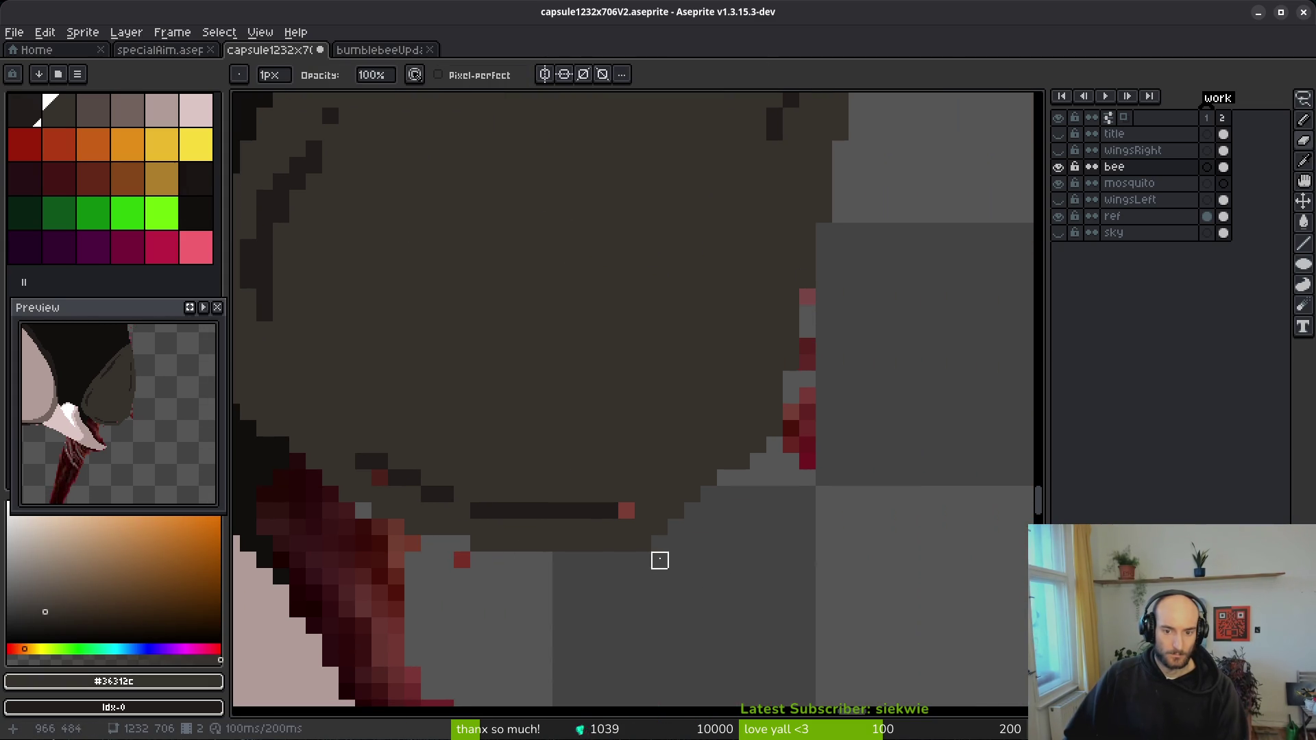
{"action": "mouse_move", "coordinate": [658, 526]}
{"action": "left_mouse_down"}
{"action": "mouse_move", "coordinate": [752, 574]}
{"action": "mouse_move", "coordinate": [735, 598]}
{"action": "left_mouse_up"}
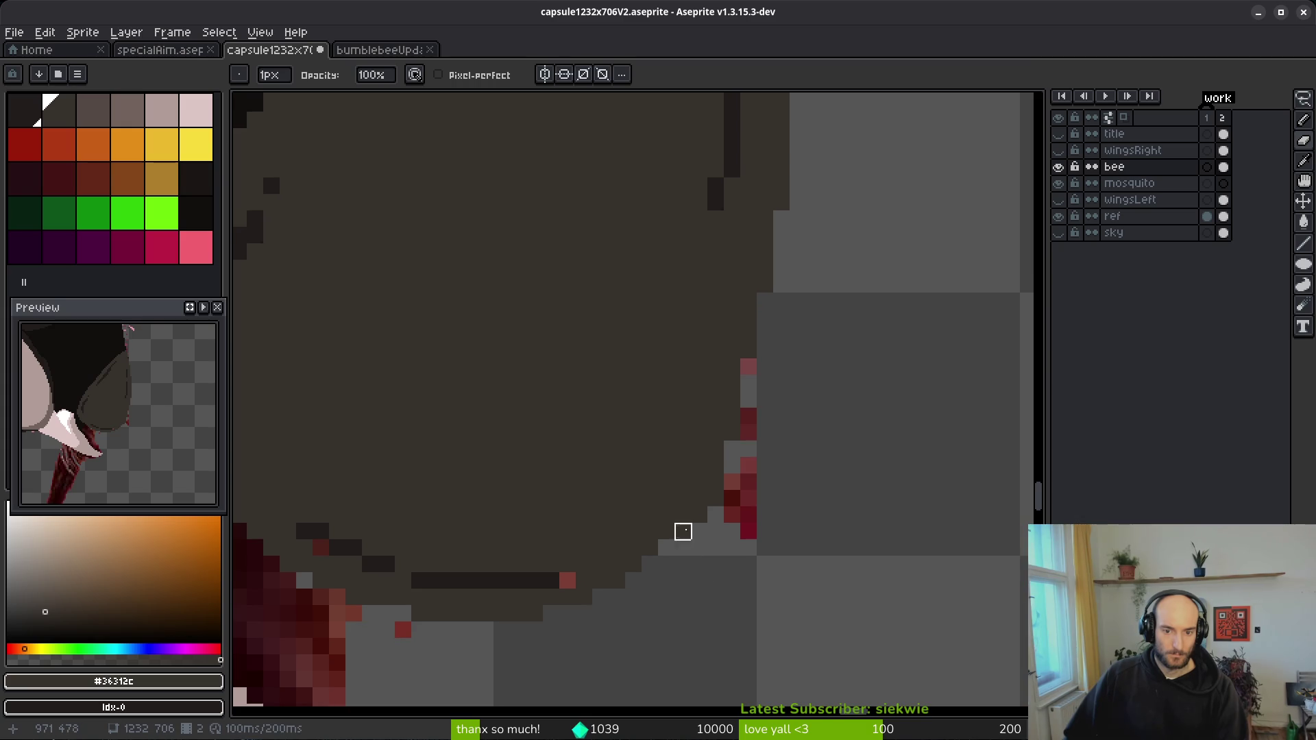
{"action": "key", "text": "i"}
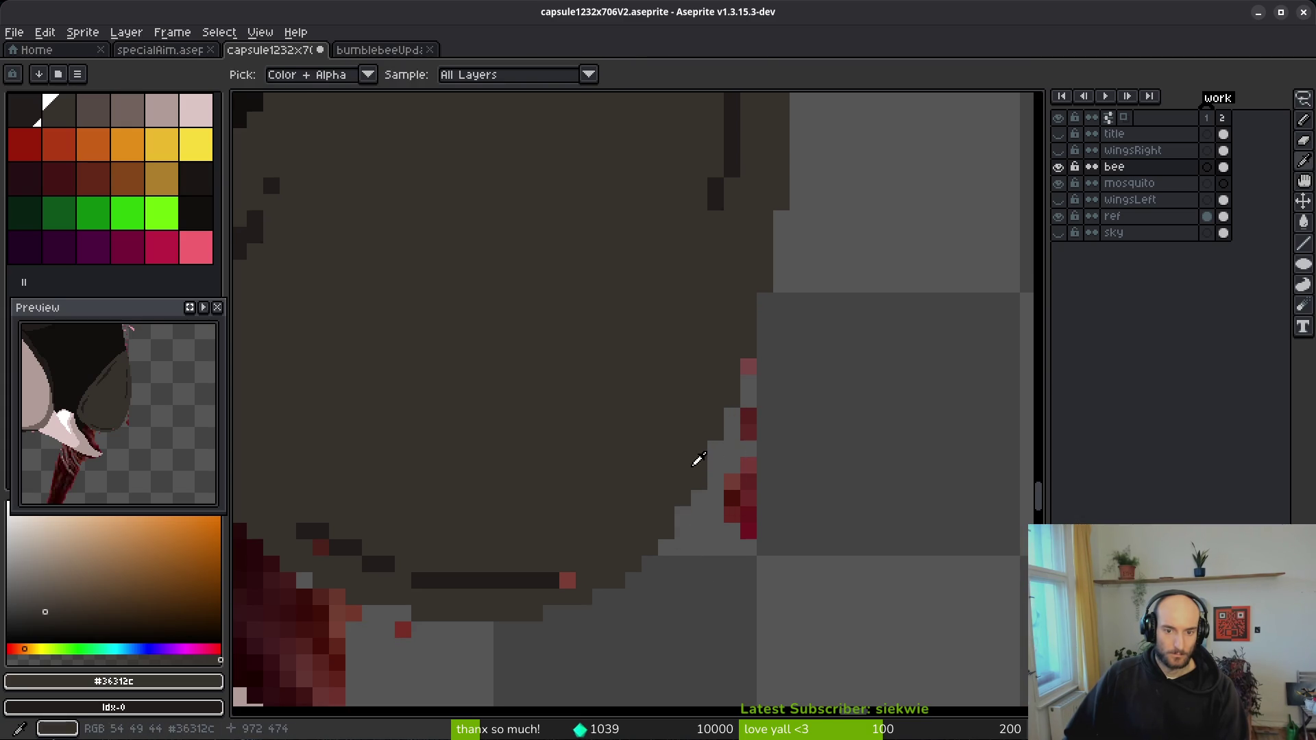
{"action": "key", "text": "b"}
{"action": "scroll", "coordinate": [732, 548], "scroll_direction": "up", "scroll_amount": 3}
{"action": "scroll", "coordinate": [732, 548], "scroll_direction": "right", "scroll_amount": 2}
{"action": "scroll", "coordinate": [732, 548], "scroll_direction": "down", "scroll_amount": 3}
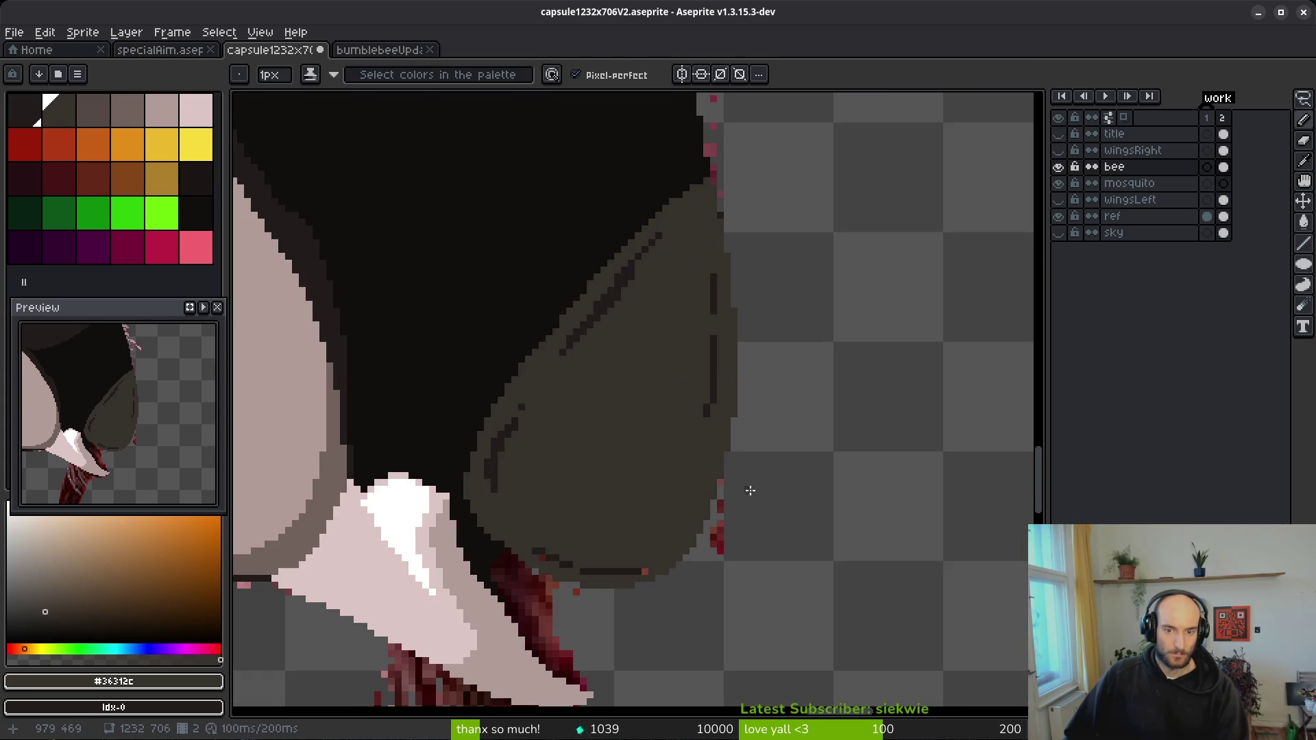
{"action": "scroll", "coordinate": [787, 357], "scroll_direction": "up", "scroll_amount": 3}
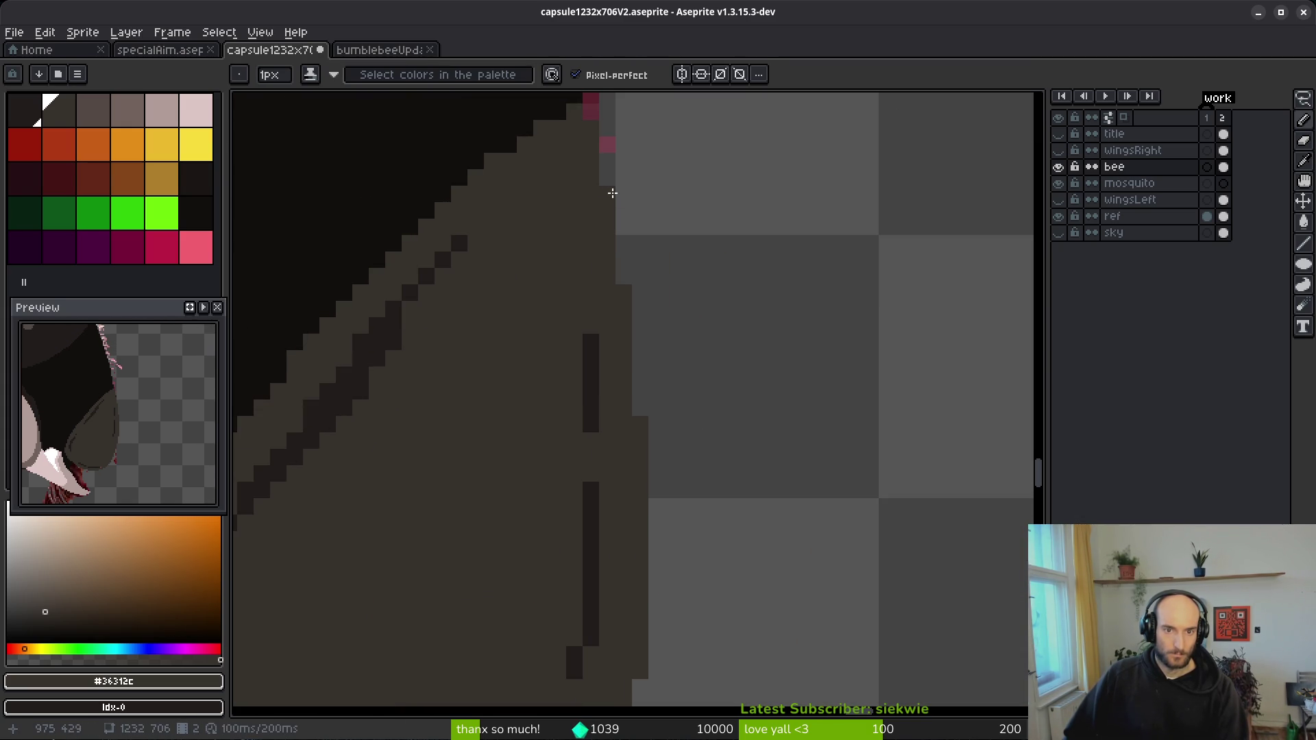
{"action": "scroll", "coordinate": [693, 464], "scroll_direction": "down", "scroll_amount": 3}
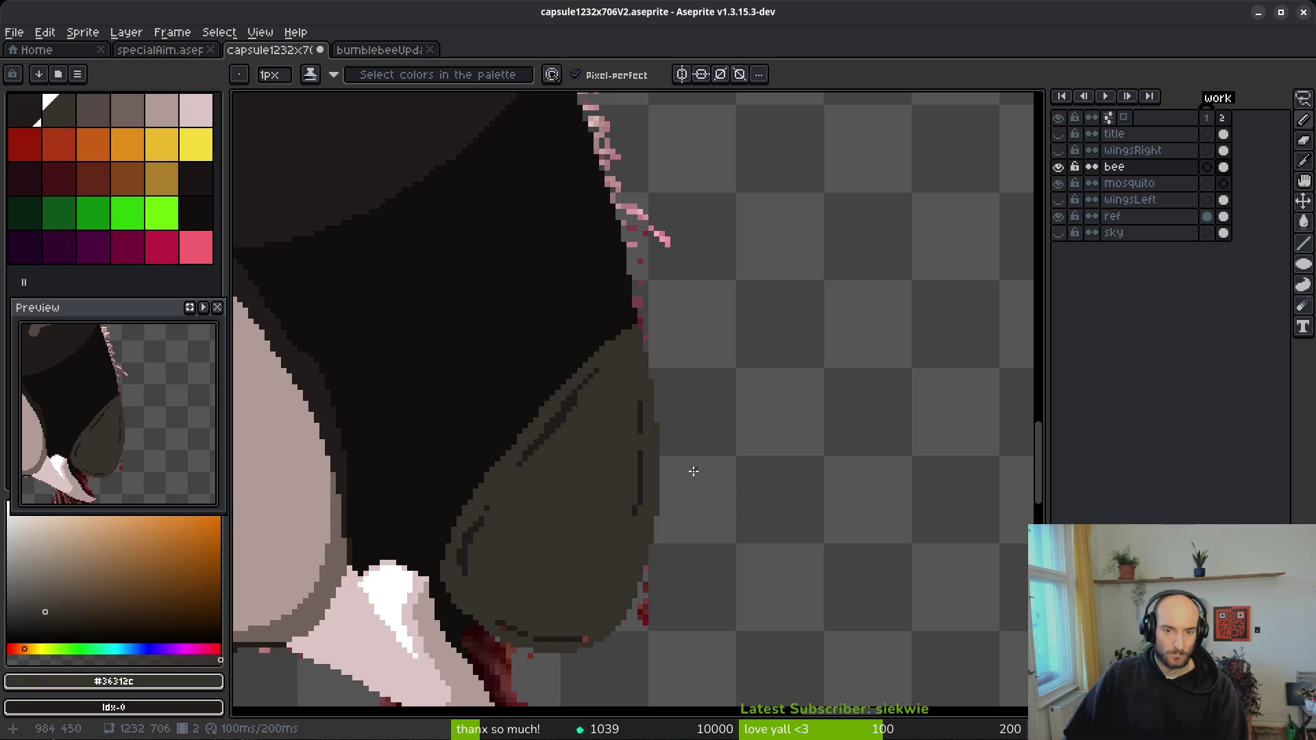
{"action": "scroll", "coordinate": [670, 358], "scroll_direction": "up", "scroll_amount": 3}
{"action": "scroll", "coordinate": [637, 324], "scroll_direction": "up", "scroll_amount": 2}
{"action": "scroll", "coordinate": [637, 325], "scroll_direction": "down", "scroll_amount": 3}
{"action": "scroll", "coordinate": [678, 405], "scroll_direction": "up", "scroll_amount": 3}
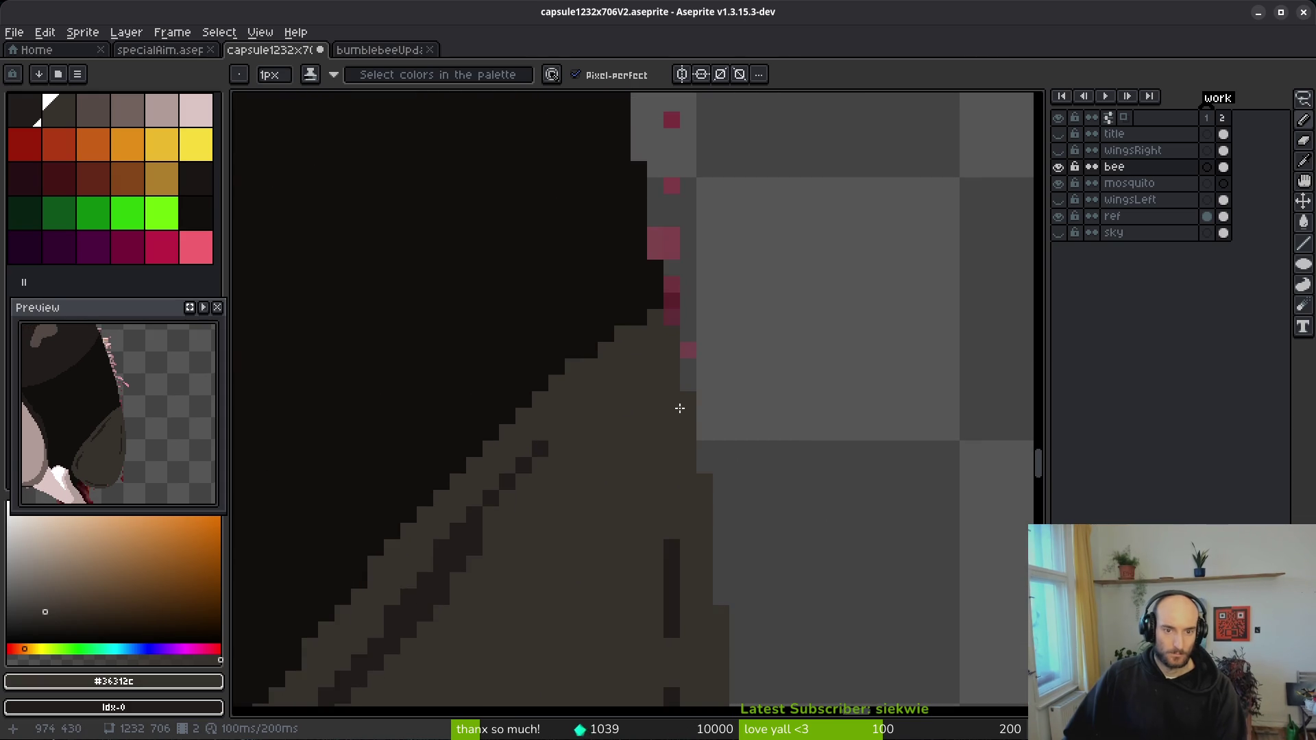
{"action": "scroll", "coordinate": [652, 391], "scroll_direction": "down", "scroll_amount": 3}
{"action": "scroll", "coordinate": [623, 397], "scroll_direction": "up", "scroll_amount": 3}
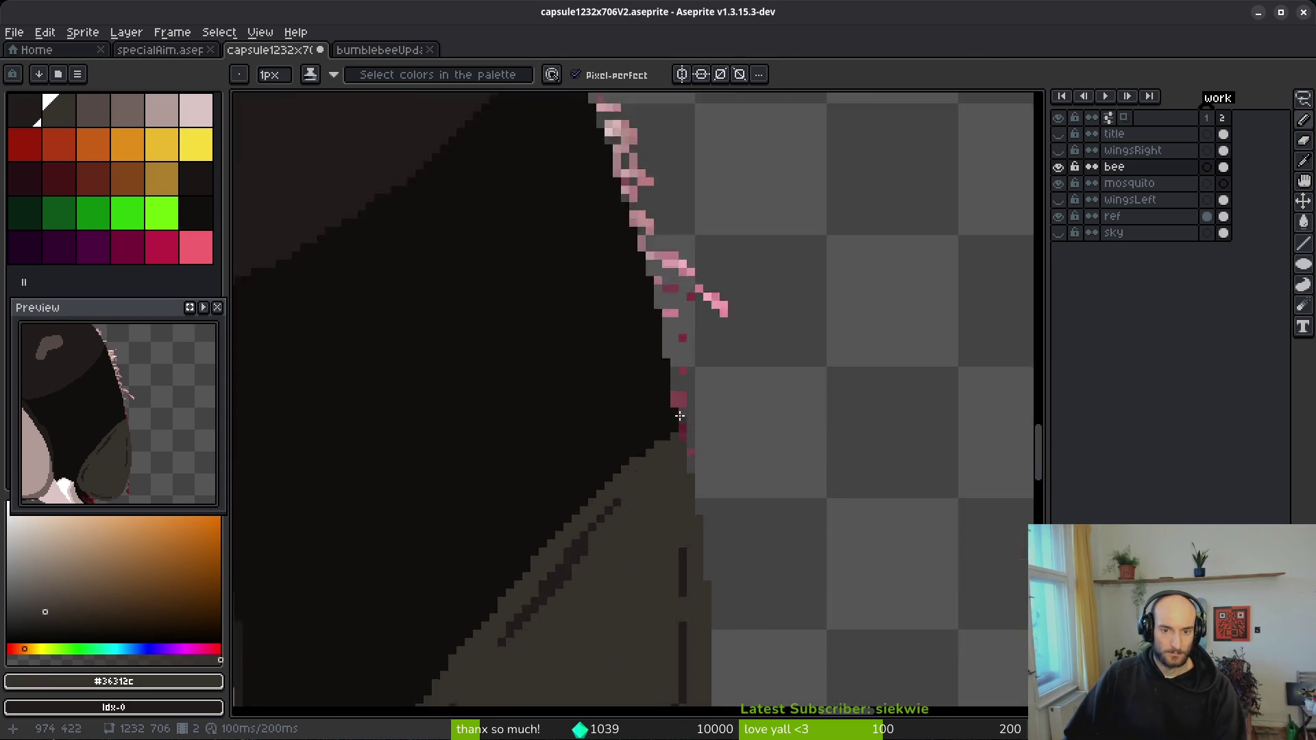
{"action": "key", "text": "e"}
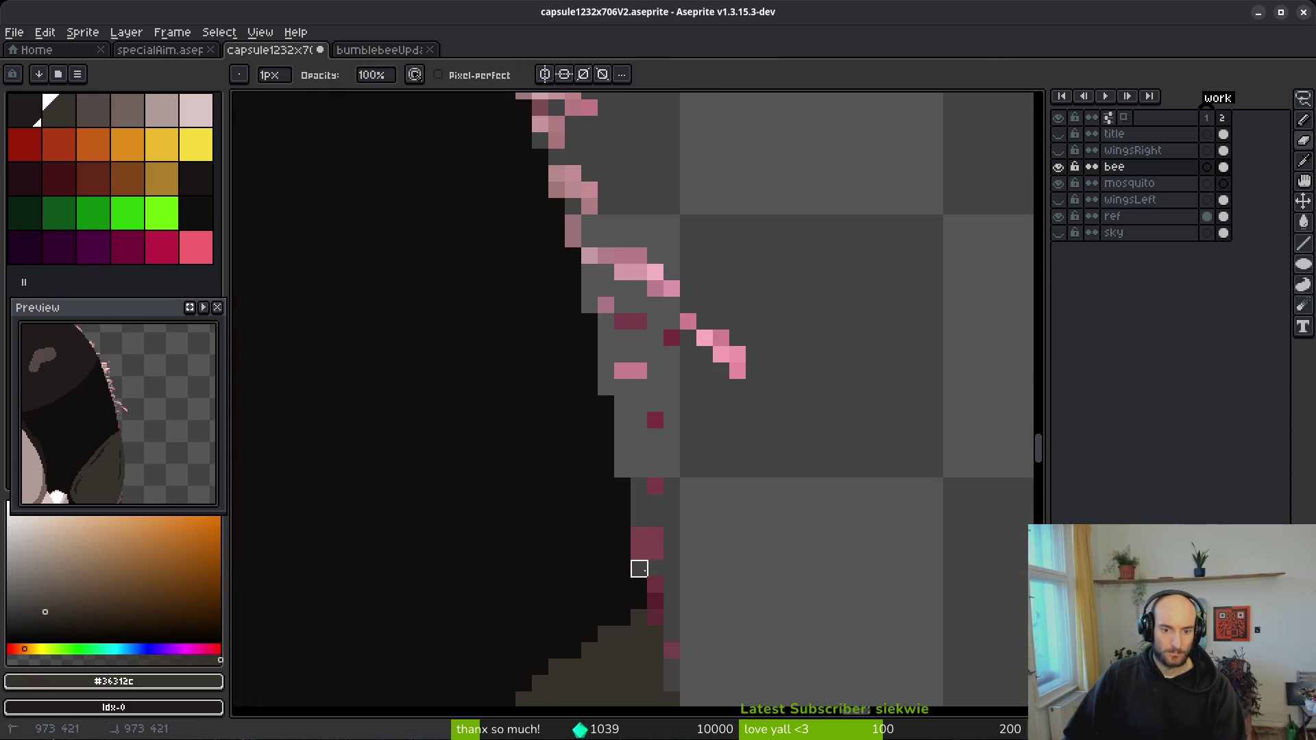
- Paint the light pink fringe pixels on the head's outer edge near-black #120f0c
{"action": "scroll", "coordinate": [703, 513], "scroll_direction": "down", "scroll_amount": 2}
{"action": "scroll", "coordinate": [686, 496], "scroll_direction": "up", "scroll_amount": 2}
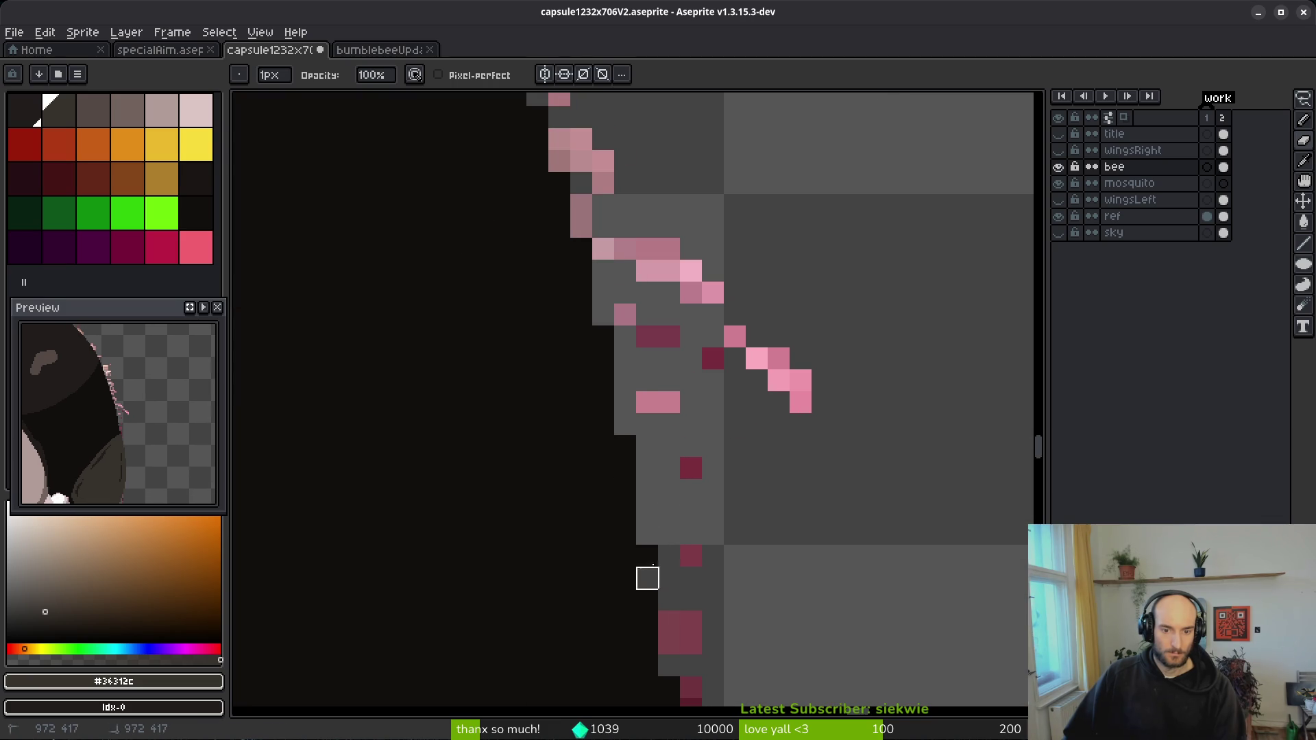
{"action": "scroll", "coordinate": [603, 358], "scroll_direction": "up", "scroll_amount": 3}
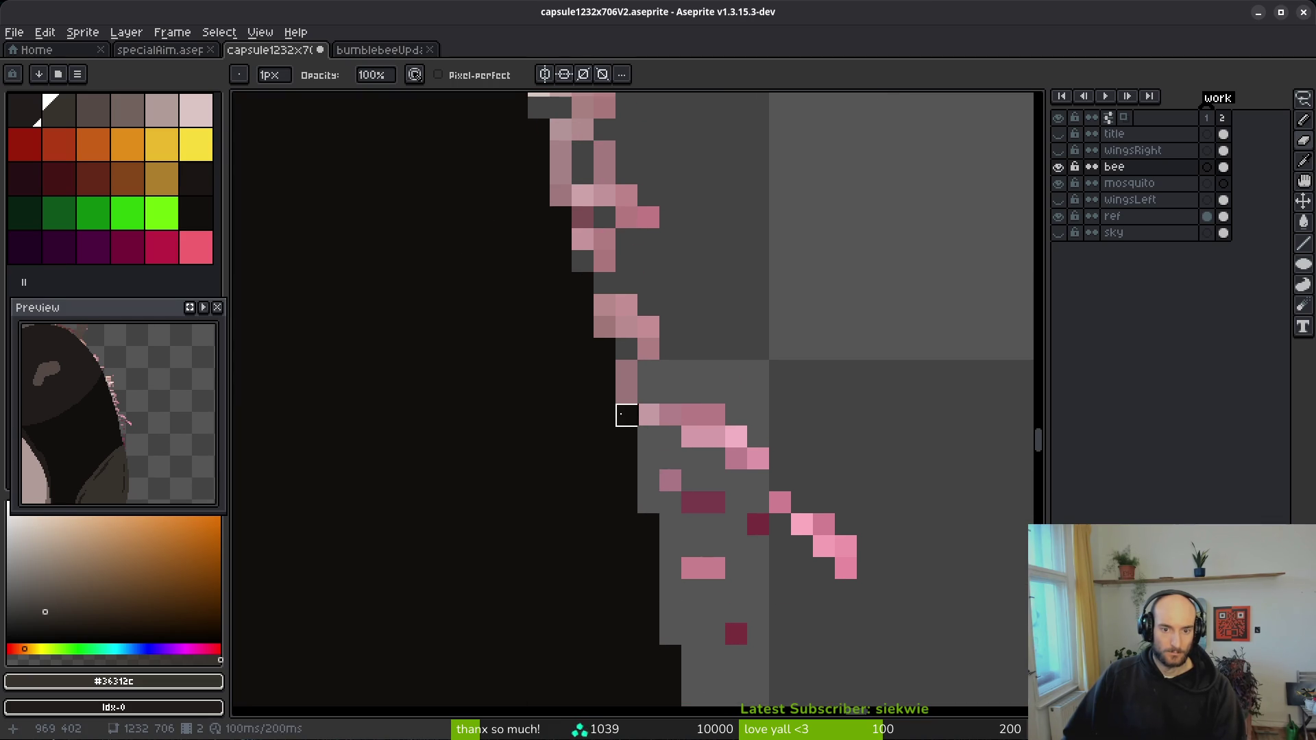
{"action": "key", "text": "f"}
{"action": "scroll", "coordinate": [623, 370], "scroll_direction": "up", "scroll_amount": 4}
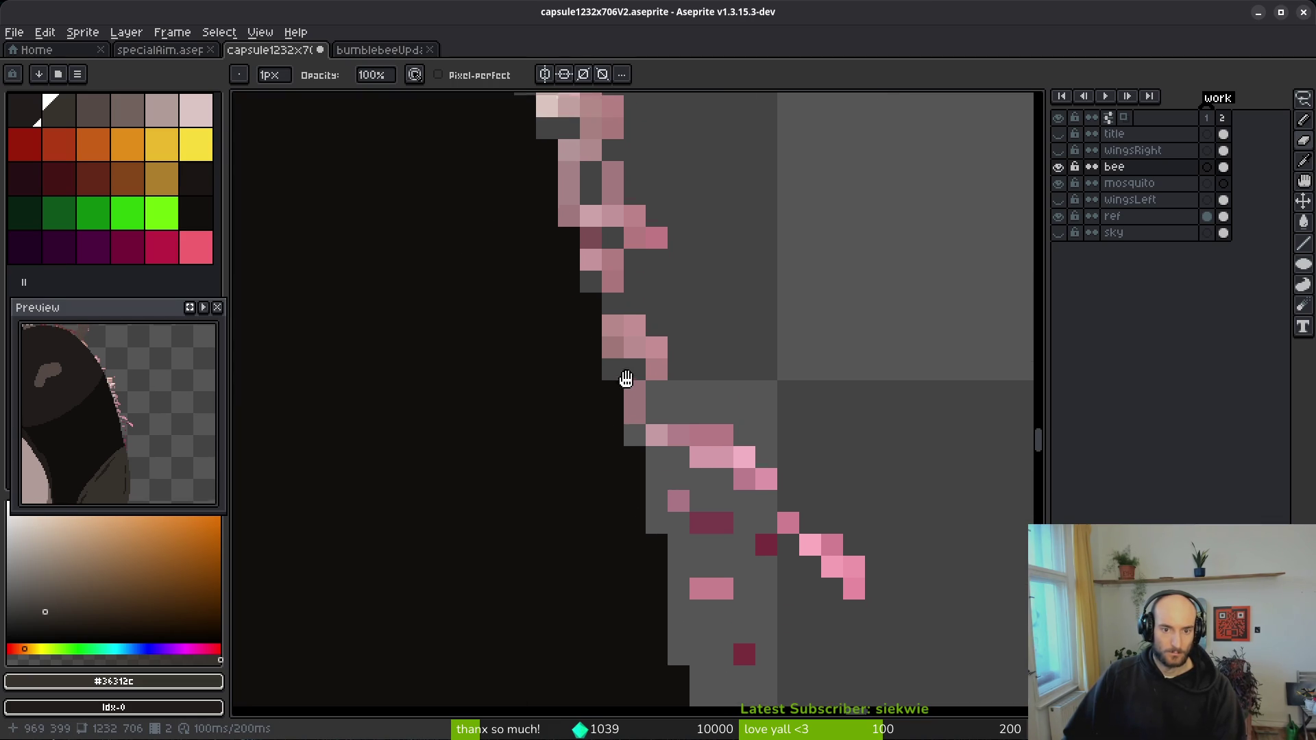
{"action": "left_click", "coordinate": [559, 414], "text": "alt"}
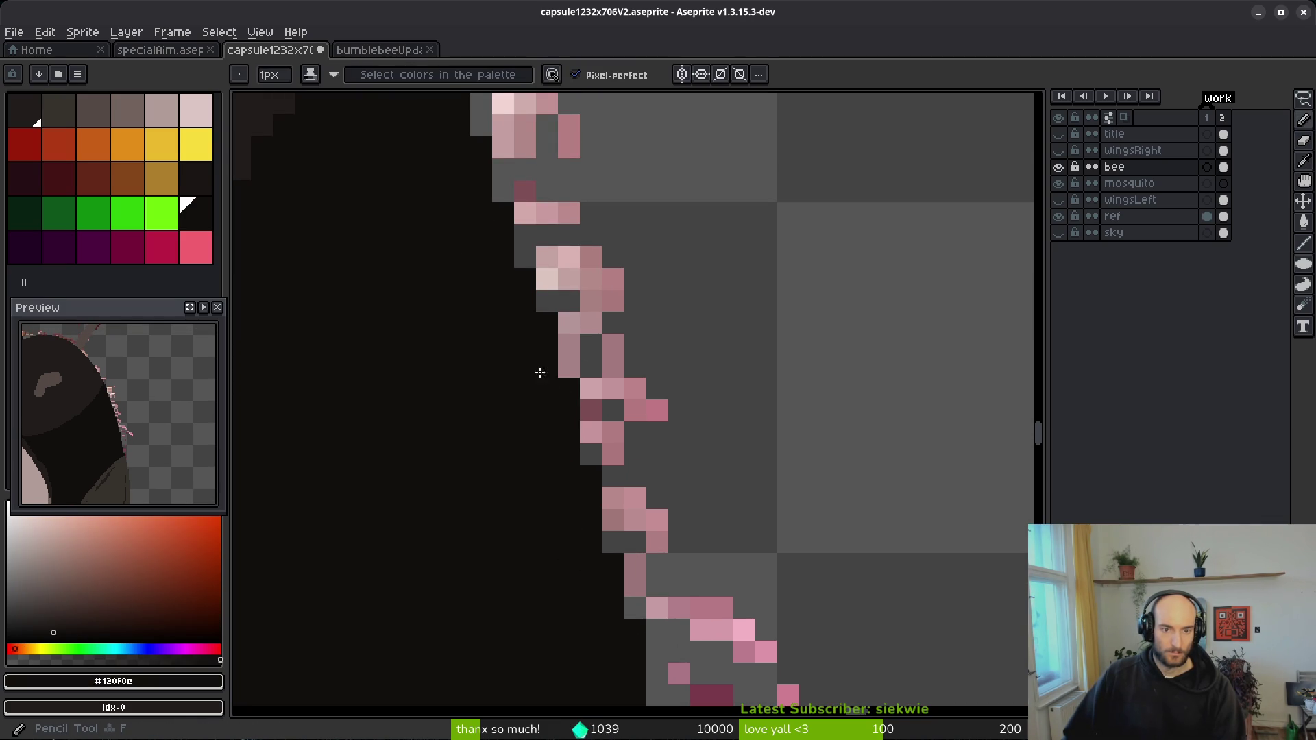
{"action": "scroll", "coordinate": [547, 381], "scroll_direction": "up", "scroll_amount": 2}
{"action": "left_click_drag", "start_coordinate": [538, 373], "coordinate": [514, 309]}
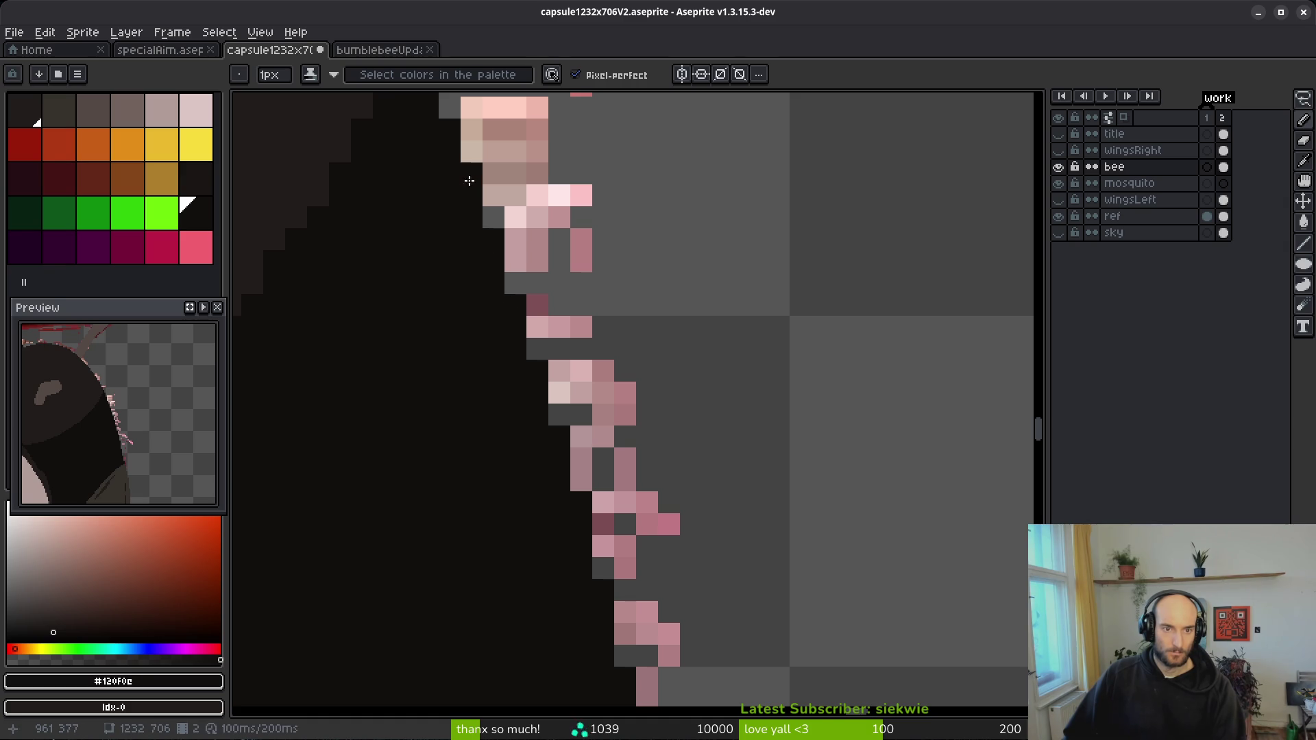
{"action": "left_click", "coordinate": [467, 183]}
- Save the touched-up sprite to capsule1232x706V2.aseprite
{"action": "scroll", "coordinate": [460, 312], "scroll_direction": "down", "scroll_amount": 2}
{"action": "scroll", "coordinate": [450, 225], "scroll_direction": "up", "scroll_amount": 2}
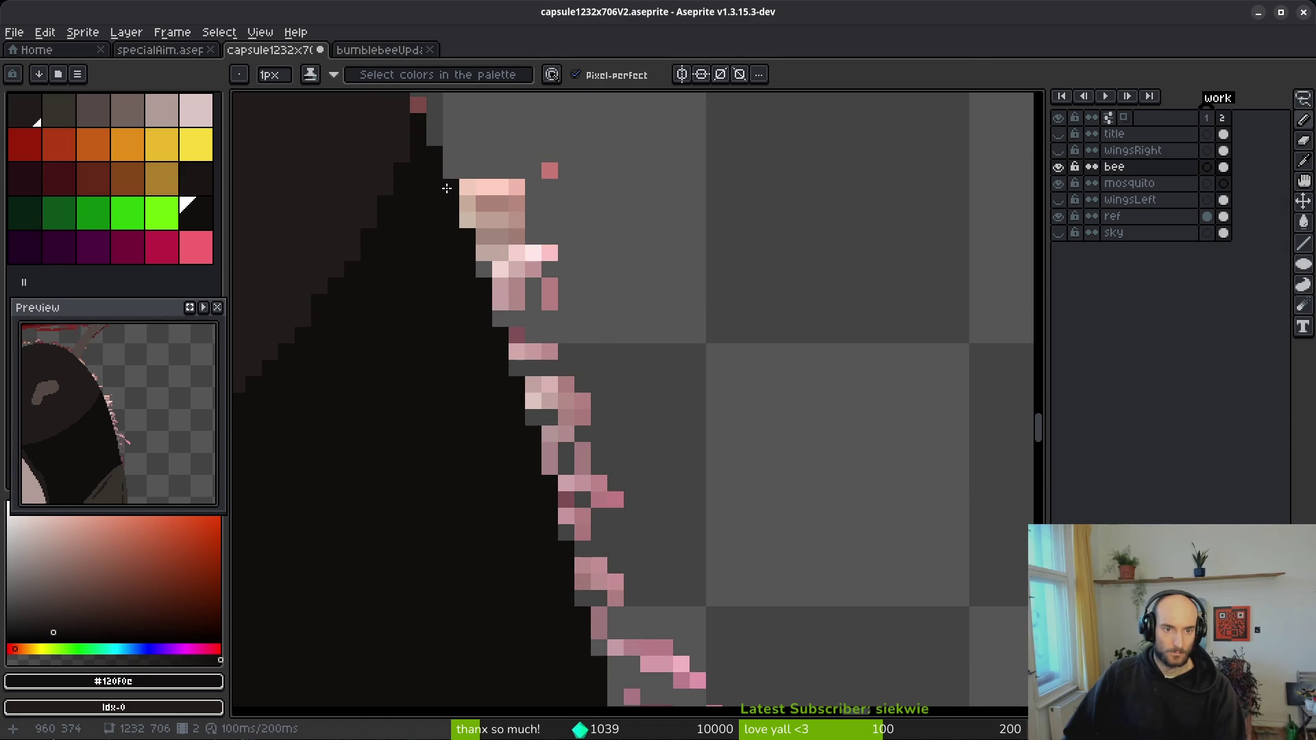
{"action": "scroll", "coordinate": [455, 414], "scroll_direction": "down", "scroll_amount": 3}
{"action": "scroll", "coordinate": [507, 441], "scroll_direction": "up", "scroll_amount": 3}
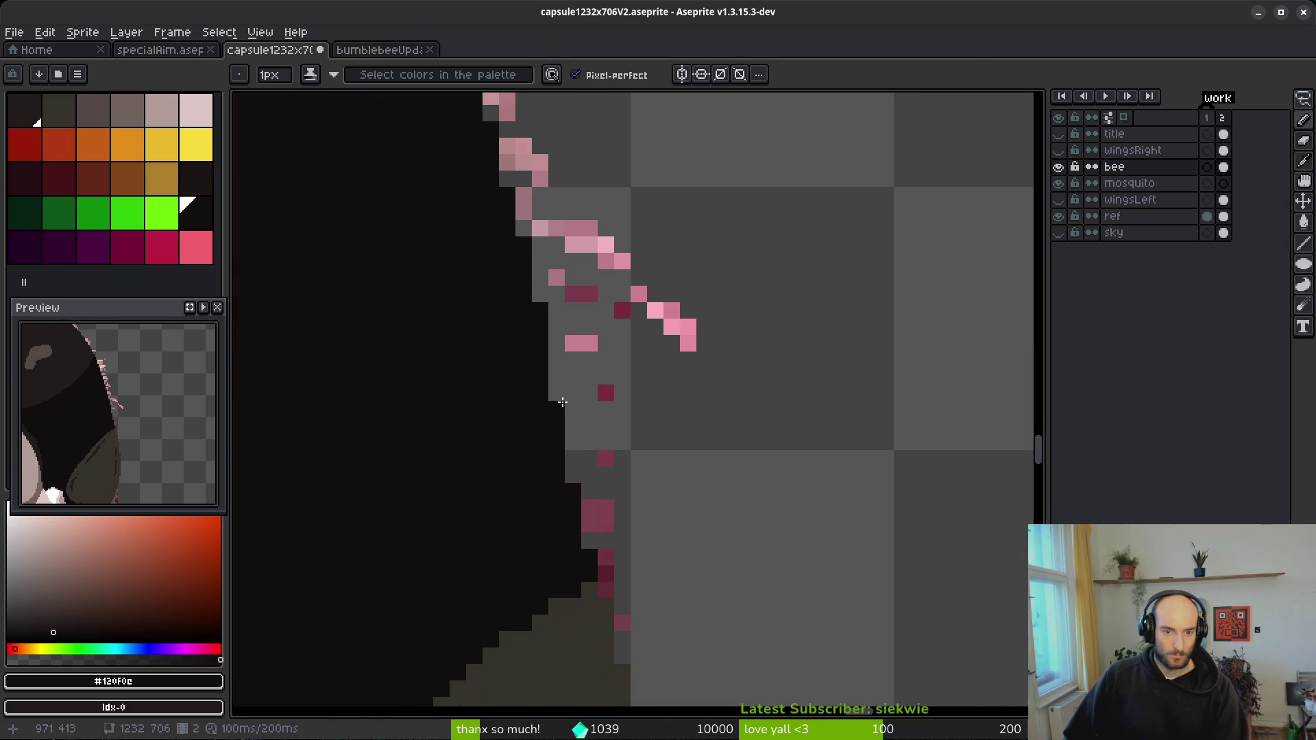
{"action": "scroll", "coordinate": [586, 511], "scroll_direction": "down", "scroll_amount": 5}
{"action": "key", "text": "ctrl+s"}
{"action": "scroll", "coordinate": [756, 401], "scroll_direction": "up", "scroll_amount": 3}
{"action": "scroll", "coordinate": [784, 507], "scroll_direction": "down", "scroll_amount": 1}
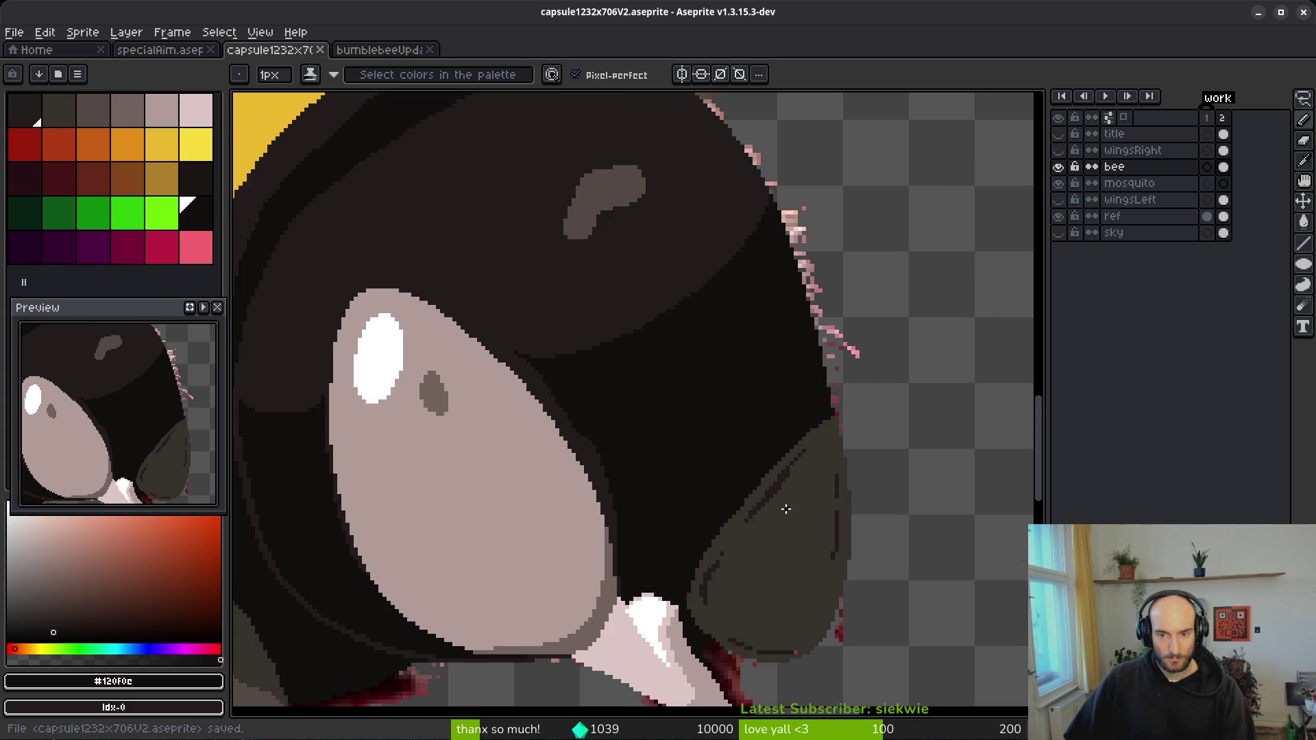
- Lasso a dark area near the head edge, move it aside, and commit
{"action": "scroll", "coordinate": [668, 509], "scroll_direction": "up", "scroll_amount": 4}
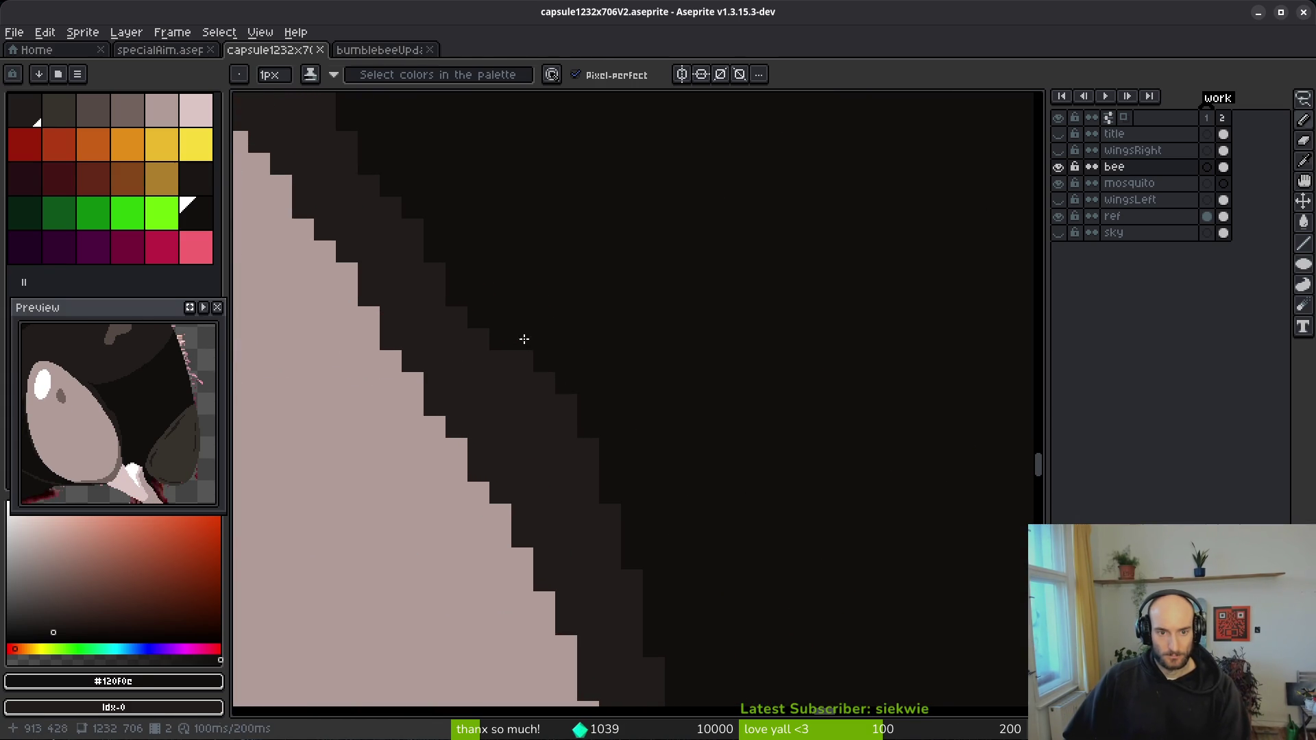
{"action": "left_click_drag", "start_coordinate": [522, 342], "coordinate": [698, 584]}
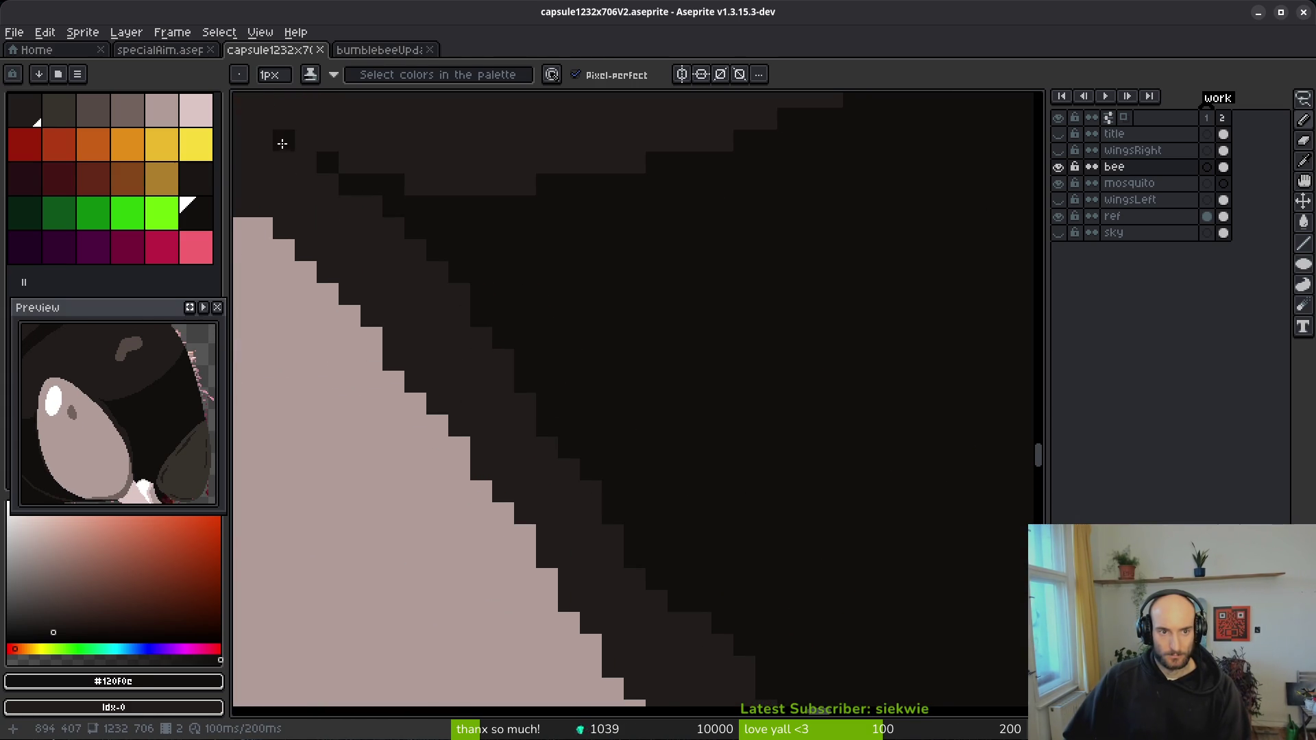
{"action": "key", "text": "q"}
{"action": "mouse_move", "coordinate": [706, 237]}
{"action": "left_mouse_down"}
{"action": "mouse_move", "coordinate": [279, 132]}
{"action": "mouse_move", "coordinate": [646, 534]}
{"action": "mouse_move", "coordinate": [713, 240]}
{"action": "left_mouse_up"}
{"action": "mouse_move", "coordinate": [623, 298]}
{"action": "left_mouse_down"}
{"action": "mouse_move", "coordinate": [567, 311]}
{"action": "mouse_move", "coordinate": [581, 330]}
{"action": "left_mouse_up"}
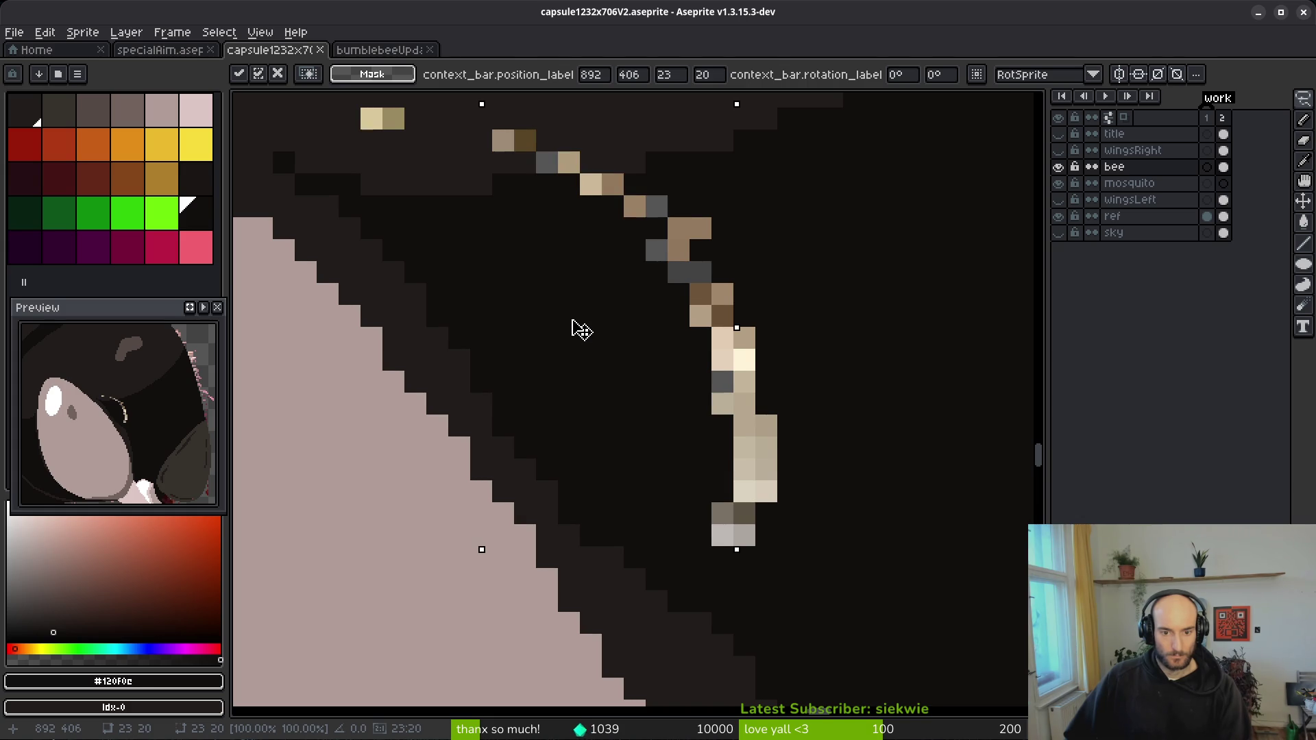
{"action": "key", "text": "Return"}
- Cover the exposed pale pixels in the head with #201c1a using fills and pencil strokes
{"action": "key", "text": "g"}
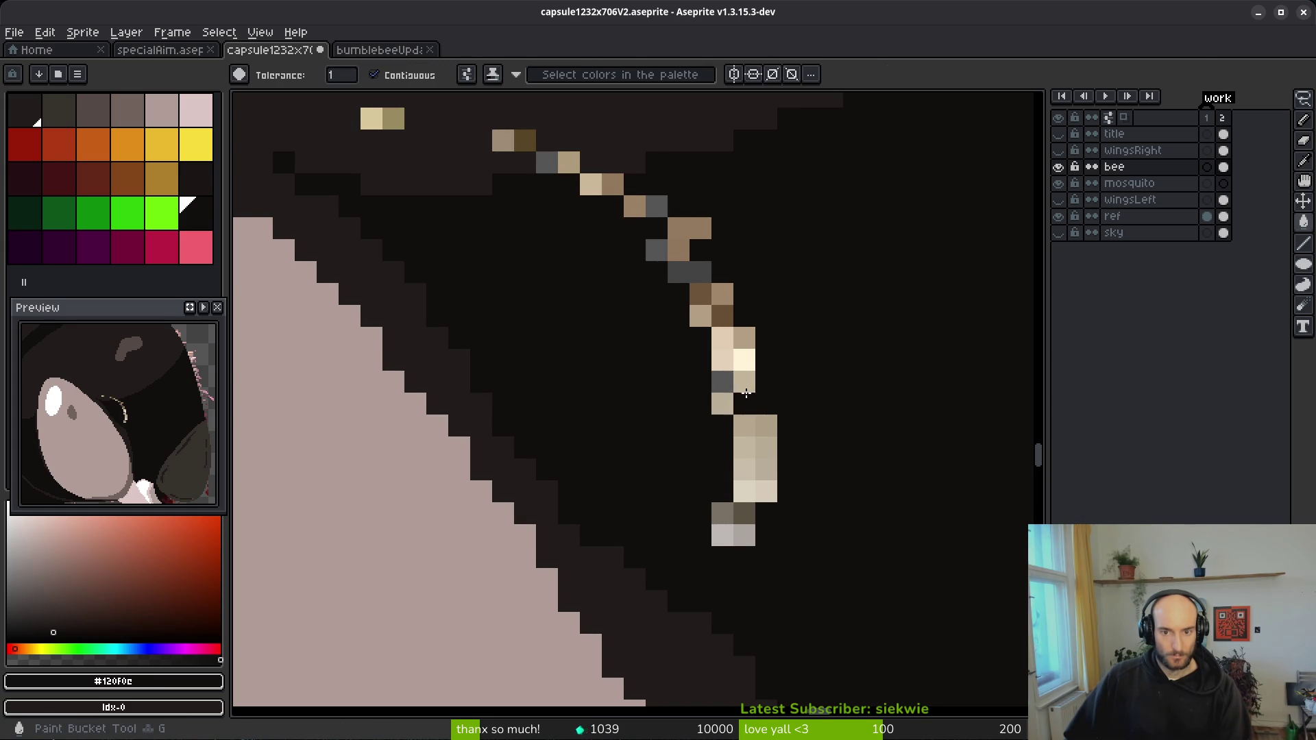
{"action": "left_click", "coordinate": [740, 391]}
{"action": "key", "text": "f"}
{"action": "scroll", "coordinate": [645, 336], "scroll_direction": "up", "scroll_amount": 3}
{"action": "left_click_drag", "start_coordinate": [683, 331], "coordinate": [628, 332]}
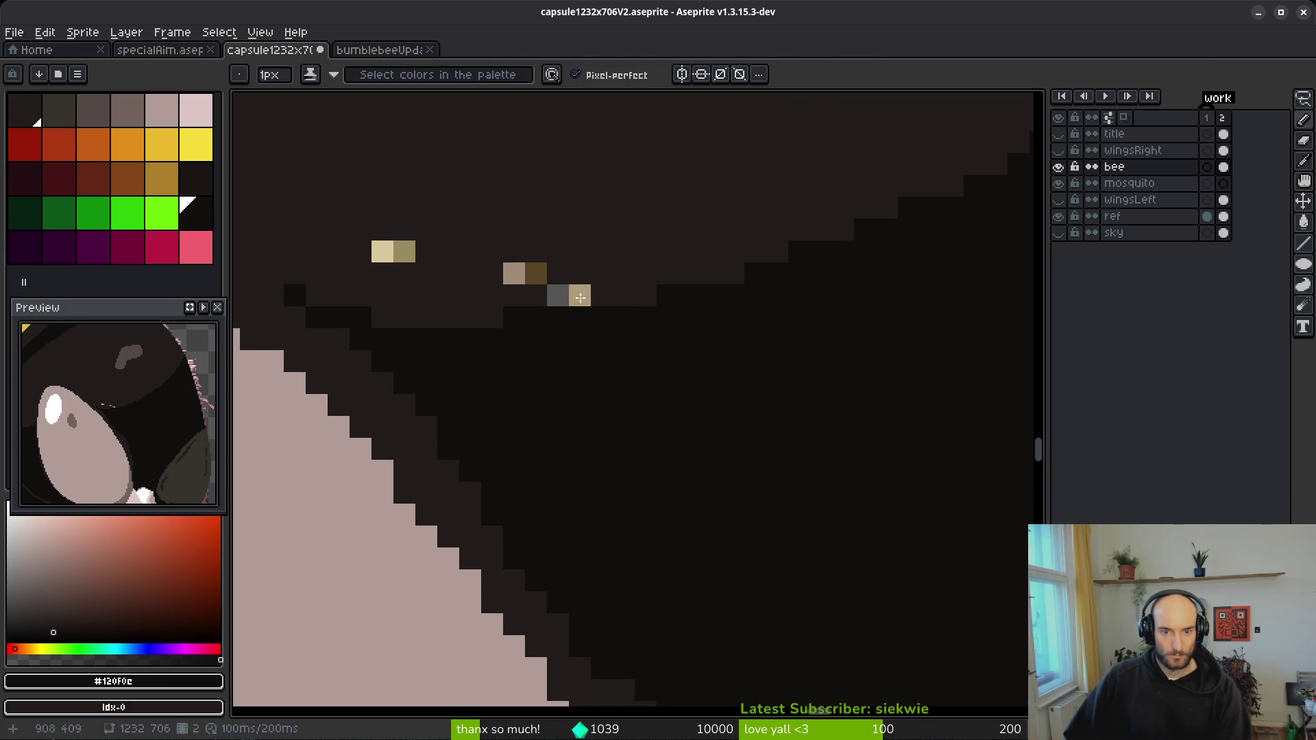
{"action": "left_click", "coordinate": [603, 302], "text": "alt"}
{"action": "key", "text": "g"}
{"action": "left_click", "coordinate": [578, 294]}
{"action": "left_click", "coordinate": [521, 272]}
{"action": "scroll", "coordinate": [491, 279], "scroll_direction": "down", "scroll_amount": 3}
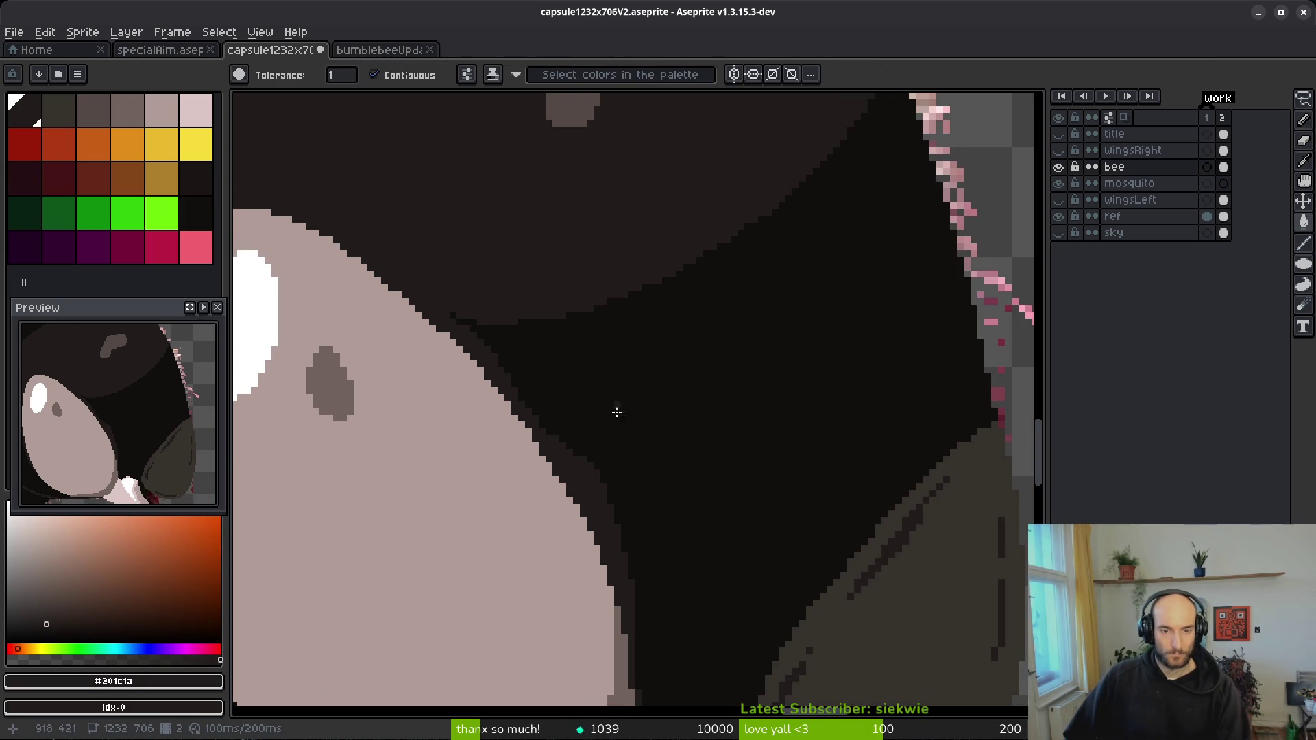
{"action": "scroll", "coordinate": [619, 437], "scroll_direction": "down", "scroll_amount": 2}
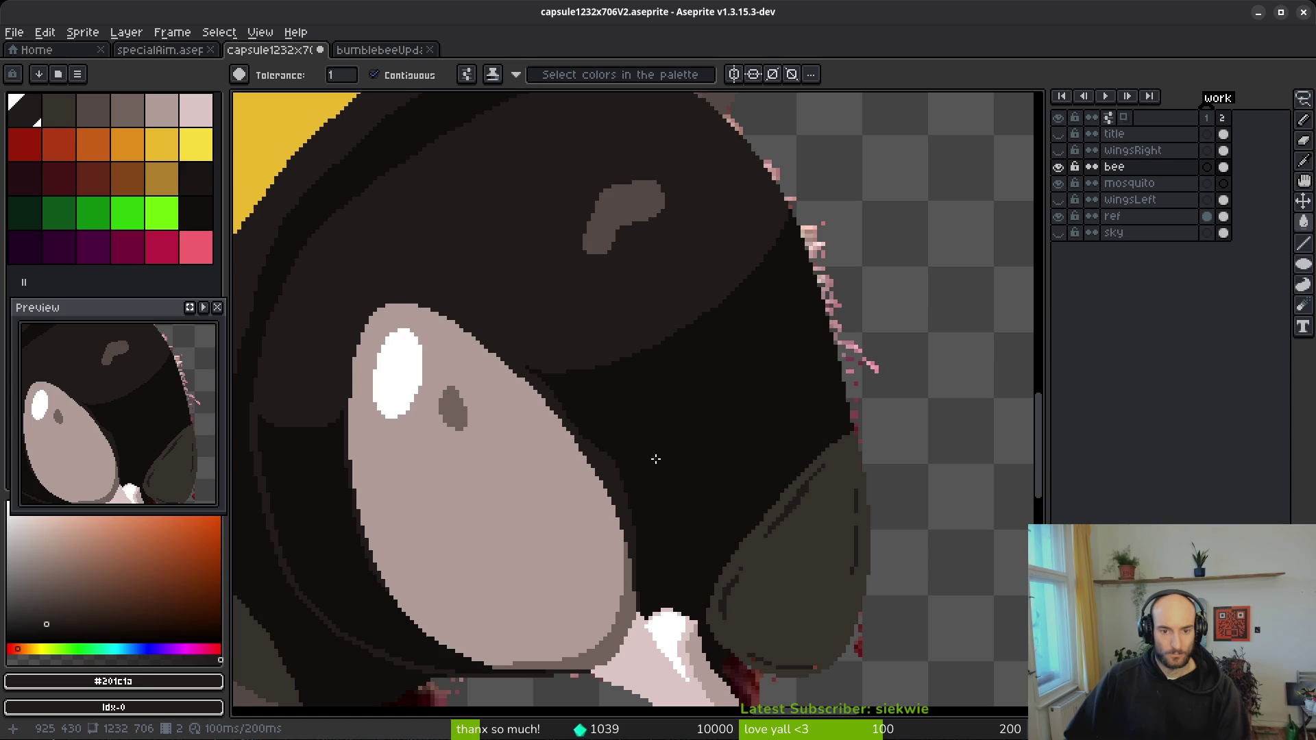
- Undo the accidental selection and recolour the eye's dark edge with outline colour #120f0c
{"action": "key", "text": "ctrl+z"}
{"action": "key", "text": "ctrl+z"}
{"action": "key", "text": "ctrl+z"}
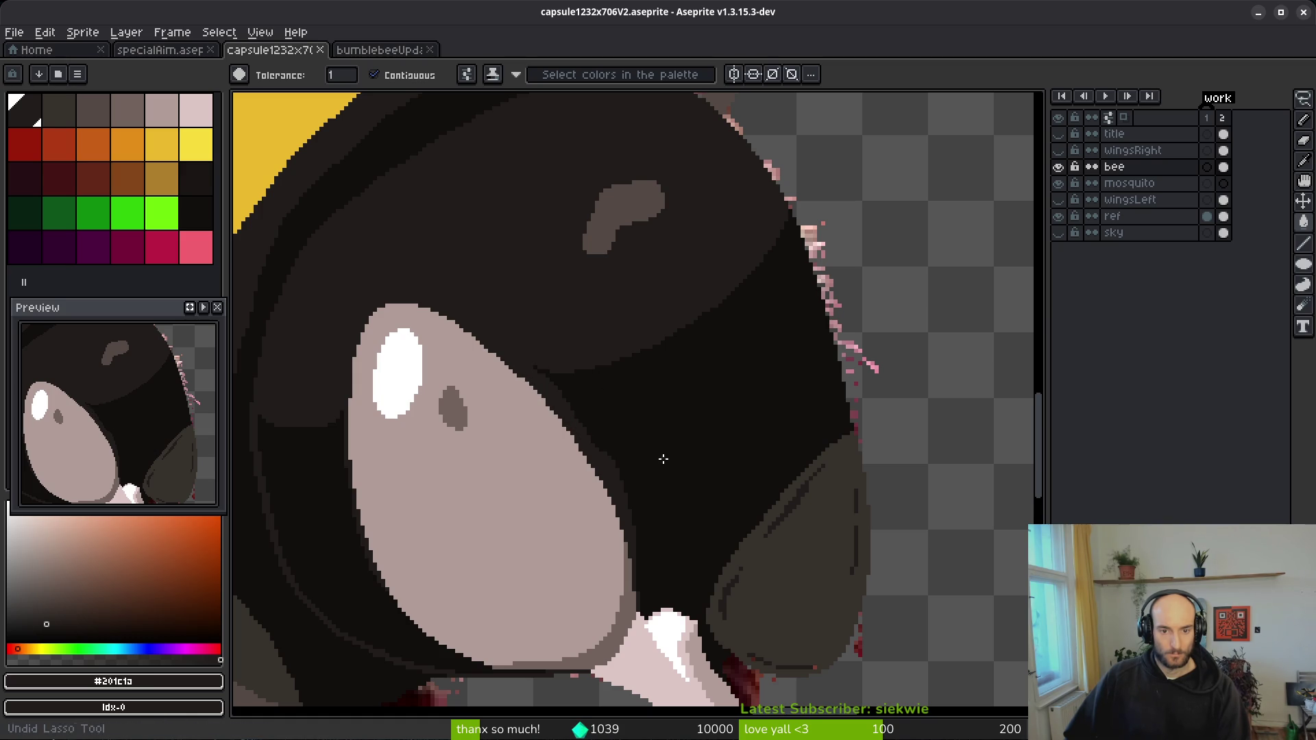
{"action": "scroll", "coordinate": [664, 459], "scroll_direction": "up", "scroll_amount": 2}
{"action": "key", "text": "i"}
{"action": "left_click", "coordinate": [616, 446]}
{"action": "key", "text": "b"}
{"action": "scroll", "coordinate": [520, 276], "scroll_direction": "up", "scroll_amount": 2}
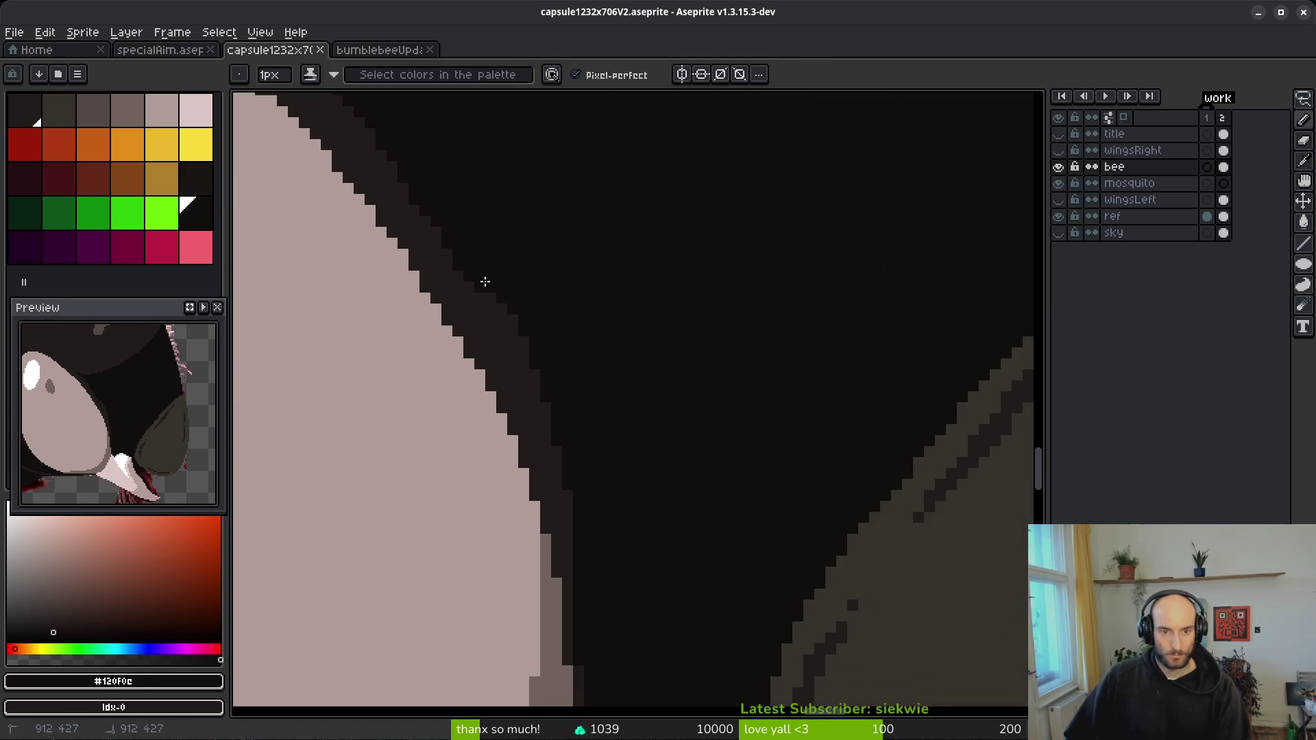
{"action": "left_click", "coordinate": [523, 343]}
{"action": "scroll", "coordinate": [573, 384], "scroll_direction": "down", "scroll_amount": 3}
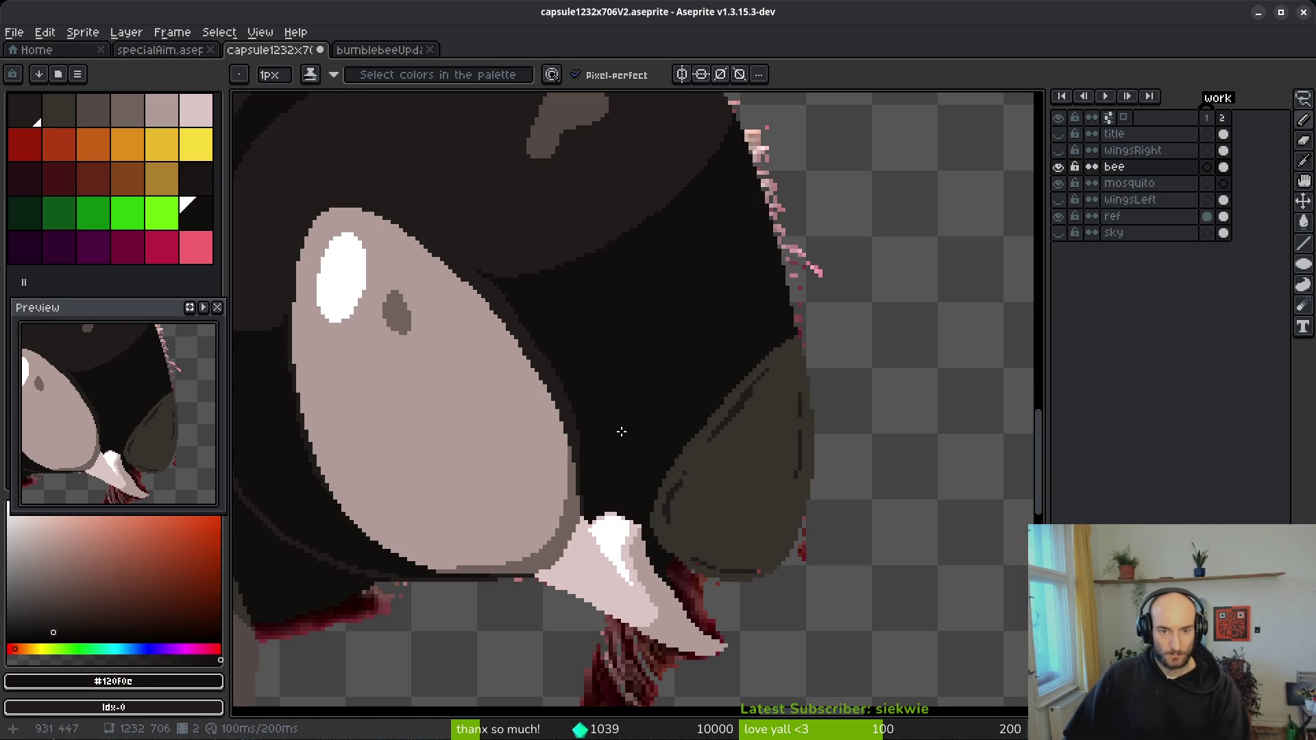
- Save the artwork
{"action": "scroll", "coordinate": [541, 346], "scroll_direction": "up", "scroll_amount": 2}
{"action": "scroll", "coordinate": [616, 384], "scroll_direction": "down", "scroll_amount": 1}
{"action": "scroll", "coordinate": [692, 432], "scroll_direction": "up", "scroll_amount": 2}
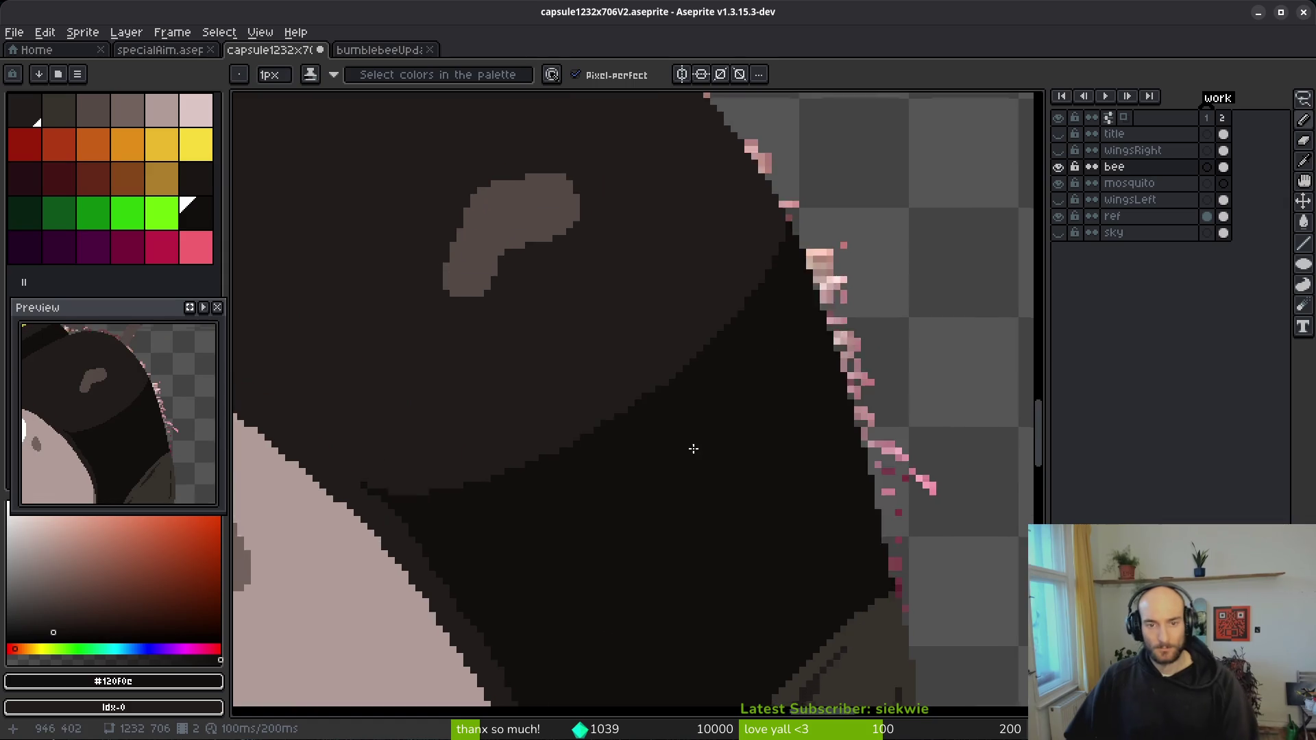
{"action": "scroll", "coordinate": [658, 404], "scroll_direction": "up", "scroll_amount": 1}
{"action": "scroll", "coordinate": [642, 379], "scroll_direction": "down", "scroll_amount": 4}
{"action": "scroll", "coordinate": [651, 383], "scroll_direction": "up", "scroll_amount": 1}
{"action": "key", "text": "ctrl+s"}
- Draw a dark staircase outline along the grey spot's lower and lower-right edges
{"action": "scroll", "coordinate": [793, 423], "scroll_direction": "up", "scroll_amount": 4}
{"action": "scroll", "coordinate": [793, 423], "scroll_direction": "up", "scroll_amount": 3}
{"action": "left_click", "coordinate": [654, 378]}
{"action": "left_click", "coordinate": [621, 411]}
{"action": "left_click", "coordinate": [654, 345]}
{"action": "mouse_move", "coordinate": [621, 444]}
{"action": "left_mouse_down"}
{"action": "mouse_move", "coordinate": [492, 440]}
{"action": "mouse_move", "coordinate": [423, 411]}
{"action": "left_mouse_up"}
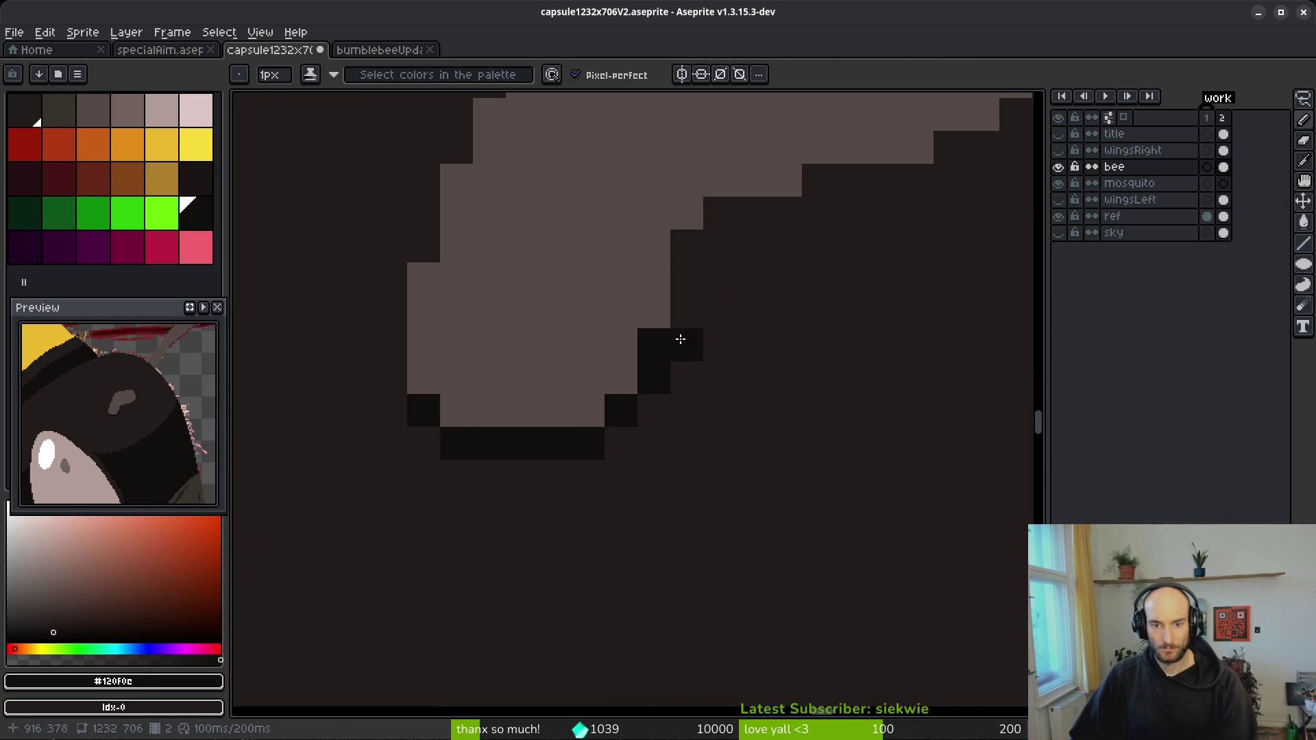
{"action": "left_click", "coordinate": [686, 315]}
{"action": "left_click_drag", "start_coordinate": [680, 336], "coordinate": [621, 444]}
{"action": "left_click", "coordinate": [653, 411]}
{"action": "left_click", "coordinate": [685, 377]}
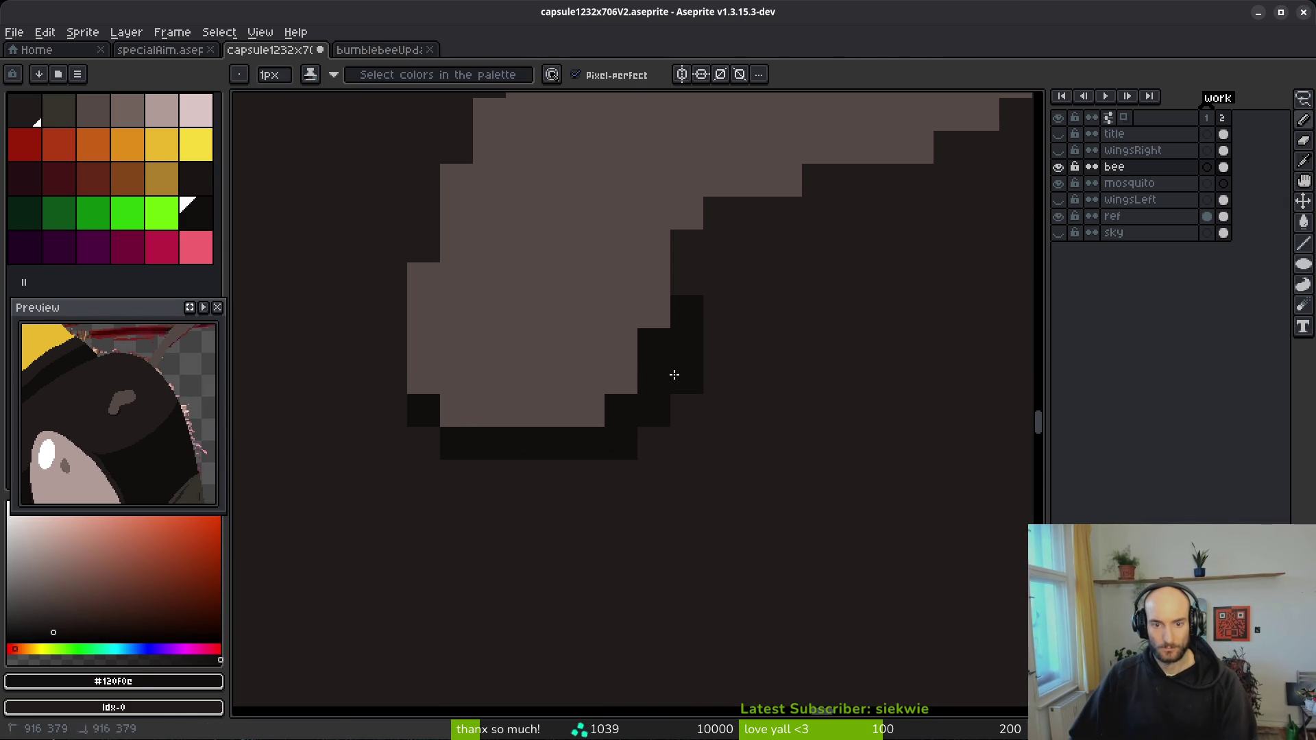
{"action": "left_click", "coordinate": [576, 465]}
- Add dark pixels under the outline's bottom row and at the lower-right corner
{"action": "left_click", "coordinate": [555, 477]}
{"action": "left_click", "coordinate": [621, 477]}
{"action": "scroll", "coordinate": [655, 487], "scroll_direction": "down", "scroll_amount": 2}
{"action": "scroll", "coordinate": [651, 479], "scroll_direction": "up", "scroll_amount": 1}
{"action": "left_click_drag", "start_coordinate": [682, 450], "coordinate": [699, 430]}
{"action": "left_click", "coordinate": [595, 472]}
- Repaint three outline pixels with the #201c1a head colour to thin the outline
{"action": "left_click", "coordinate": [576, 468], "text": "alt"}
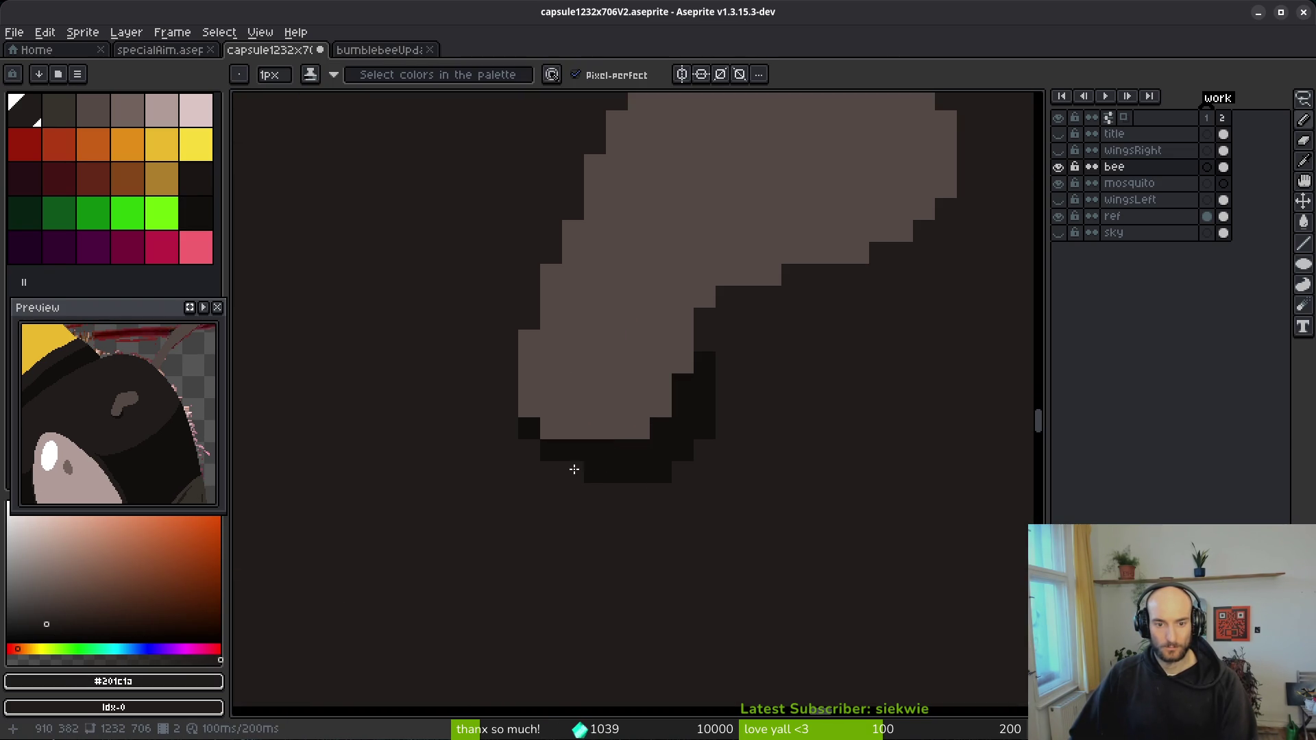
{"action": "scroll", "coordinate": [736, 528], "scroll_direction": "down", "scroll_amount": 3}
{"action": "scroll", "coordinate": [731, 532], "scroll_direction": "up", "scroll_amount": 3}
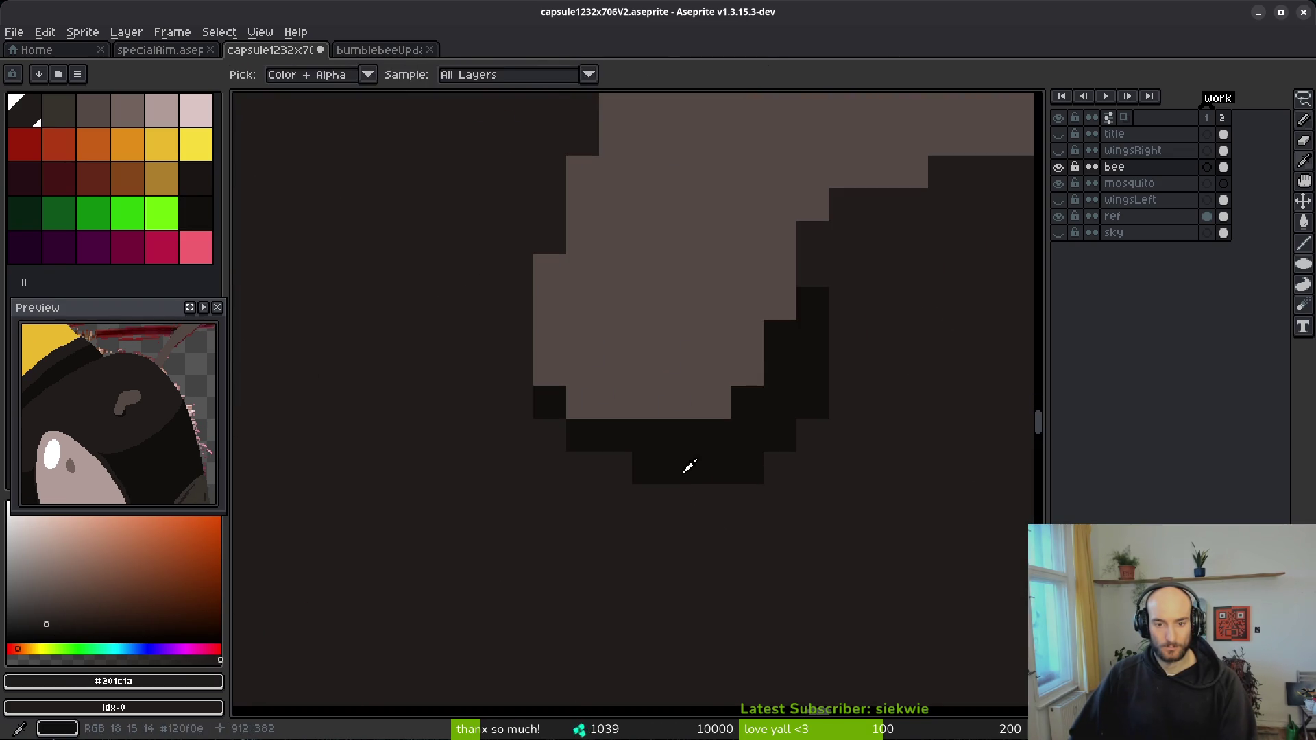
{"action": "left_click", "coordinate": [687, 471], "text": "alt"}
{"action": "left_click", "coordinate": [823, 400], "text": "alt"}
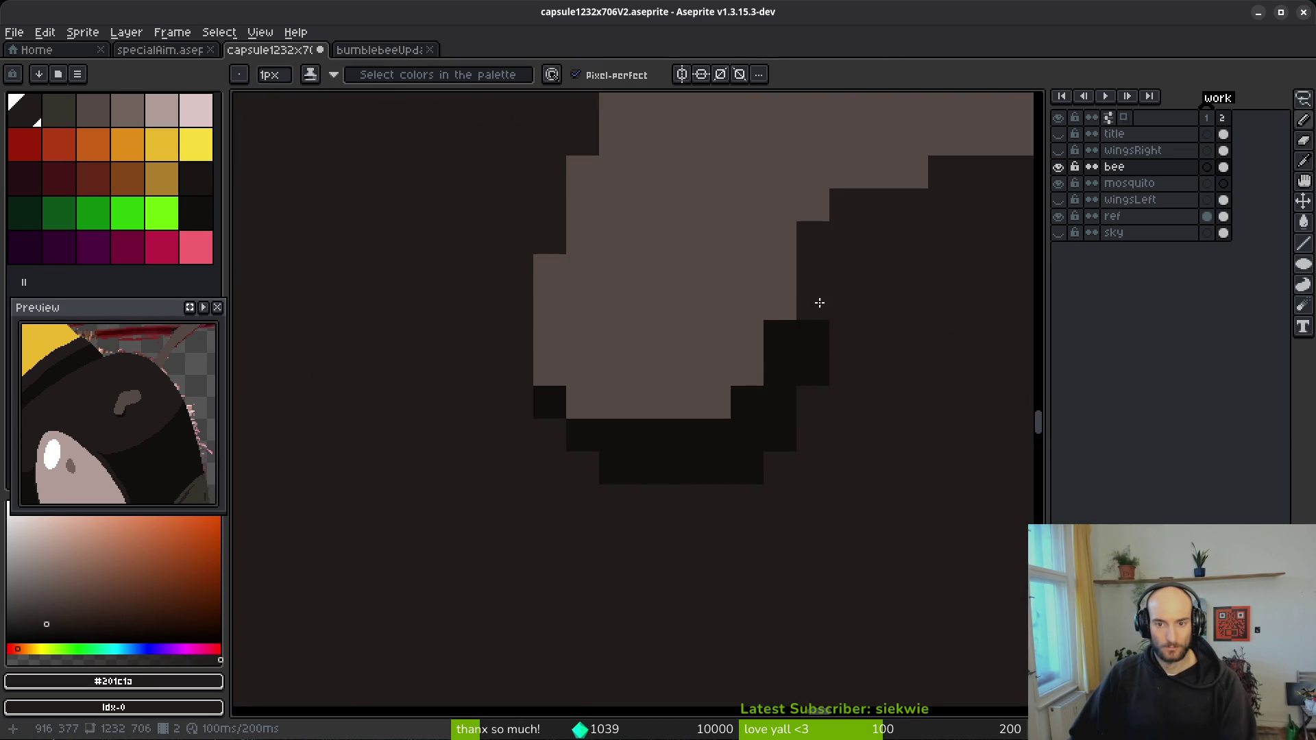
{"action": "left_click", "coordinate": [749, 477]}
{"action": "left_click", "coordinate": [781, 446]}
{"action": "left_click", "coordinate": [718, 472]}
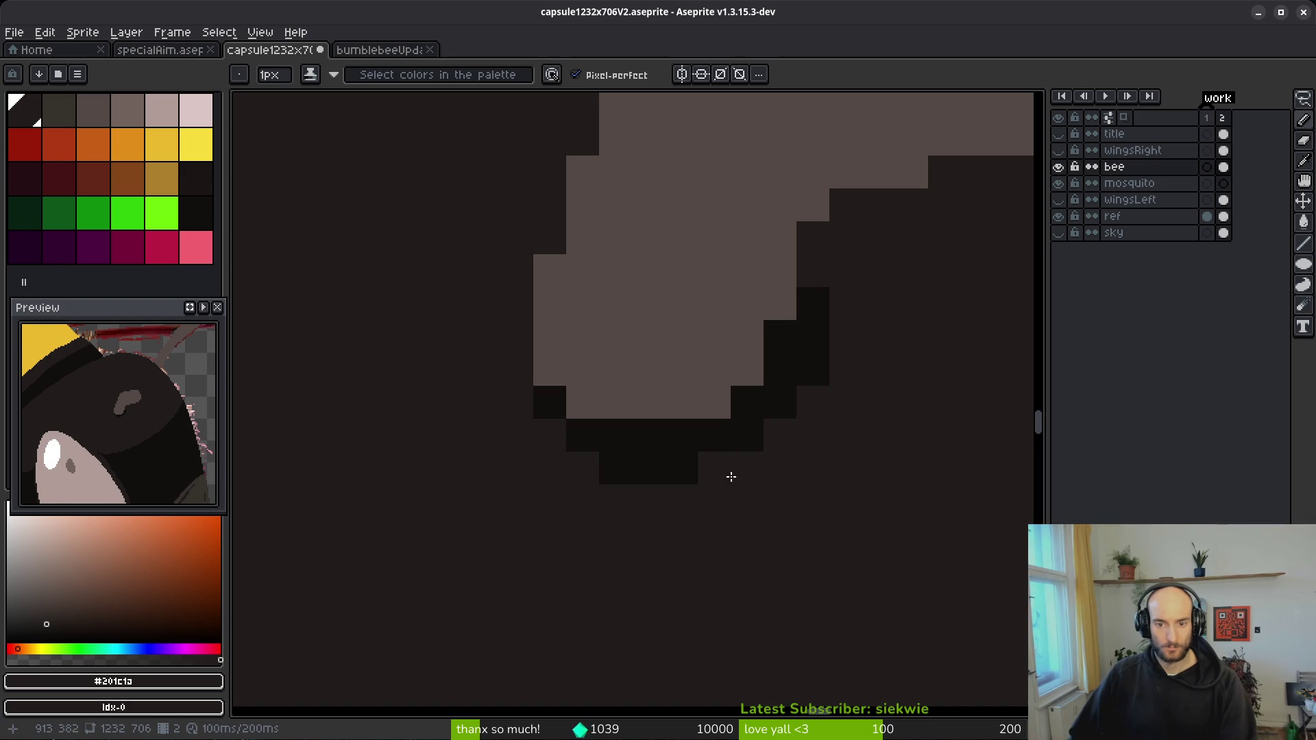
{"action": "scroll", "coordinate": [853, 541], "scroll_direction": "down", "scroll_amount": 3}
{"action": "scroll", "coordinate": [782, 518], "scroll_direction": "up", "scroll_amount": 3}
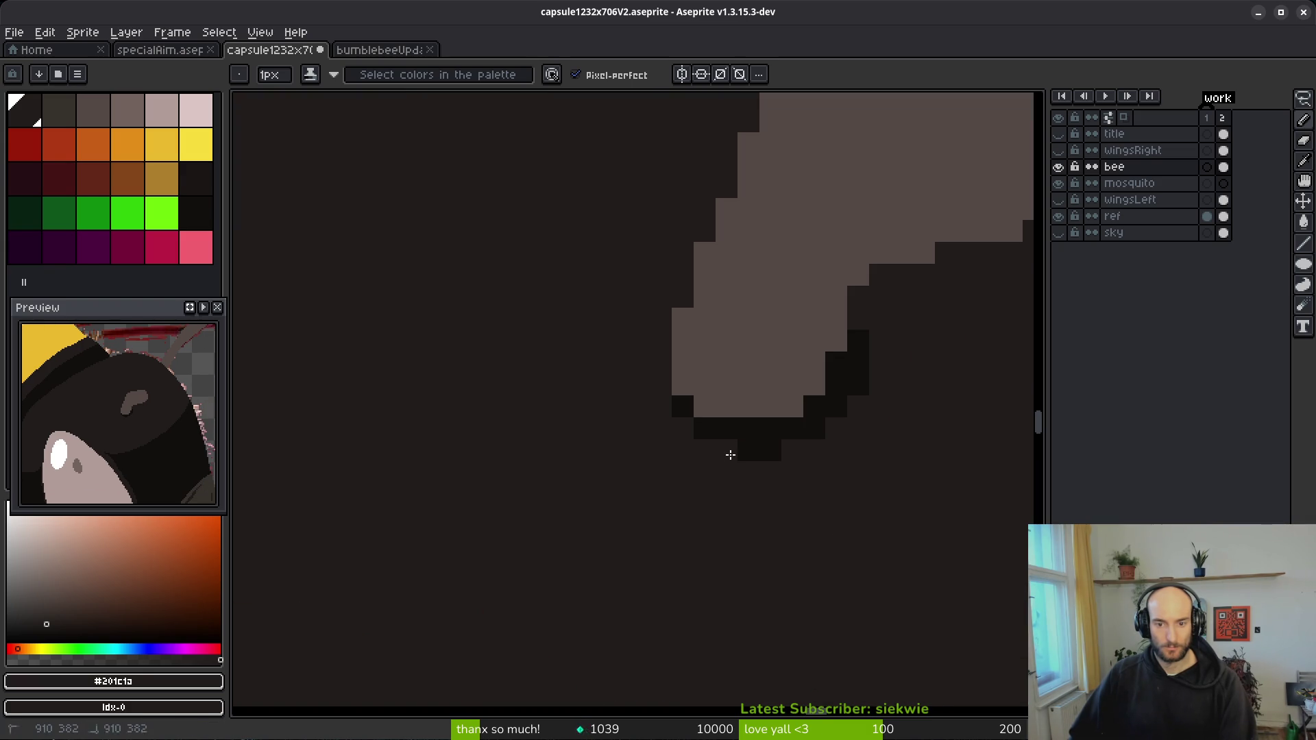
{"action": "scroll", "coordinate": [817, 470], "scroll_direction": "down", "scroll_amount": 3}
{"action": "scroll", "coordinate": [849, 466], "scroll_direction": "up", "scroll_amount": 5}
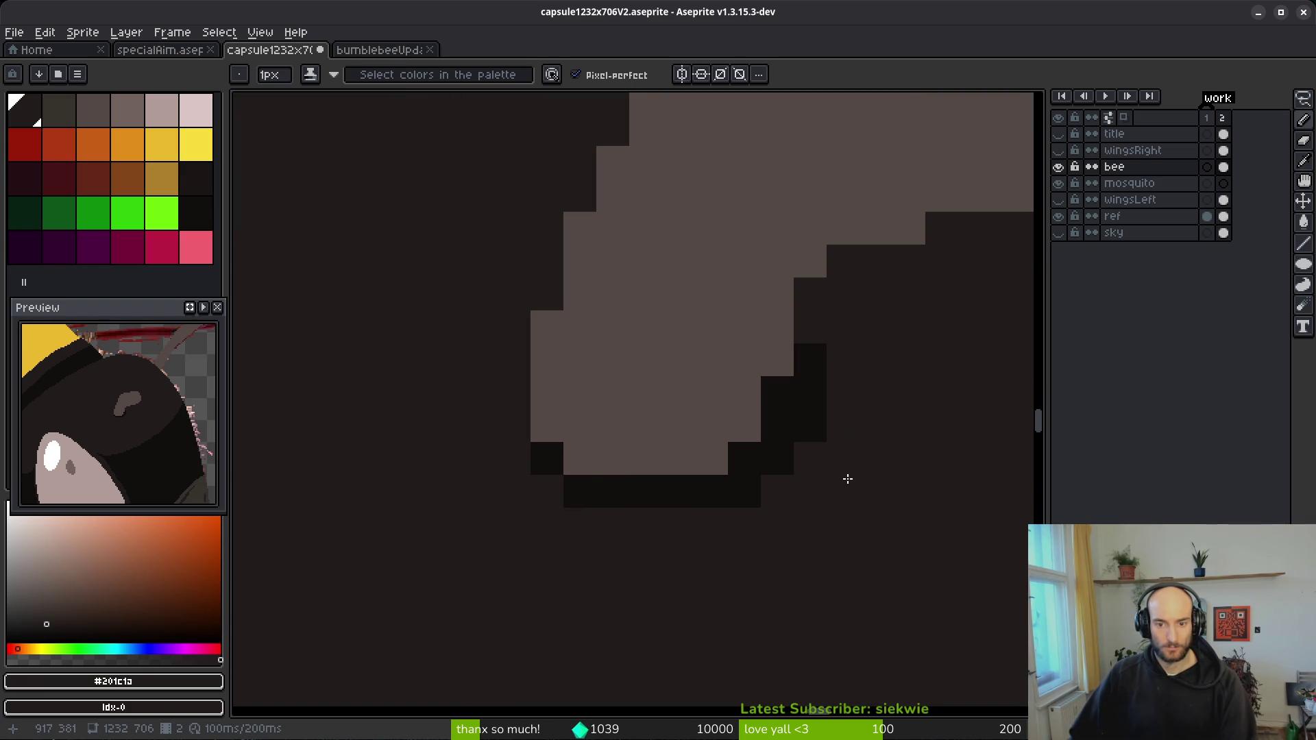
{"action": "scroll", "coordinate": [731, 589], "scroll_direction": "down", "scroll_amount": 2}
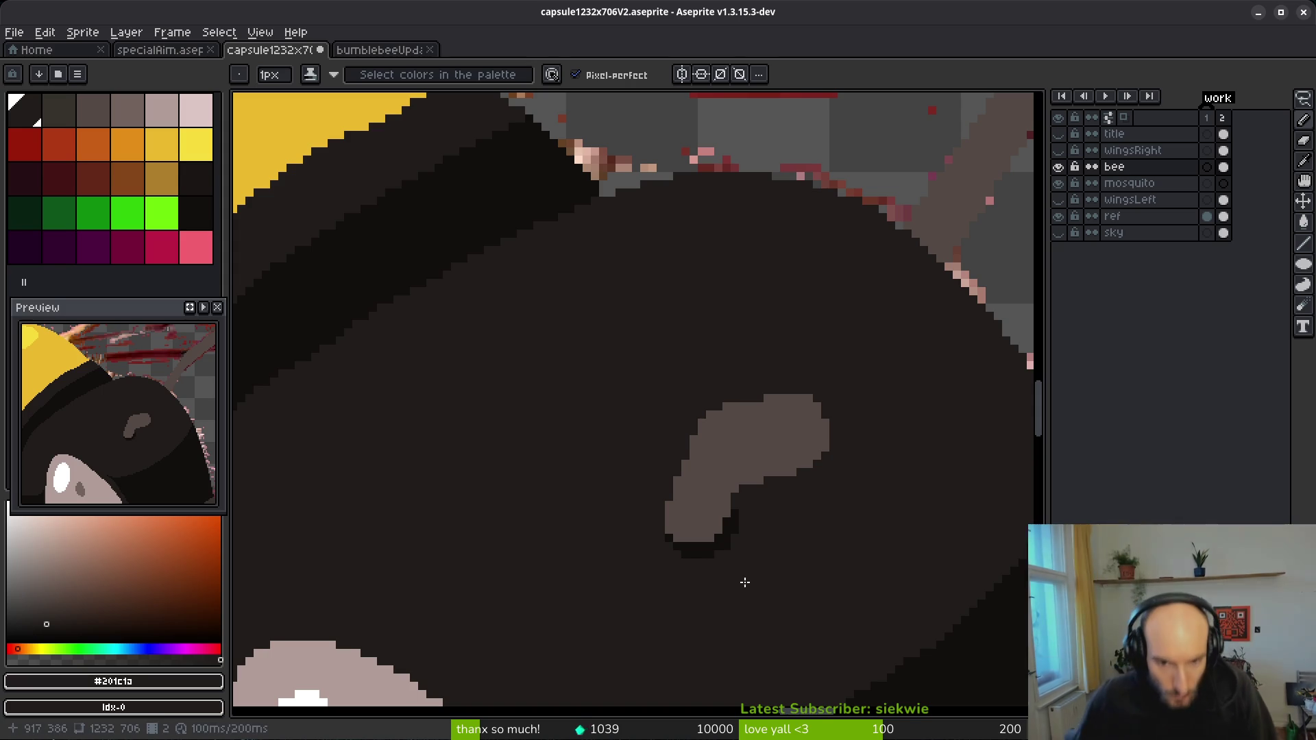
- Save the artwork
{"action": "scroll", "coordinate": [754, 575], "scroll_direction": "down", "scroll_amount": 1}
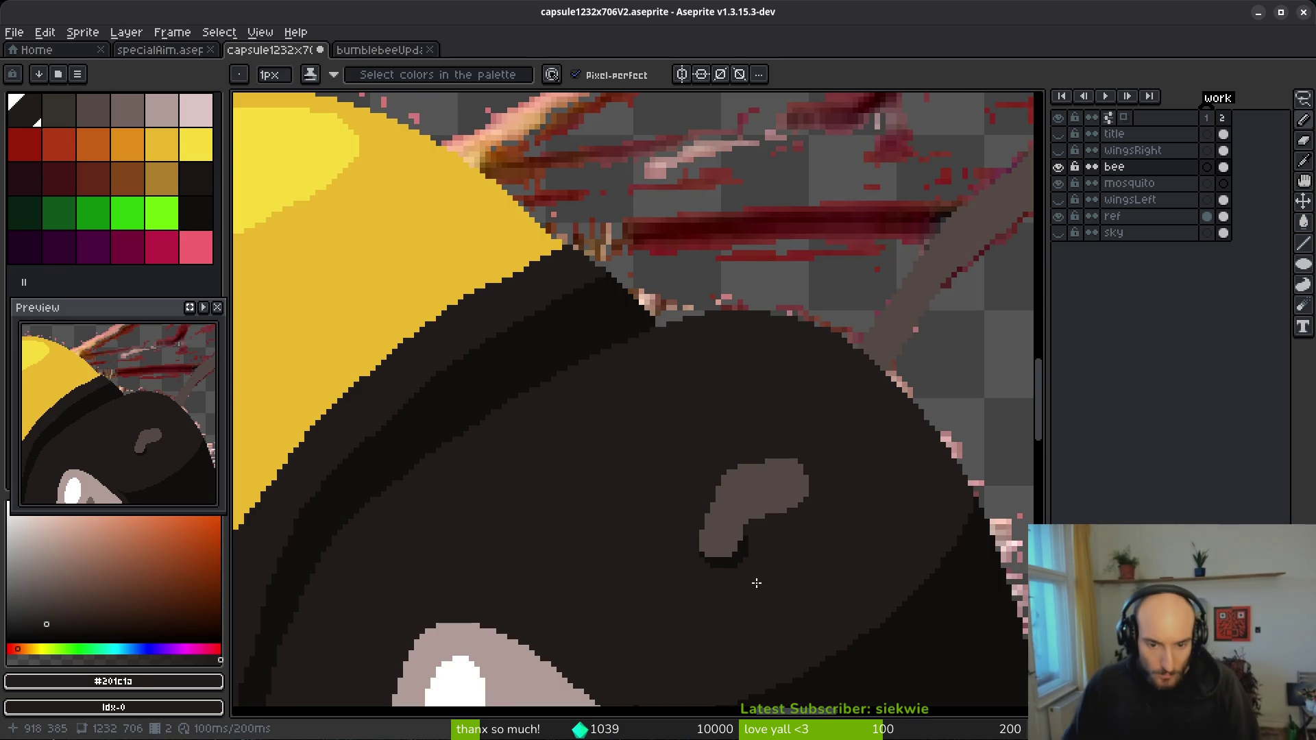
{"action": "key", "text": "ctrl+s"}
{"action": "scroll", "coordinate": [786, 570], "scroll_direction": "down", "scroll_amount": 3}
{"action": "scroll", "coordinate": [831, 368], "scroll_direction": "up", "scroll_amount": 5}
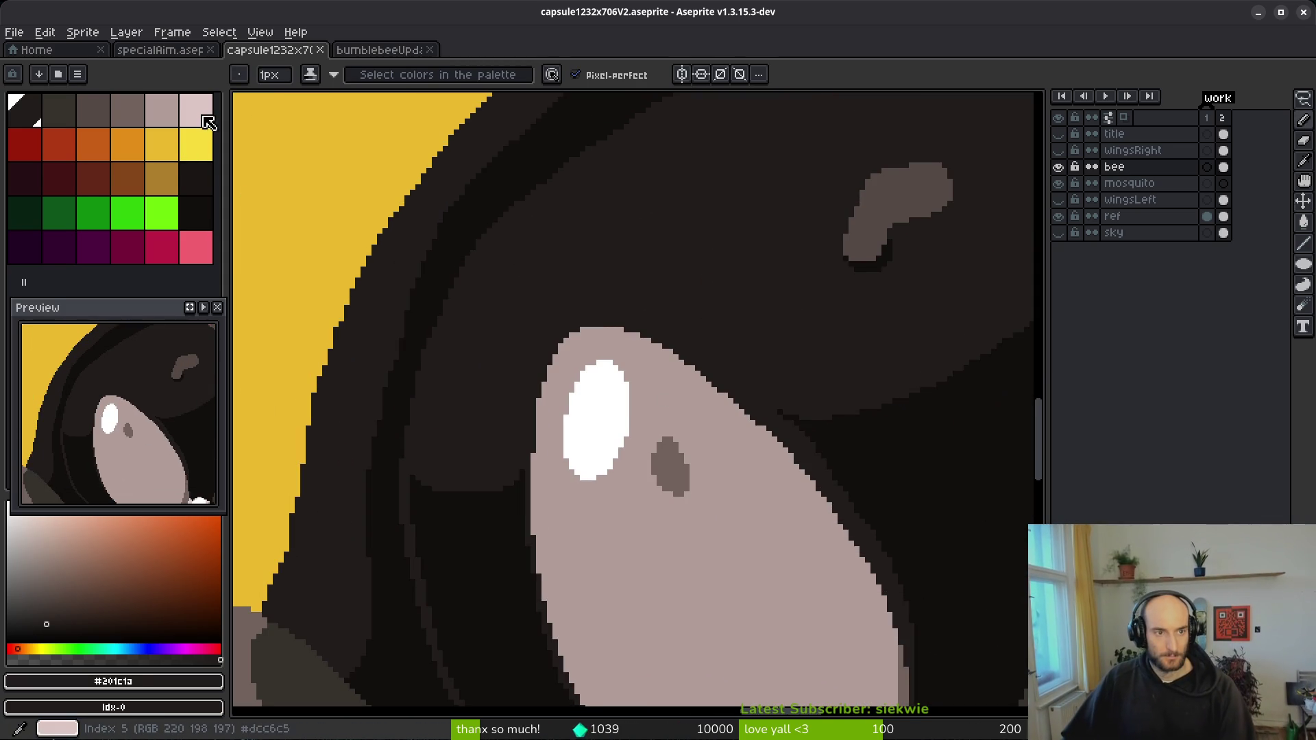
- Paint dark-grey pixels beside the grey spot on the head
{"action": "left_click", "coordinate": [67, 120]}
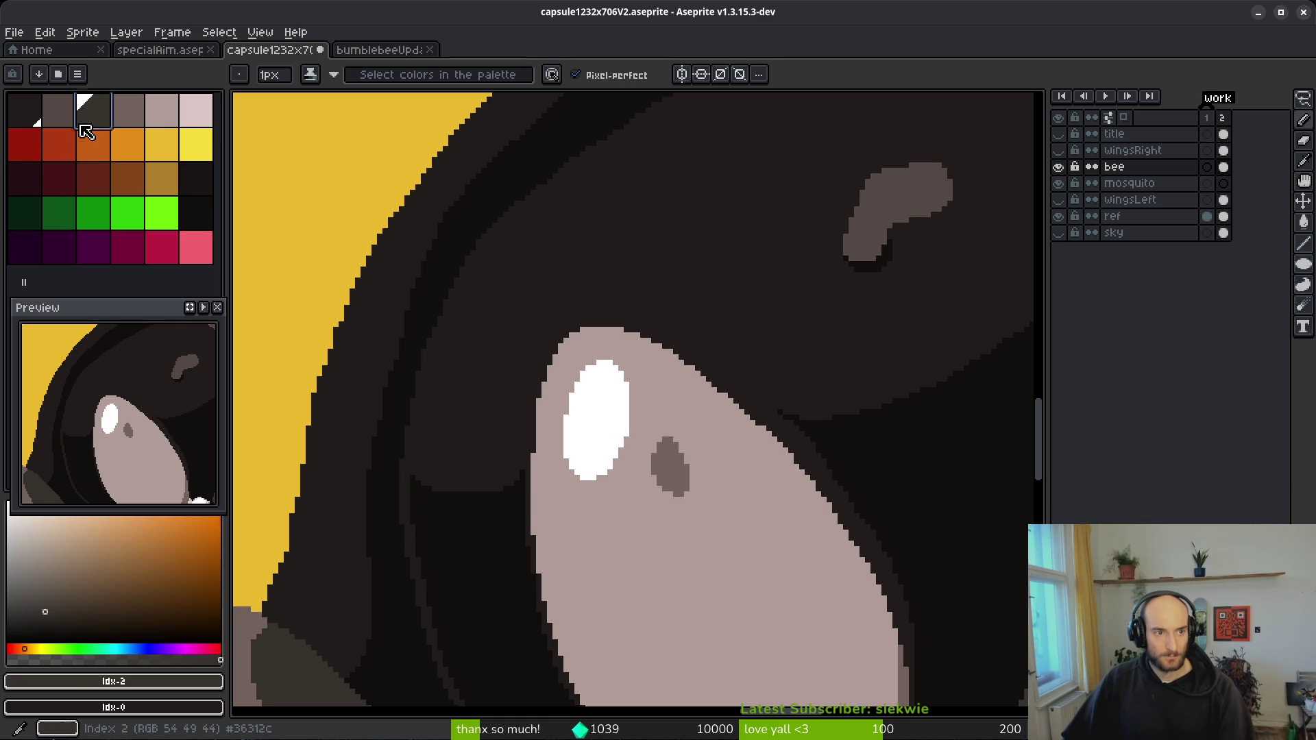
{"action": "left_click", "coordinate": [94, 117]}
{"action": "scroll", "coordinate": [893, 241], "scroll_direction": "up", "scroll_amount": 5}
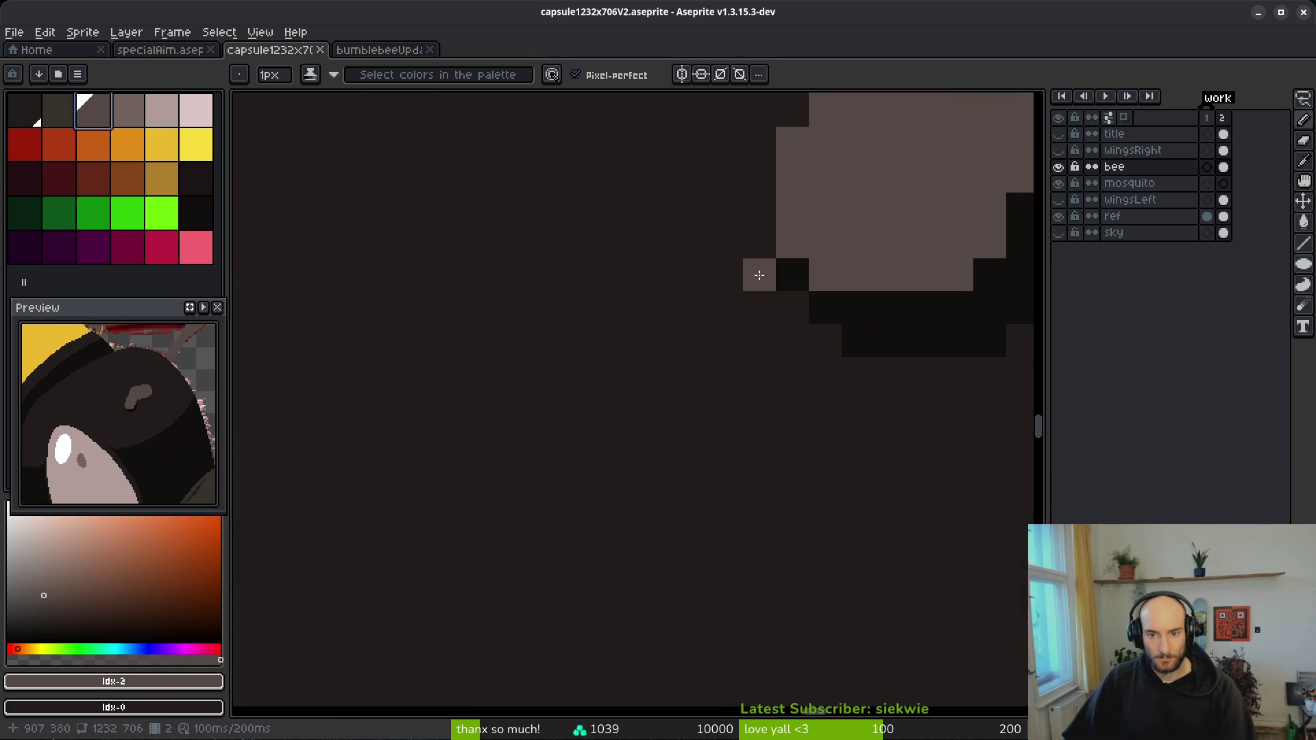
{"action": "left_click", "coordinate": [73, 120]}
{"action": "mouse_move", "coordinate": [787, 306]}
{"action": "left_mouse_down"}
{"action": "mouse_move", "coordinate": [761, 270]}
{"action": "mouse_move", "coordinate": [760, 198]}
{"action": "left_mouse_up"}
{"action": "scroll", "coordinate": [850, 343], "scroll_direction": "down", "scroll_amount": 3}
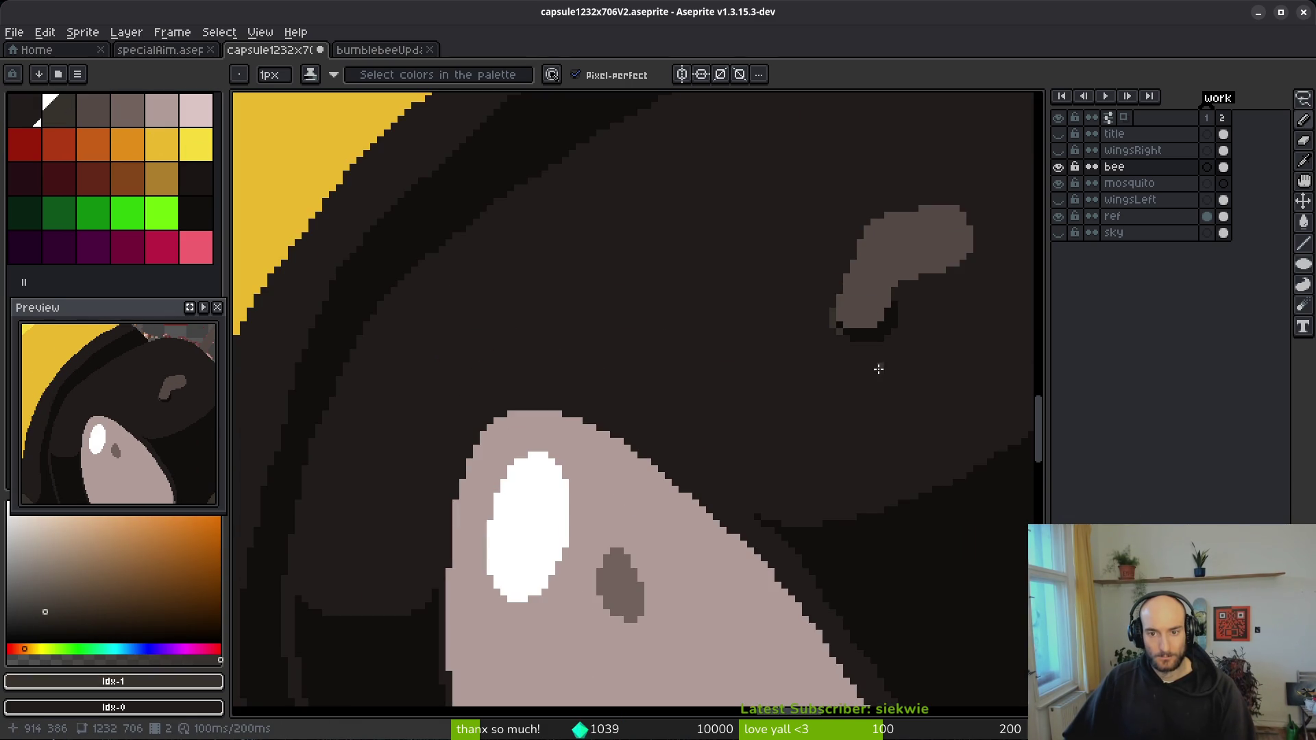
{"action": "scroll", "coordinate": [867, 331], "scroll_direction": "up", "scroll_amount": 2}
{"action": "scroll", "coordinate": [866, 212], "scroll_direction": "up", "scroll_amount": 1}
- Paint a lighter grey highlight along the grey spot's top and left edges
{"action": "left_click", "coordinate": [123, 115]}
{"action": "left_click", "coordinate": [773, 214]}
{"action": "left_click_drag", "start_coordinate": [771, 199], "coordinate": [797, 198]}
{"action": "mouse_move", "coordinate": [747, 238]}
{"action": "left_mouse_down"}
{"action": "mouse_move", "coordinate": [725, 308]}
{"action": "mouse_move", "coordinate": [685, 355]}
{"action": "mouse_move", "coordinate": [680, 411]}
{"action": "left_mouse_up"}
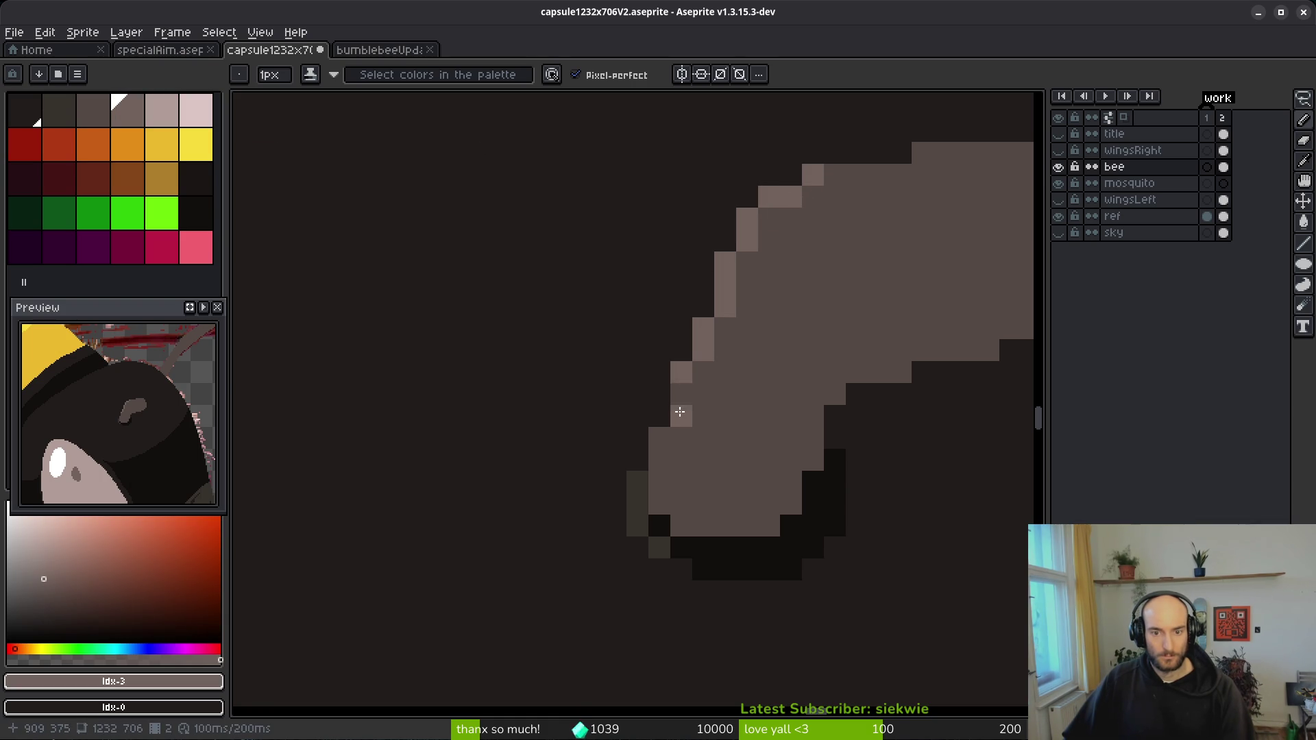
{"action": "left_click_drag", "start_coordinate": [715, 348], "coordinate": [485, 456]}
{"action": "mouse_move", "coordinate": [583, 283]}
{"action": "left_mouse_down"}
{"action": "mouse_move", "coordinate": [708, 261]}
{"action": "mouse_move", "coordinate": [773, 267]}
{"action": "left_mouse_up"}
{"action": "mouse_move", "coordinate": [600, 298]}
{"action": "left_mouse_down"}
{"action": "mouse_move", "coordinate": [538, 336]}
{"action": "mouse_move", "coordinate": [578, 414]}
{"action": "left_mouse_up"}
{"action": "left_click_drag", "start_coordinate": [603, 327], "coordinate": [631, 298]}
{"action": "left_click_drag", "start_coordinate": [708, 279], "coordinate": [783, 258]}
{"action": "left_click", "coordinate": [711, 346]}
- Extend the light edge, then paint #71625d highlight pixels down-left along the spot
{"action": "scroll", "coordinate": [713, 384], "scroll_direction": "down", "scroll_amount": 6}
{"action": "scroll", "coordinate": [718, 465], "scroll_direction": "down", "scroll_amount": 2}
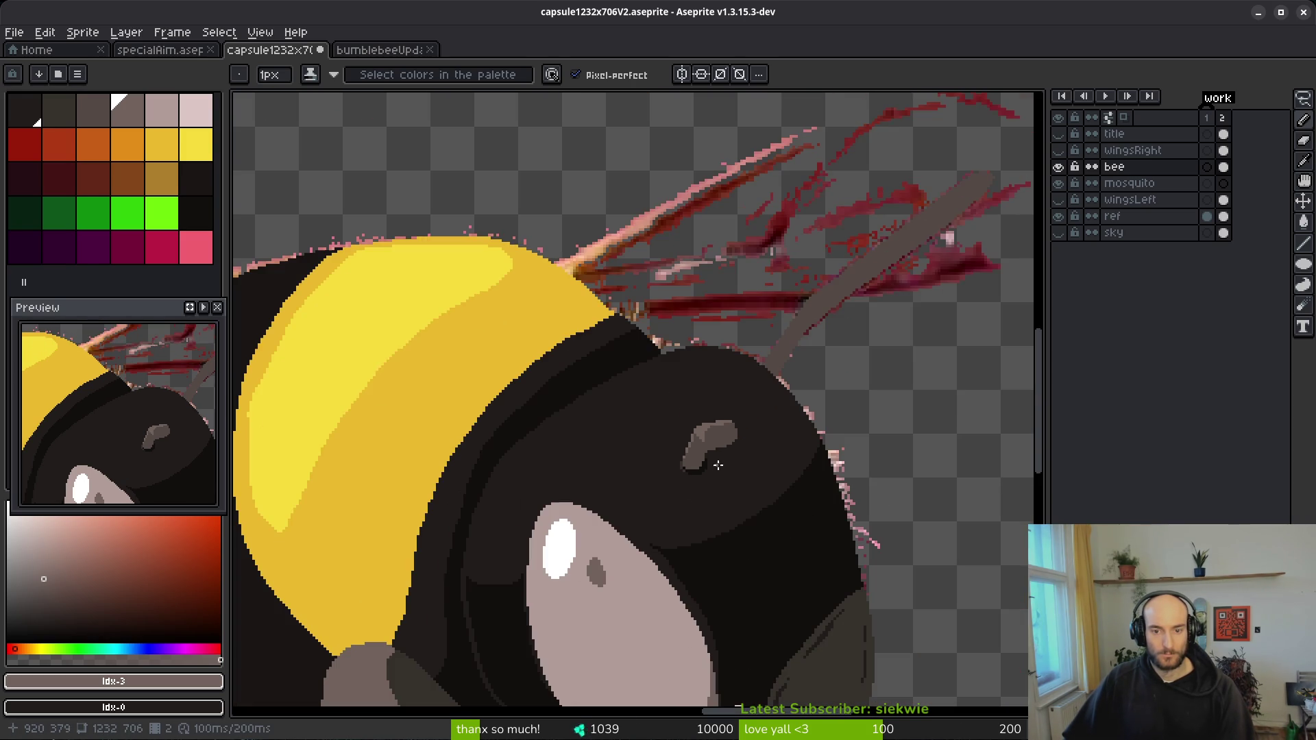
{"action": "scroll", "coordinate": [716, 468], "scroll_direction": "up", "scroll_amount": 8}
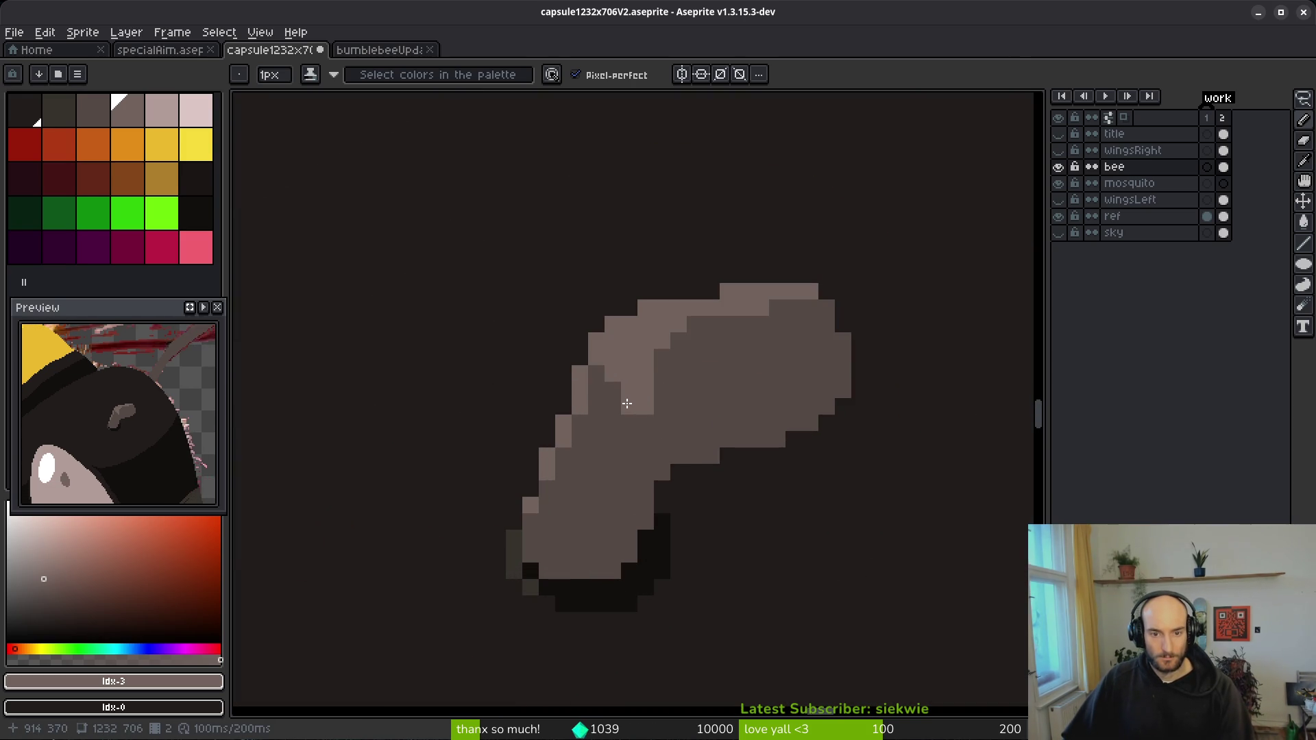
{"action": "left_click_drag", "start_coordinate": [648, 431], "coordinate": [653, 442]}
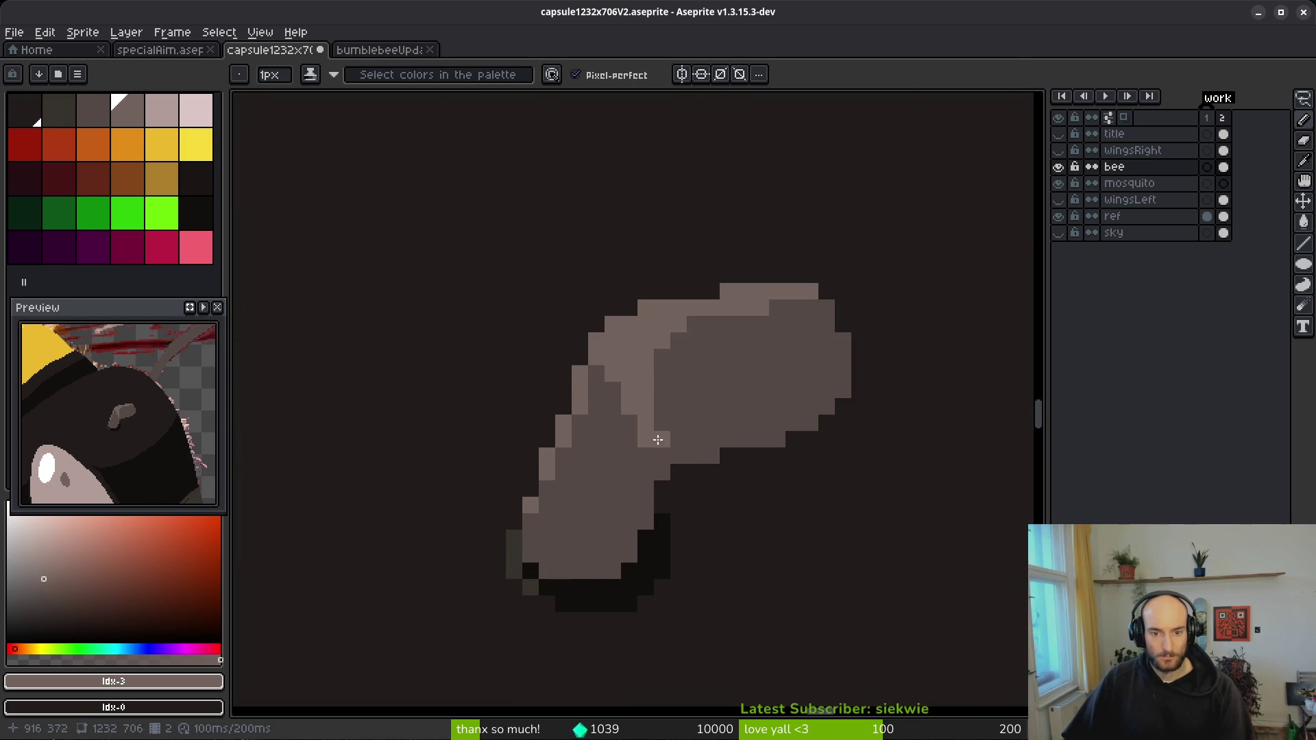
{"action": "left_click", "coordinate": [634, 455], "text": "alt"}
{"action": "scroll", "coordinate": [742, 521], "scroll_direction": "down", "scroll_amount": 6}
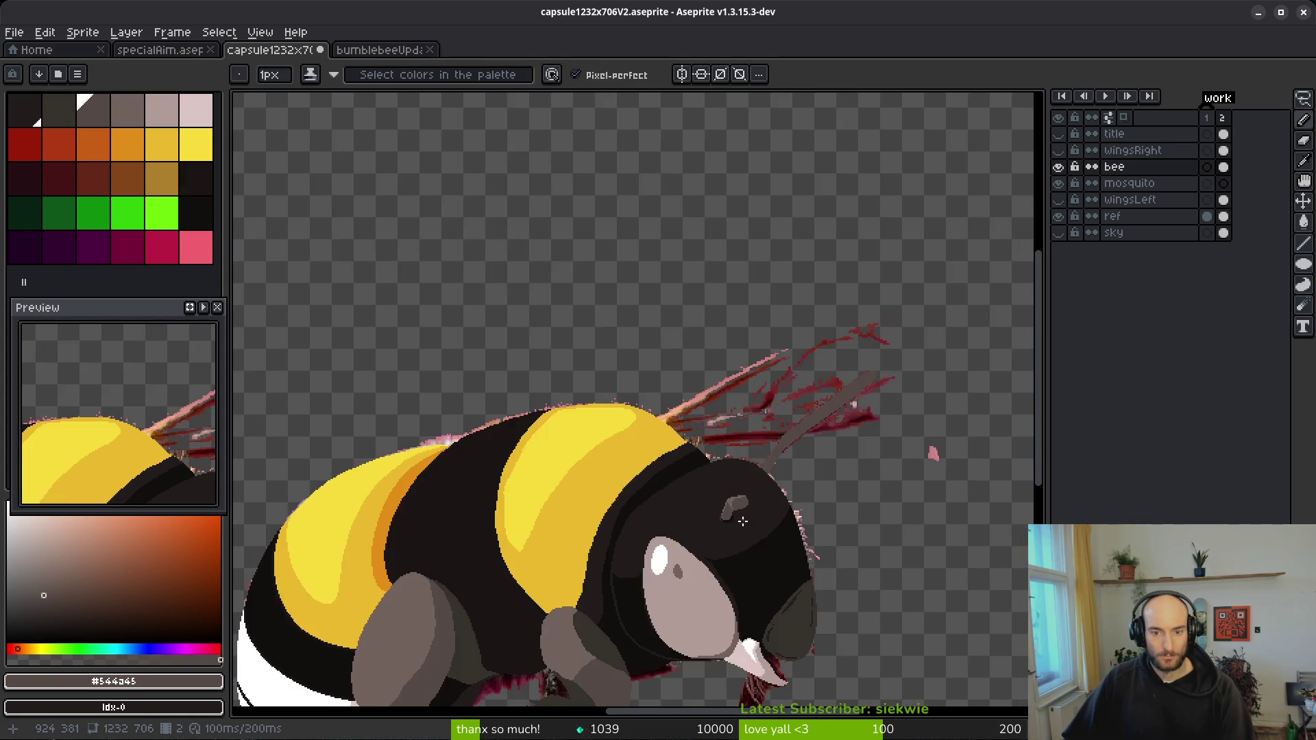
{"action": "scroll", "coordinate": [742, 521], "scroll_direction": "up", "scroll_amount": 6}
{"action": "left_click", "coordinate": [725, 347], "text": "alt"}
{"action": "scroll", "coordinate": [725, 346], "scroll_direction": "up", "scroll_amount": 2}
{"action": "left_click", "coordinate": [722, 342]}
{"action": "left_click_drag", "start_coordinate": [699, 368], "coordinate": [578, 603]}
- Touch up with base grey #544d45 and add light brown pixels on the mark's edge
{"action": "left_click", "coordinate": [657, 535]}
{"action": "scroll", "coordinate": [706, 531], "scroll_direction": "down", "scroll_amount": 5}
{"action": "scroll", "coordinate": [720, 519], "scroll_direction": "up", "scroll_amount": 5}
{"action": "left_click", "coordinate": [719, 519], "text": "alt"}
{"action": "scroll", "coordinate": [763, 505], "scroll_direction": "down", "scroll_amount": 5}
{"action": "scroll", "coordinate": [711, 415], "scroll_direction": "up", "scroll_amount": 4}
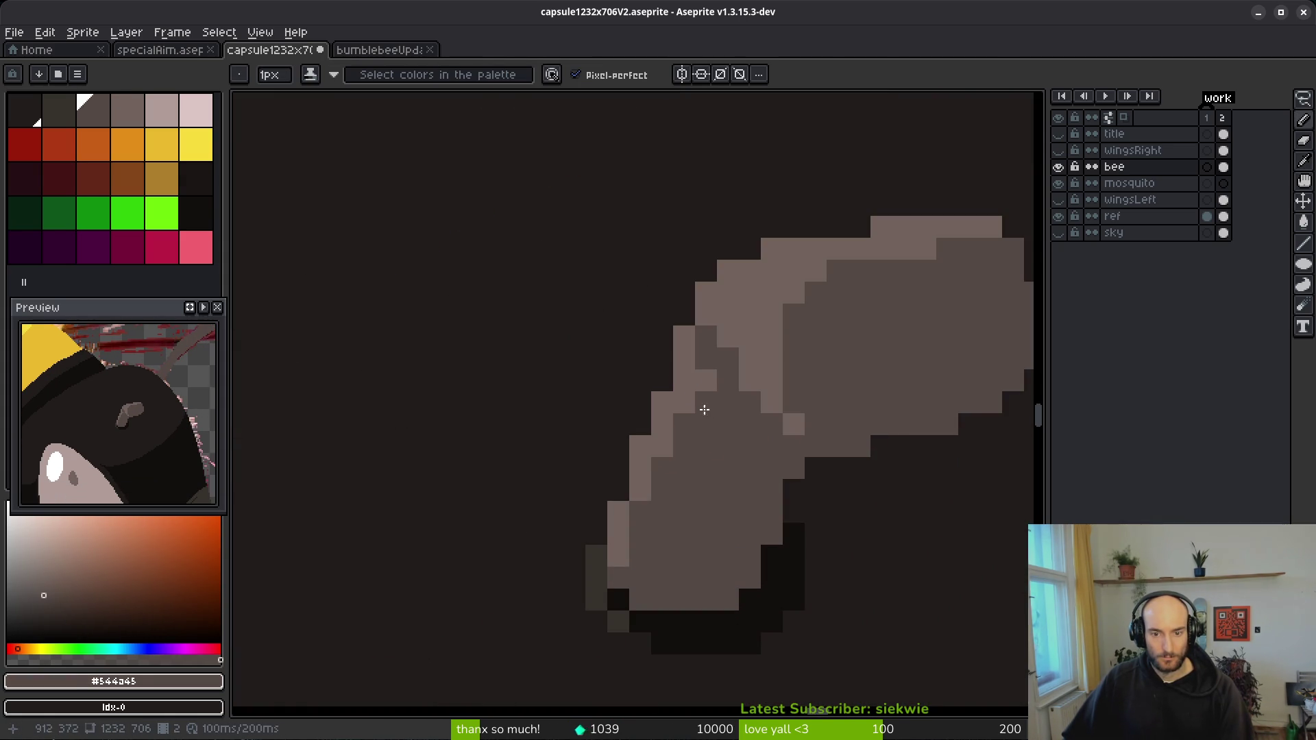
{"action": "left_click", "coordinate": [691, 353], "text": "alt"}
{"action": "left_click_drag", "start_coordinate": [706, 426], "coordinate": [722, 404]}
{"action": "scroll", "coordinate": [754, 445], "scroll_direction": "down", "scroll_amount": 5}
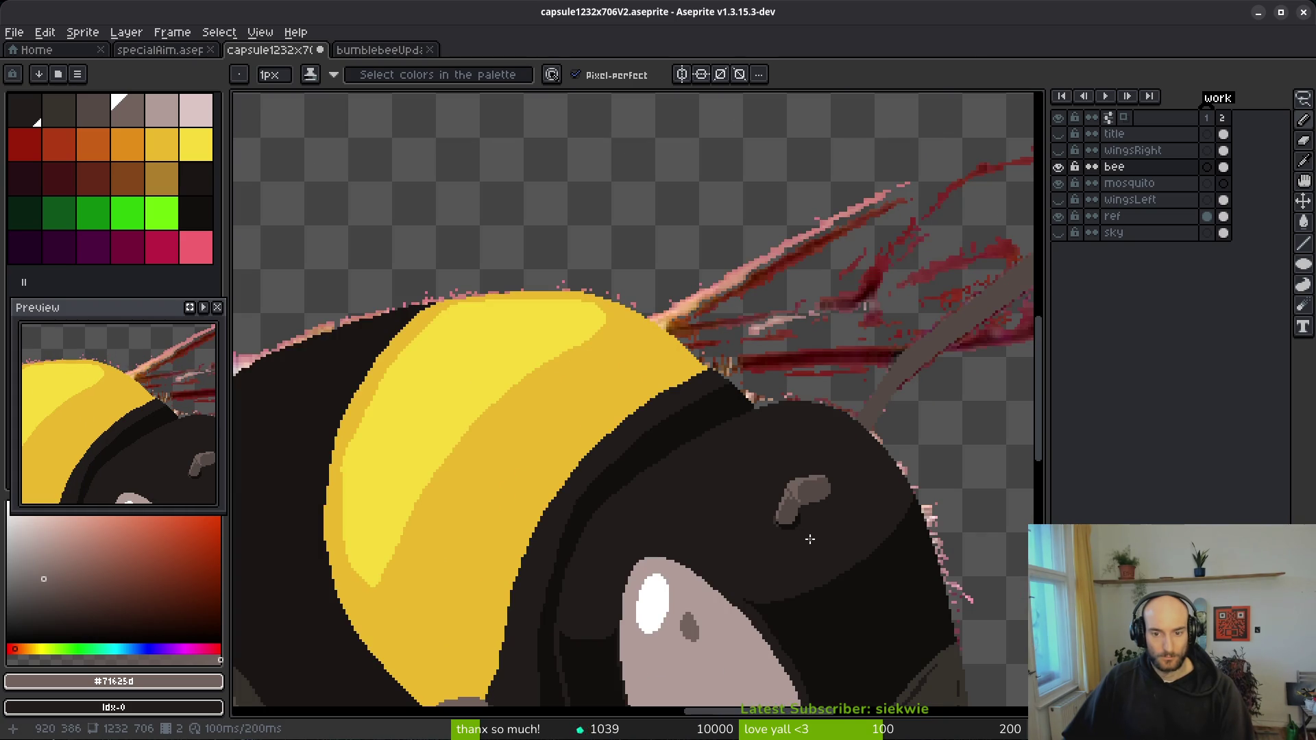
- Paint a light edge up the antenna from the head, adding single pixels
{"action": "scroll", "coordinate": [808, 535], "scroll_direction": "down", "scroll_amount": 3}
{"action": "scroll", "coordinate": [836, 464], "scroll_direction": "up", "scroll_amount": 5}
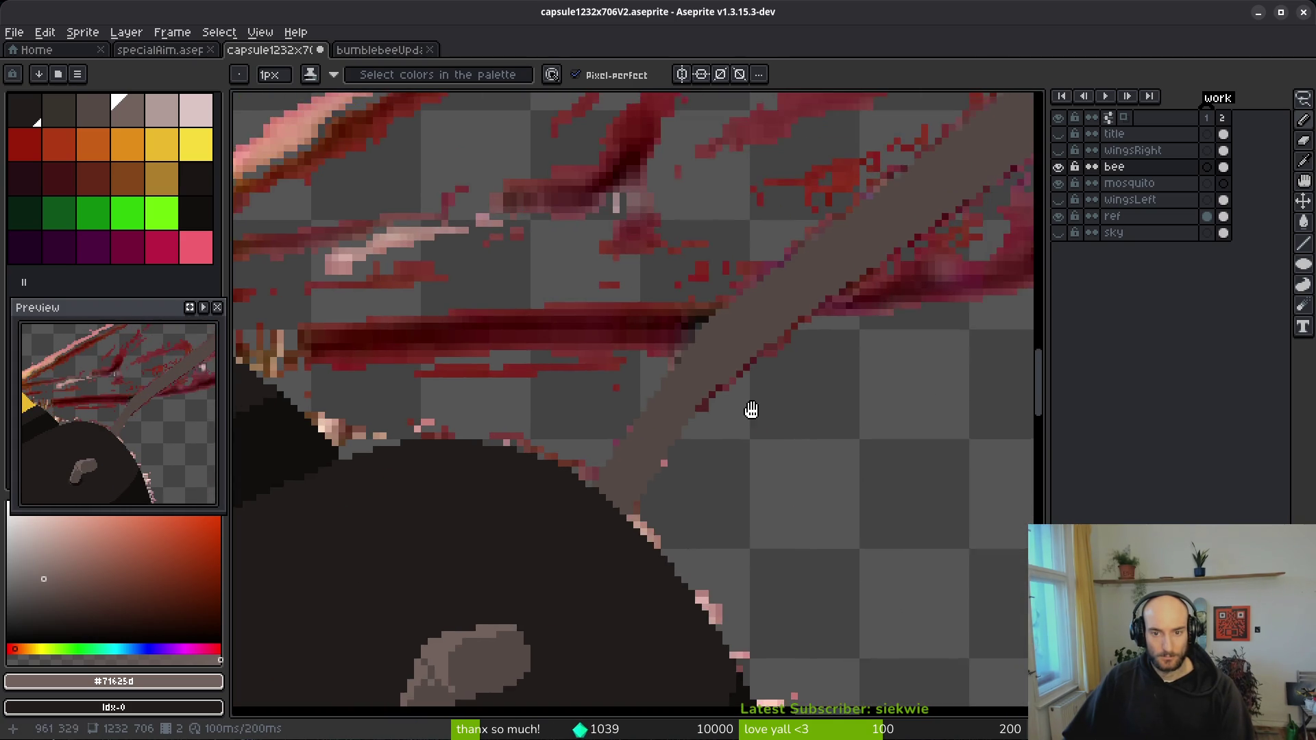
{"action": "scroll", "coordinate": [643, 432], "scroll_direction": "up", "scroll_amount": 2}
{"action": "left_click_drag", "start_coordinate": [621, 407], "coordinate": [589, 452]}
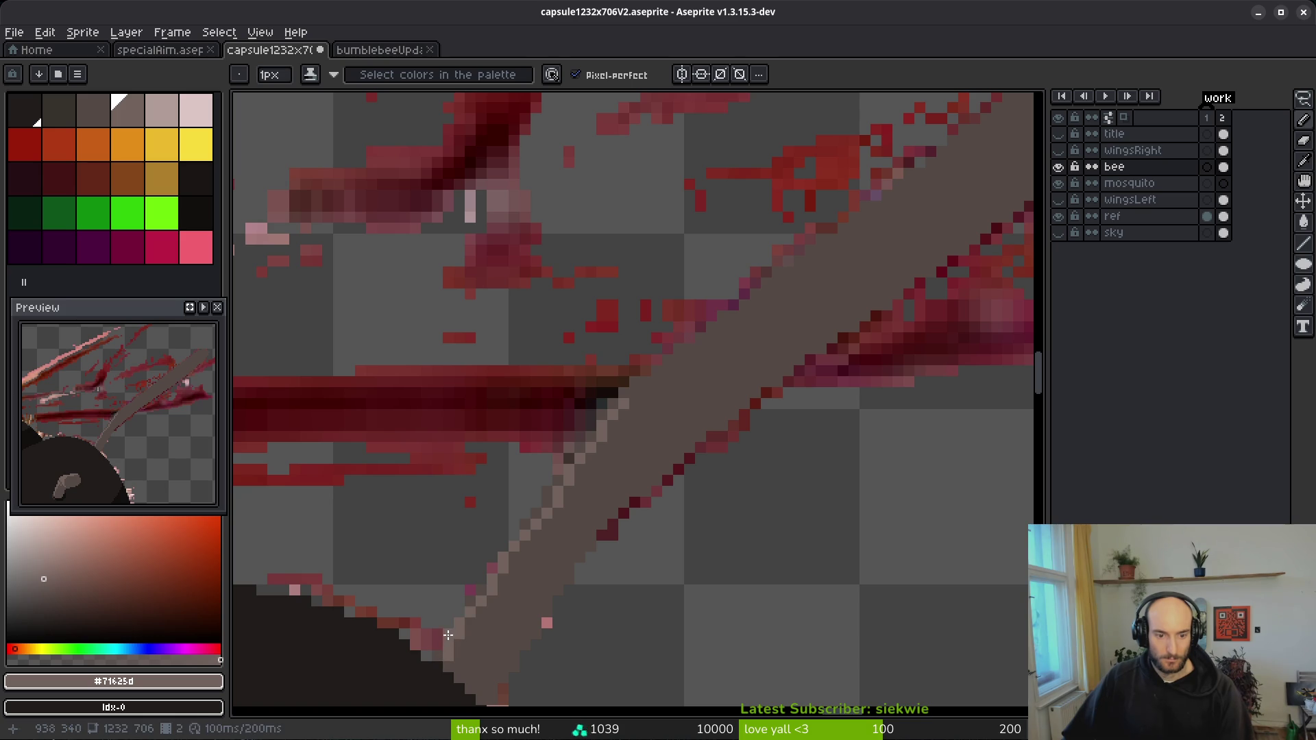
{"action": "scroll", "coordinate": [441, 631], "scroll_direction": "up", "scroll_amount": 2}
{"action": "left_click_drag", "start_coordinate": [637, 410], "coordinate": [587, 483]}
{"action": "left_click_drag", "start_coordinate": [552, 538], "coordinate": [501, 620]}
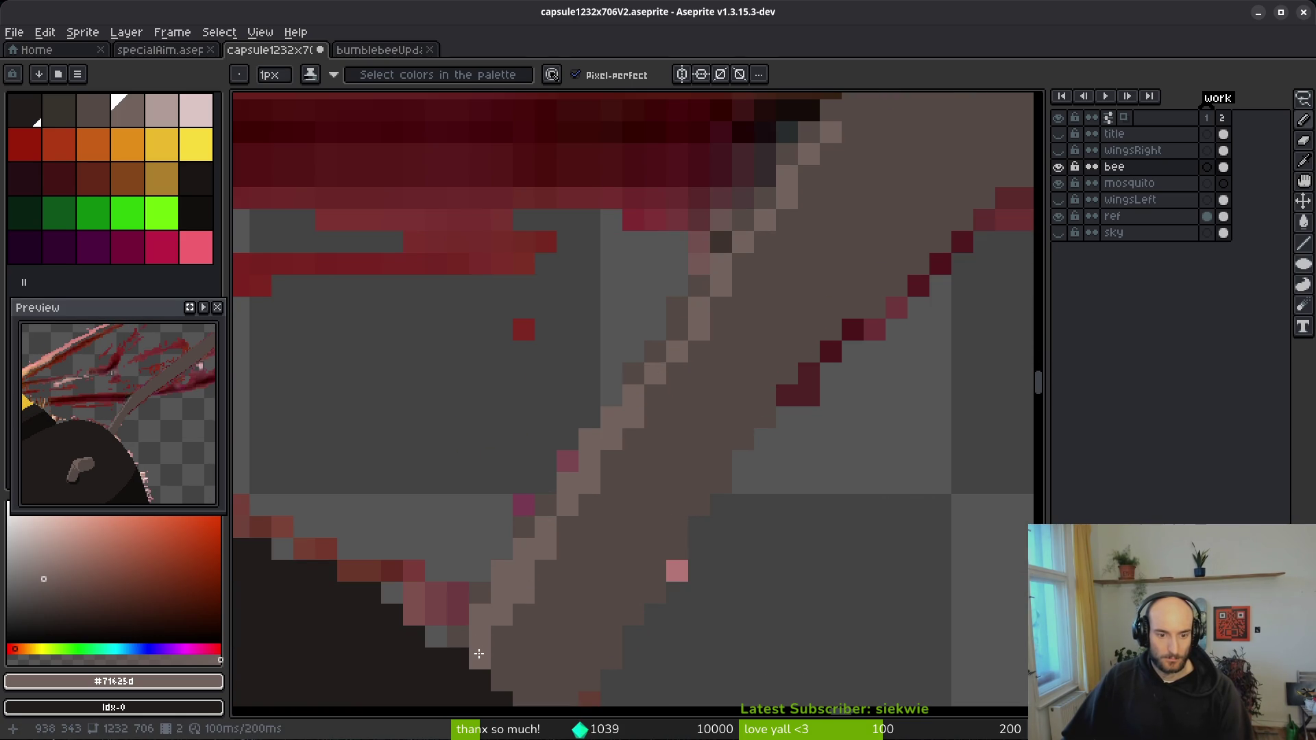
{"action": "left_click", "coordinate": [479, 593]}
{"action": "left_click", "coordinate": [631, 381]}
- Redraw the antenna highlight as a clean staircase, fill a gap, and hide the red reference layer
{"action": "left_click_drag", "start_coordinate": [631, 373], "coordinate": [676, 312]}
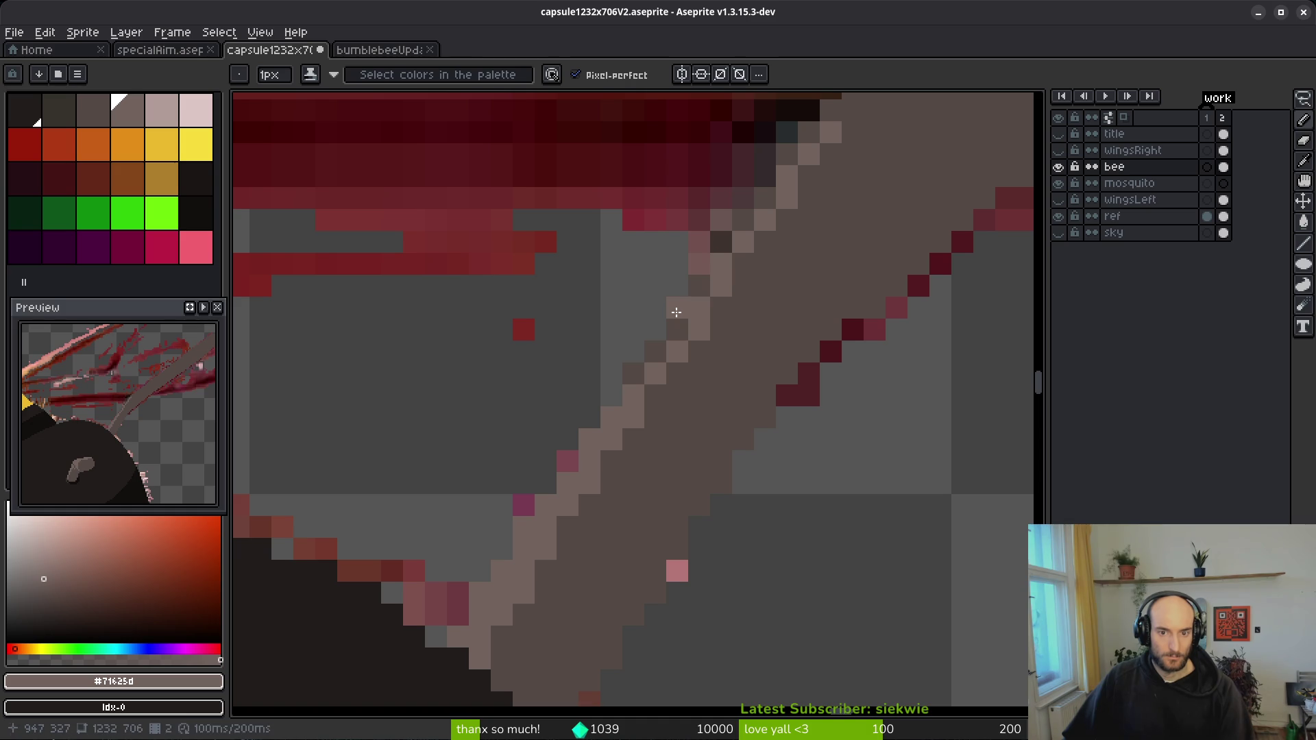
{"action": "left_click", "coordinate": [626, 390]}
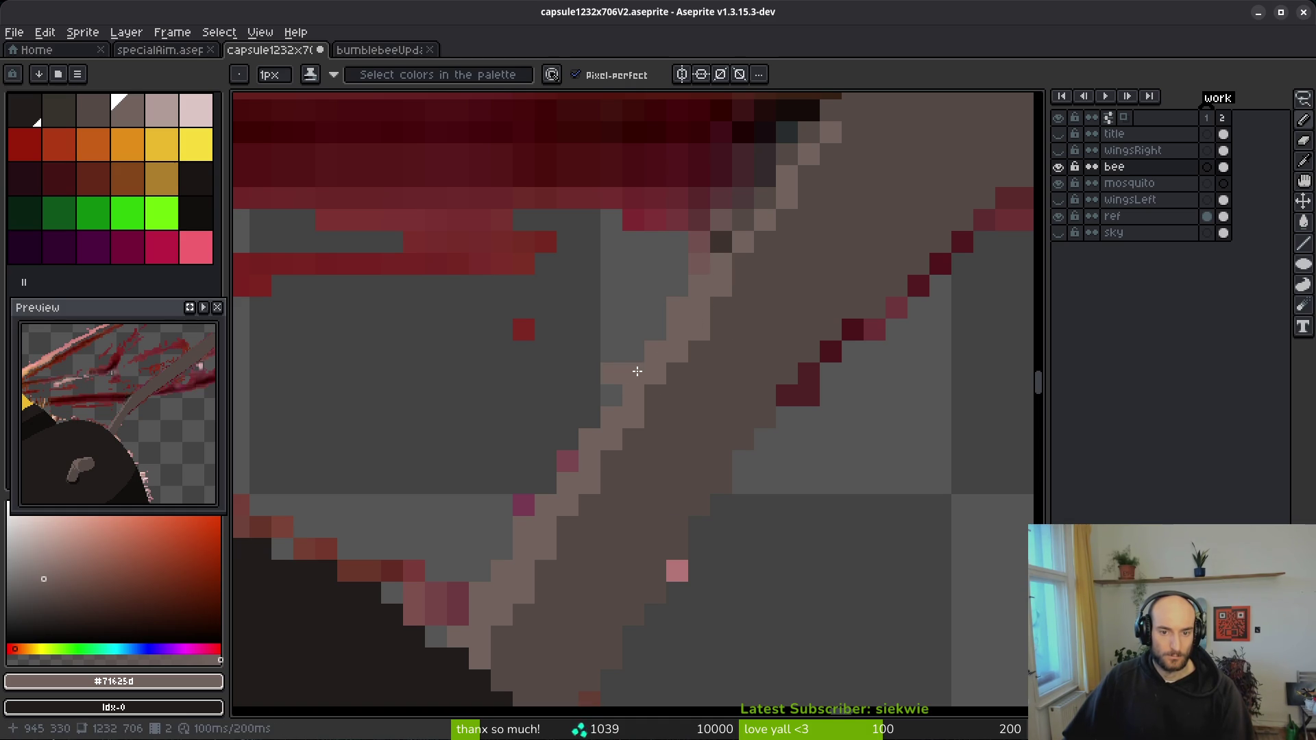
{"action": "left_click_drag", "start_coordinate": [895, 259], "coordinate": [685, 439]}
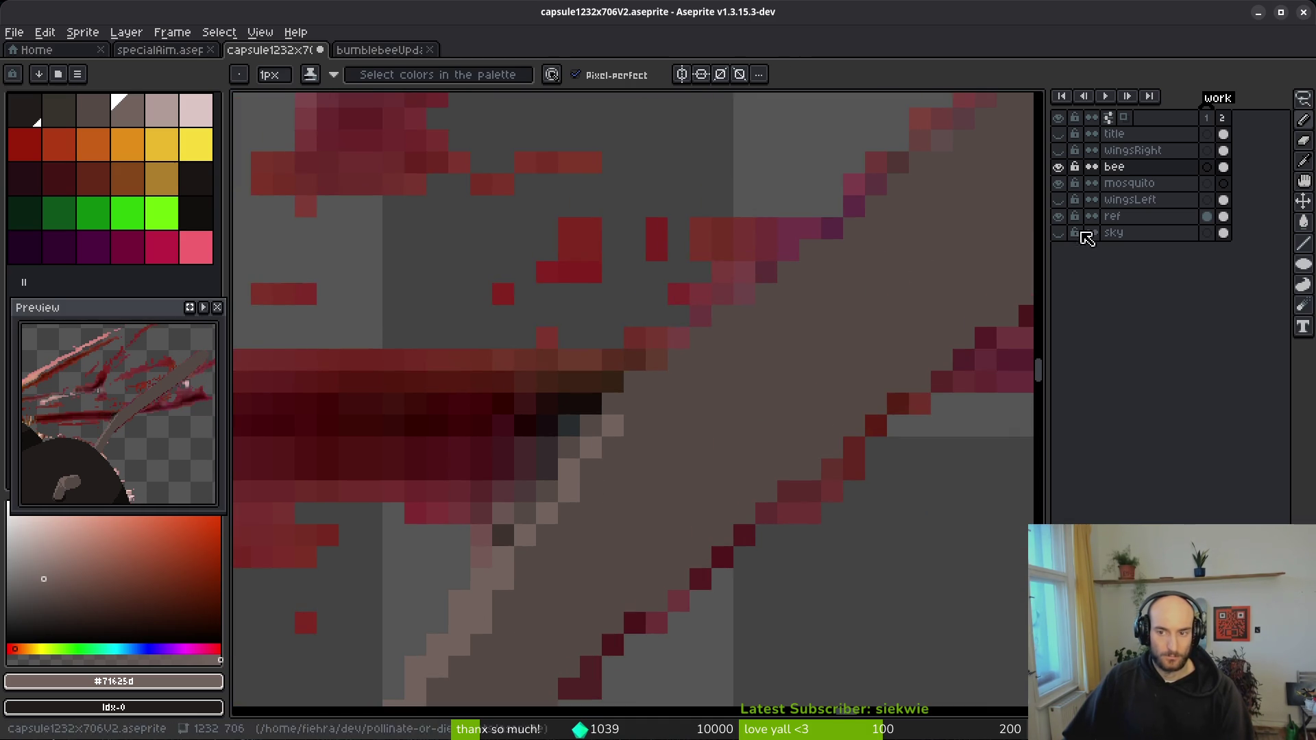
{"action": "left_click", "coordinate": [1059, 216]}
- Clean up the lower antenna edge, covering stray light pixels with the dark brown #544d45
{"action": "key", "text": "ctrl+z"}
{"action": "mouse_move", "coordinate": [526, 513]}
{"action": "left_mouse_down"}
{"action": "mouse_move", "coordinate": [611, 402]}
{"action": "mouse_move", "coordinate": [638, 388]}
{"action": "mouse_move", "coordinate": [631, 500]}
{"action": "left_mouse_up"}
{"action": "scroll", "coordinate": [740, 449], "scroll_direction": "down", "scroll_amount": 3}
{"action": "scroll", "coordinate": [651, 447], "scroll_direction": "up", "scroll_amount": 3}
{"action": "left_click", "coordinate": [653, 464]}
{"action": "key", "text": "ctrl+z"}
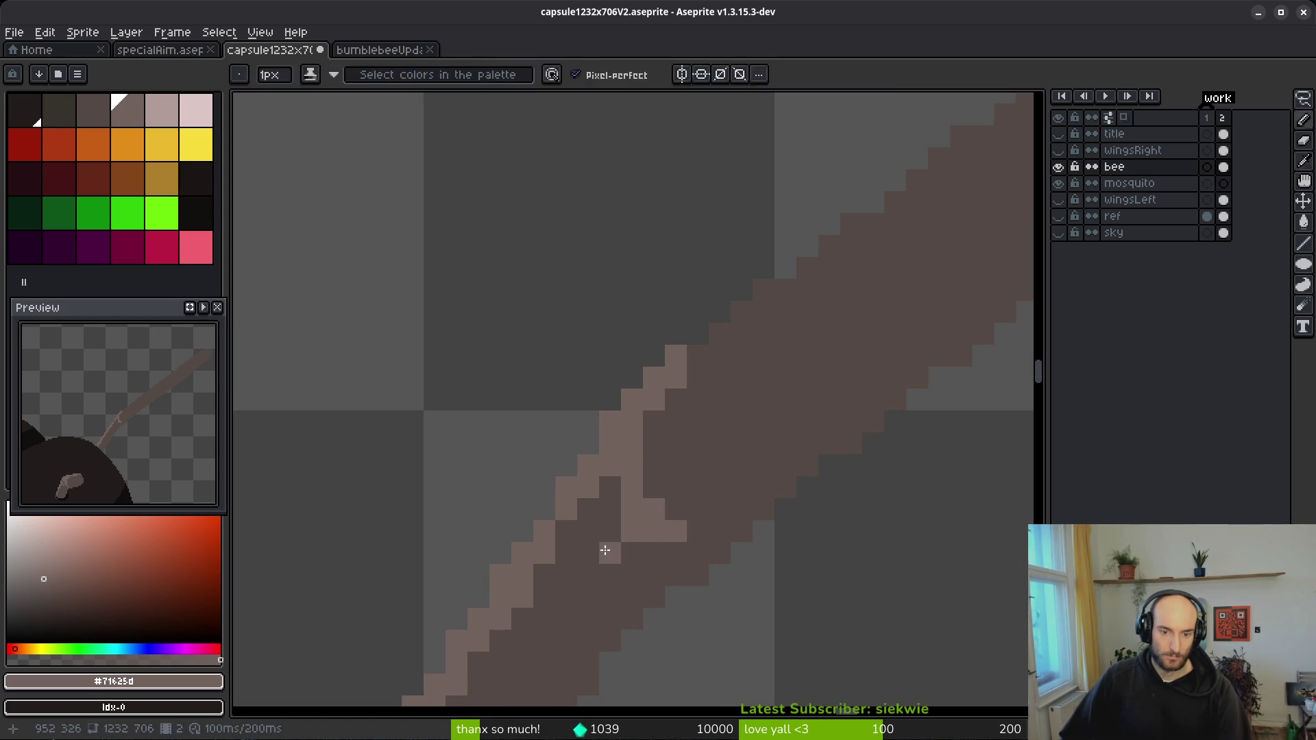
{"action": "right_click", "coordinate": [623, 514], "text": "alt"}
{"action": "left_click_drag", "start_coordinate": [681, 536], "coordinate": [664, 507]}
{"action": "mouse_move", "coordinate": [630, 422]}
{"action": "left_mouse_down"}
{"action": "mouse_move", "coordinate": [619, 420]}
{"action": "mouse_move", "coordinate": [632, 444]}
{"action": "left_mouse_up"}
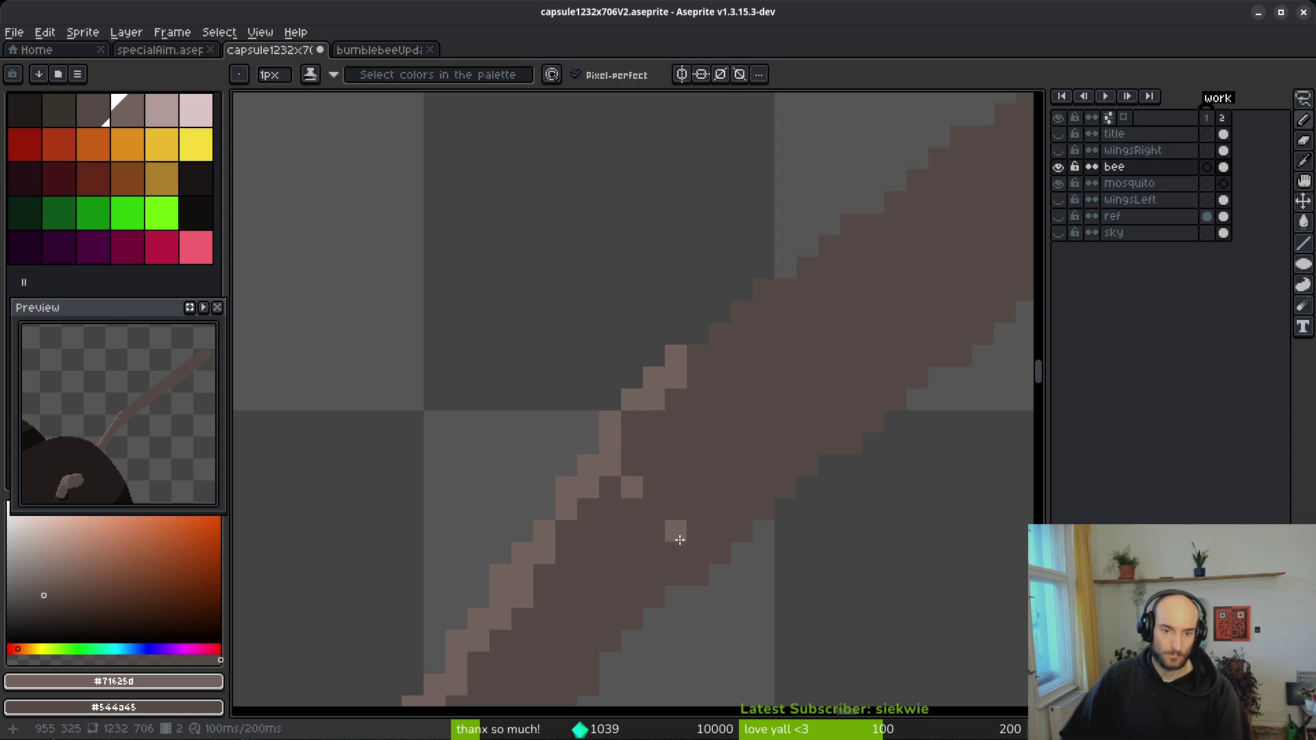
{"action": "left_click_drag", "start_coordinate": [552, 541], "coordinate": [608, 494]}
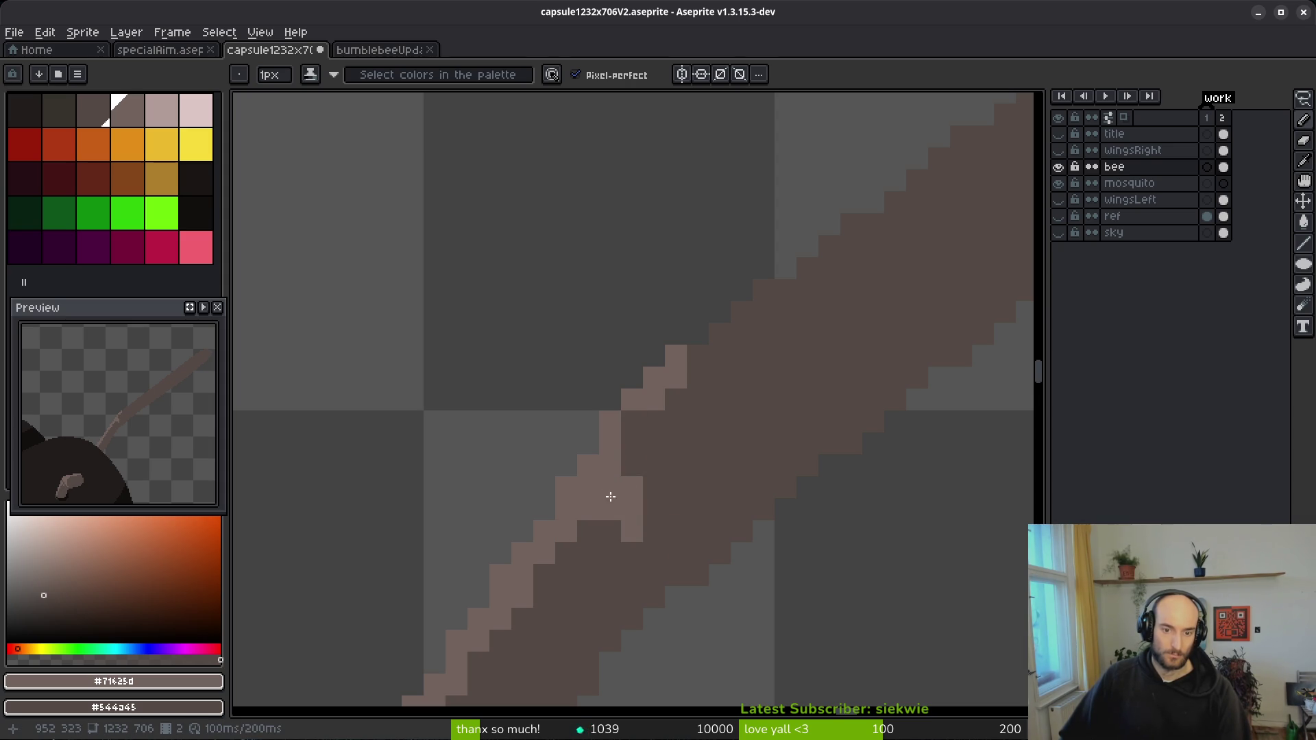
{"action": "left_click_drag", "start_coordinate": [658, 535], "coordinate": [631, 532]}
- Paint the light highlight edge up the antenna band, correcting individual misplaced pixels
{"action": "scroll", "coordinate": [726, 538], "scroll_direction": "down", "scroll_amount": 2}
{"action": "scroll", "coordinate": [652, 532], "scroll_direction": "up", "scroll_amount": 1}
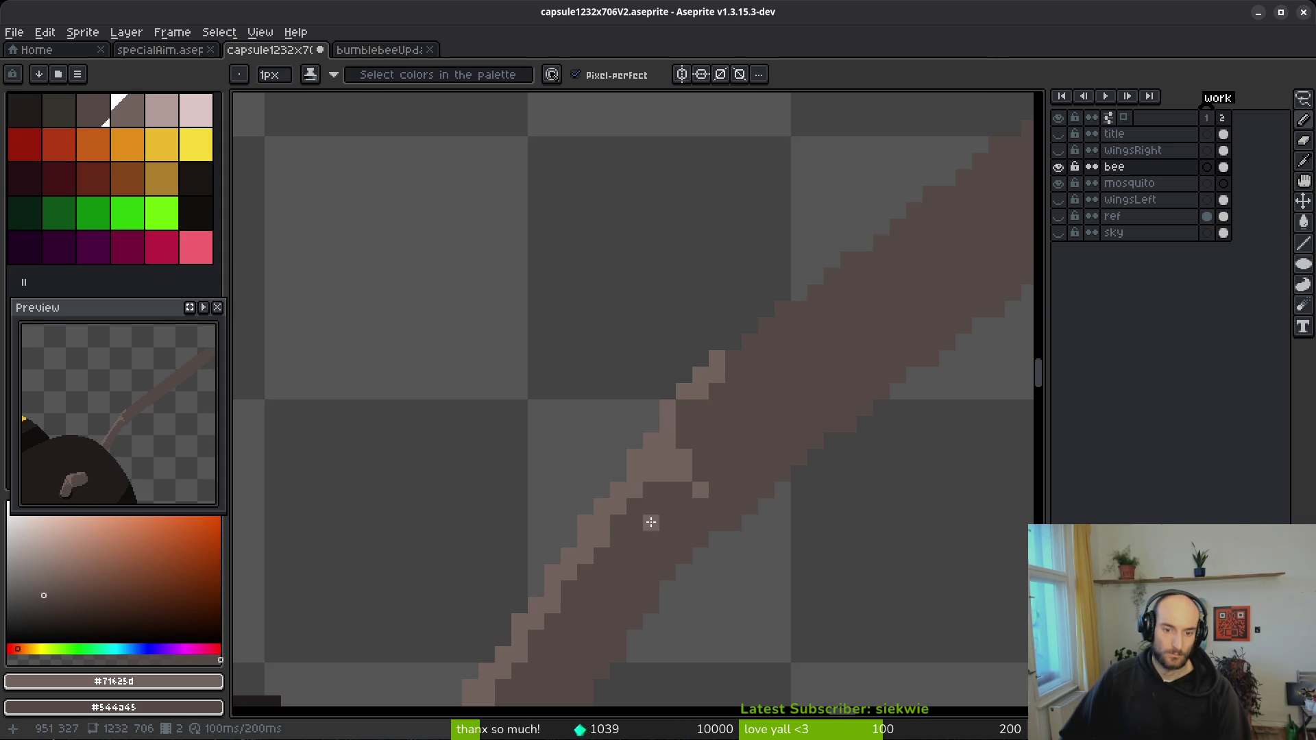
{"action": "scroll", "coordinate": [781, 479], "scroll_direction": "down", "scroll_amount": 3}
{"action": "scroll", "coordinate": [684, 499], "scroll_direction": "up", "scroll_amount": 3}
{"action": "left_click", "coordinate": [539, 516]}
{"action": "left_click_drag", "start_coordinate": [580, 471], "coordinate": [879, 238]}
{"action": "left_click", "coordinate": [699, 370]}
{"action": "left_click", "coordinate": [633, 420]}
{"action": "left_click", "coordinate": [567, 502]}
{"action": "left_click", "coordinate": [537, 528]}
{"action": "left_click", "coordinate": [551, 519]}
{"action": "right_click", "coordinate": [542, 571]}
{"action": "left_click", "coordinate": [551, 587]}
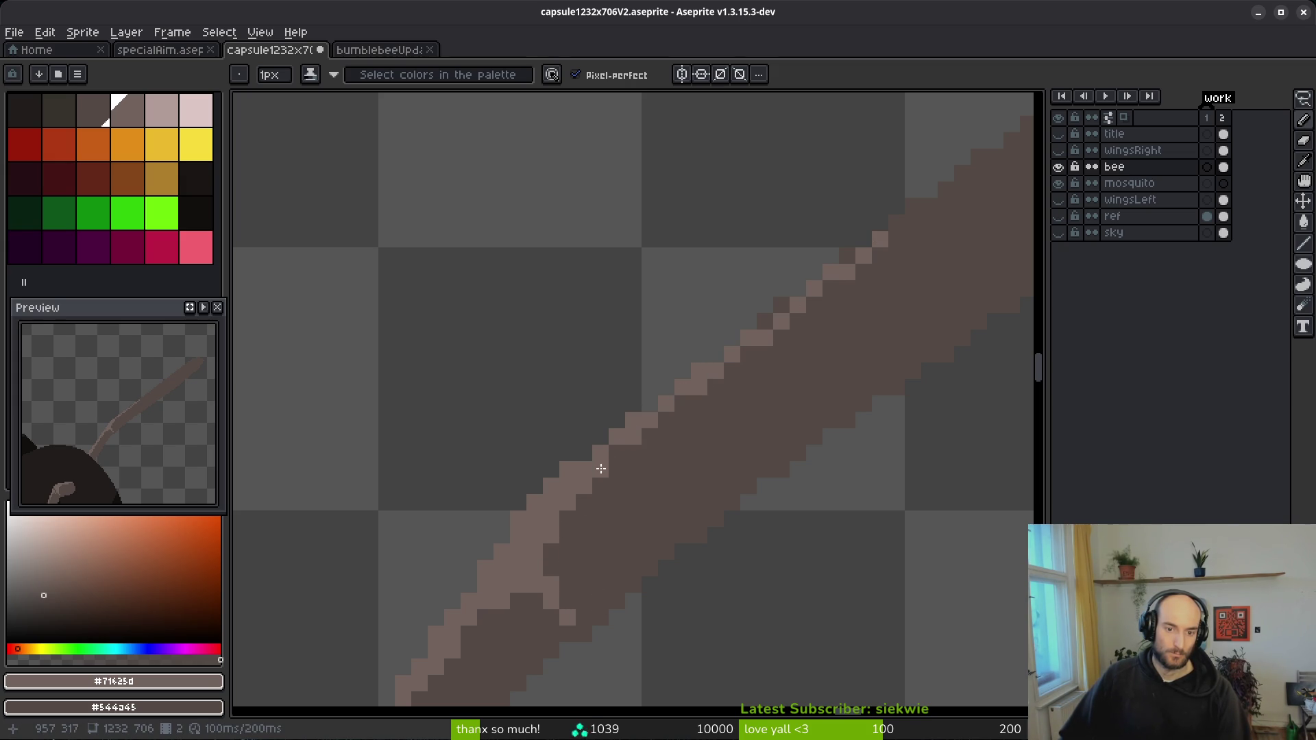
{"action": "scroll", "coordinate": [659, 449], "scroll_direction": "down", "scroll_amount": 4}
{"action": "scroll", "coordinate": [779, 470], "scroll_direction": "up", "scroll_amount": 4}
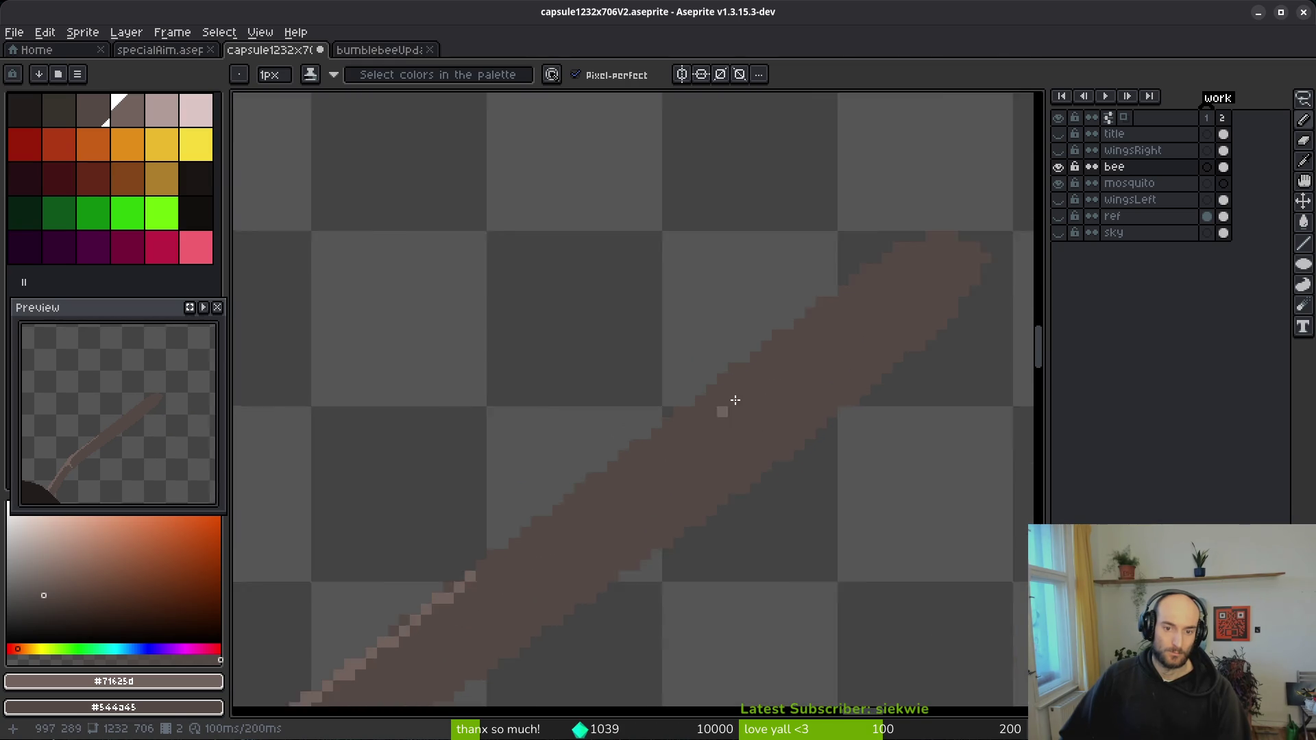
- Extend the light edge along the upper antenna to its rounded tip, darkening one stray pixel
{"action": "left_click_drag", "start_coordinate": [734, 405], "coordinate": [482, 486]}
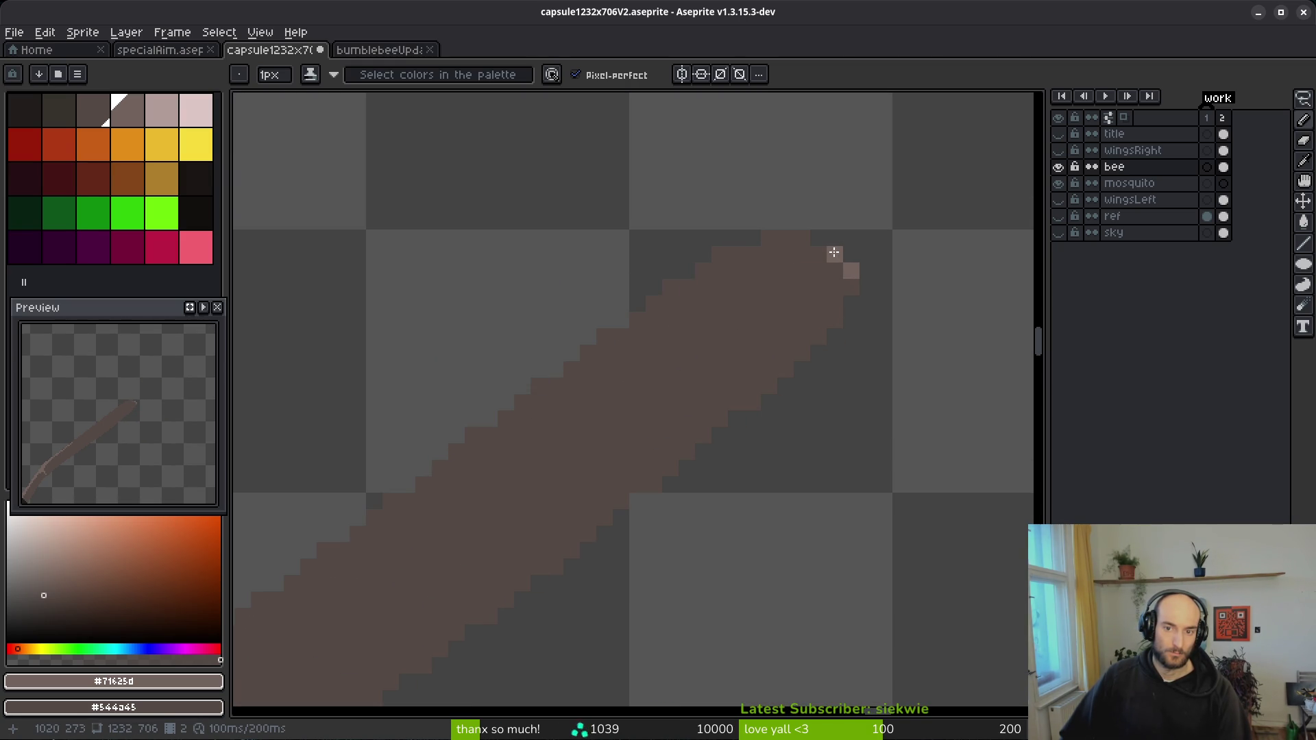
{"action": "mouse_move", "coordinate": [801, 237]}
{"action": "left_mouse_down"}
{"action": "mouse_move", "coordinate": [714, 270]}
{"action": "mouse_move", "coordinate": [757, 244]}
{"action": "left_mouse_up"}
{"action": "left_click_drag", "start_coordinate": [673, 289], "coordinate": [583, 366]}
{"action": "mouse_move", "coordinate": [492, 430]}
{"action": "left_mouse_down"}
{"action": "mouse_move", "coordinate": [505, 416]}
{"action": "mouse_move", "coordinate": [423, 485]}
{"action": "mouse_move", "coordinate": [508, 422]}
{"action": "left_mouse_up"}
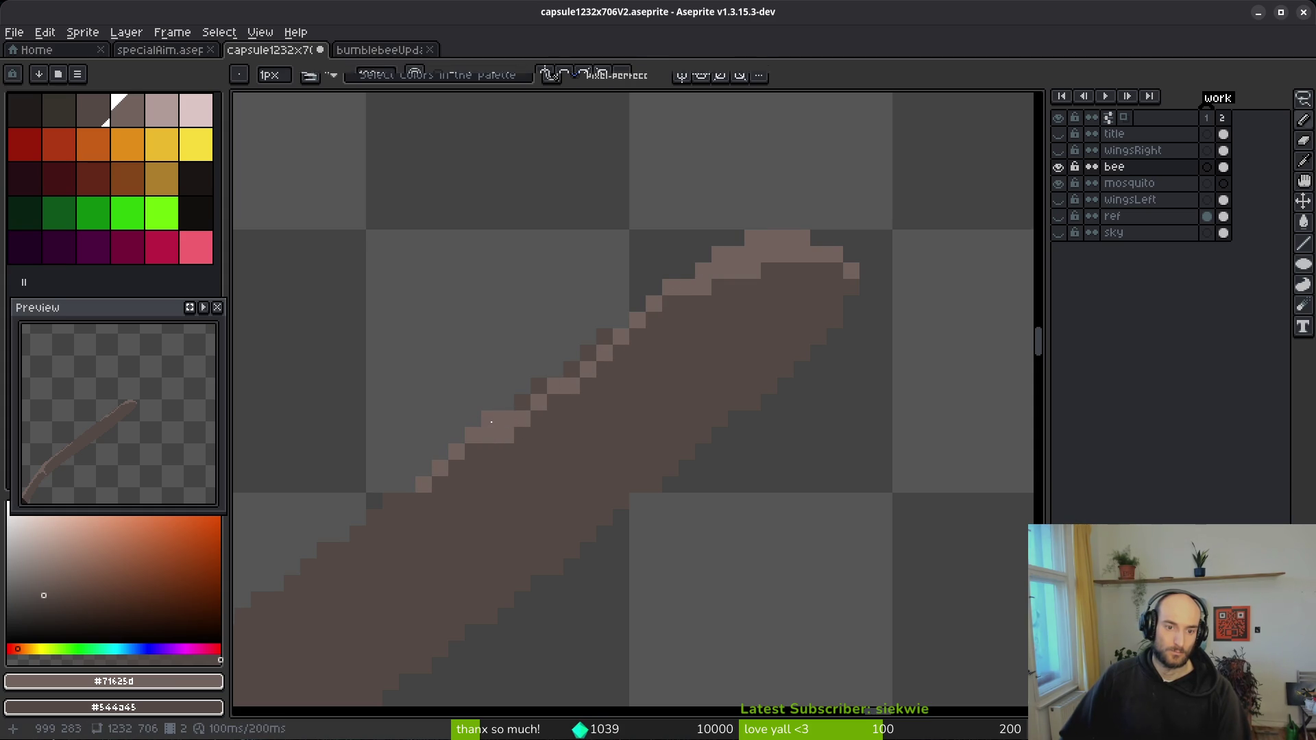
{"action": "left_click", "coordinate": [515, 403]}
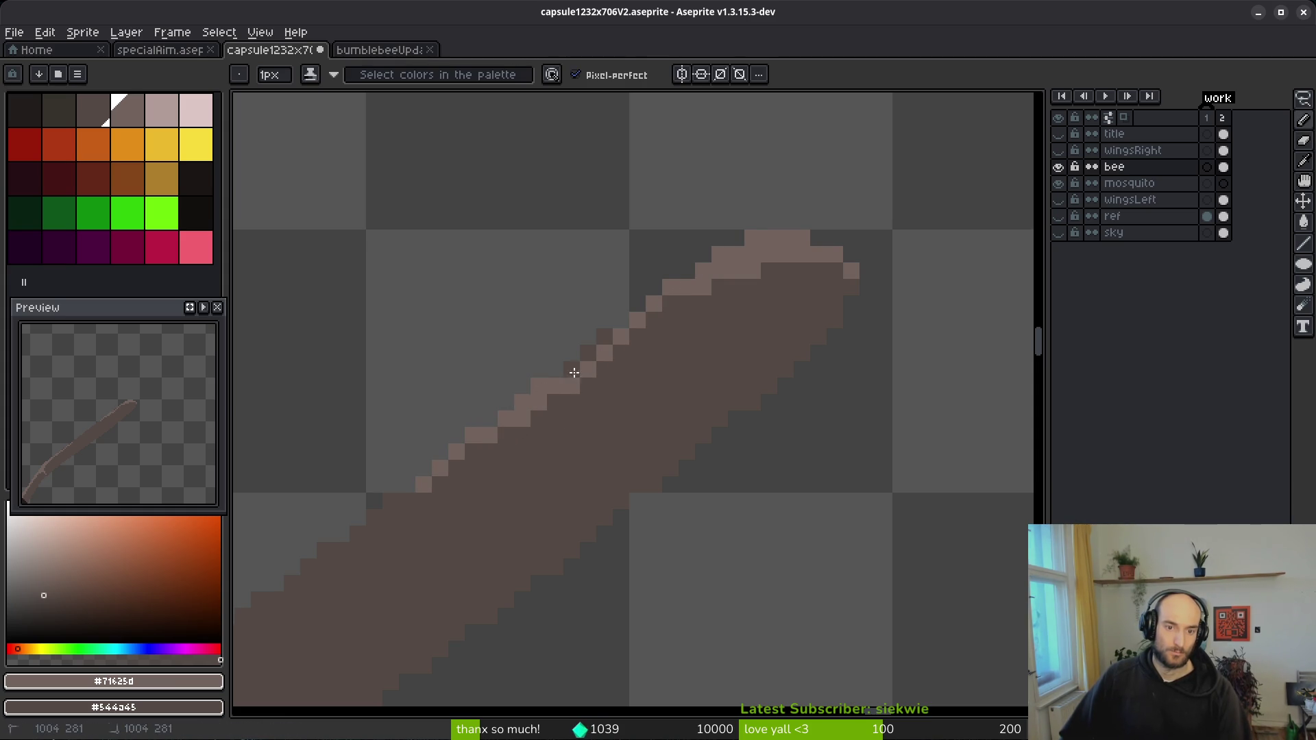
{"action": "mouse_move", "coordinate": [585, 356]}
{"action": "left_mouse_down"}
{"action": "mouse_move", "coordinate": [659, 316]}
{"action": "mouse_move", "coordinate": [633, 338]}
{"action": "left_mouse_up"}
{"action": "left_click_drag", "start_coordinate": [734, 287], "coordinate": [751, 289]}
{"action": "right_click", "coordinate": [786, 272]}
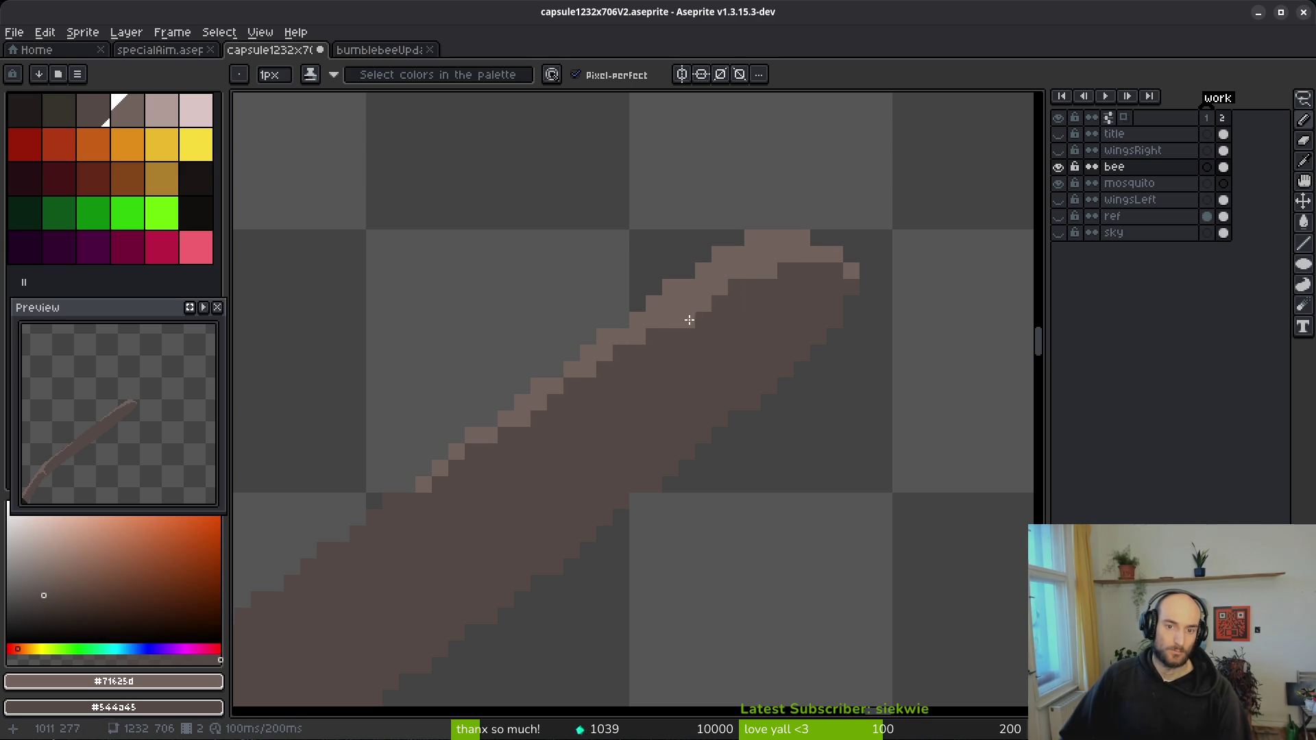
{"action": "scroll", "coordinate": [674, 318], "scroll_direction": "down", "scroll_amount": 2}
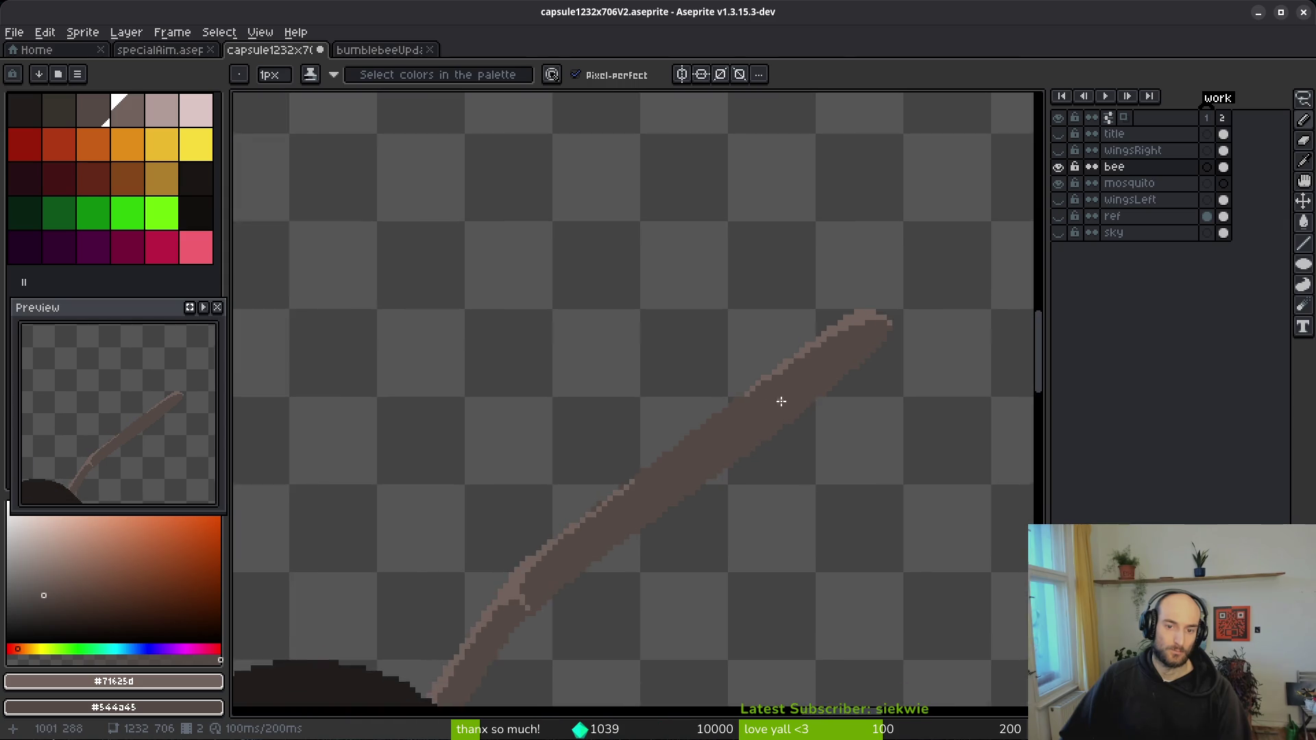
{"action": "scroll", "coordinate": [524, 538], "scroll_direction": "up", "scroll_amount": 2}
{"action": "left_click", "coordinate": [356, 620]}
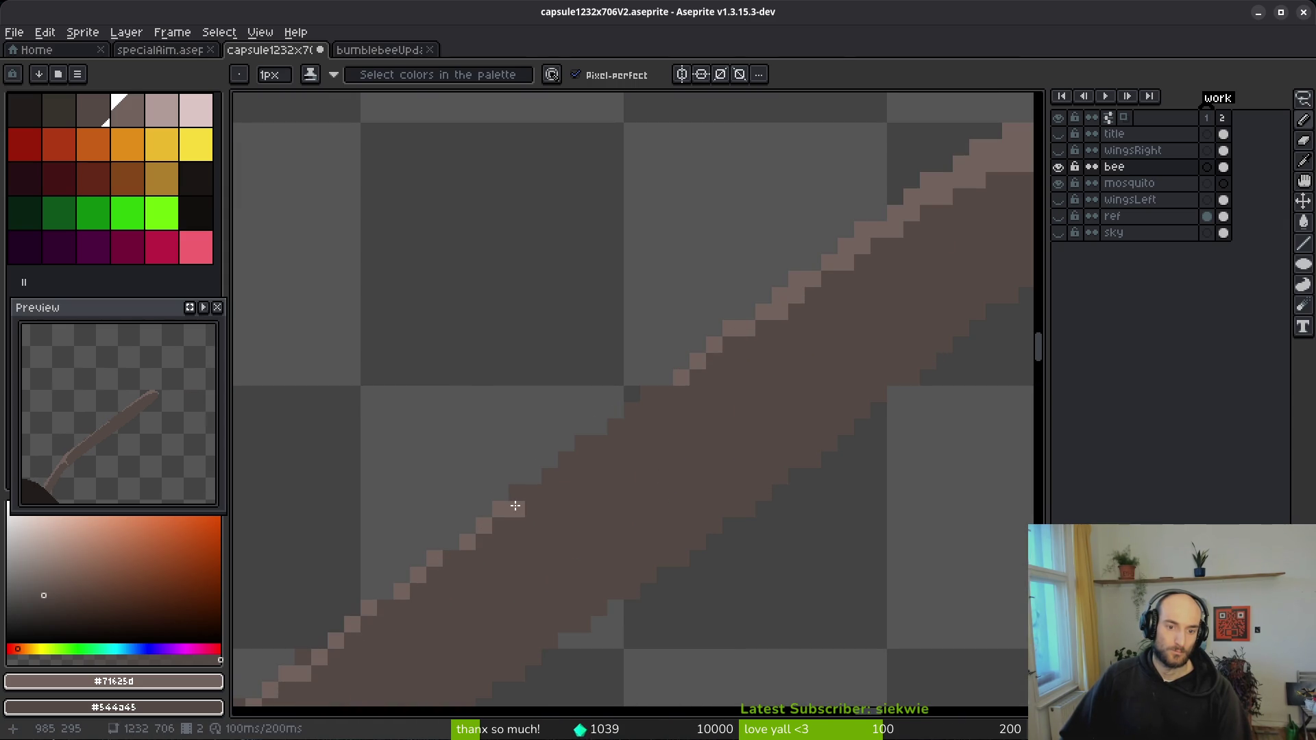
{"action": "left_click_drag", "start_coordinate": [541, 478], "coordinate": [563, 463]}
{"action": "left_click_drag", "start_coordinate": [629, 412], "coordinate": [684, 388]}
{"action": "scroll", "coordinate": [713, 464], "scroll_direction": "down", "scroll_amount": 3}
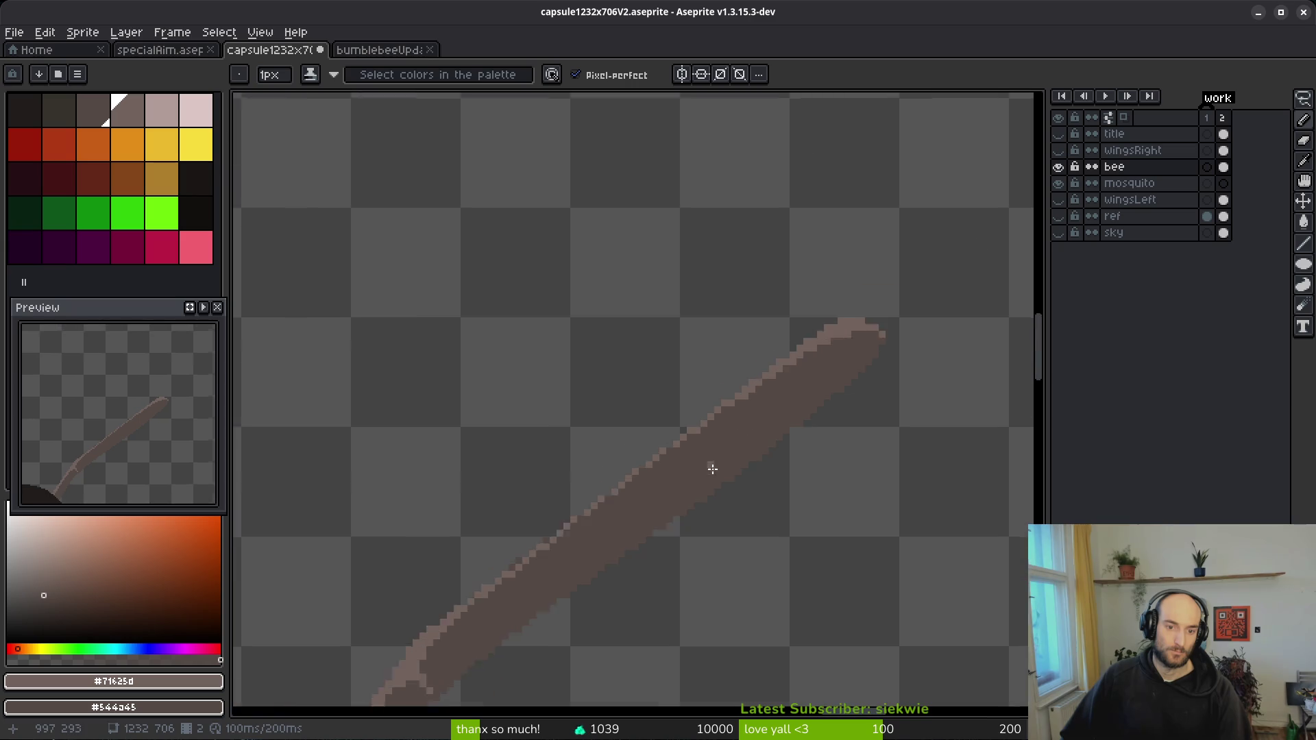
{"action": "scroll", "coordinate": [710, 513], "scroll_direction": "up", "scroll_amount": 5}
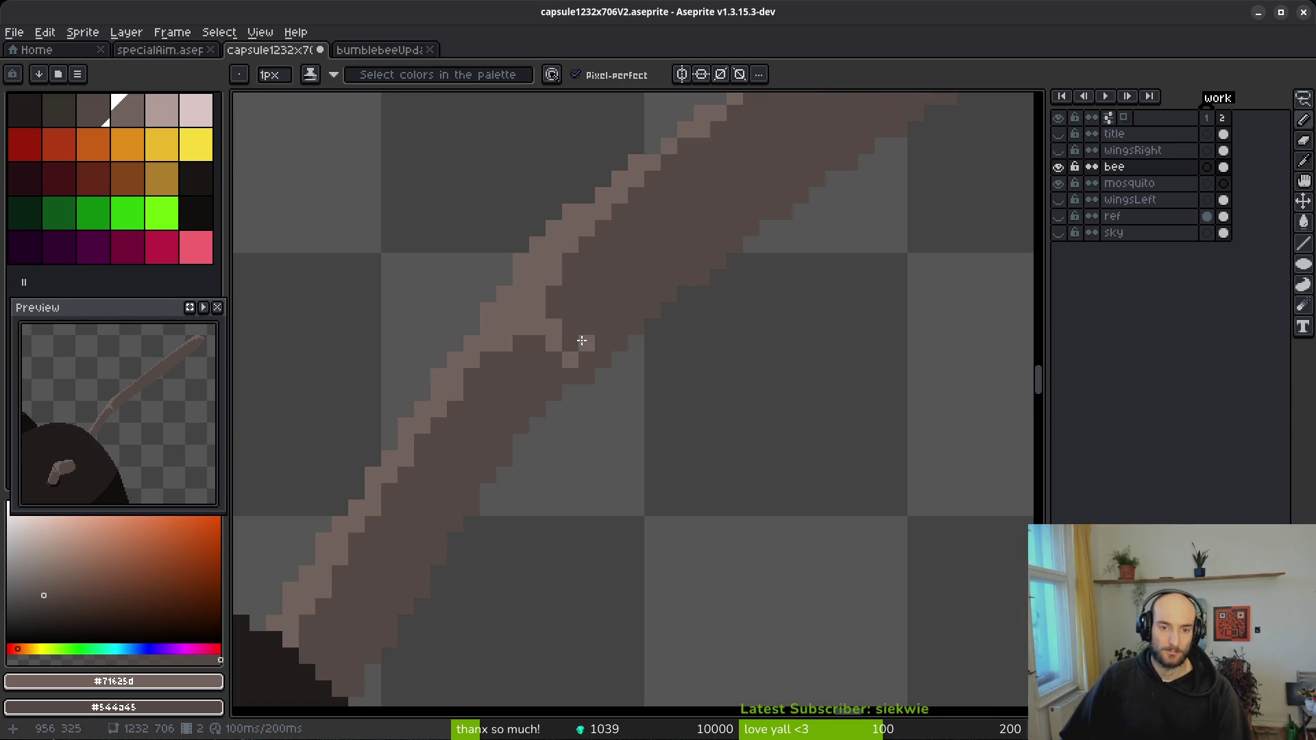
- Add a last antenna edge pixel, then fill the head mark's upper-right corner with light brown #71625d
{"action": "left_click", "coordinate": [651, 341]}
{"action": "scroll", "coordinate": [651, 334], "scroll_direction": "down", "scroll_amount": 3}
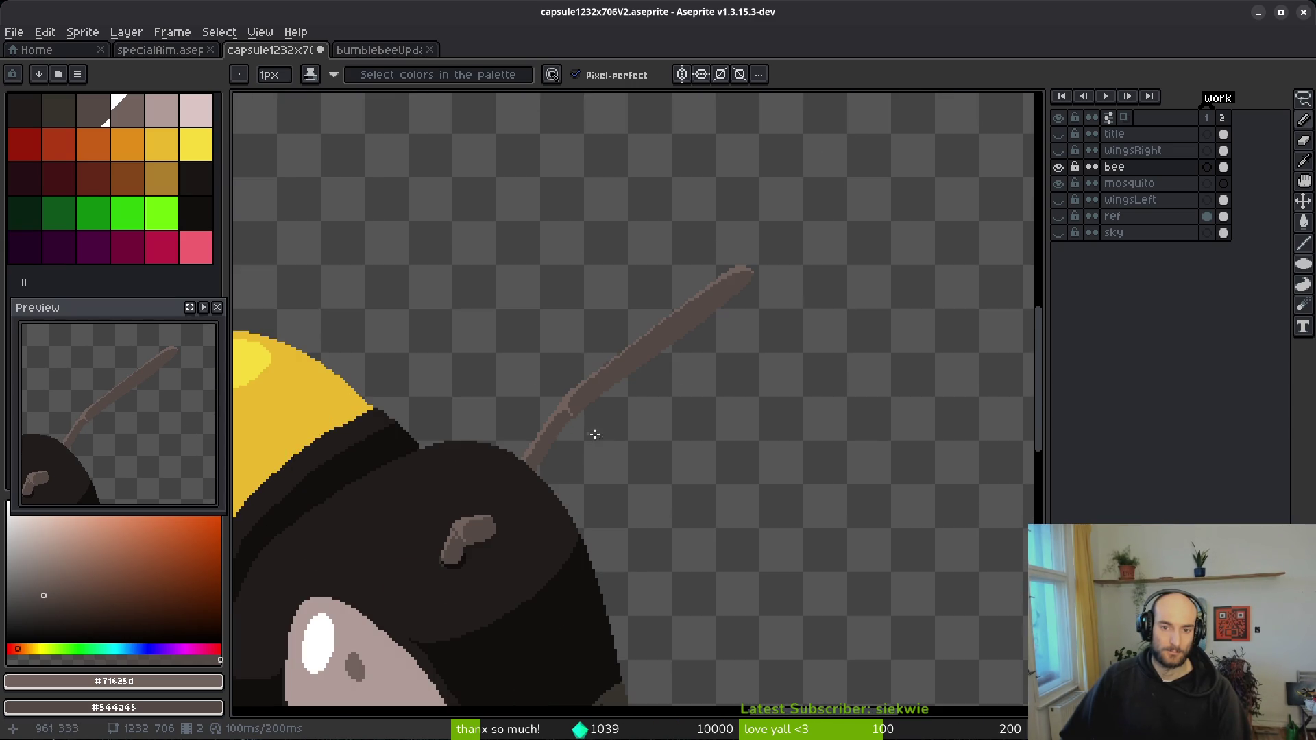
{"action": "scroll", "coordinate": [633, 436], "scroll_direction": "up", "scroll_amount": 2}
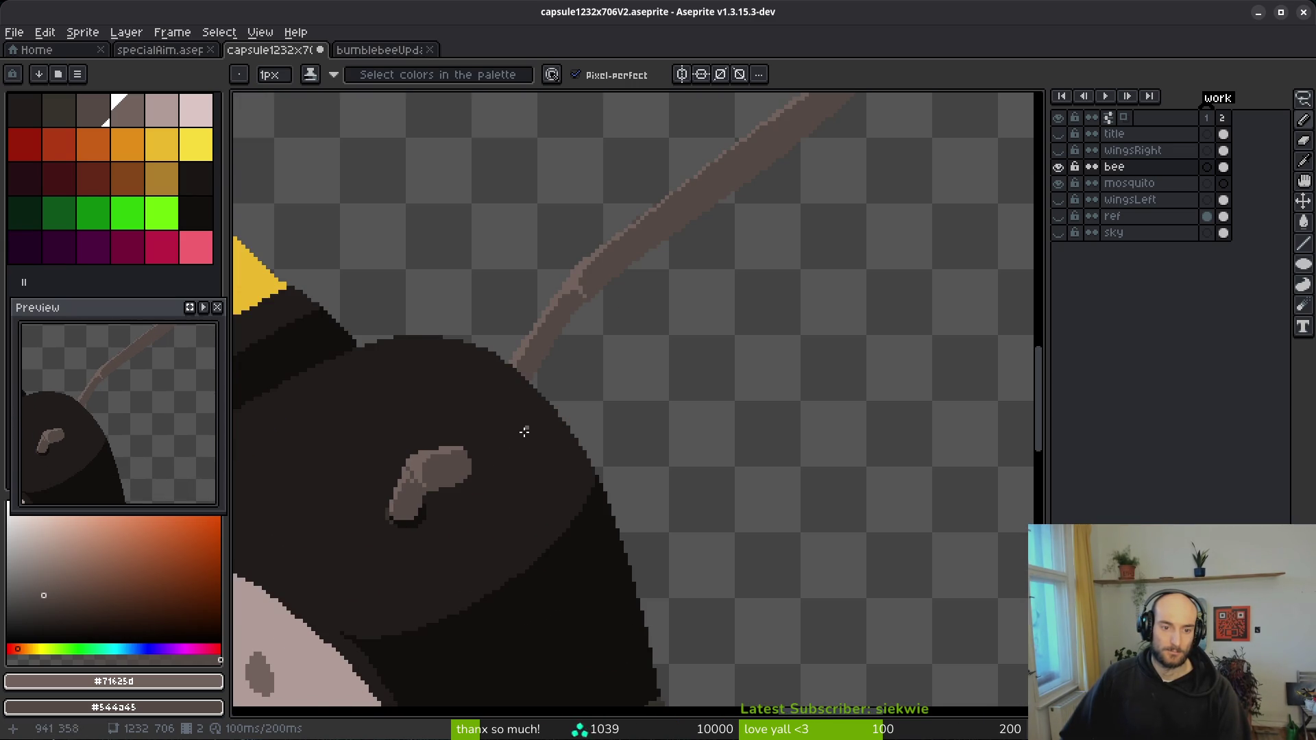
{"action": "scroll", "coordinate": [485, 465], "scroll_direction": "up", "scroll_amount": 4}
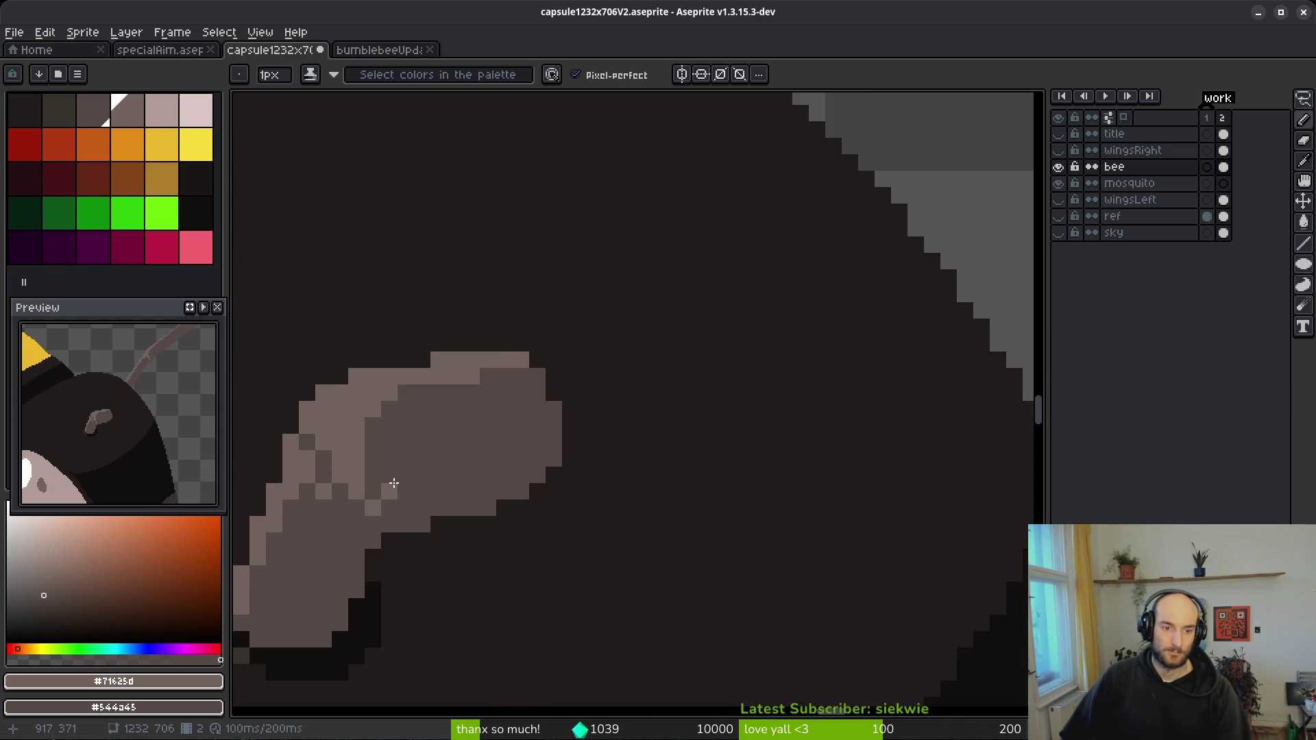
{"action": "key", "text": "b"}
{"action": "left_click", "coordinate": [521, 359]}
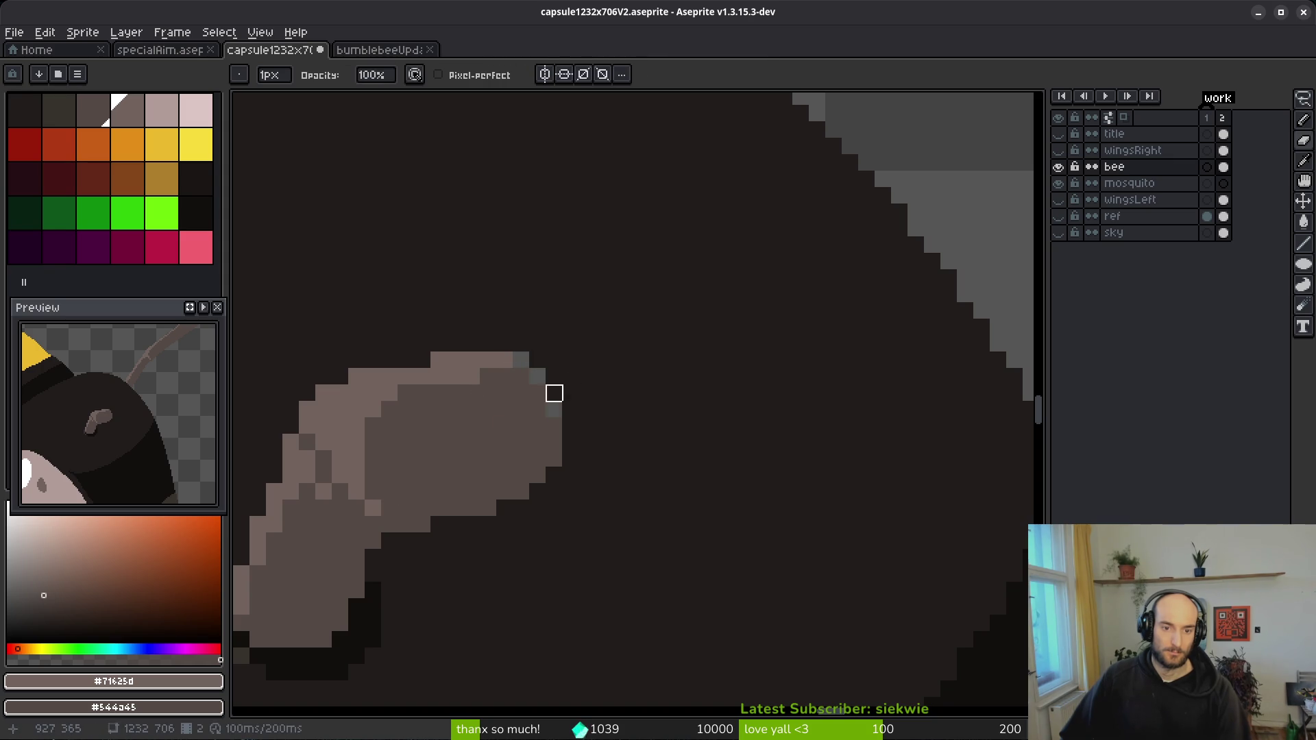
{"action": "key", "text": "i"}
{"action": "key", "text": "ctrl+z"}
{"action": "left_click", "coordinate": [507, 358]}
{"action": "key", "text": "b"}
{"action": "left_click", "coordinate": [537, 392]}
{"action": "left_click", "coordinate": [512, 375]}
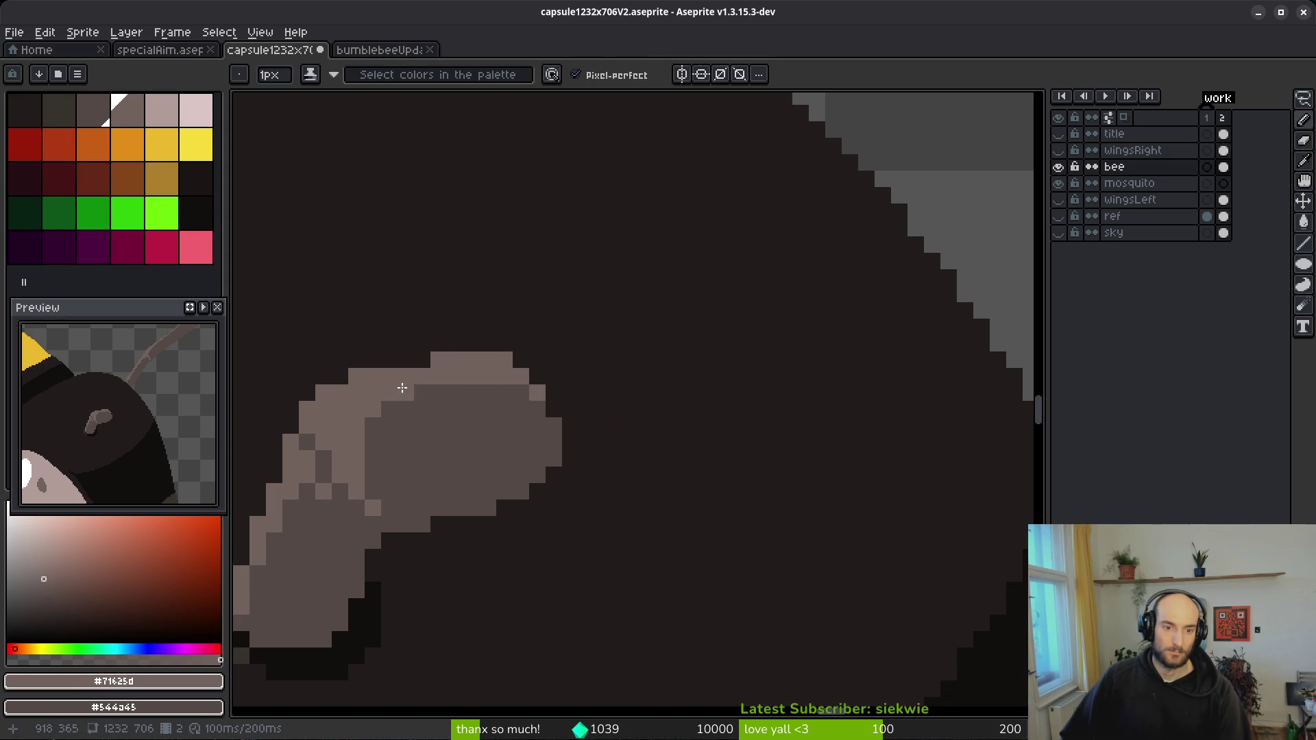
- Save capsule1232x706V2.aseprite
{"action": "scroll", "coordinate": [401, 388], "scroll_direction": "down", "scroll_amount": 5}
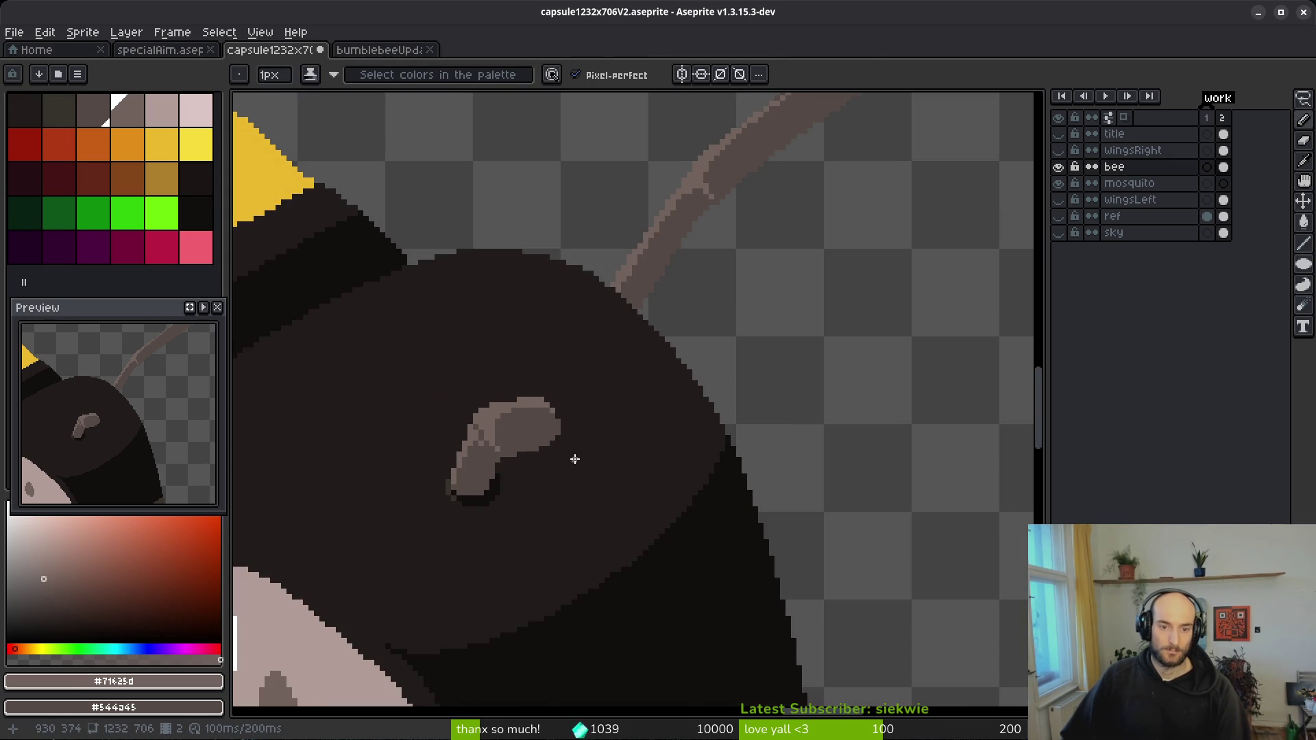
{"action": "scroll", "coordinate": [563, 424], "scroll_direction": "up", "scroll_amount": 1}
{"action": "scroll", "coordinate": [556, 414], "scroll_direction": "down", "scroll_amount": 2}
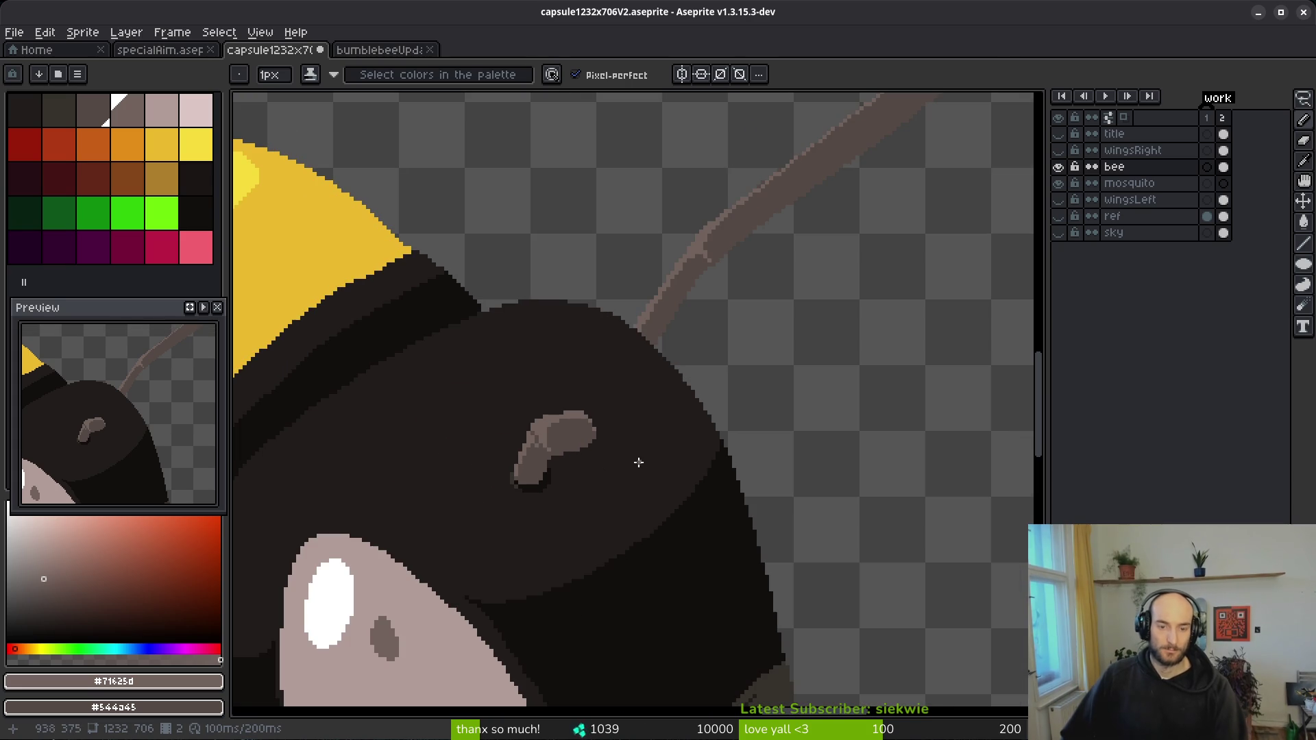
{"action": "key", "text": "ctrl+s"}
{"action": "scroll", "coordinate": [564, 450], "scroll_direction": "down", "scroll_amount": 3}
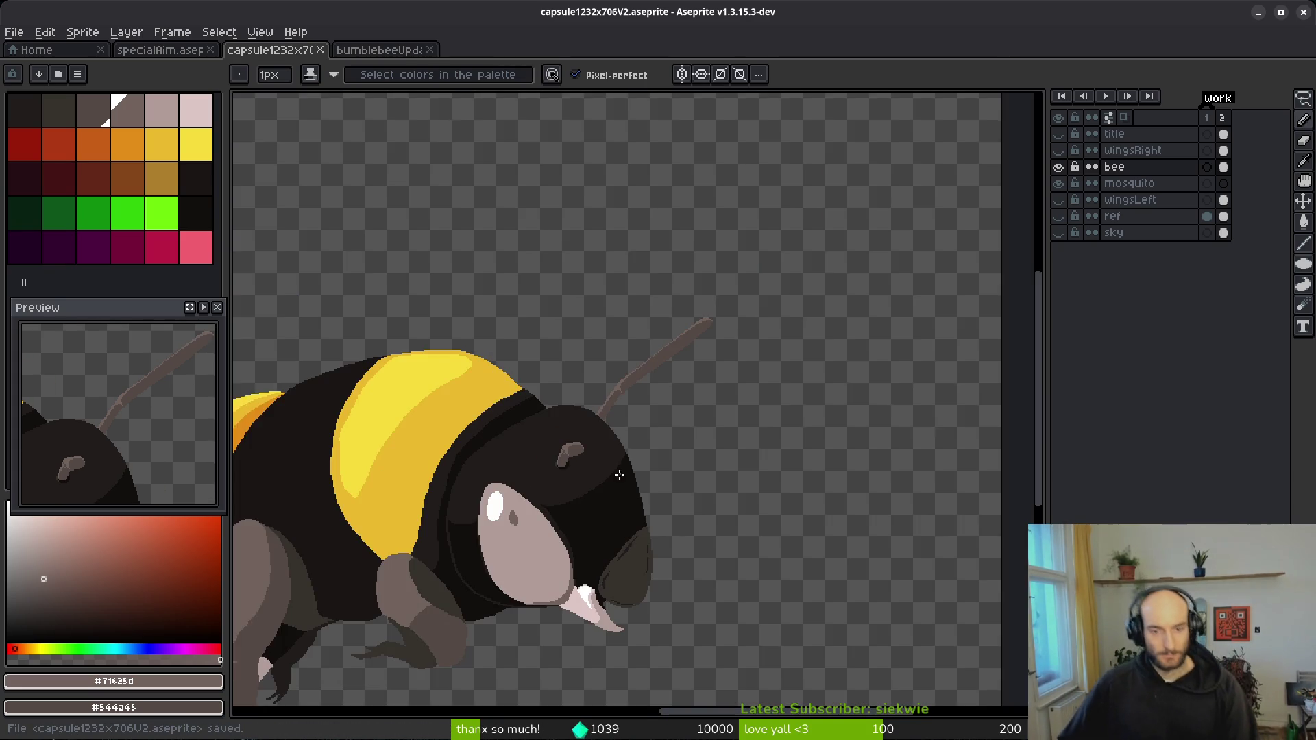
{"action": "scroll", "coordinate": [644, 401], "scroll_direction": "up", "scroll_amount": 1}
{"action": "left_click_drag", "start_coordinate": [643, 401], "coordinate": [652, 401]}
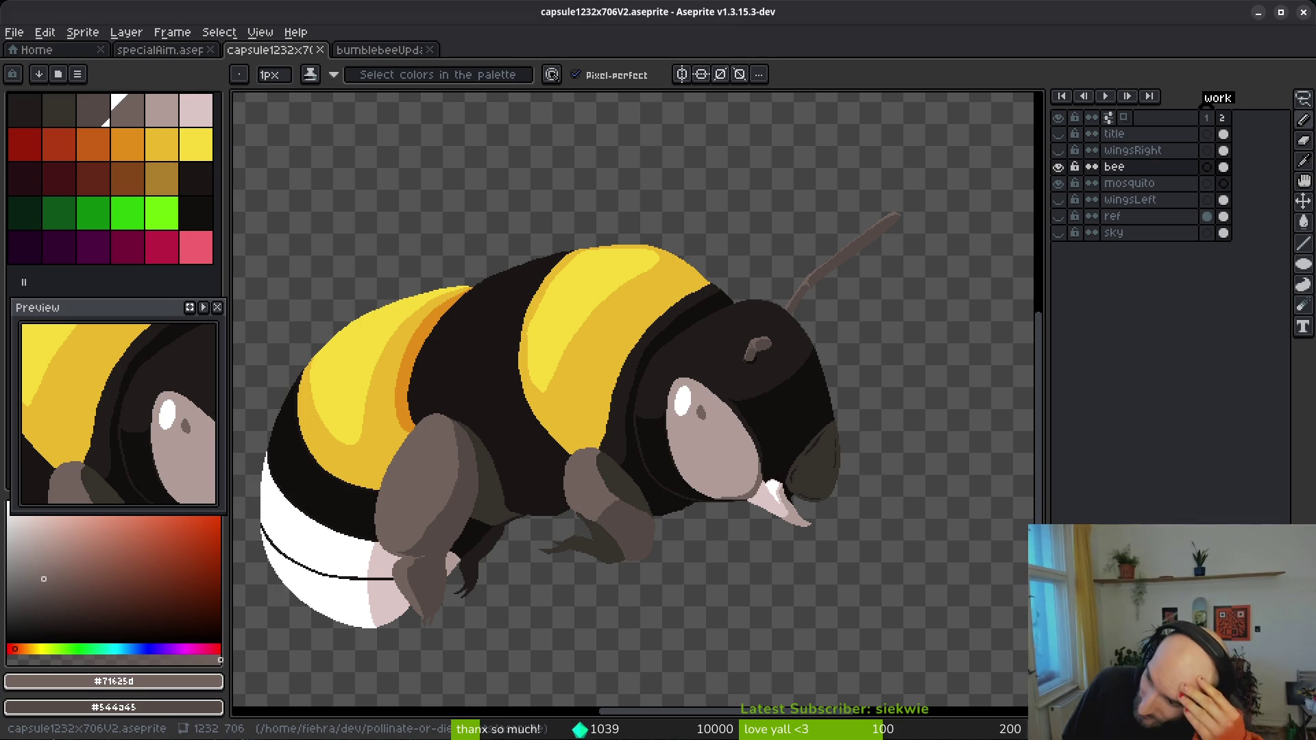
{"action": "scroll", "coordinate": [632, 347], "scroll_direction": "down", "scroll_amount": 2}
{"action": "left_click_drag", "start_coordinate": [632, 347], "coordinate": [762, 360]}
{"action": "key", "text": "ctrl+s"}
{"action": "scroll", "coordinate": [759, 450], "scroll_direction": "up", "scroll_amount": 2}
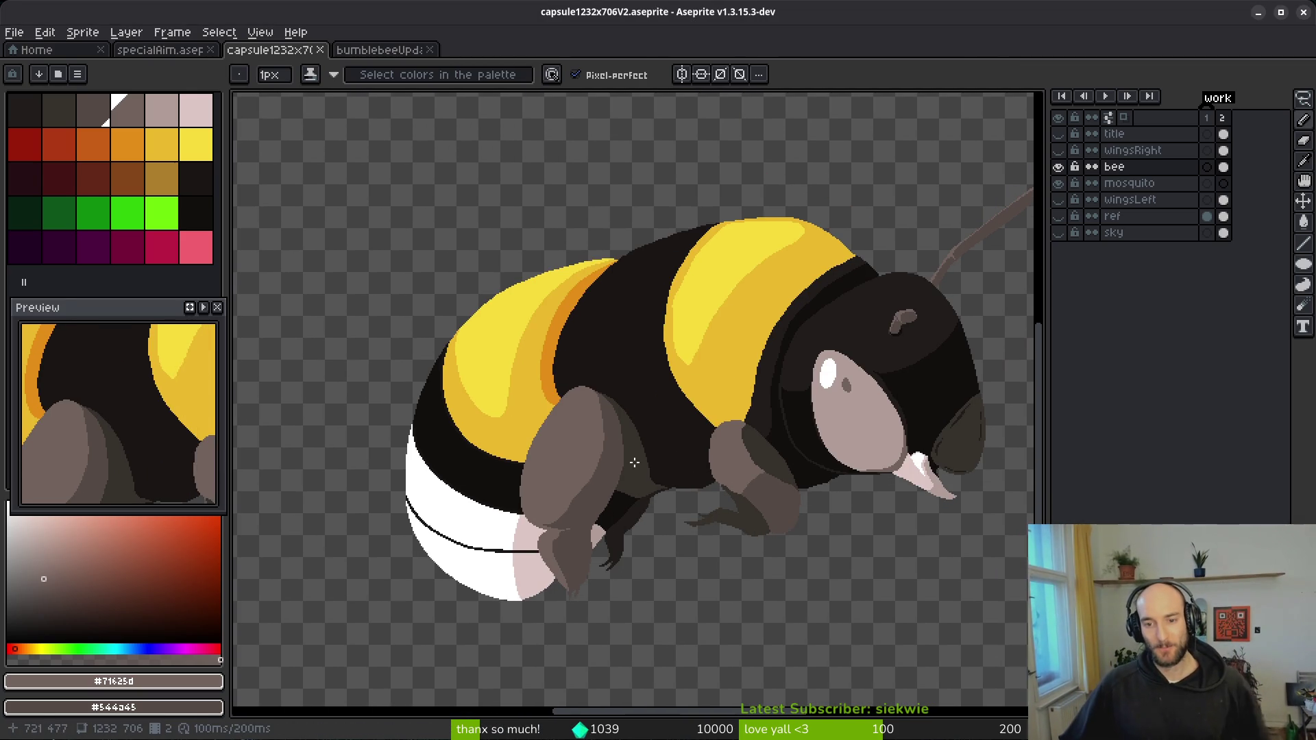
{"action": "scroll", "coordinate": [638, 467], "scroll_direction": "down", "scroll_amount": 2}
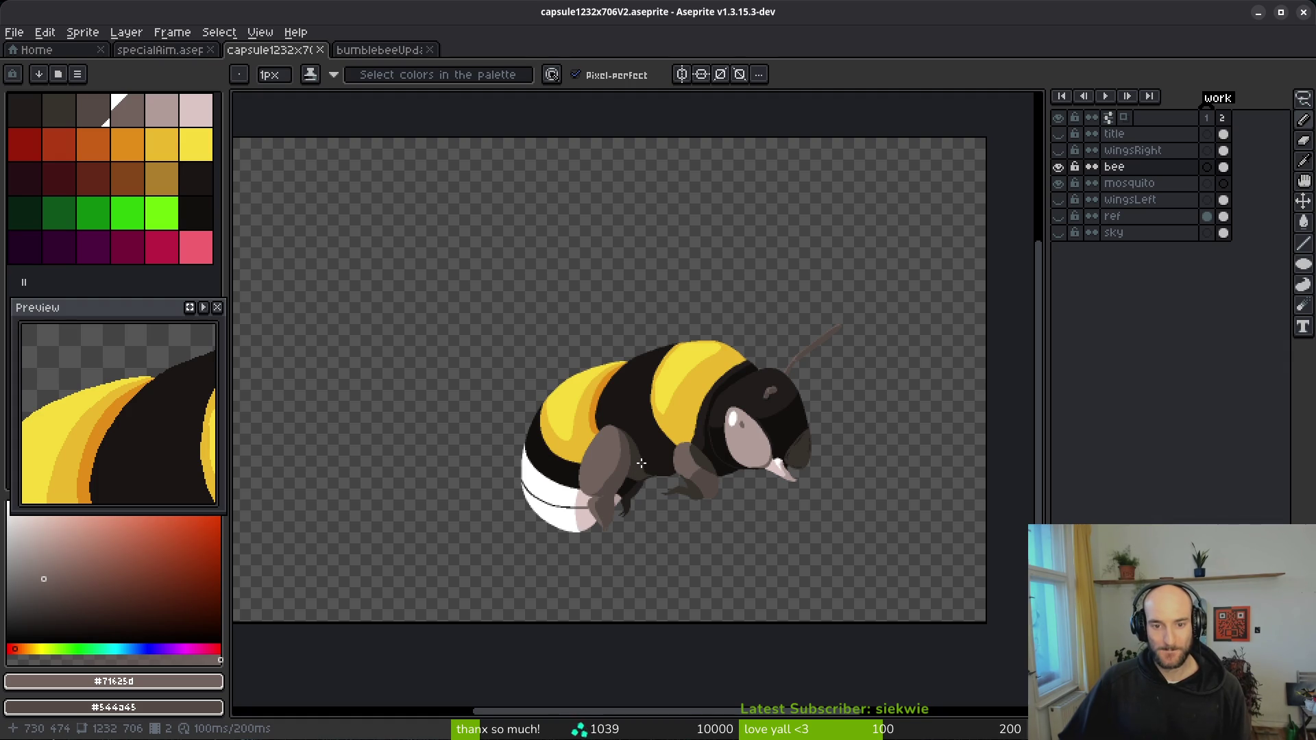
{"action": "scroll", "coordinate": [641, 461], "scroll_direction": "down", "scroll_amount": 1}
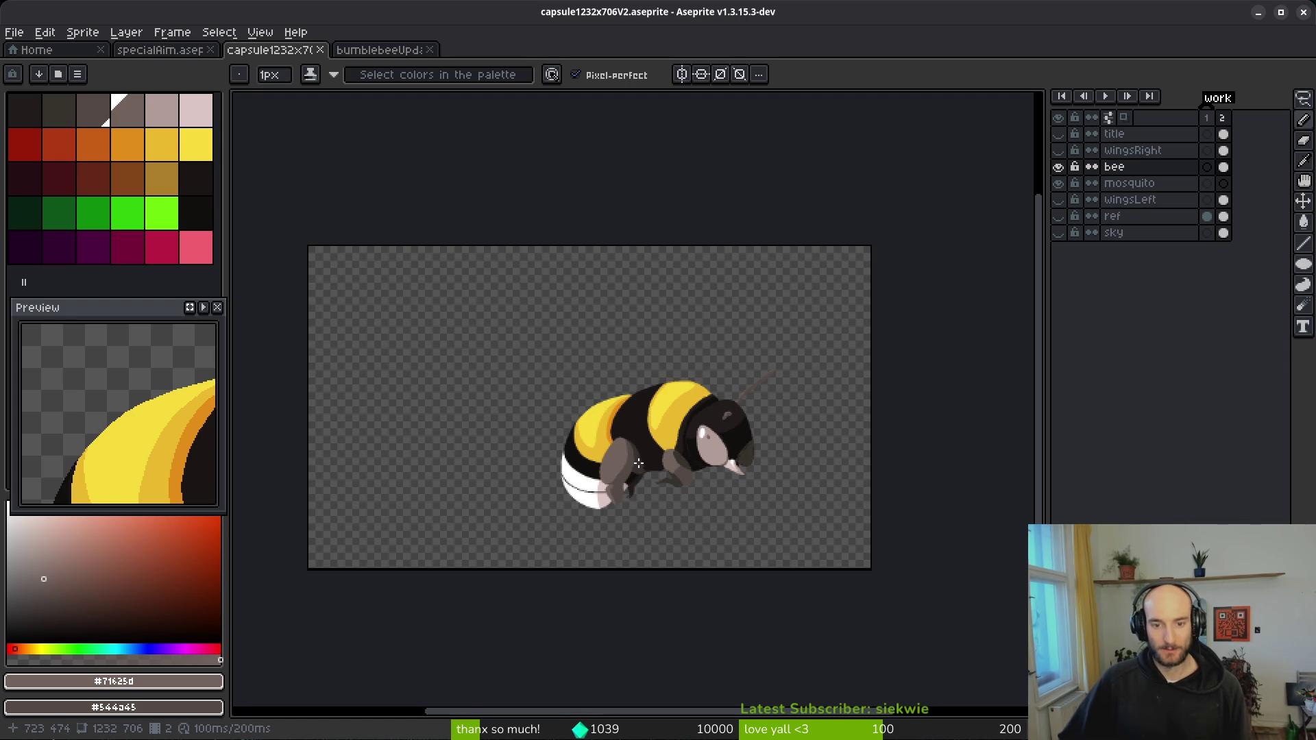
{"action": "scroll", "coordinate": [638, 463], "scroll_direction": "up", "scroll_amount": 4}
{"action": "scroll", "coordinate": [607, 501], "scroll_direction": "down", "scroll_amount": 2}
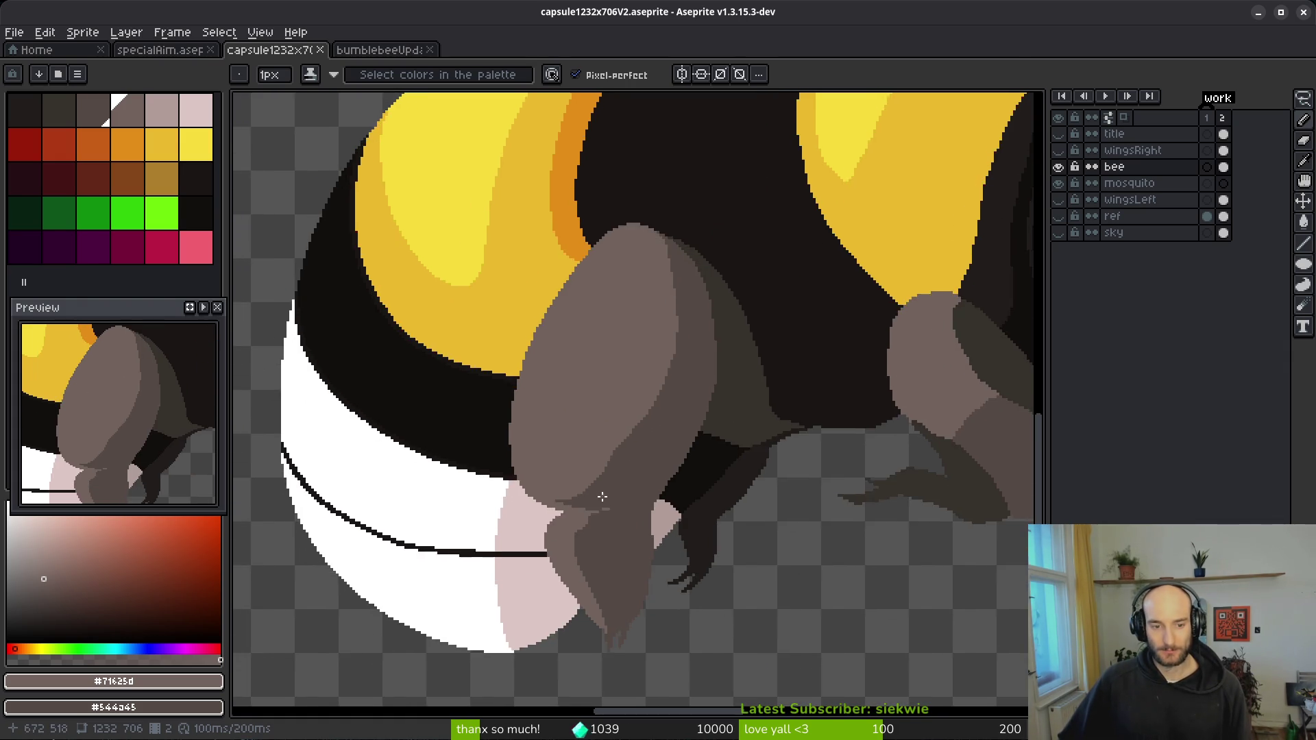
{"action": "scroll", "coordinate": [601, 501], "scroll_direction": "down", "scroll_amount": 2}
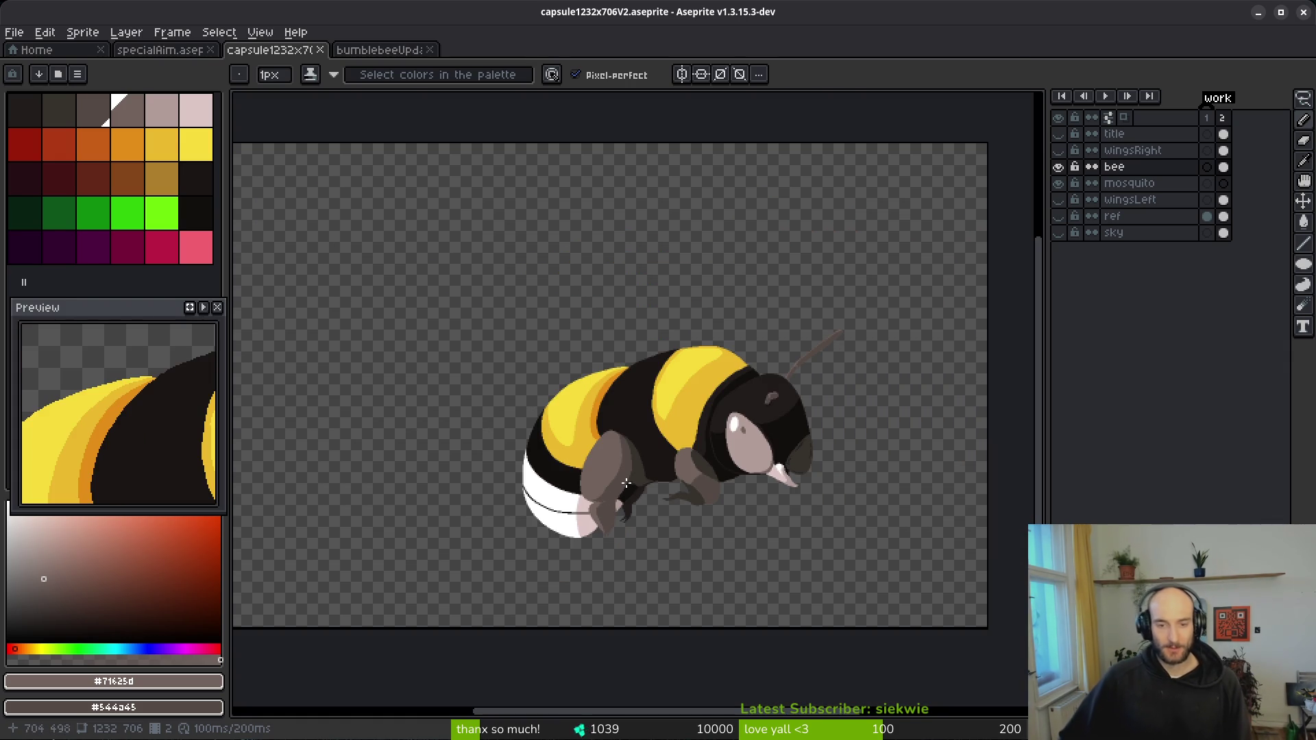
{"action": "scroll", "coordinate": [788, 356], "scroll_direction": "down", "scroll_amount": 1}
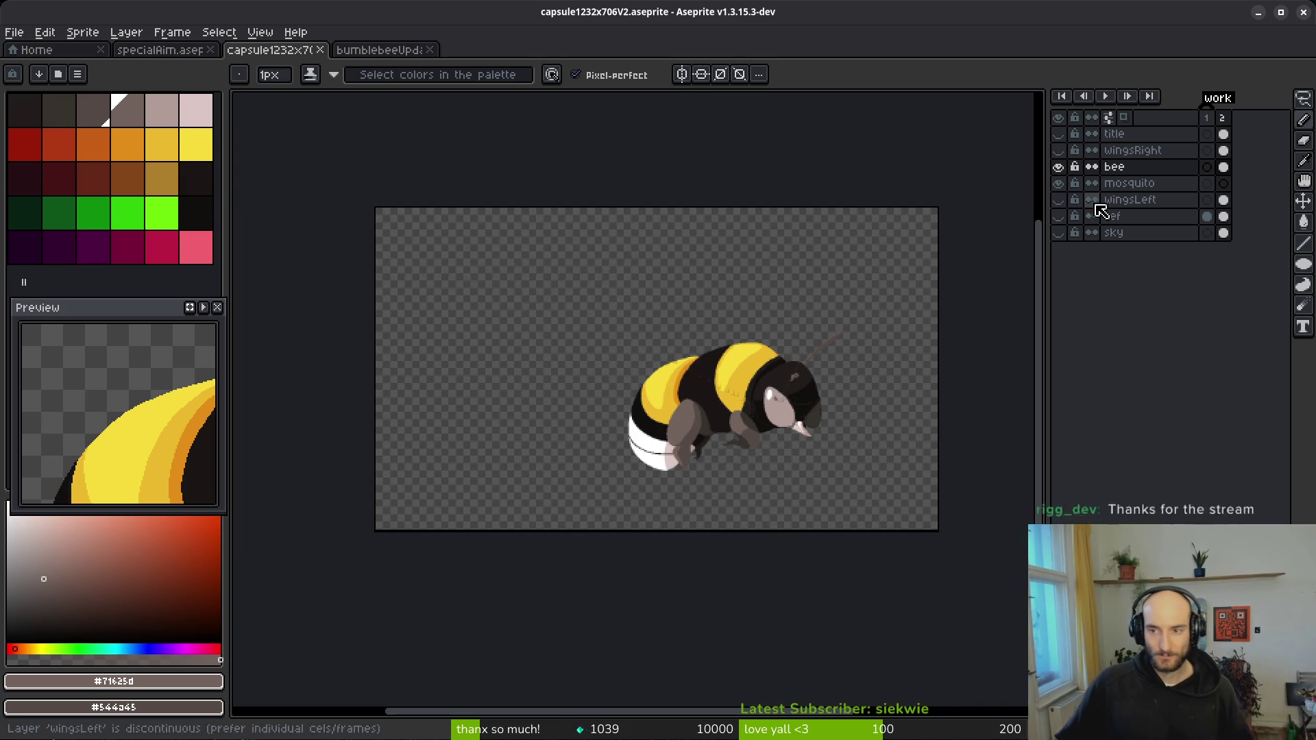
{"action": "left_click", "coordinate": [1058, 134]}
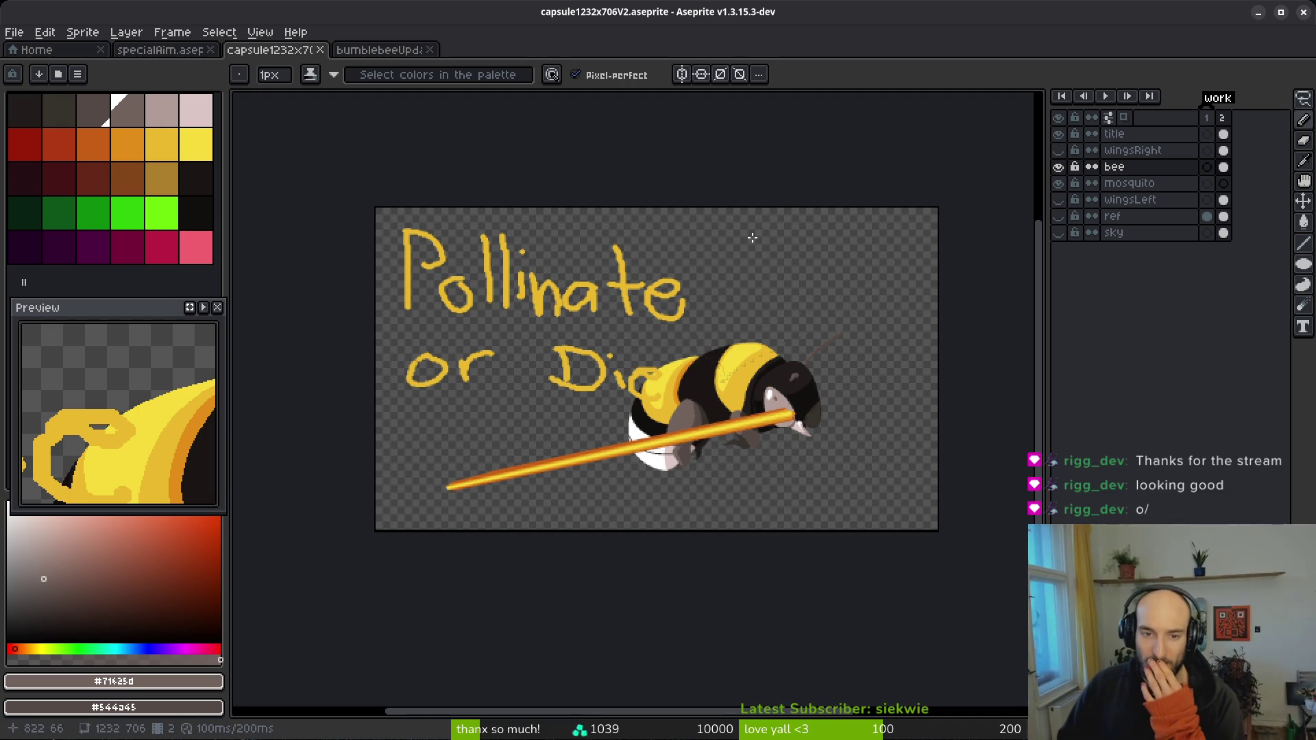
- Close the capsule artwork tab and the bumblebee animation tab
{"action": "left_click", "coordinate": [326, 52]}
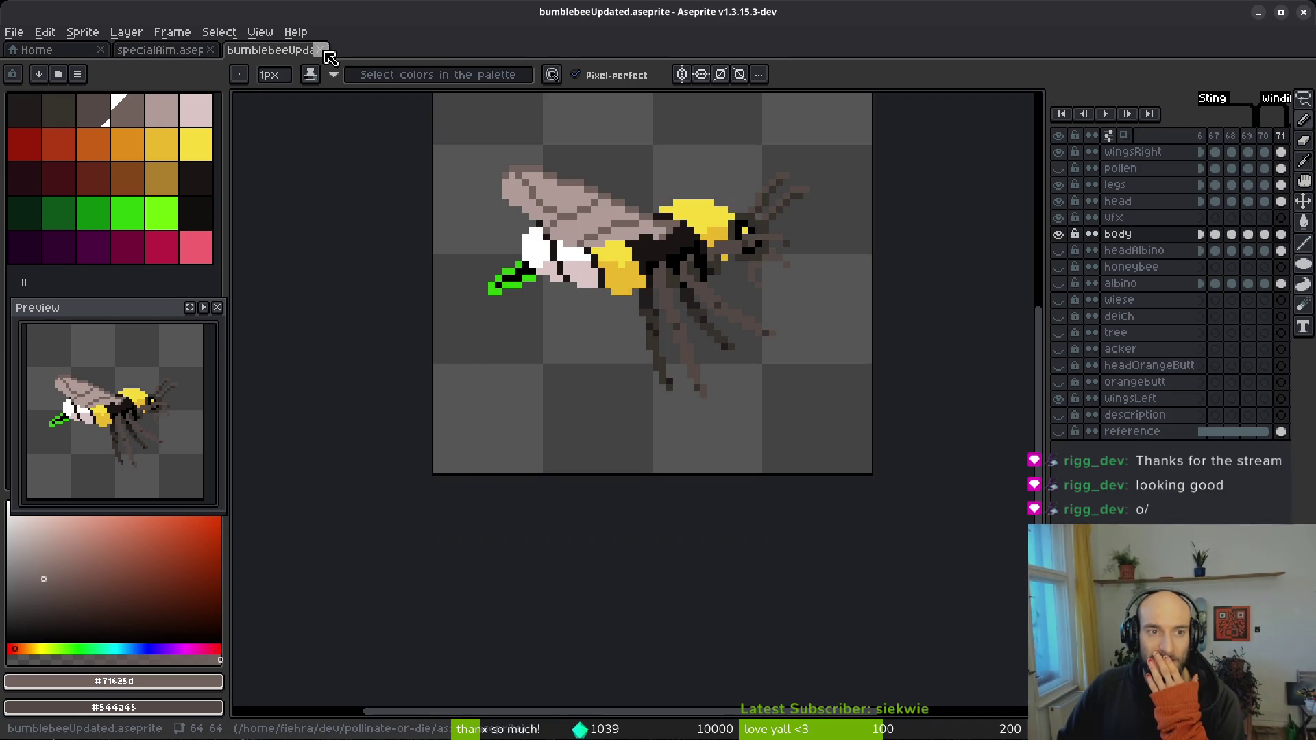
{"action": "left_click", "coordinate": [326, 51]}
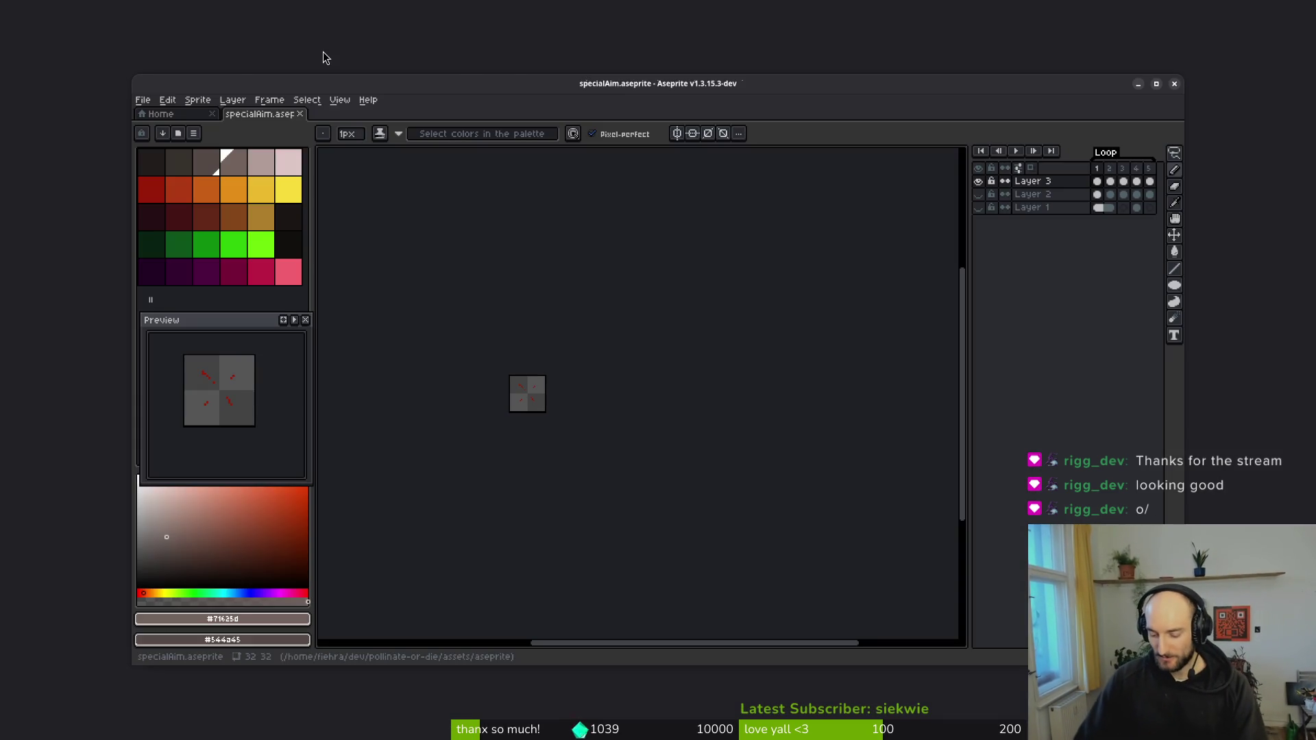
- Switch Aseprite to the eyedropper tool with I
{"action": "key", "text": "i"}
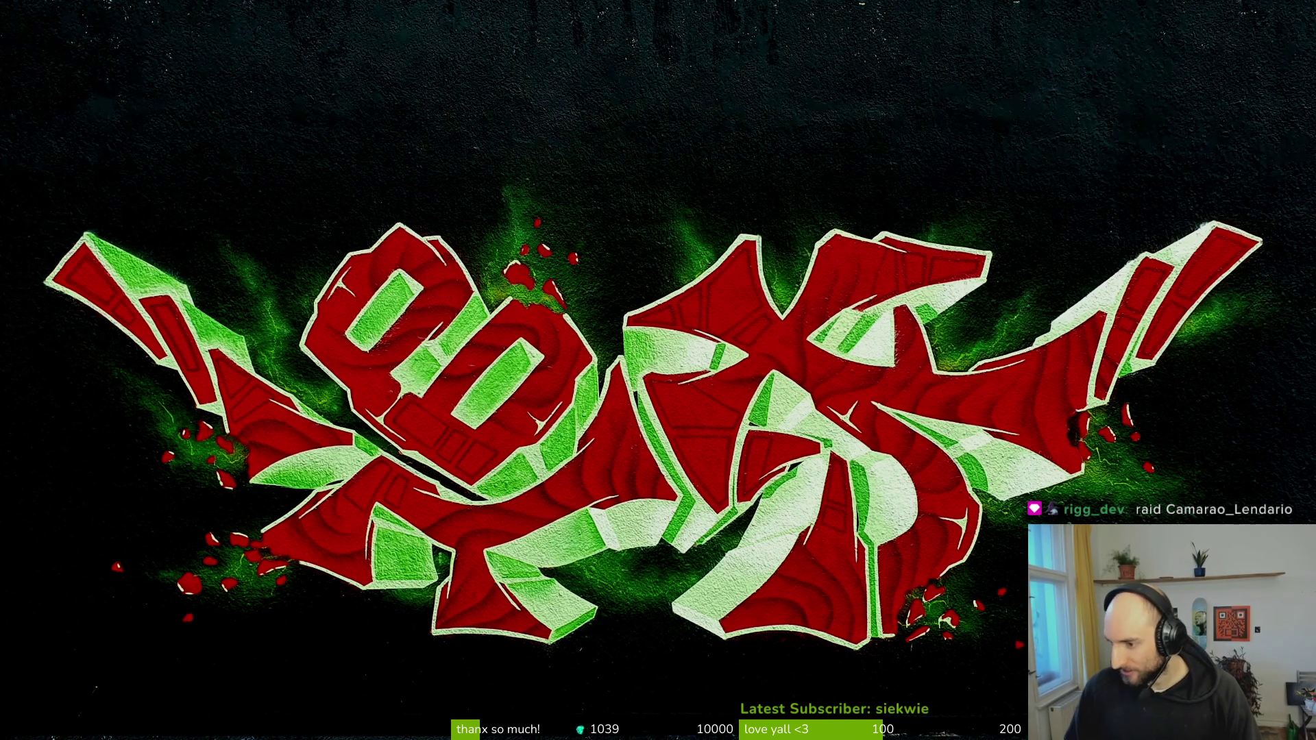
- Exit the full-screen graffiti artwork view
{"action": "left_click", "coordinate": [854, 133]}
{"action": "left_click", "coordinate": [854, 133]}
{"action": "left_click", "coordinate": [855, 132]}
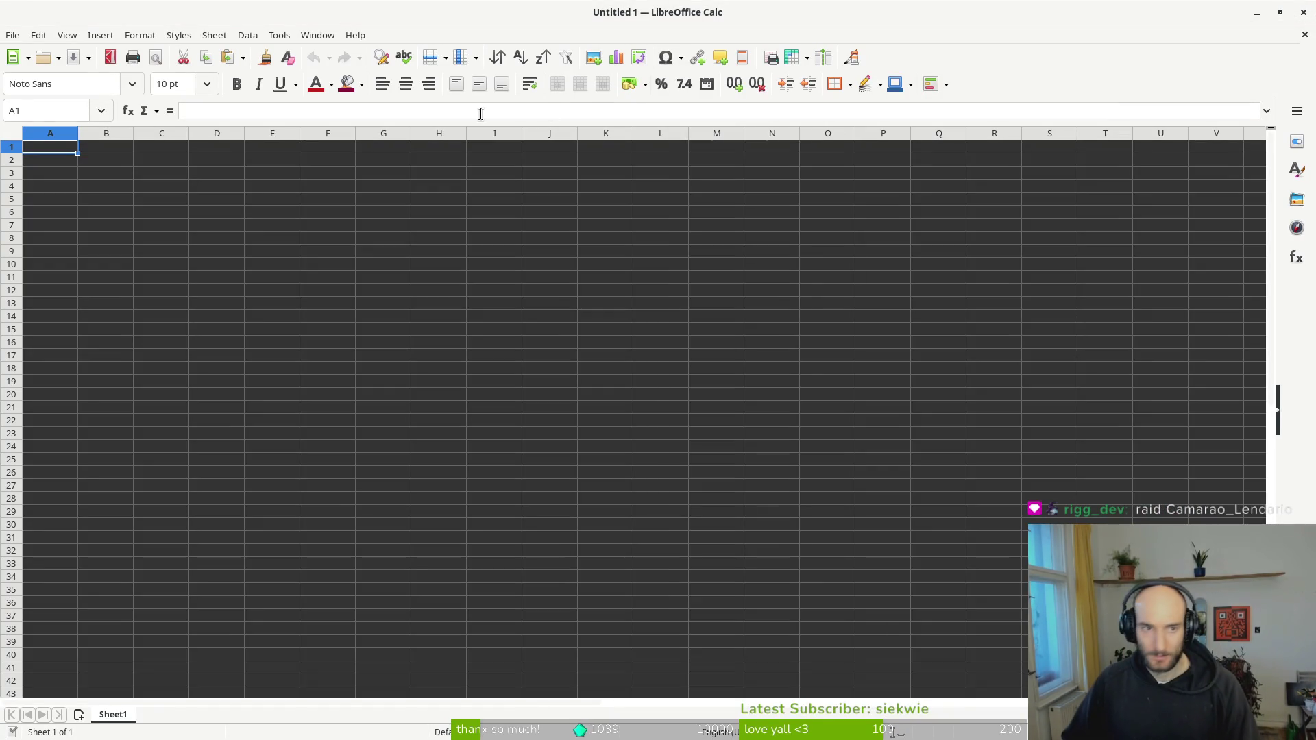
- Load docs/translations.csv in Calc with default import settings, then browse to Downloads in Files
{"action": "left_click", "coordinate": [38, 36]}
{"action": "left_click", "coordinate": [27, 71]}
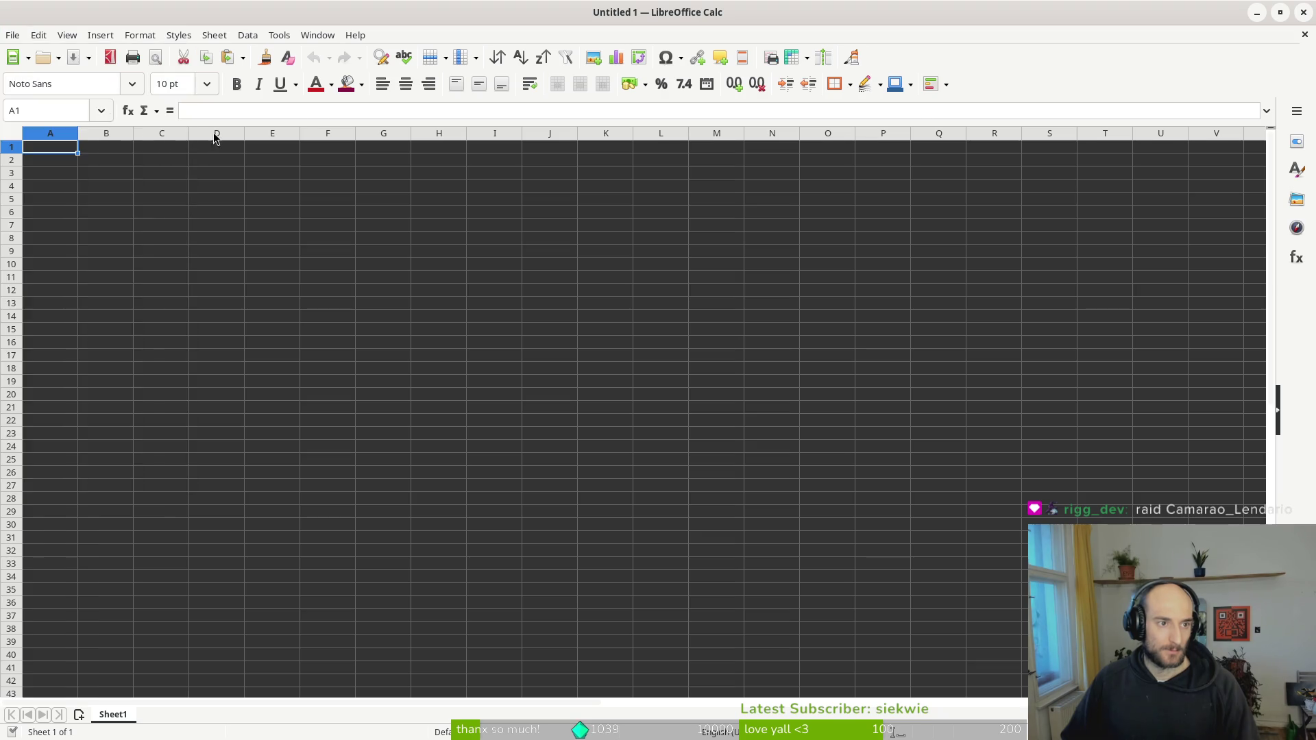
{"action": "left_click", "coordinate": [503, 293]}
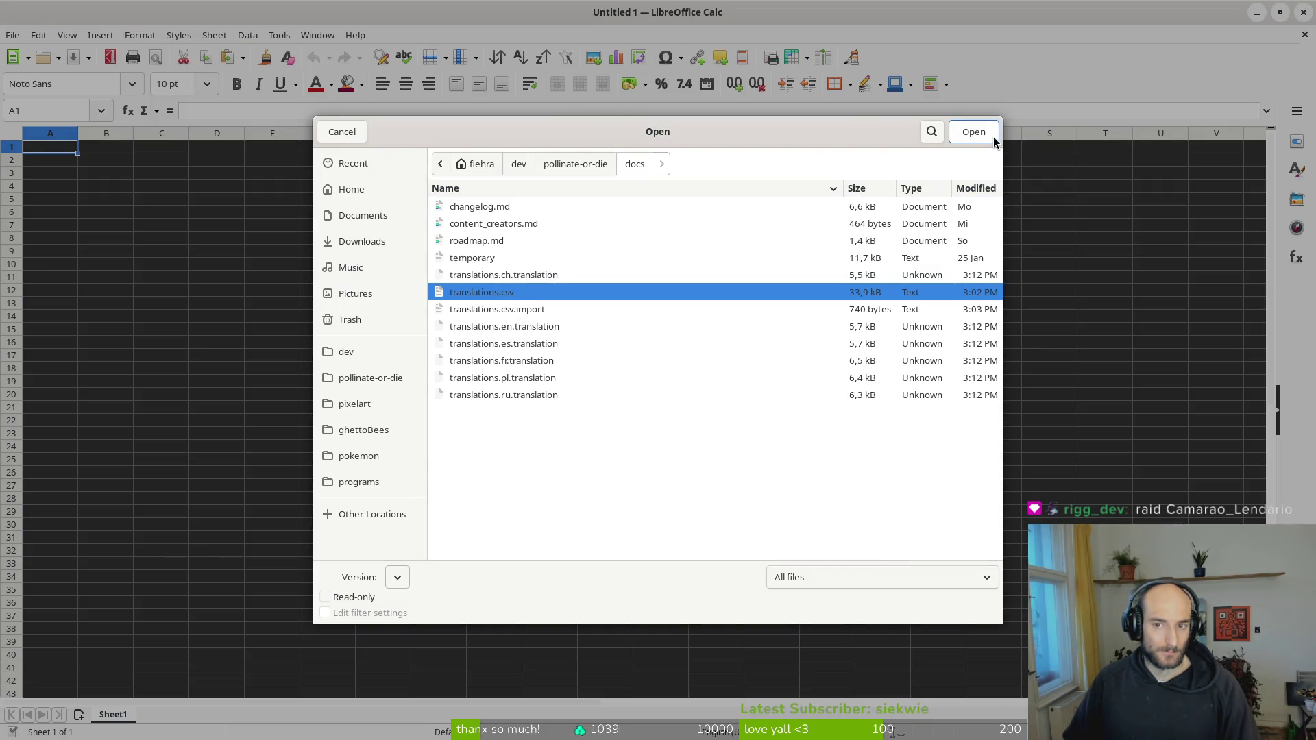
{"action": "left_click", "coordinate": [993, 137]}
{"action": "left_click", "coordinate": [926, 654]}
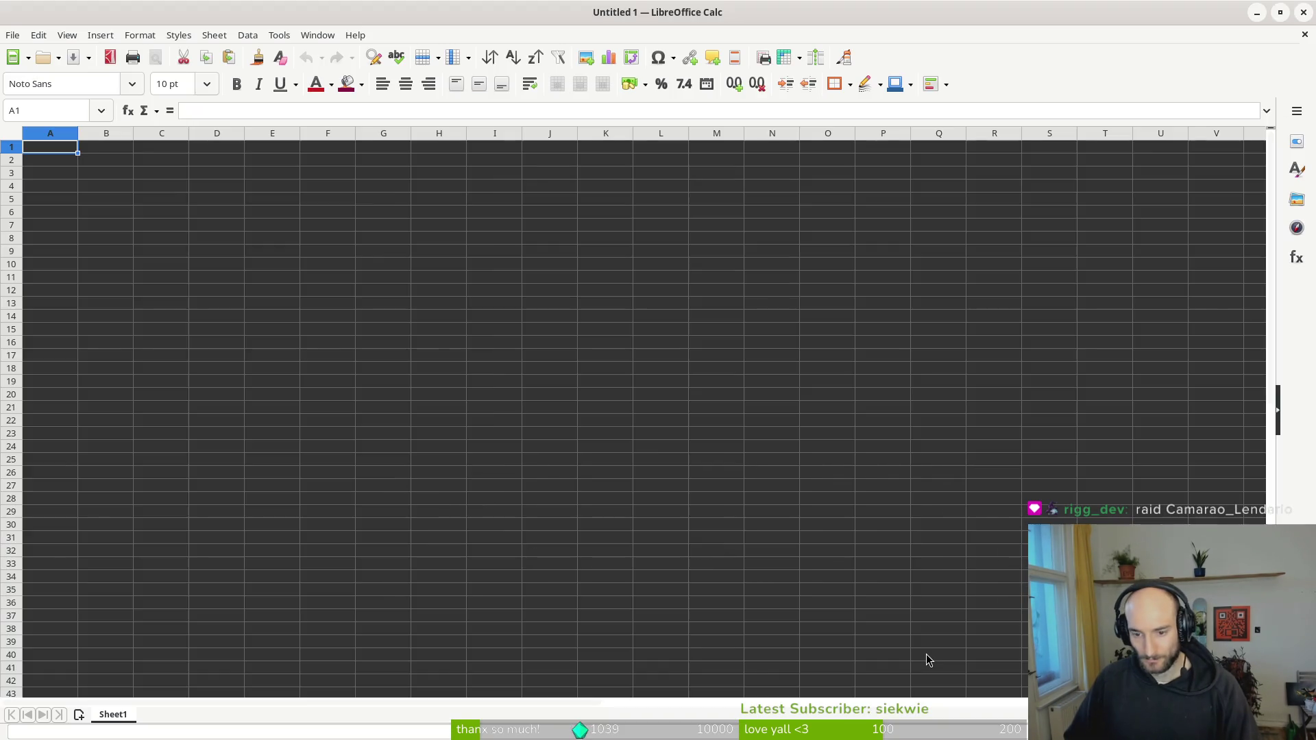
{"action": "key", "text": "super+e"}
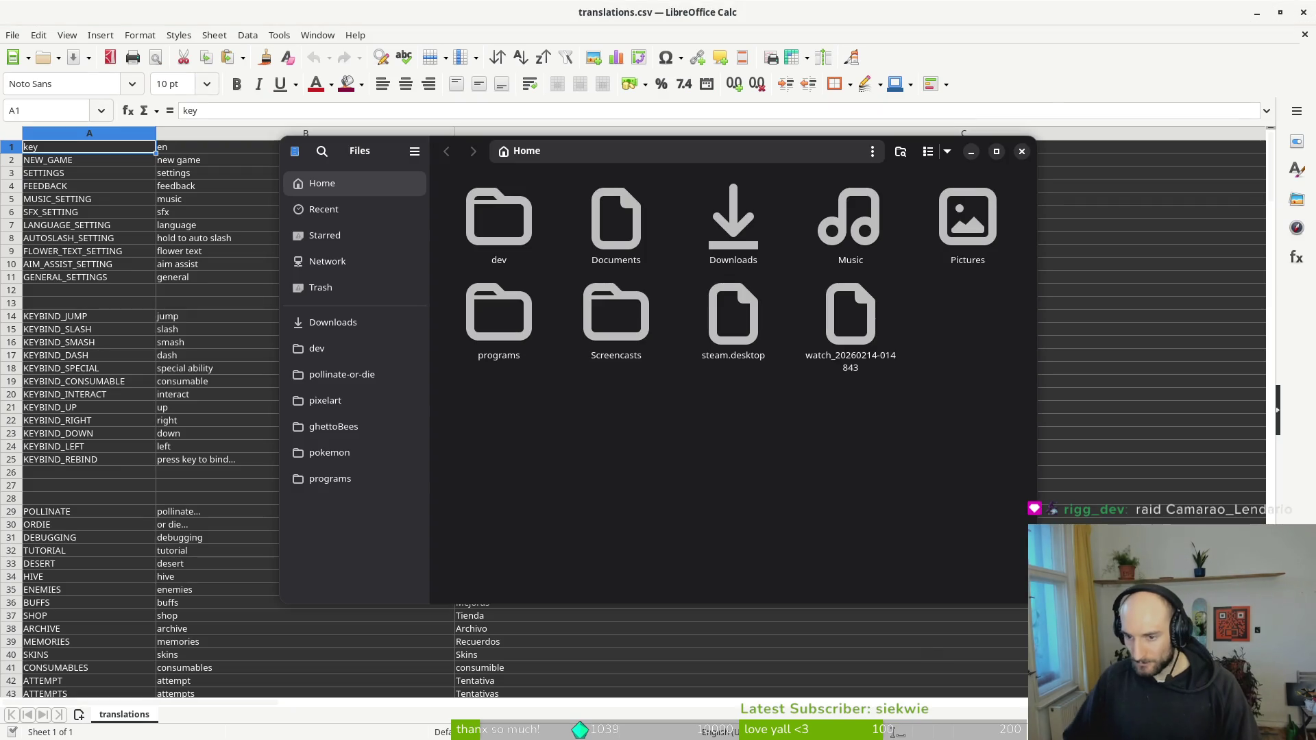
{"action": "left_click", "coordinate": [353, 326]}
- Open translations PT good.csv from Downloads and also reopen docs/translations.csv
{"action": "double_click", "coordinate": [610, 259]}
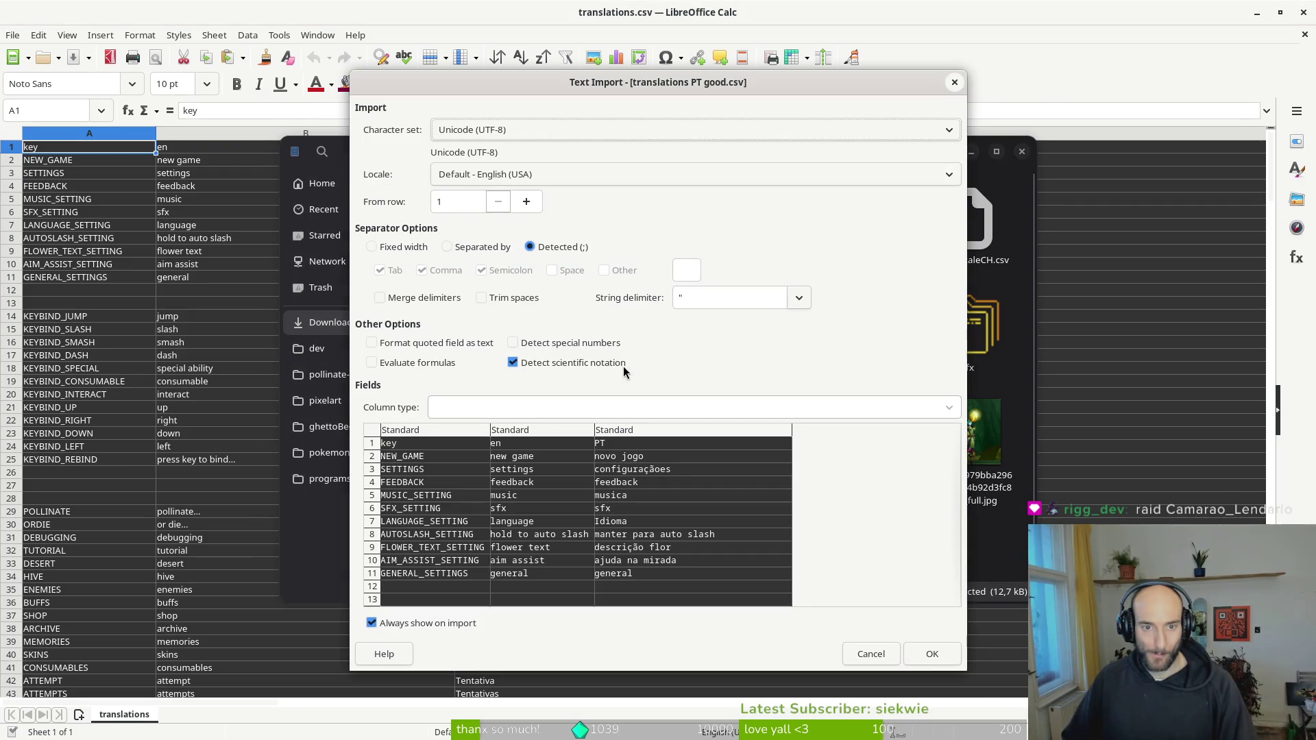
{"action": "left_click", "coordinate": [916, 657]}
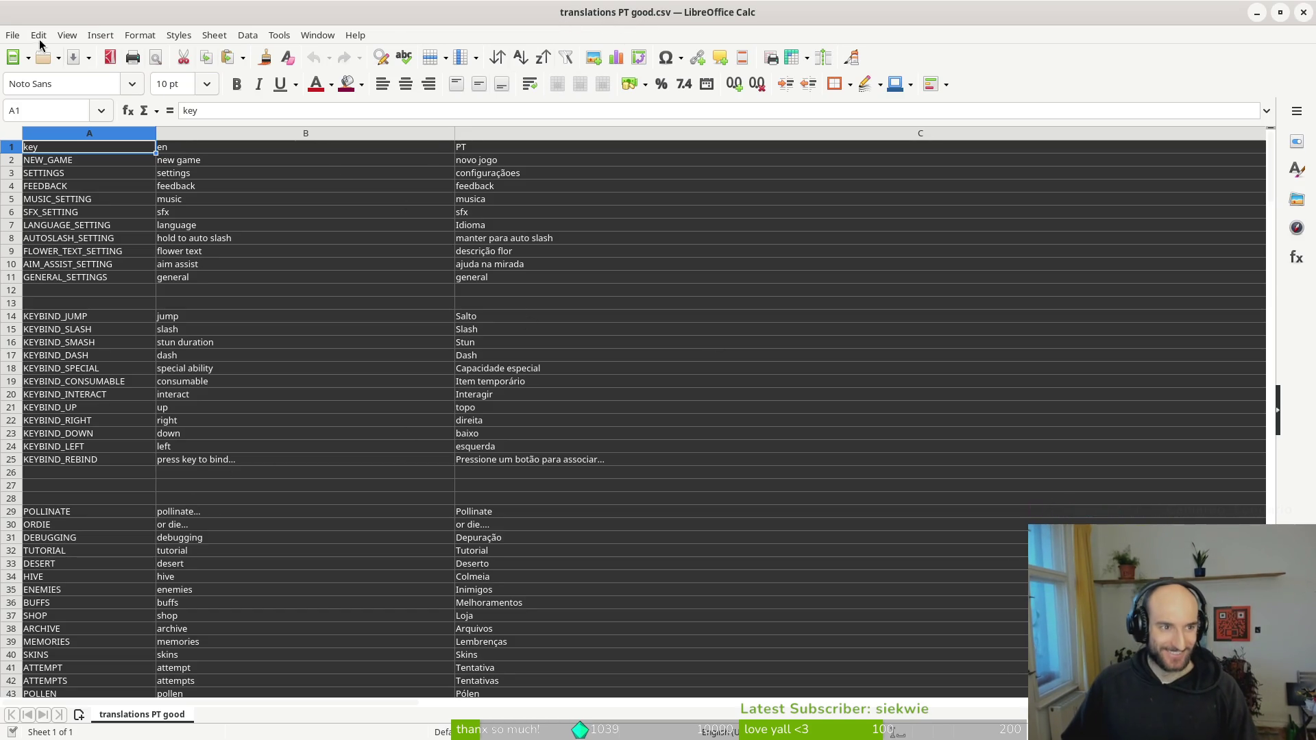
{"action": "left_click", "coordinate": [17, 35]}
{"action": "left_click", "coordinate": [27, 72]}
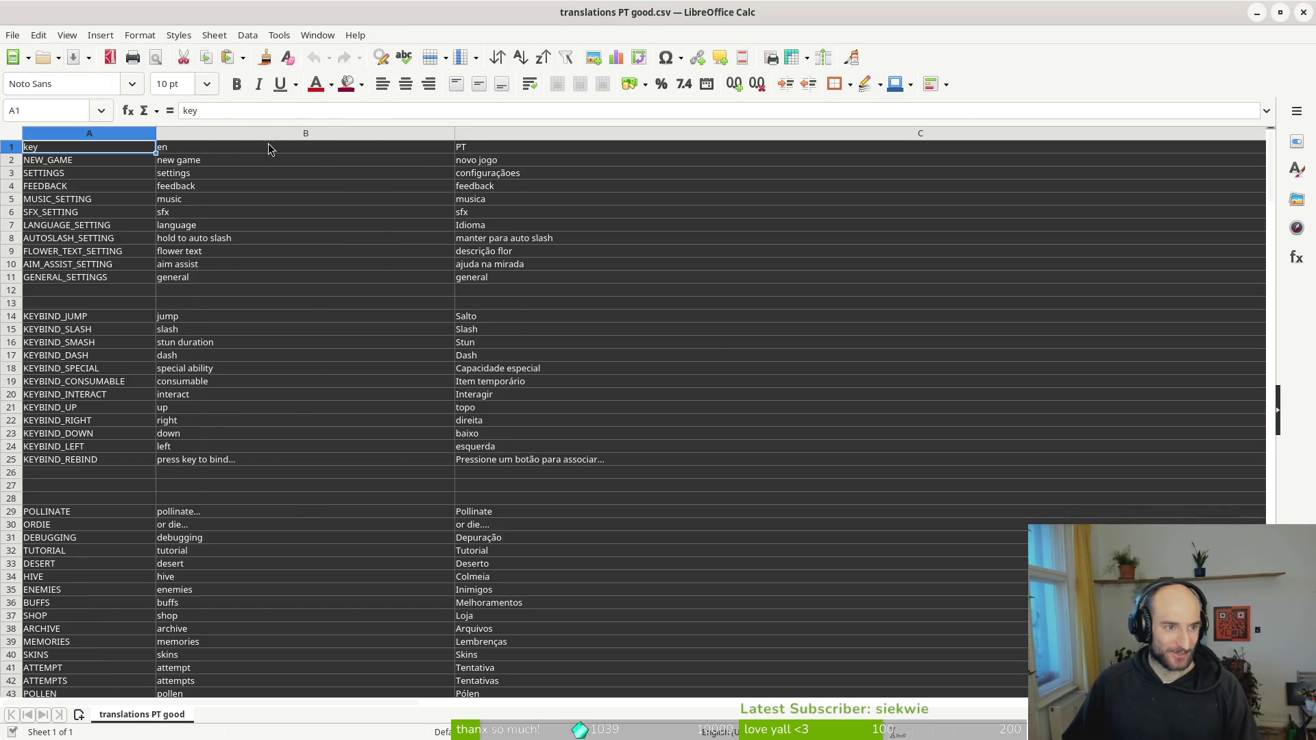
{"action": "left_click", "coordinate": [508, 309]}
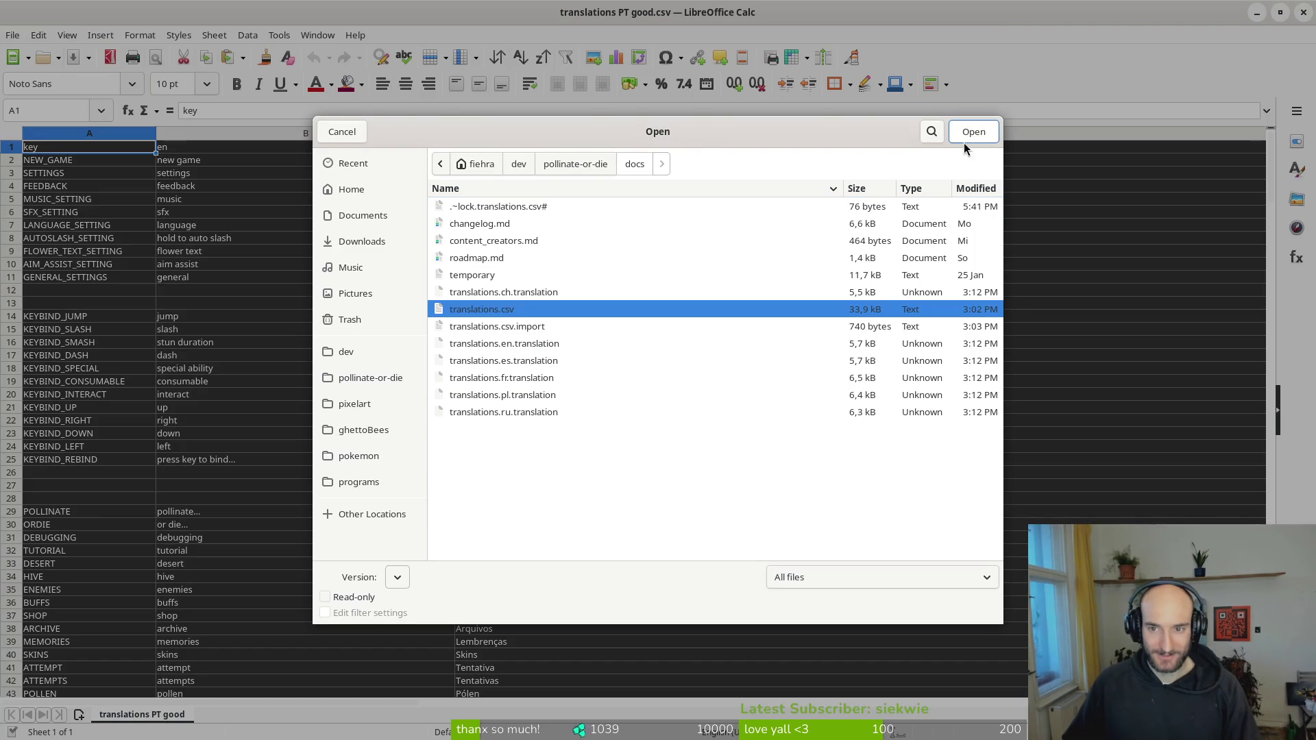
{"action": "left_click", "coordinate": [973, 132]}
- Compare the rows, then return to the Portuguese translations window
{"action": "scroll", "coordinate": [117, 429], "scroll_direction": "down", "scroll_amount": 11}
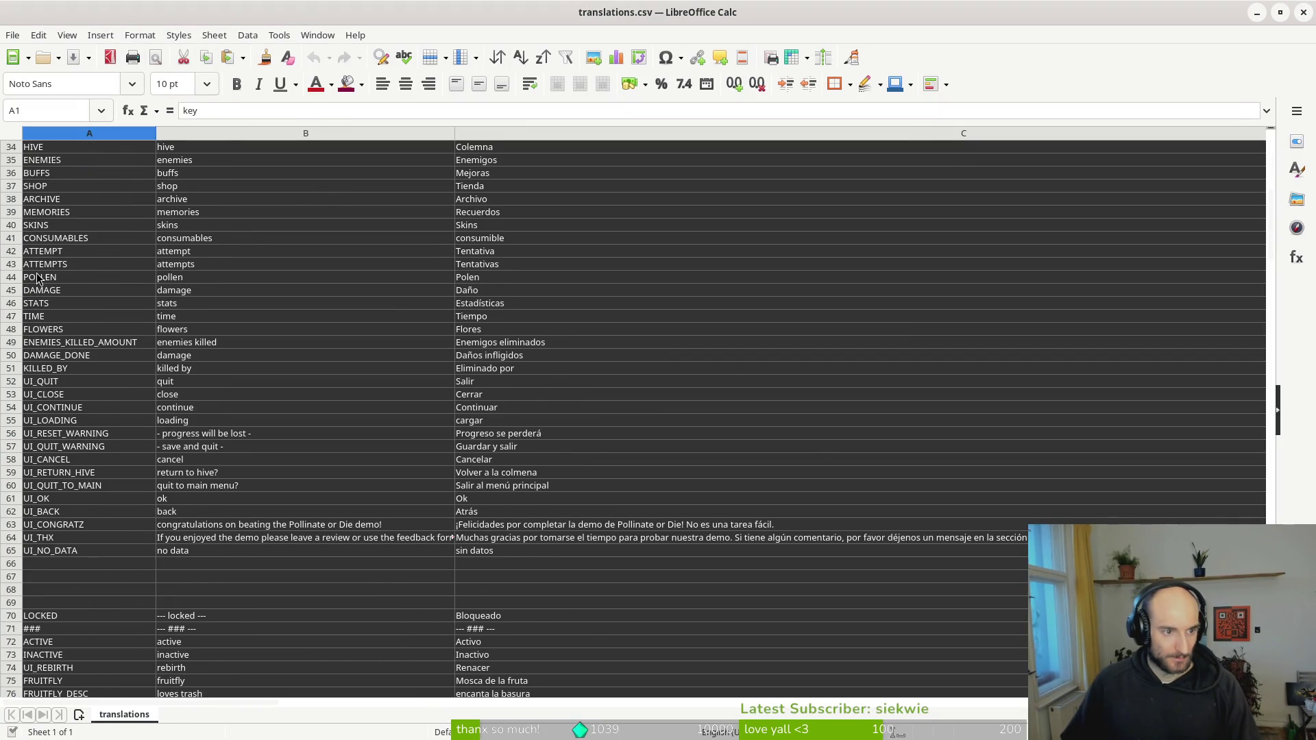
{"action": "scroll", "coordinate": [64, 298], "scroll_direction": "up", "scroll_amount": 2}
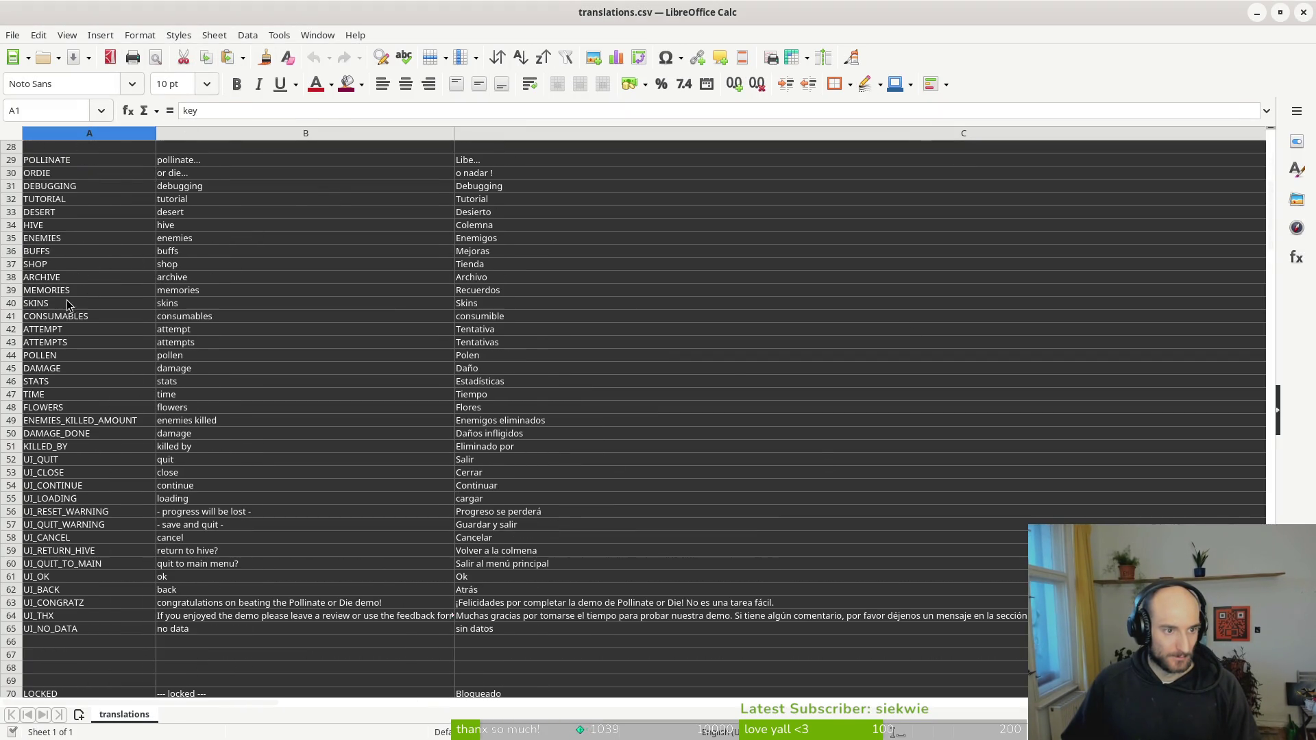
{"action": "key", "text": "alt+Tab"}
{"action": "scroll", "coordinate": [34, 432], "scroll_direction": "down", "scroll_amount": 5}
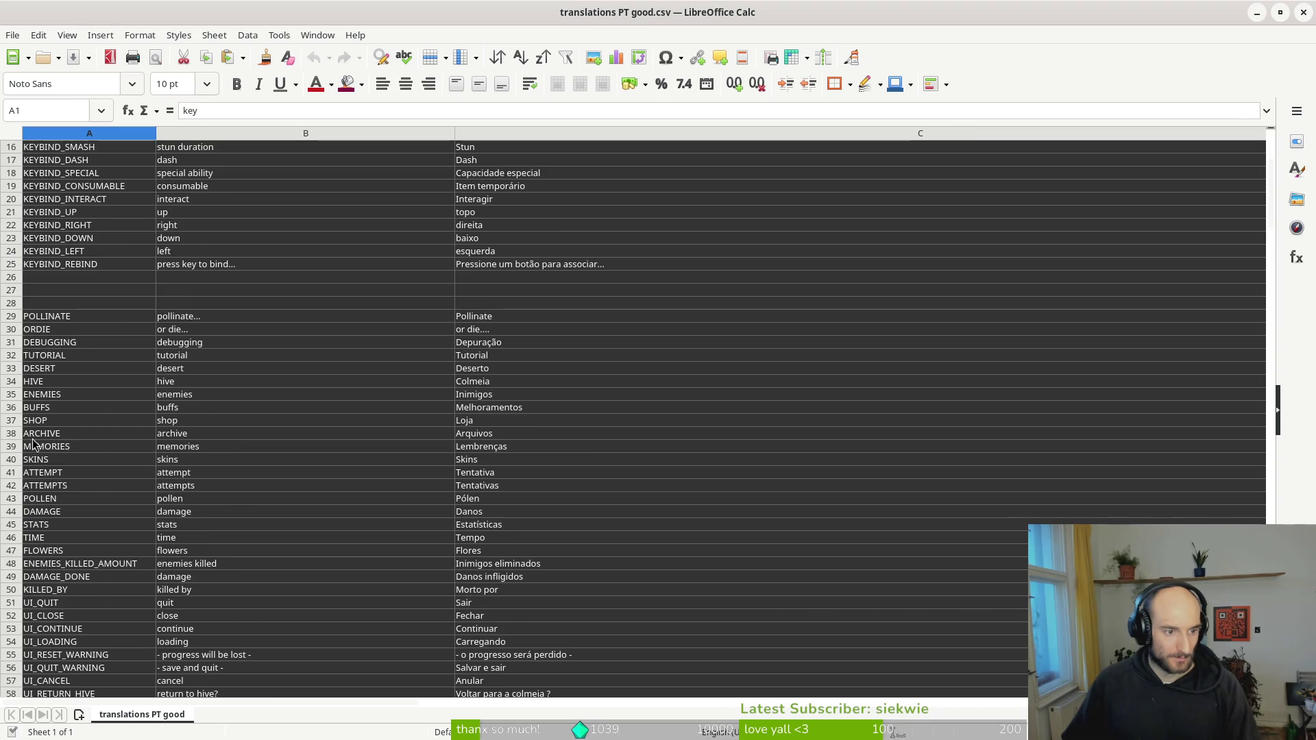
{"action": "right_click", "coordinate": [17, 462]}
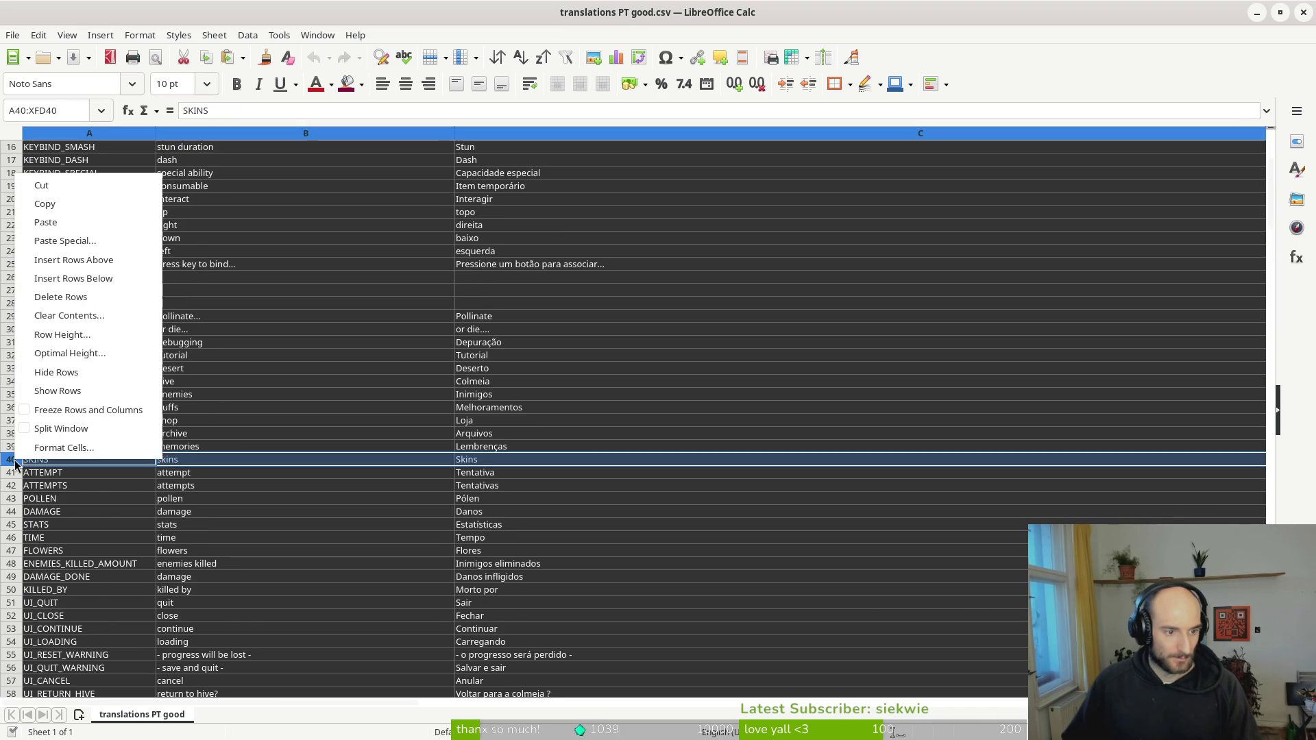
{"action": "left_click", "coordinate": [85, 278]}
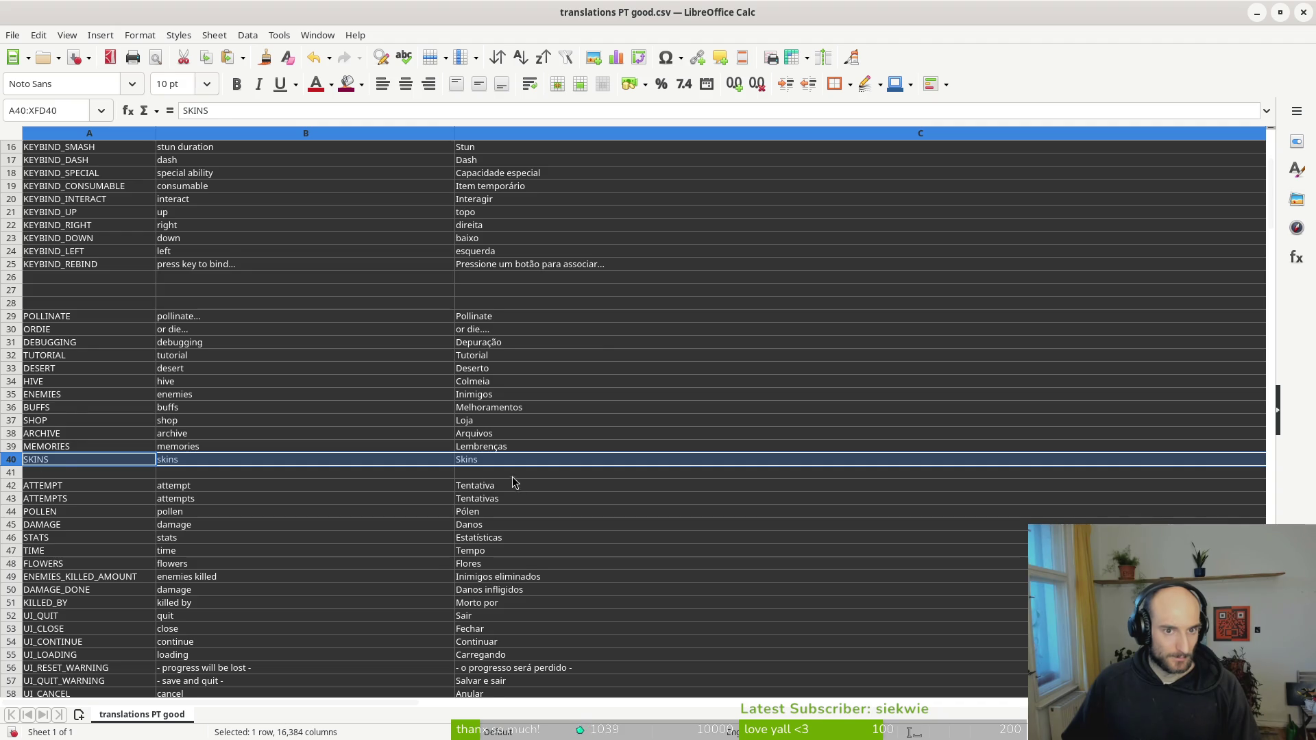
{"action": "scroll", "coordinate": [519, 387], "scroll_direction": "up", "scroll_amount": 5}
{"action": "scroll", "coordinate": [549, 403], "scroll_direction": "down", "scroll_amount": 5}
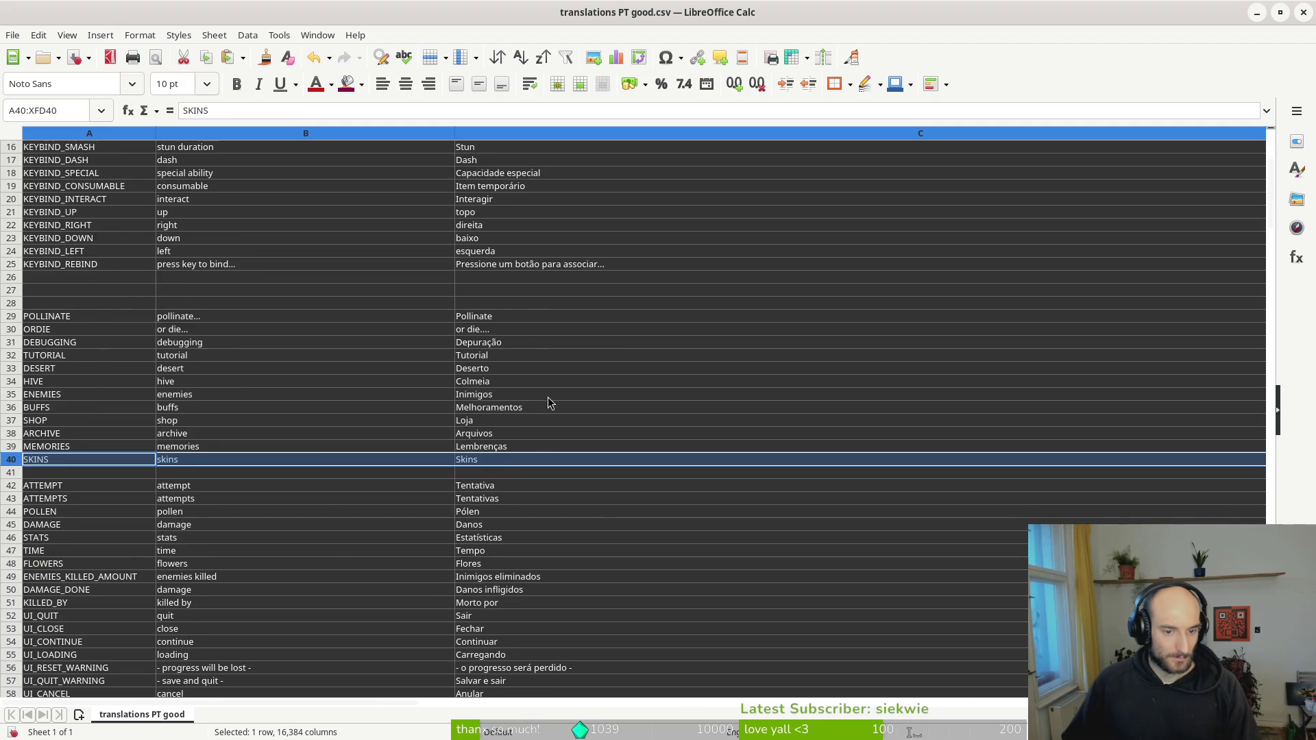
{"action": "left_click", "coordinate": [461, 485]}
{"action": "left_click", "coordinate": [456, 473]}
{"action": "key", "text": "alt+Tab"}
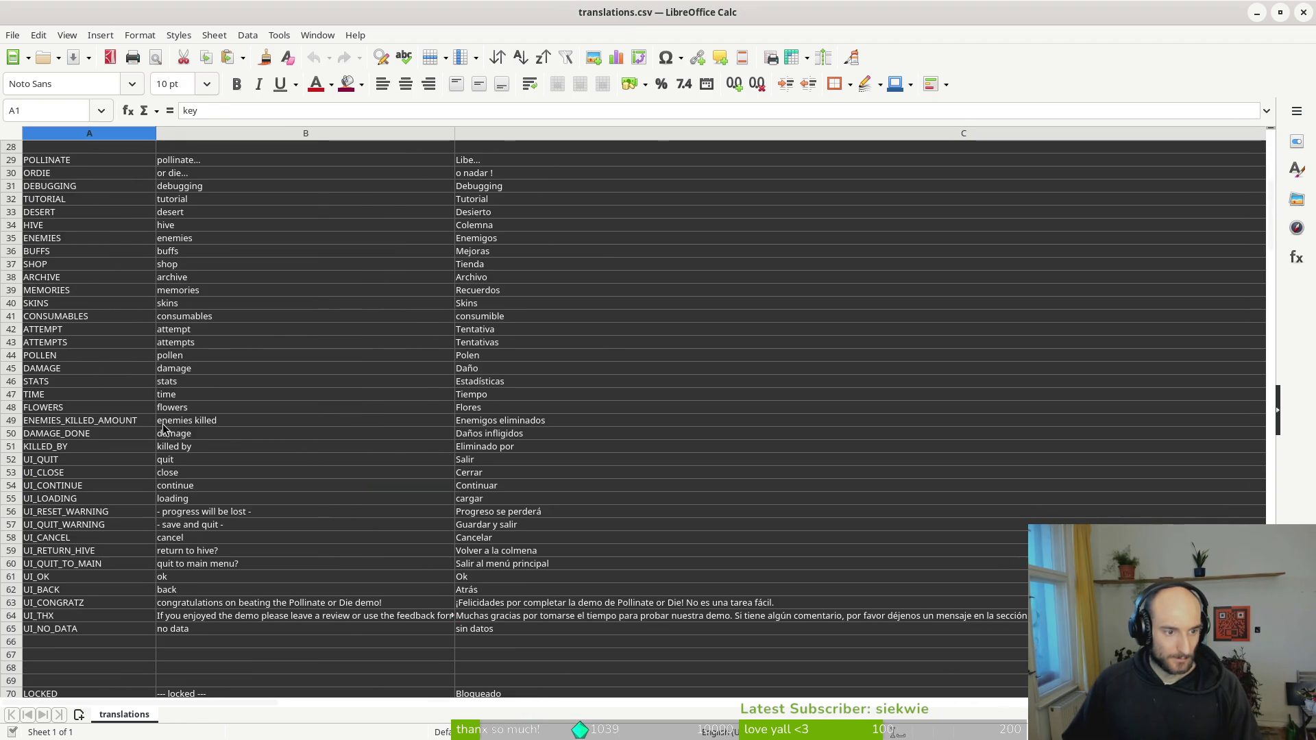
{"action": "scroll", "coordinate": [240, 335], "scroll_direction": "up", "scroll_amount": 6}
{"action": "scroll", "coordinate": [237, 329], "scroll_direction": "up", "scroll_amount": 3}
{"action": "scroll", "coordinate": [405, 356], "scroll_direction": "down", "scroll_amount": 13}
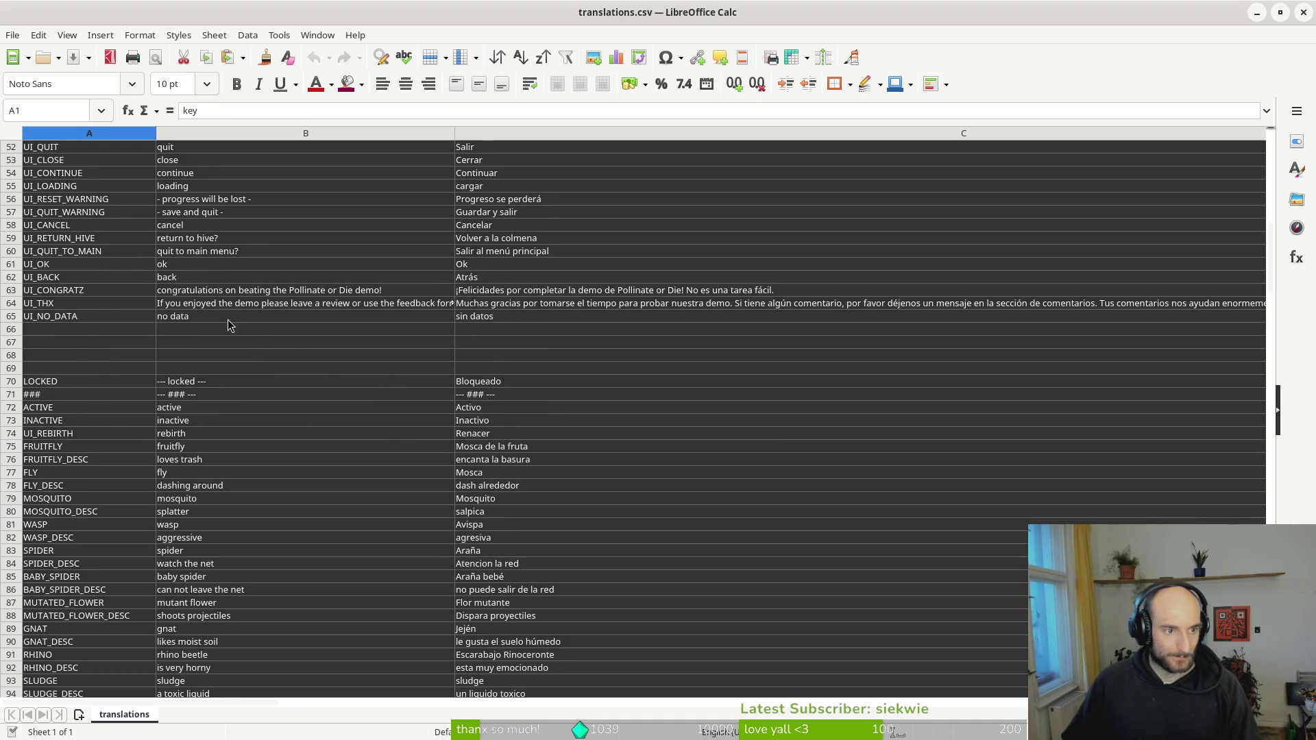
{"action": "scroll", "coordinate": [232, 331], "scroll_direction": "up", "scroll_amount": 1}
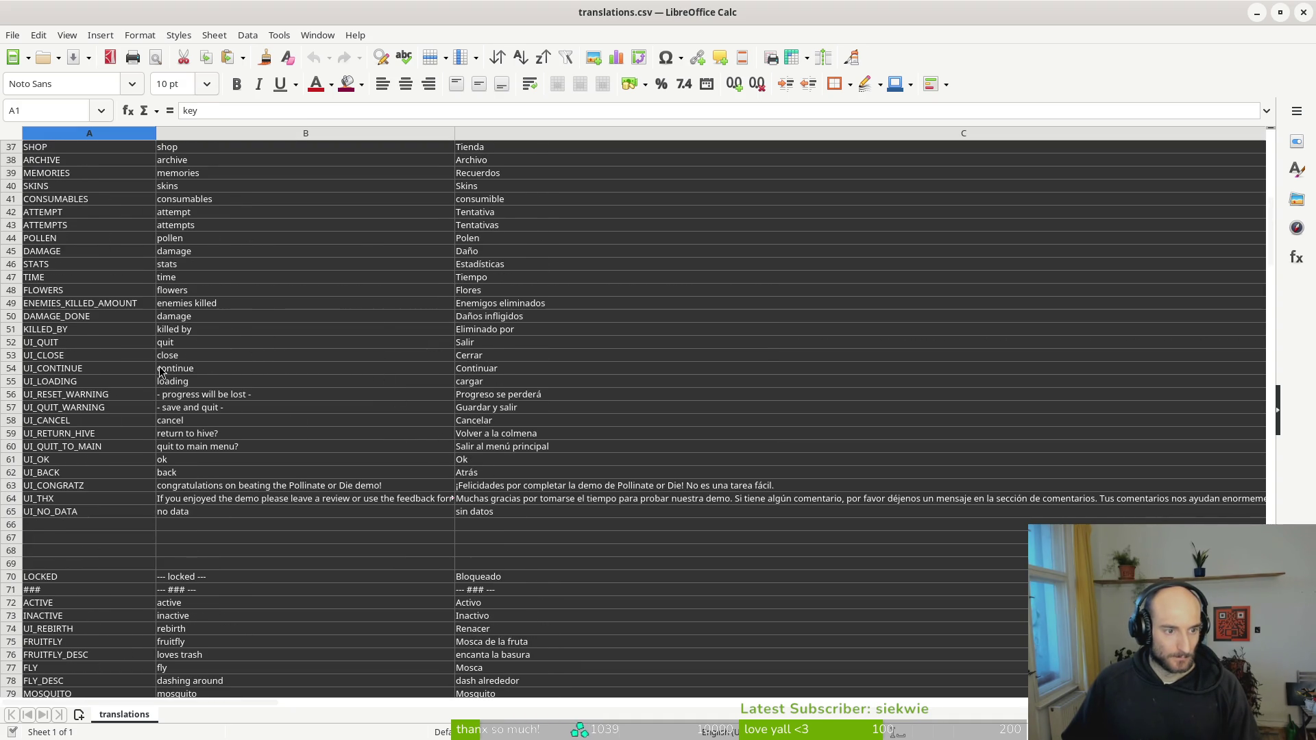
{"action": "scroll", "coordinate": [229, 322], "scroll_direction": "up", "scroll_amount": 3}
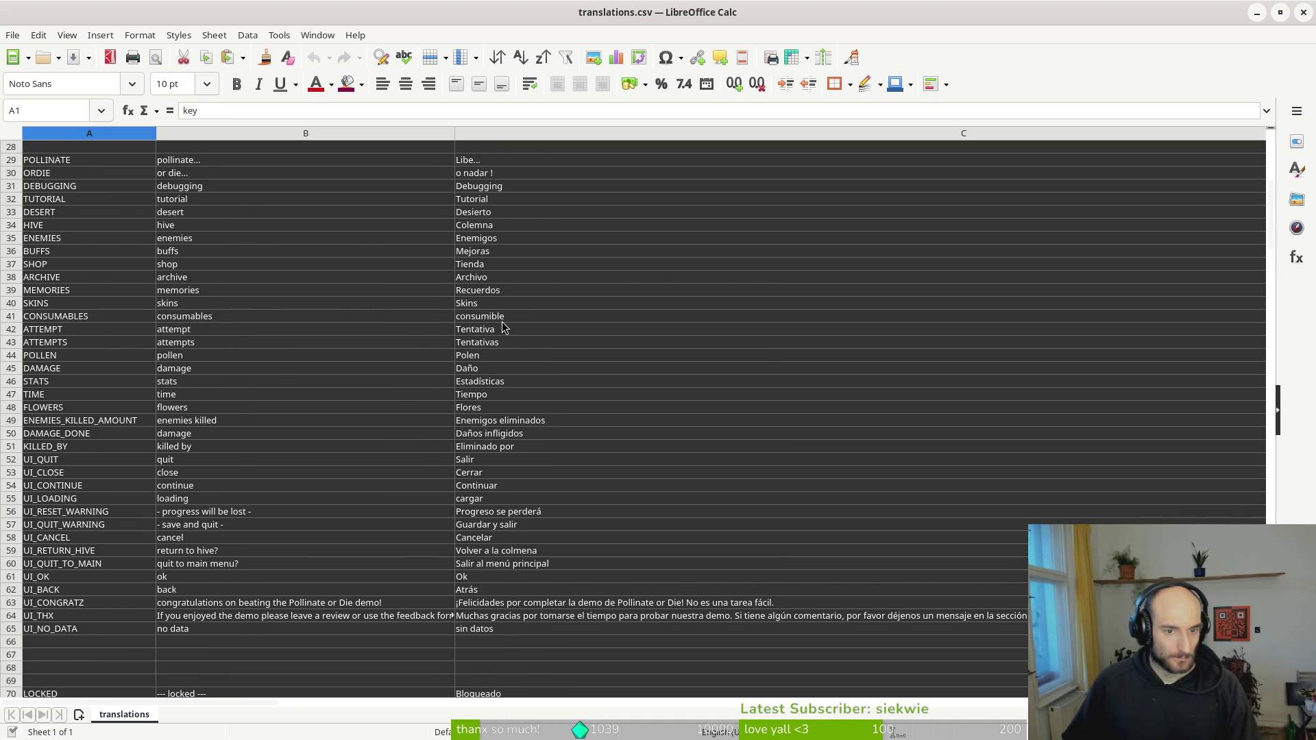
{"action": "scroll", "coordinate": [506, 319], "scroll_direction": "down", "scroll_amount": 4, "text": "ctrl"}
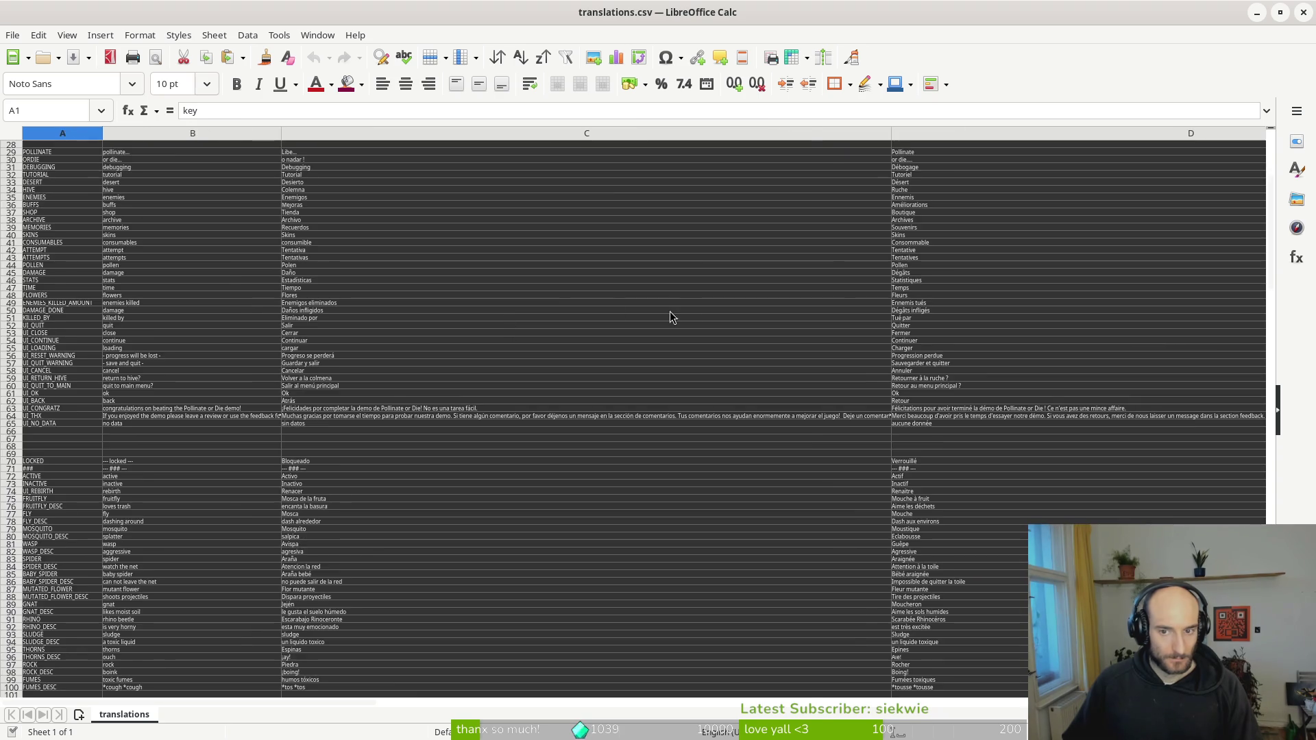
{"action": "scroll", "coordinate": [644, 309], "scroll_direction": "up", "scroll_amount": 1, "text": "ctrl"}
{"action": "scroll", "coordinate": [804, 293], "scroll_direction": "up", "scroll_amount": 9}
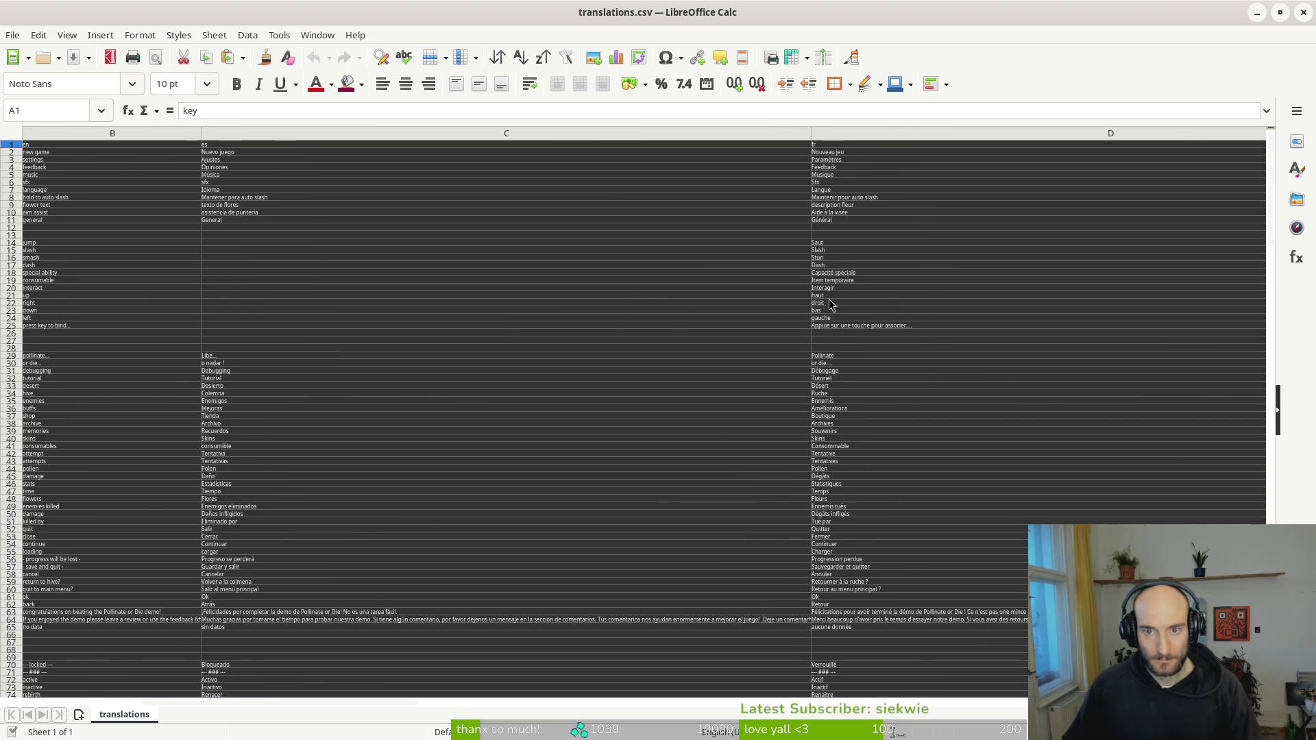
{"action": "scroll", "coordinate": [689, 214], "scroll_direction": "right", "scroll_amount": 5}
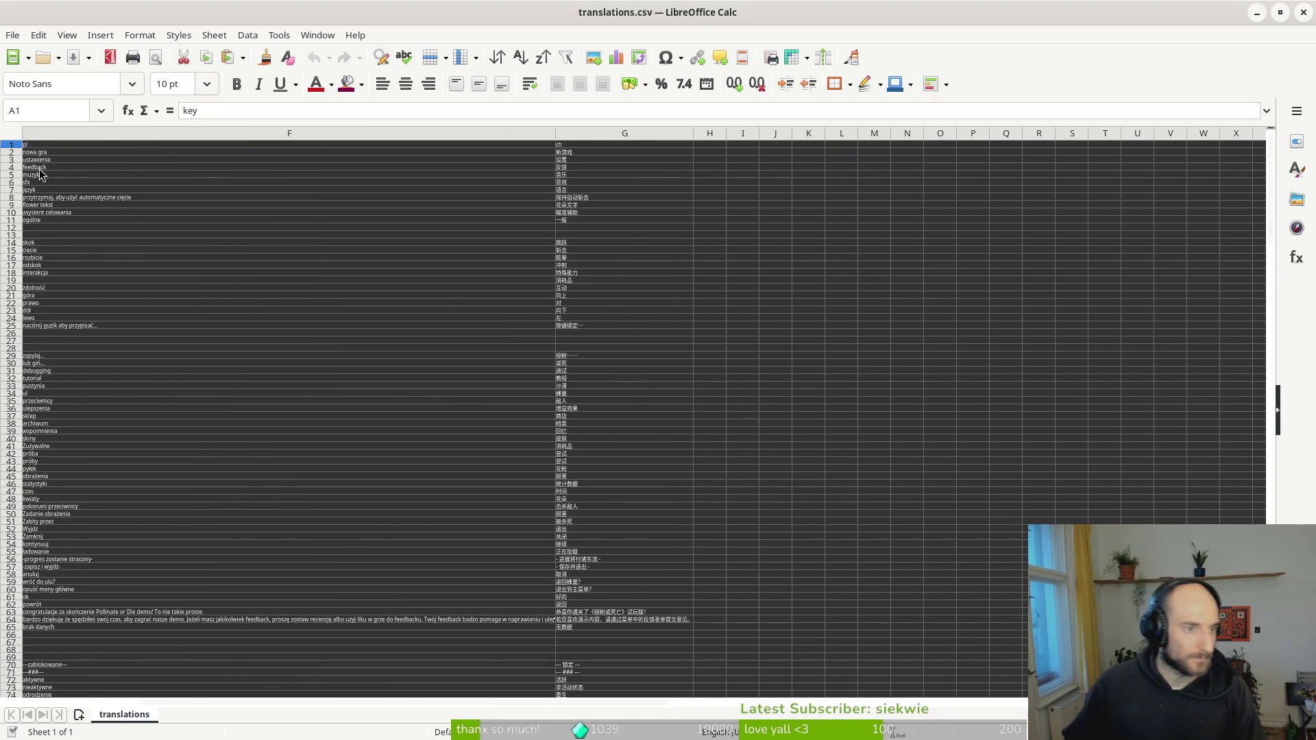
{"action": "scroll", "coordinate": [67, 185], "scroll_direction": "left", "scroll_amount": 3}
{"action": "scroll", "coordinate": [364, 274], "scroll_direction": "left", "scroll_amount": 3}
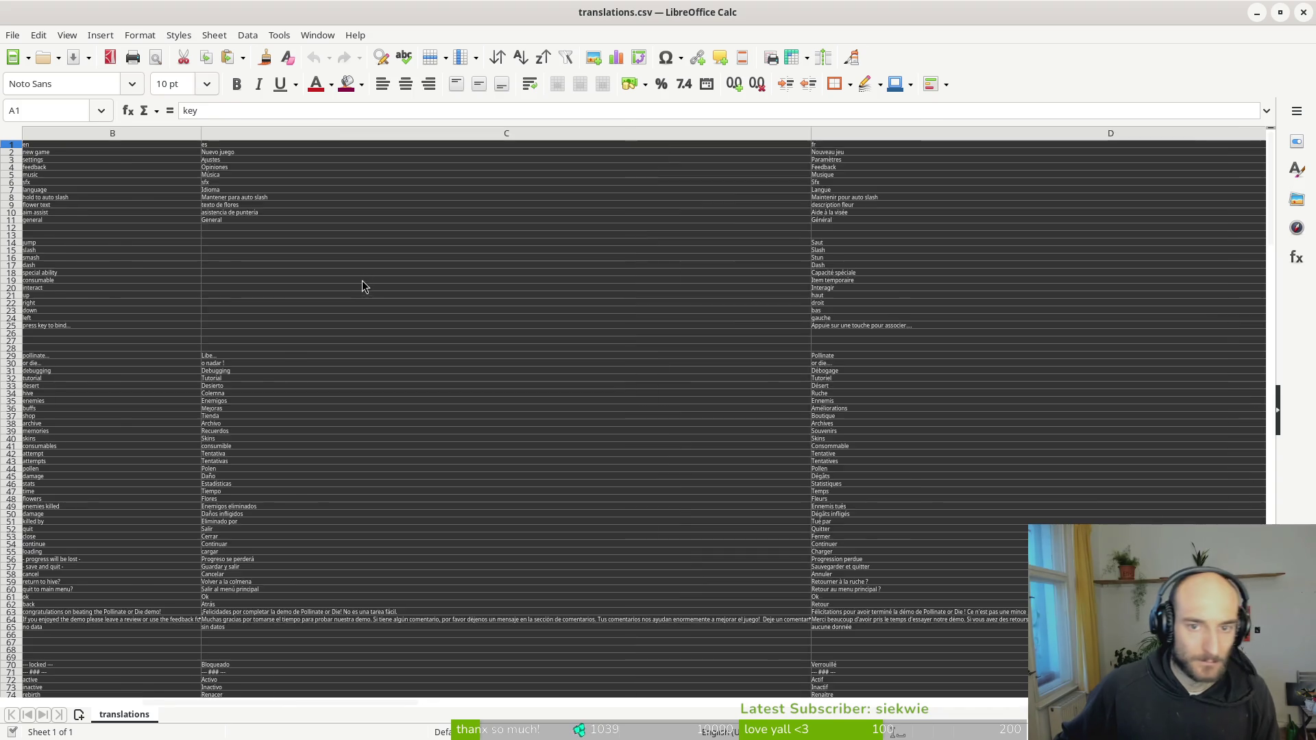
{"action": "key", "text": "alt+Tab"}
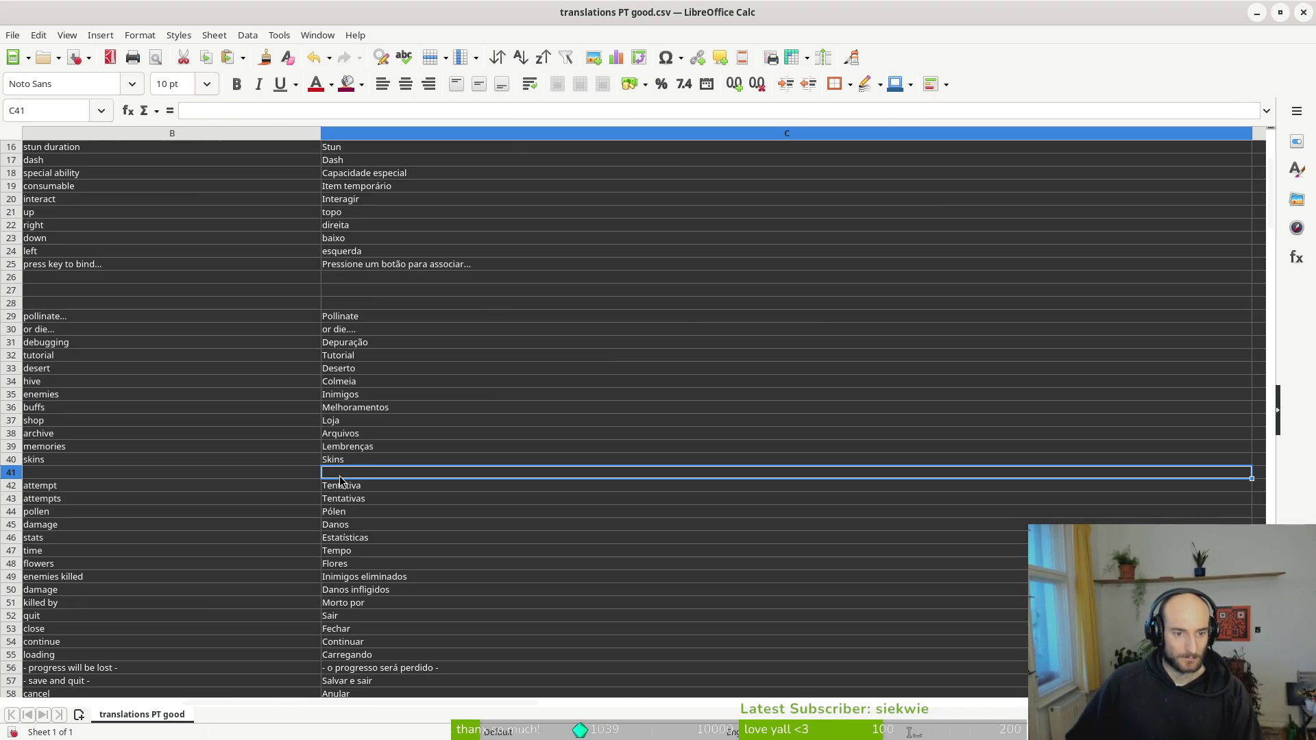
{"action": "key", "text": "alt+Tab"}
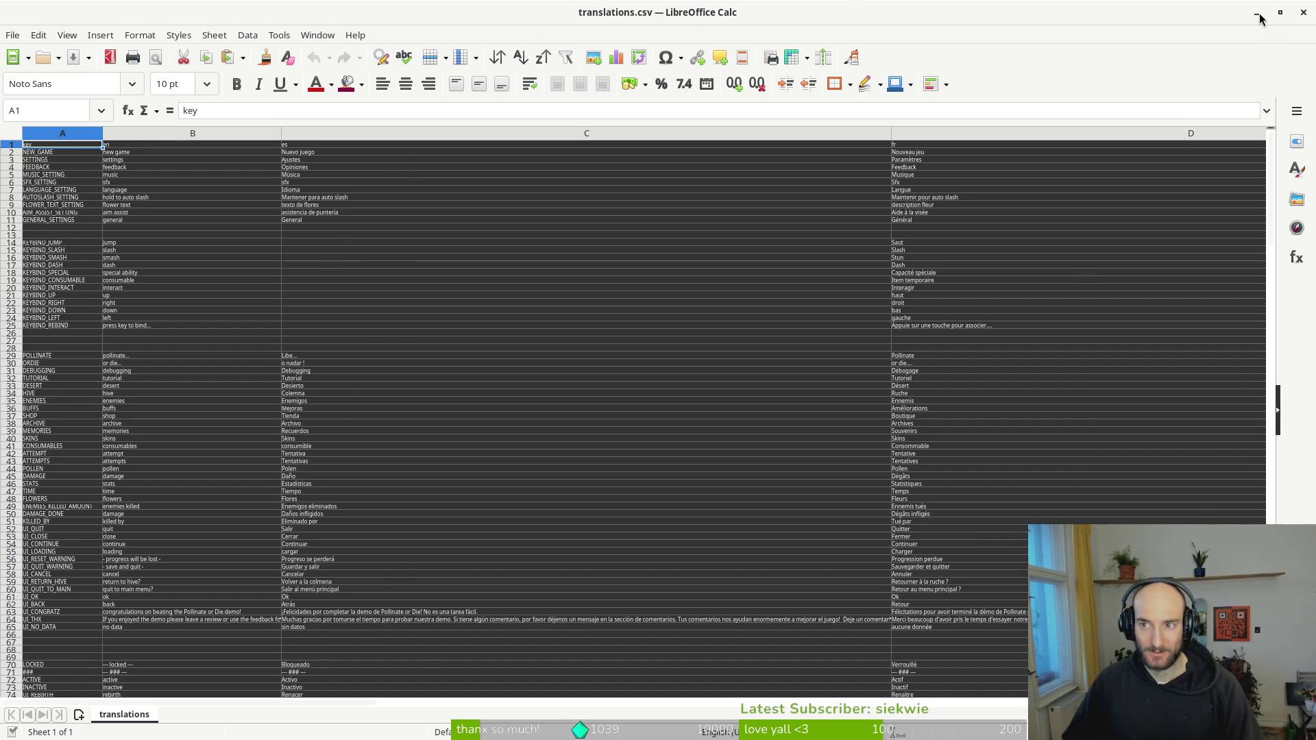
- Close both Calc files without saving and open translations PT goodv2.csv
{"action": "left_click", "coordinate": [1303, 13]}
{"action": "left_click", "coordinate": [1303, 14]}
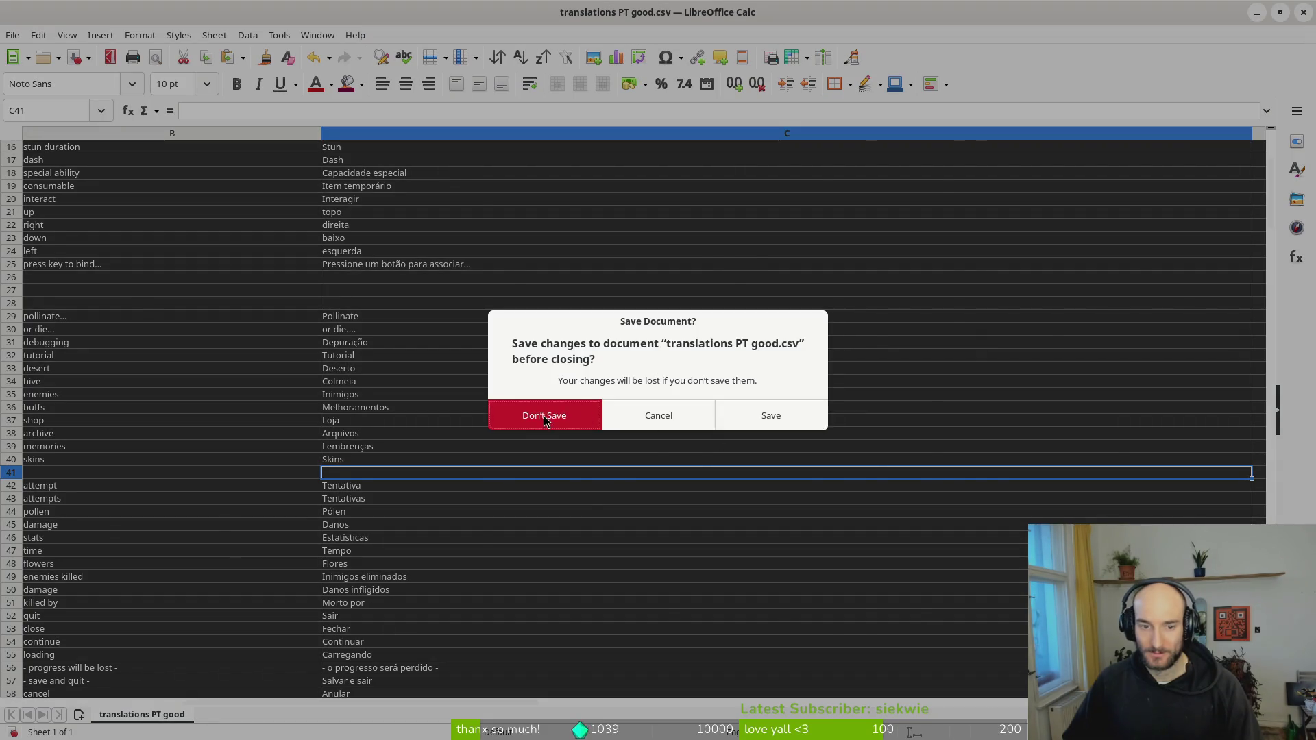
{"action": "left_click", "coordinate": [754, 415]}
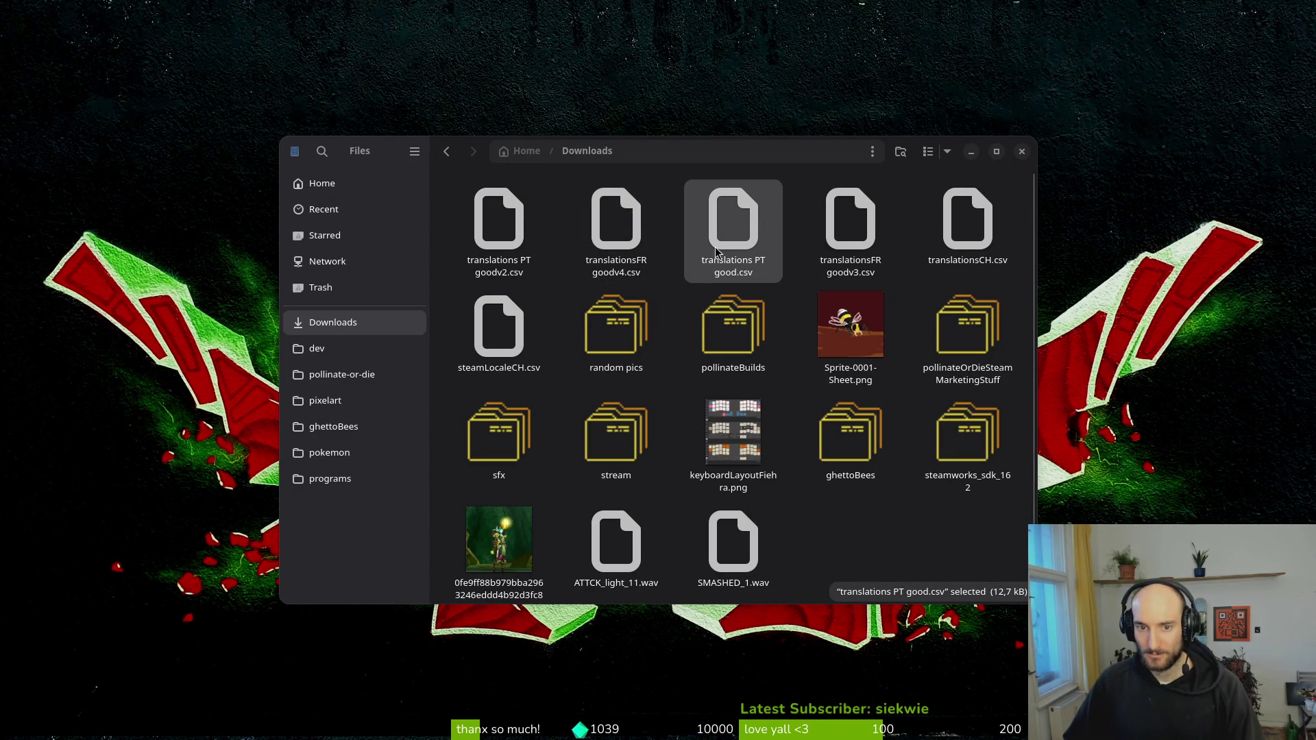
{"action": "double_click", "coordinate": [516, 239]}
{"action": "left_click", "coordinate": [923, 653]}
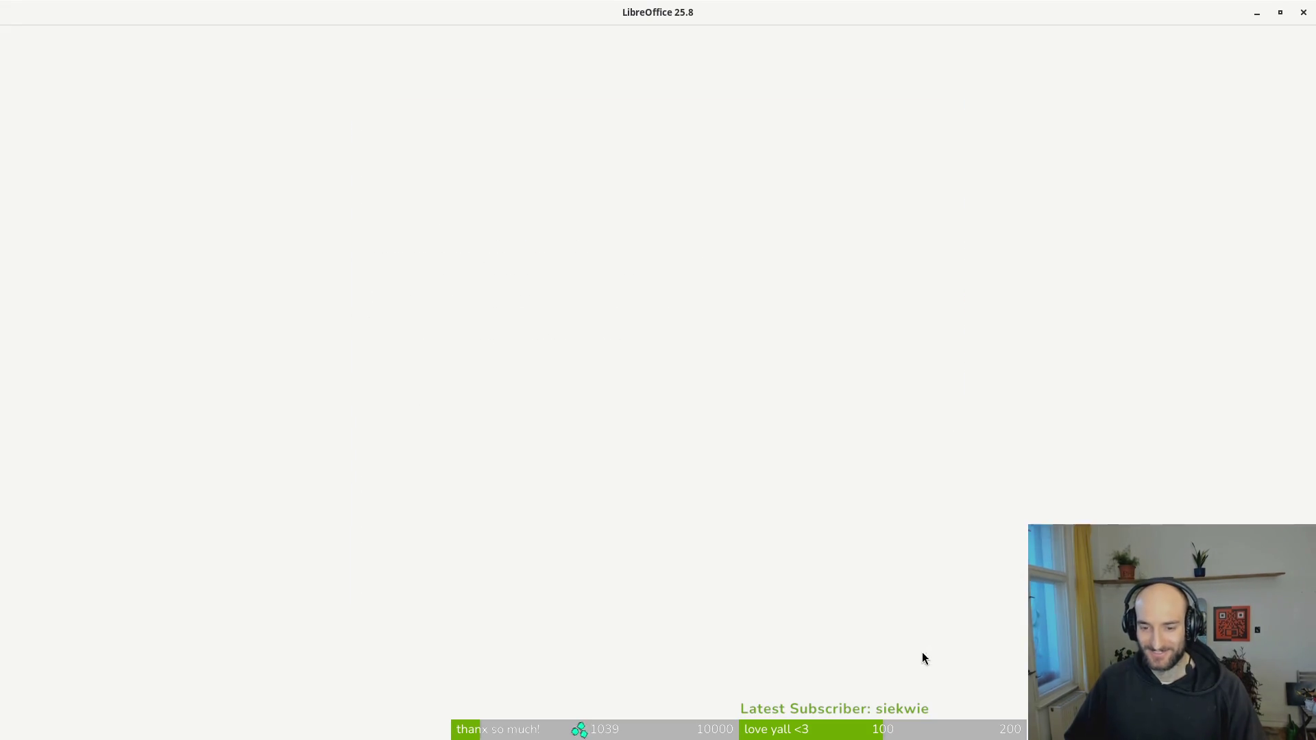
- Insert an empty row below skins row 40, then type 'consumab' into the browser translate box
{"action": "scroll", "coordinate": [492, 331], "scroll_direction": "down", "scroll_amount": 6}
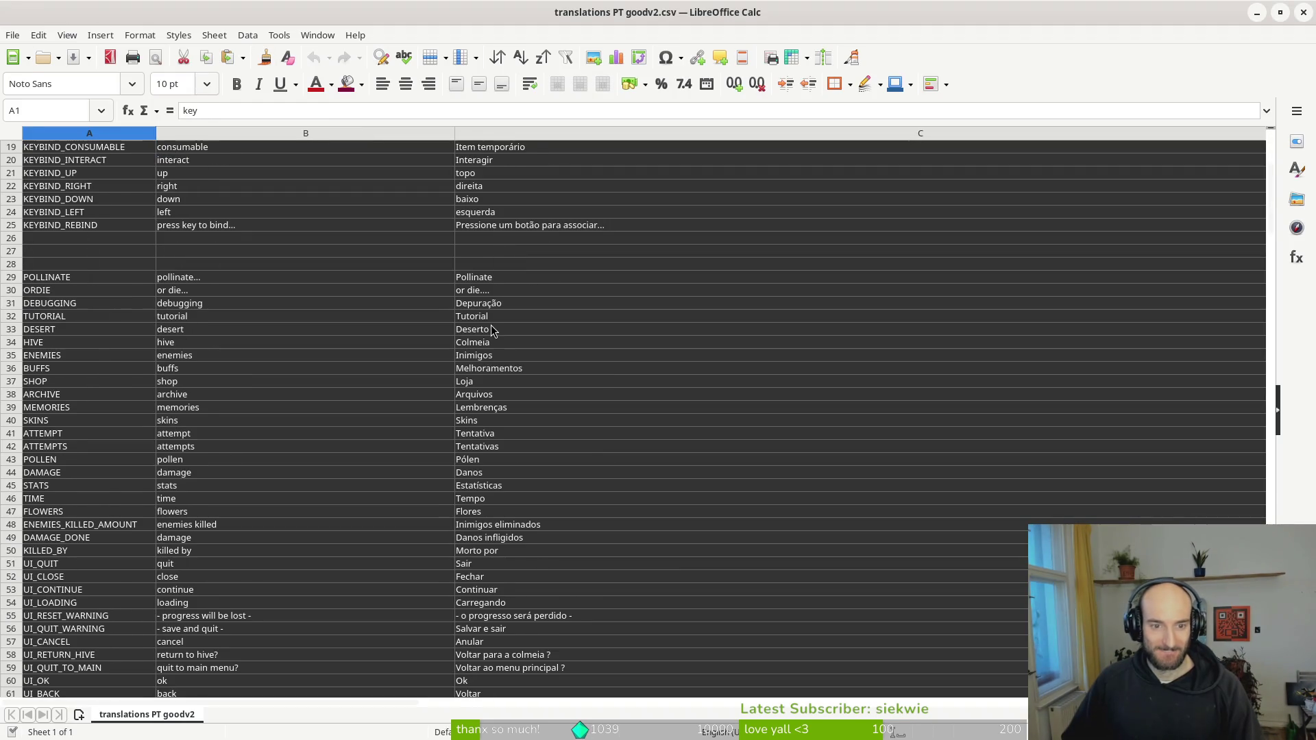
{"action": "right_click", "coordinate": [13, 423]}
{"action": "left_click", "coordinate": [4, 404]}
{"action": "right_click", "coordinate": [13, 427]}
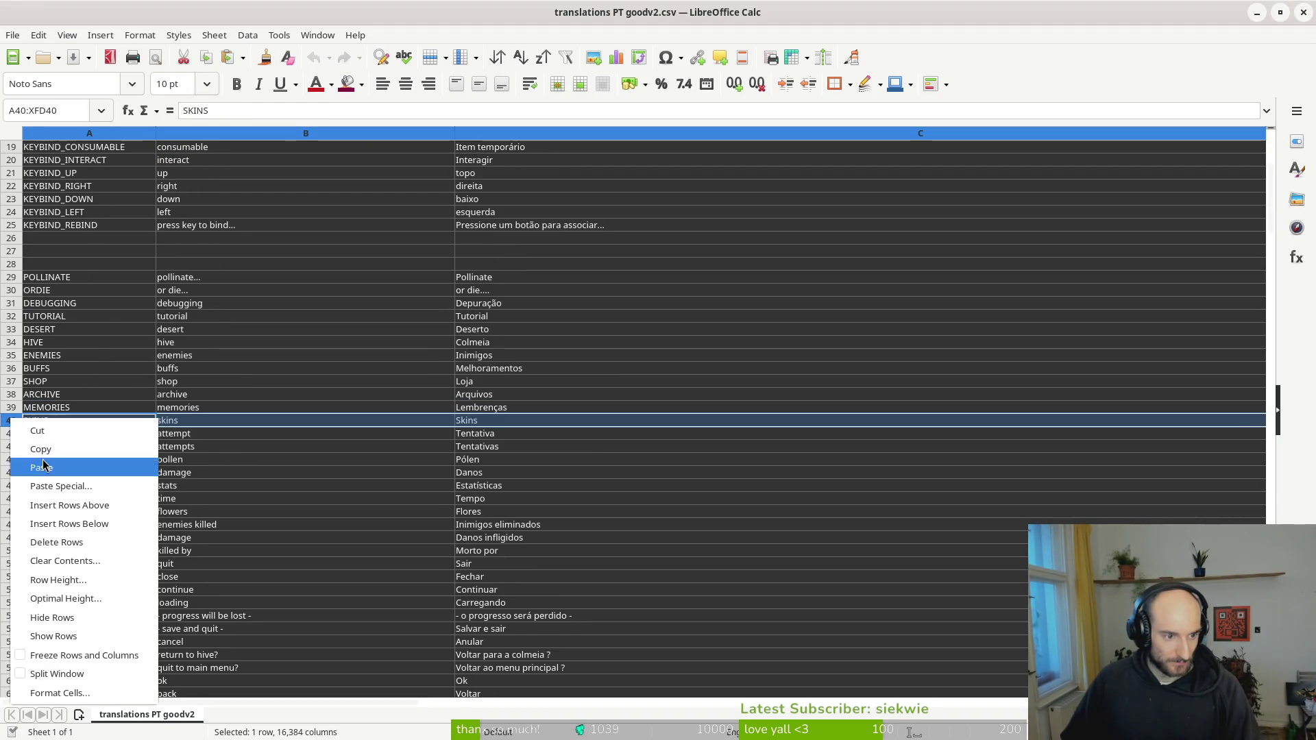
{"action": "left_click", "coordinate": [69, 523]}
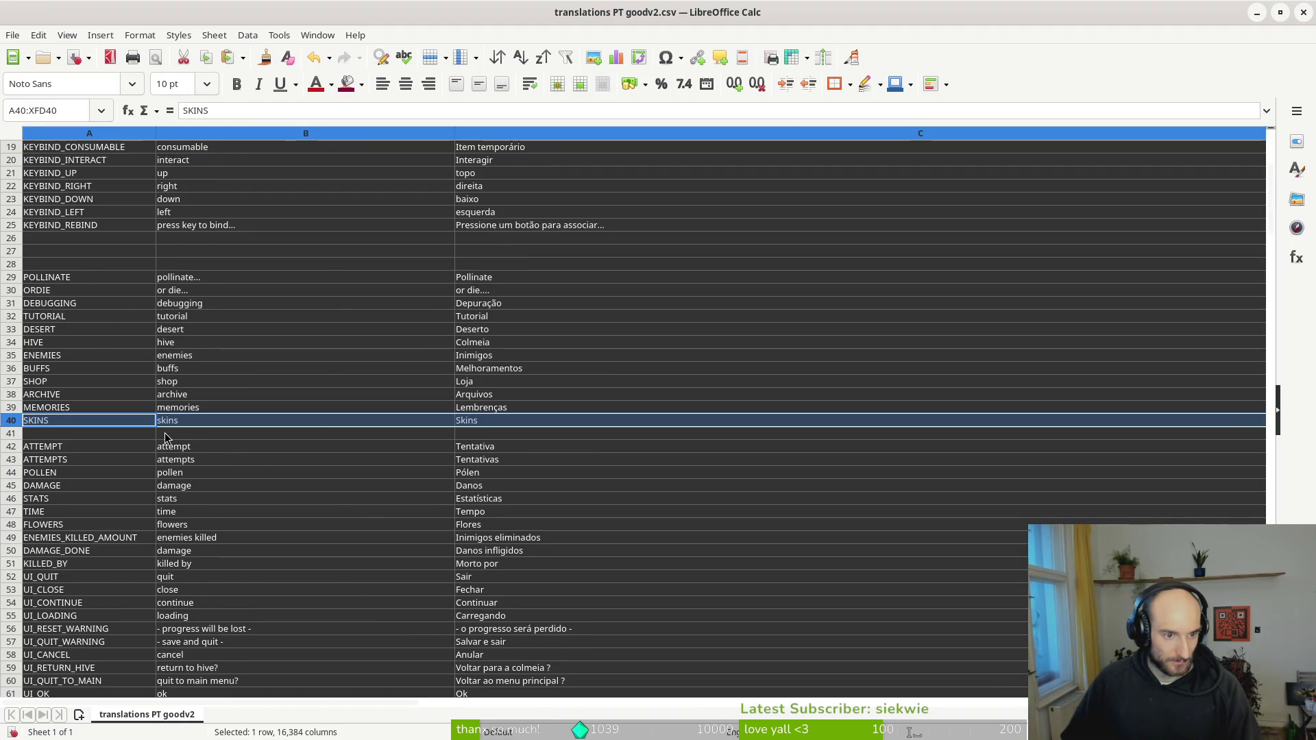
{"action": "left_click", "coordinate": [480, 435]}
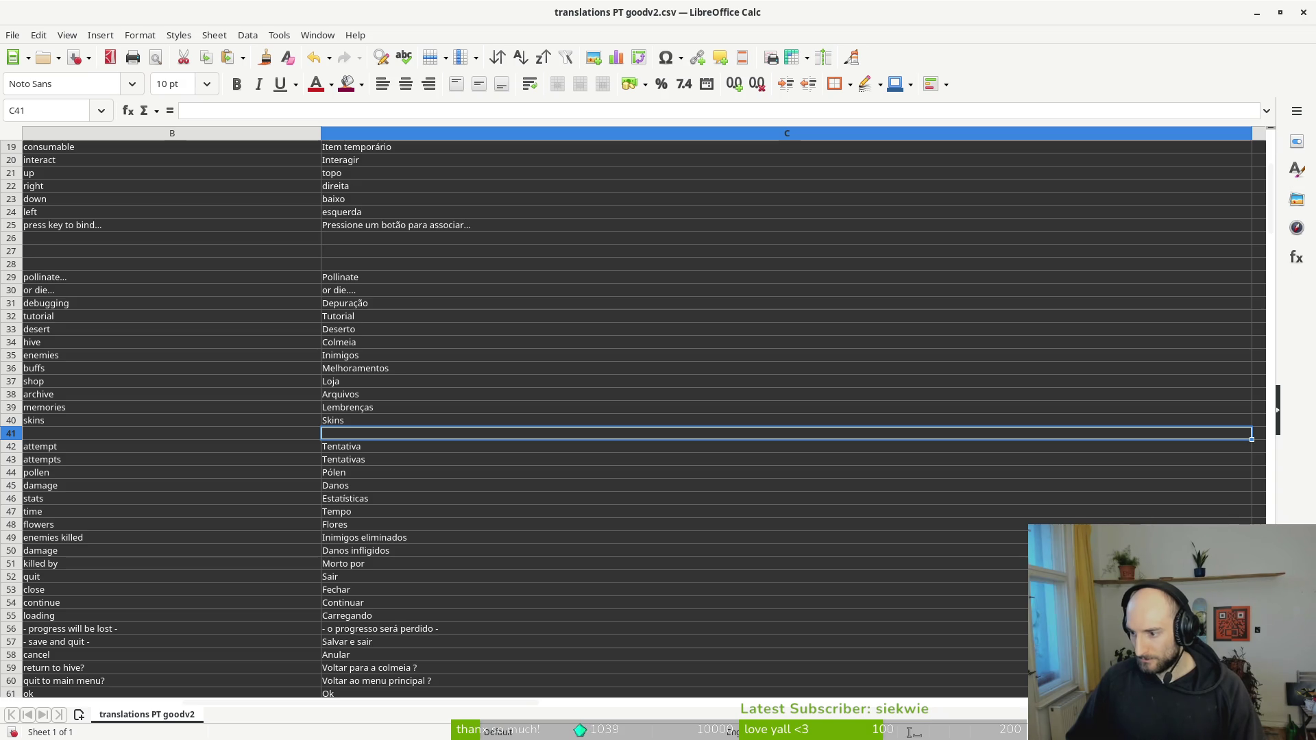
{"action": "key", "text": "alt+Tab"}
{"action": "type", "text": "consumab"}
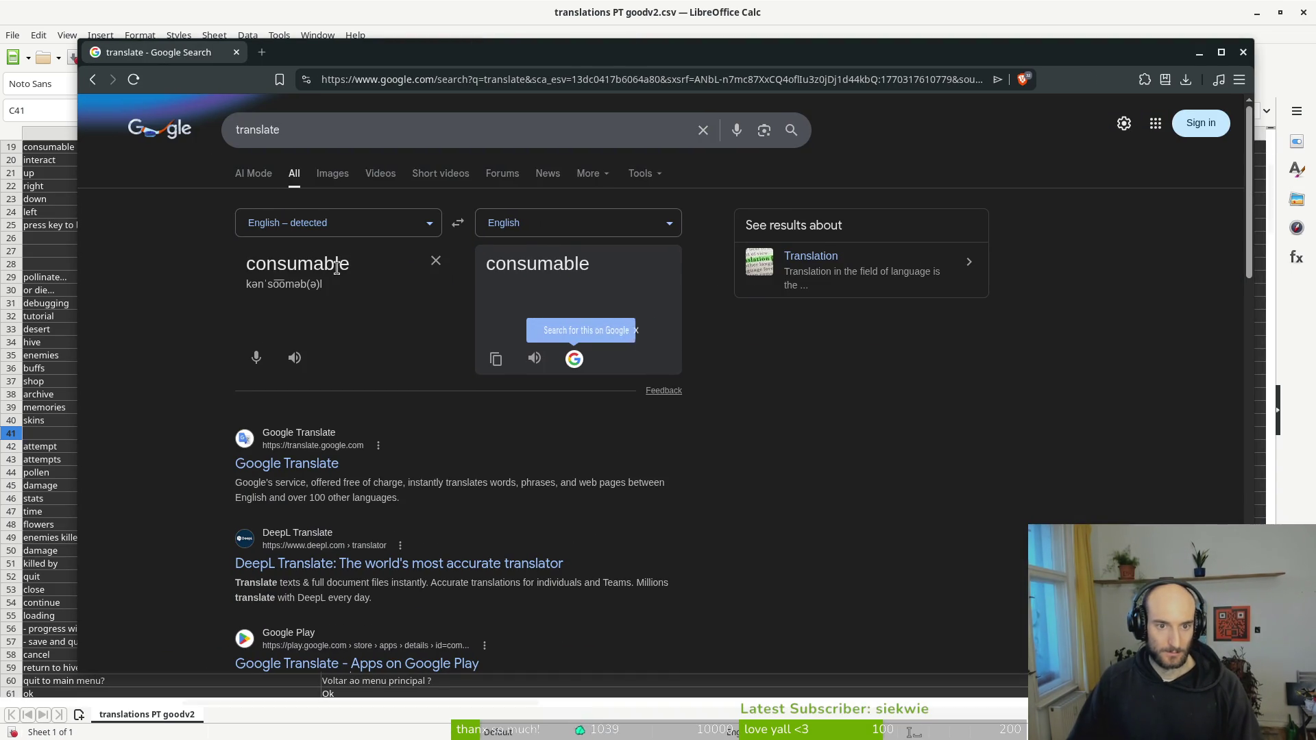
- Set Google's translate target language to Portuguese, open the source-language list, and open a new tab
{"action": "left_click", "coordinate": [568, 232]}
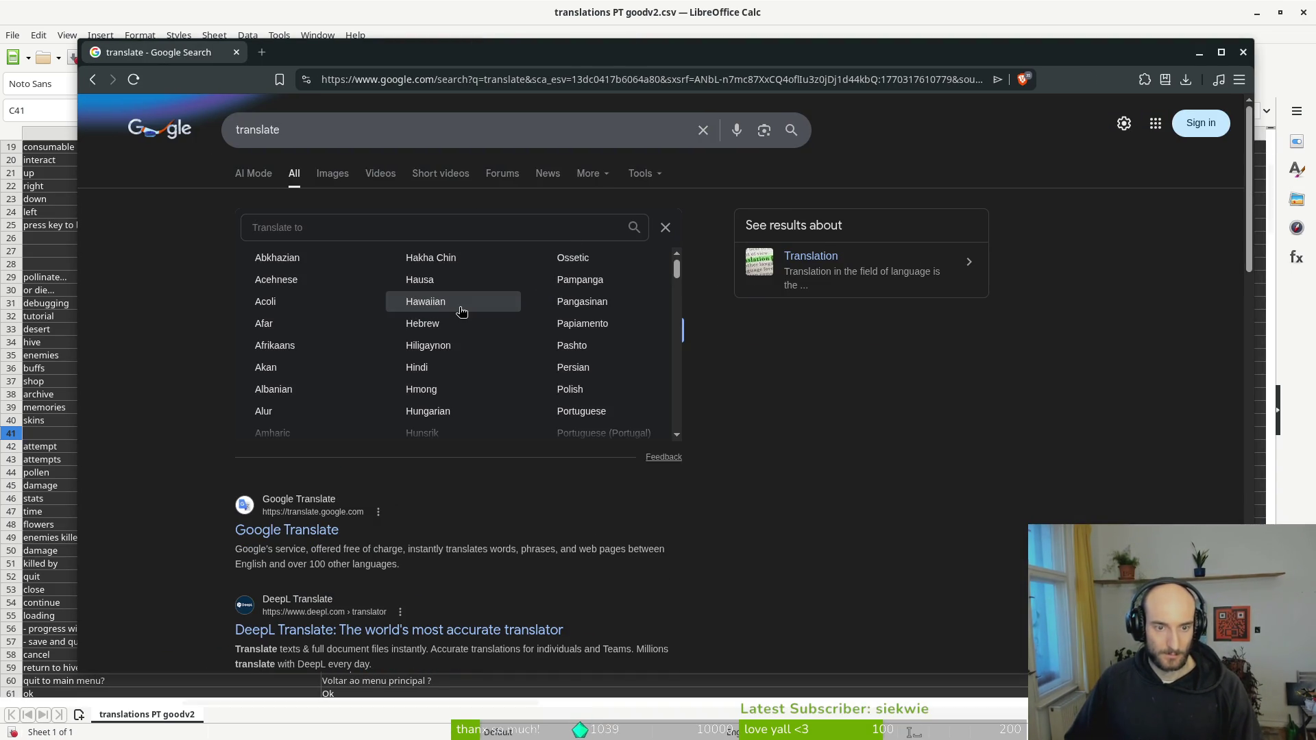
{"action": "type", "text": "port"}
{"action": "key", "text": "Down"}
{"action": "key", "text": "Return"}
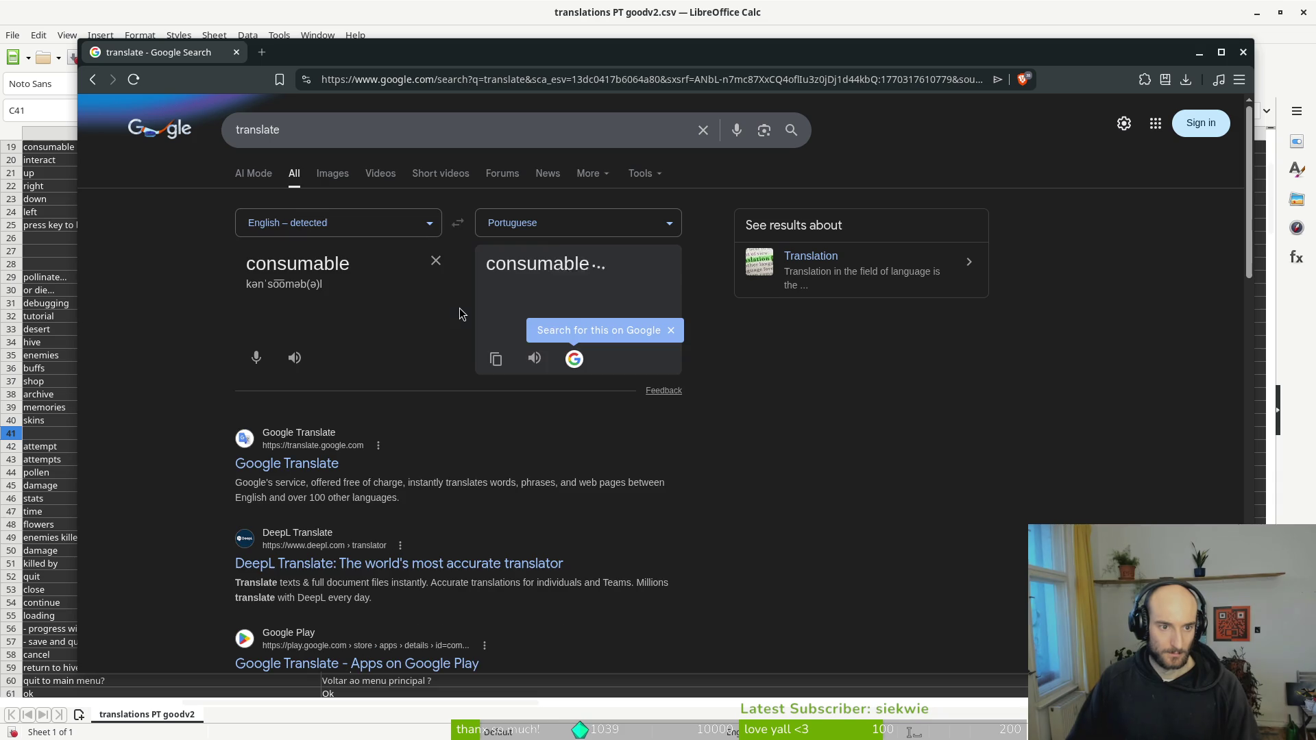
{"action": "left_click", "coordinate": [360, 230]}
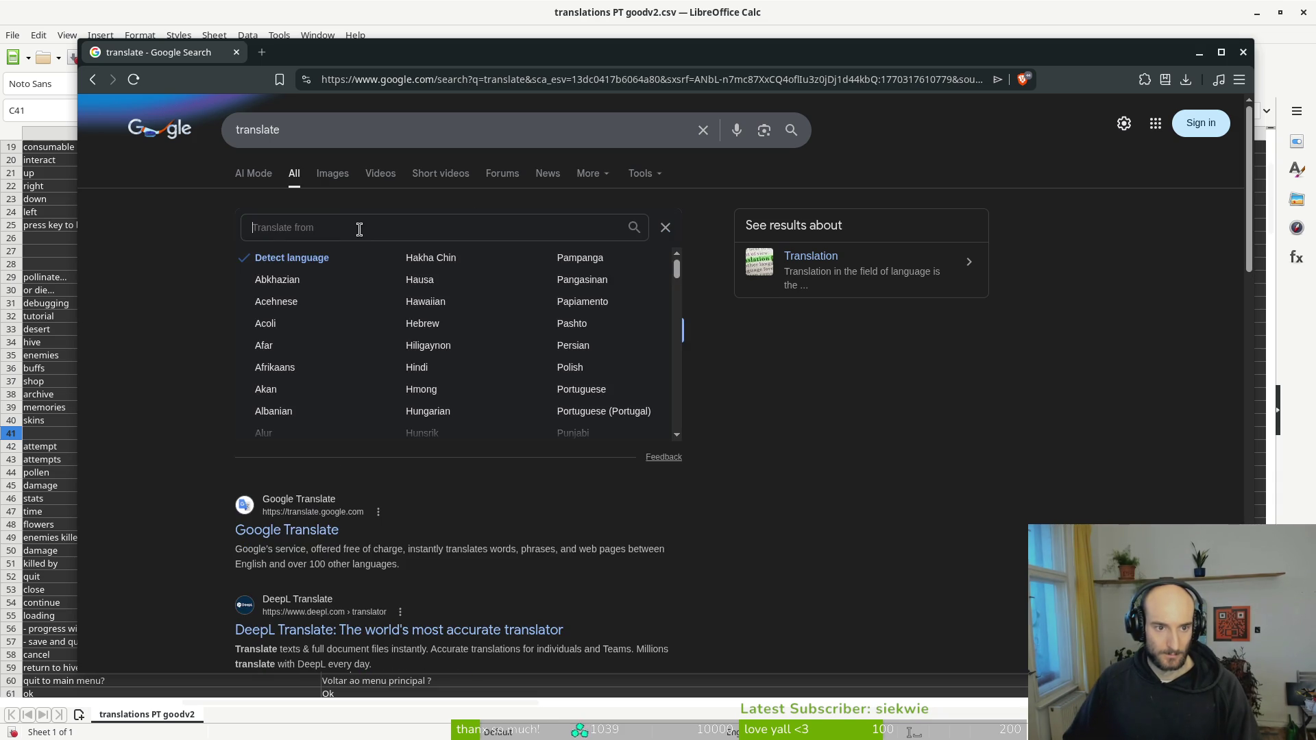
{"action": "key", "text": "ctrl+t"}
- Go to Perplexity and type a two-line request to translate 'consumable' into Brazilian Portuguese for a video game
{"action": "type", "text": "perp"}
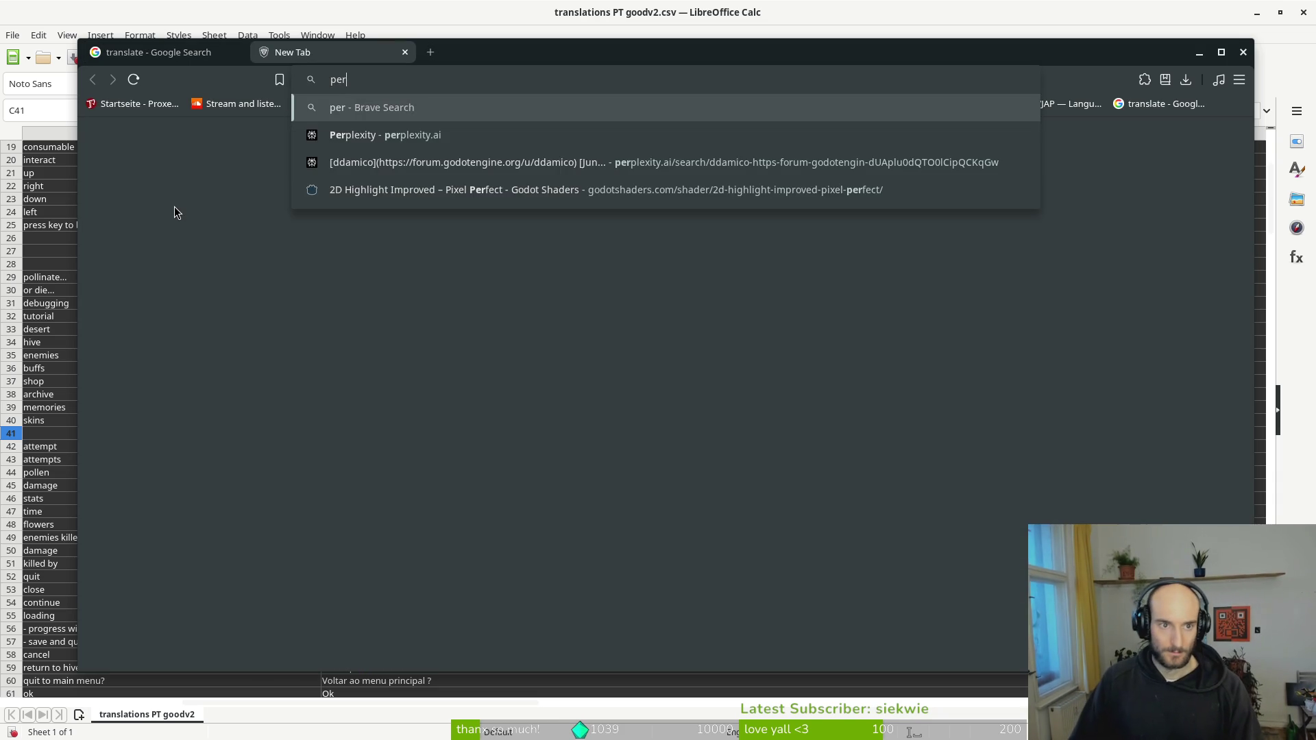
{"action": "key", "text": "Return"}
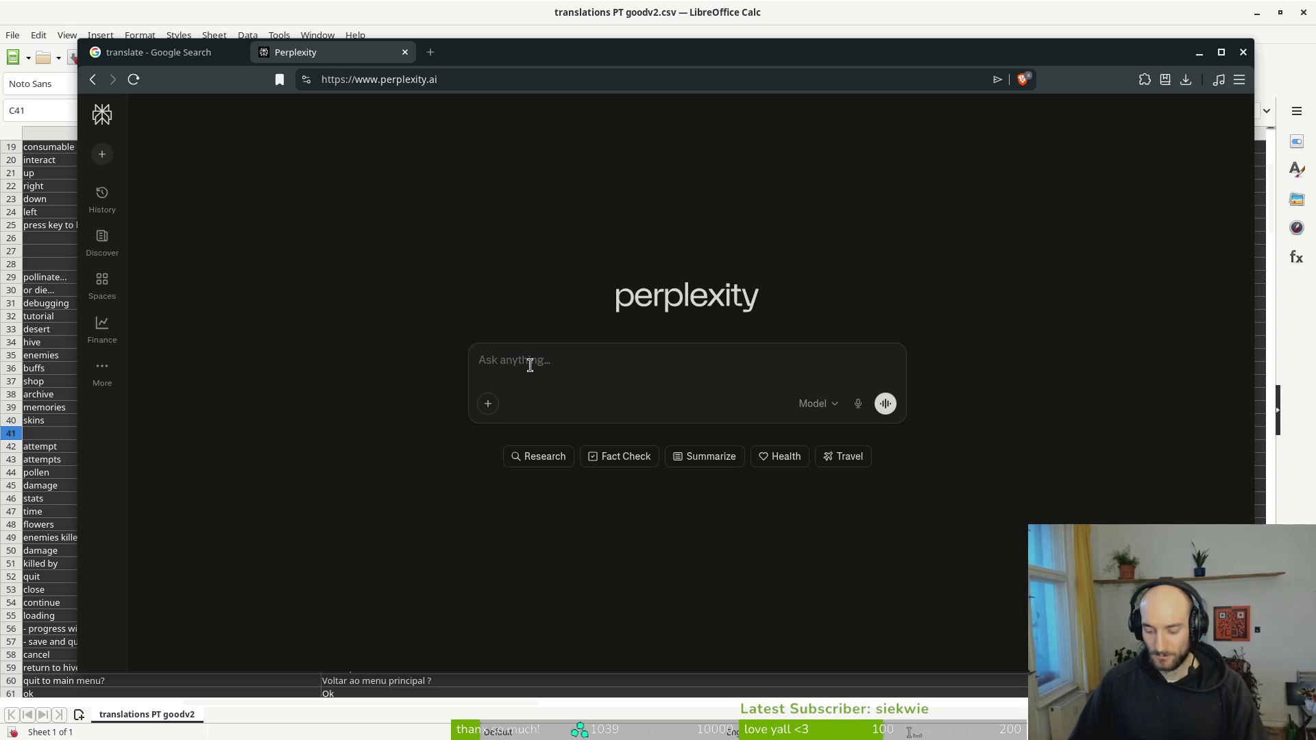
{"action": "type", "text": "c"}
{"action": "type", "text": "ne"}
{"action": "key", "text": "BackSpace"}
{"action": "key", "text": "BackSpace"}
{"action": "key", "text": "BackSpace"}
{"action": "type", "text": "i need \"consu"}
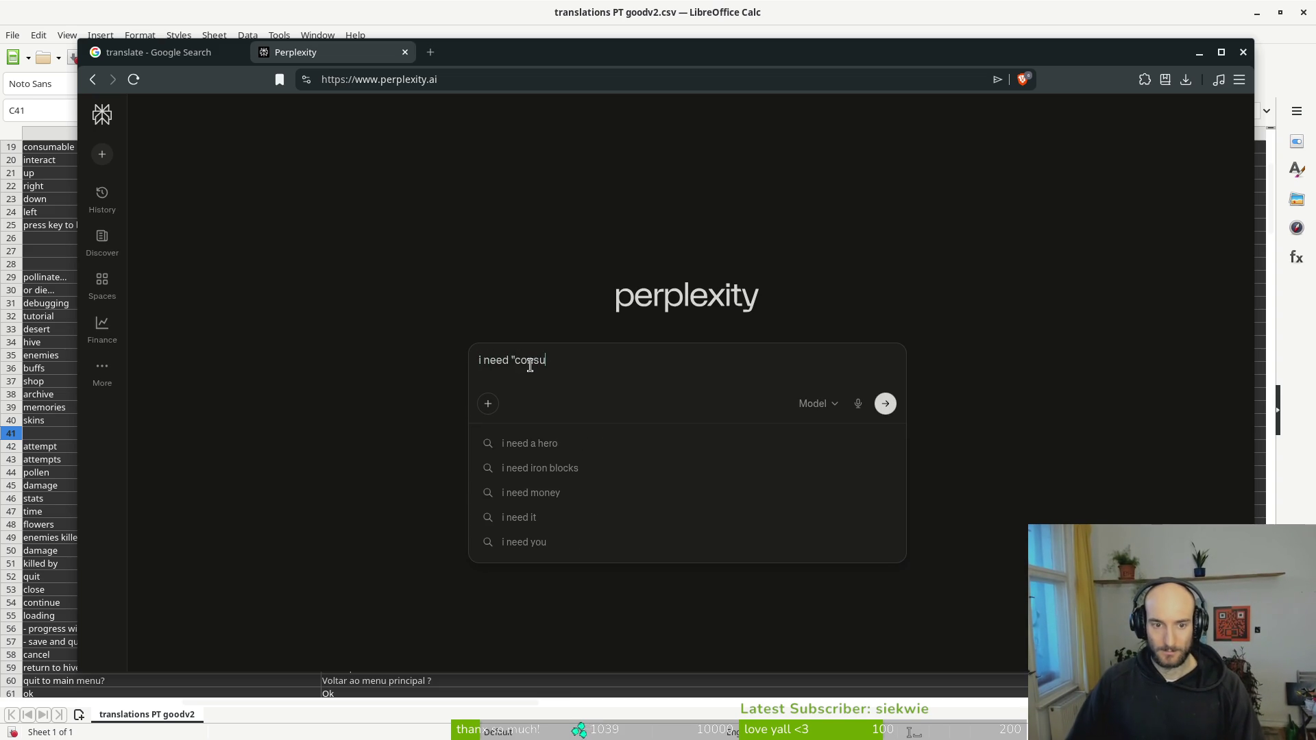
{"action": "type", "text": "mable\" translated in a g"}
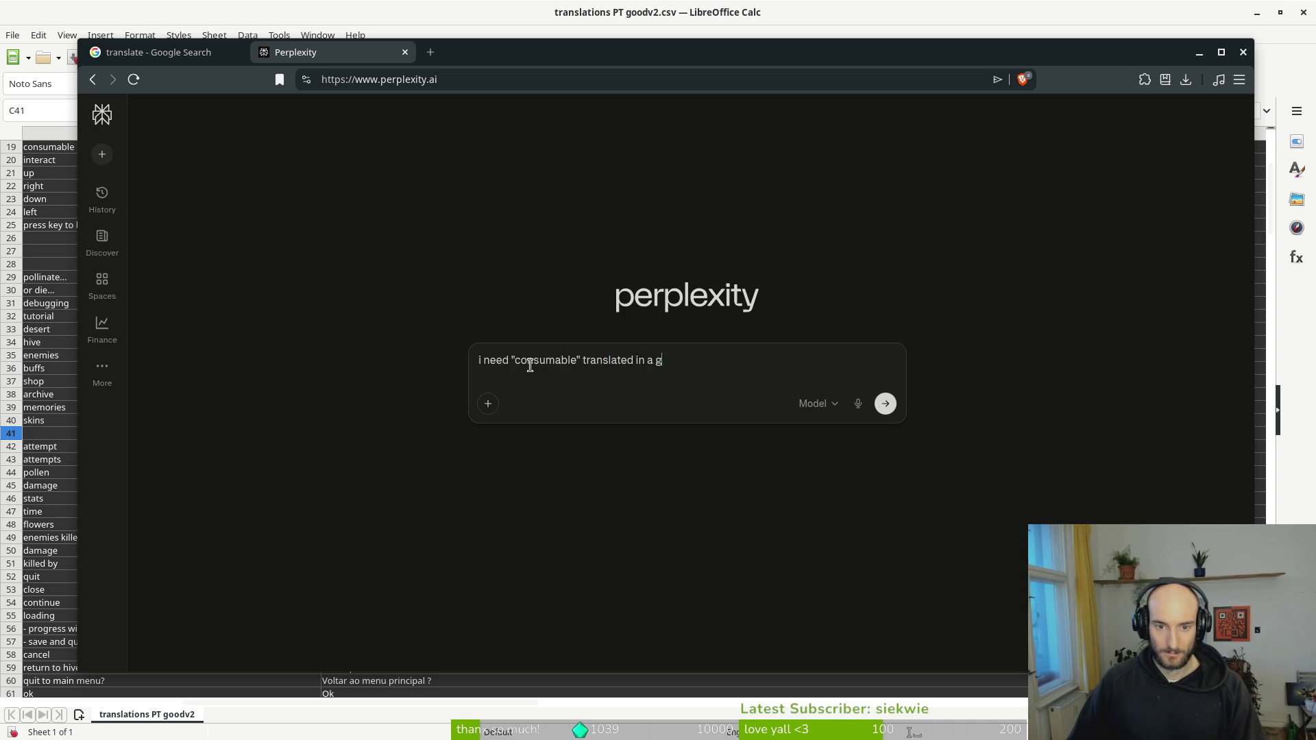
{"action": "key", "text": "BackSpace"}
{"action": "key", "text": "BackSpace"}
{"action": "key", "text": "BackSpace"}
{"action": "type", "text": "videogame "}
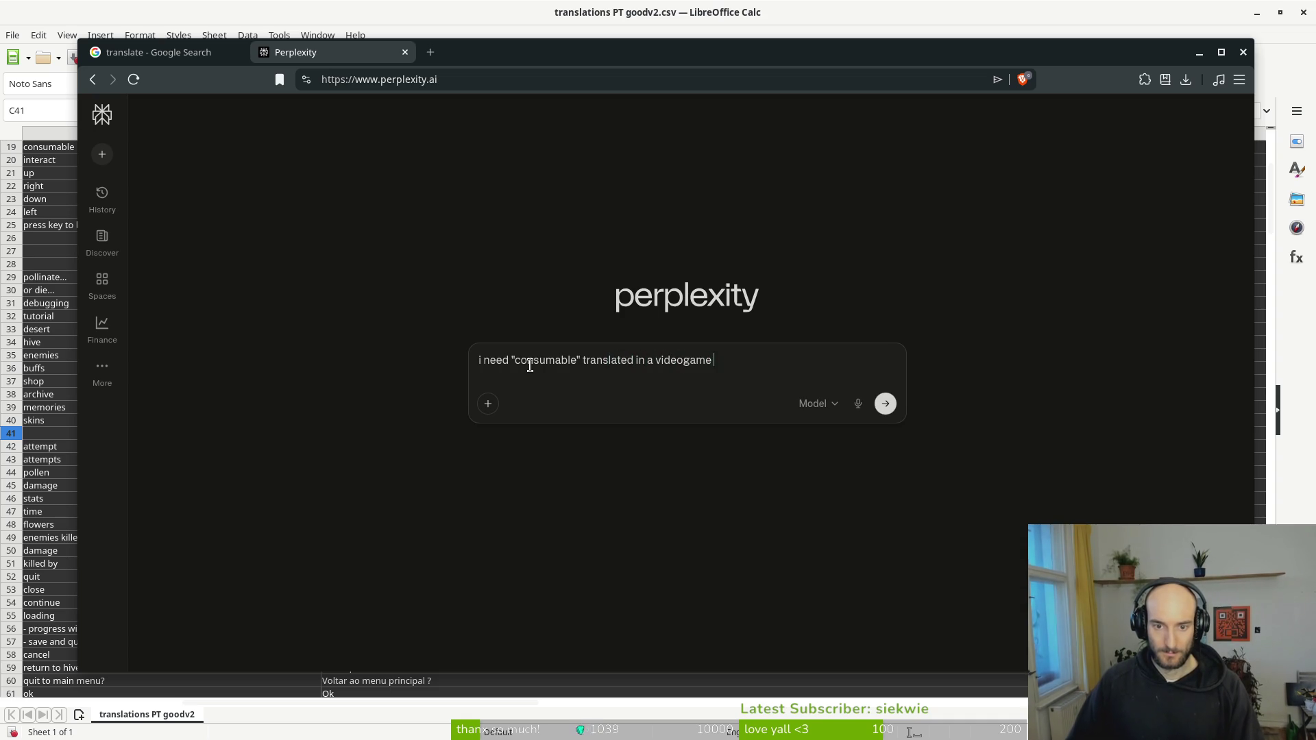
{"action": "type", "text": "context into pro"}
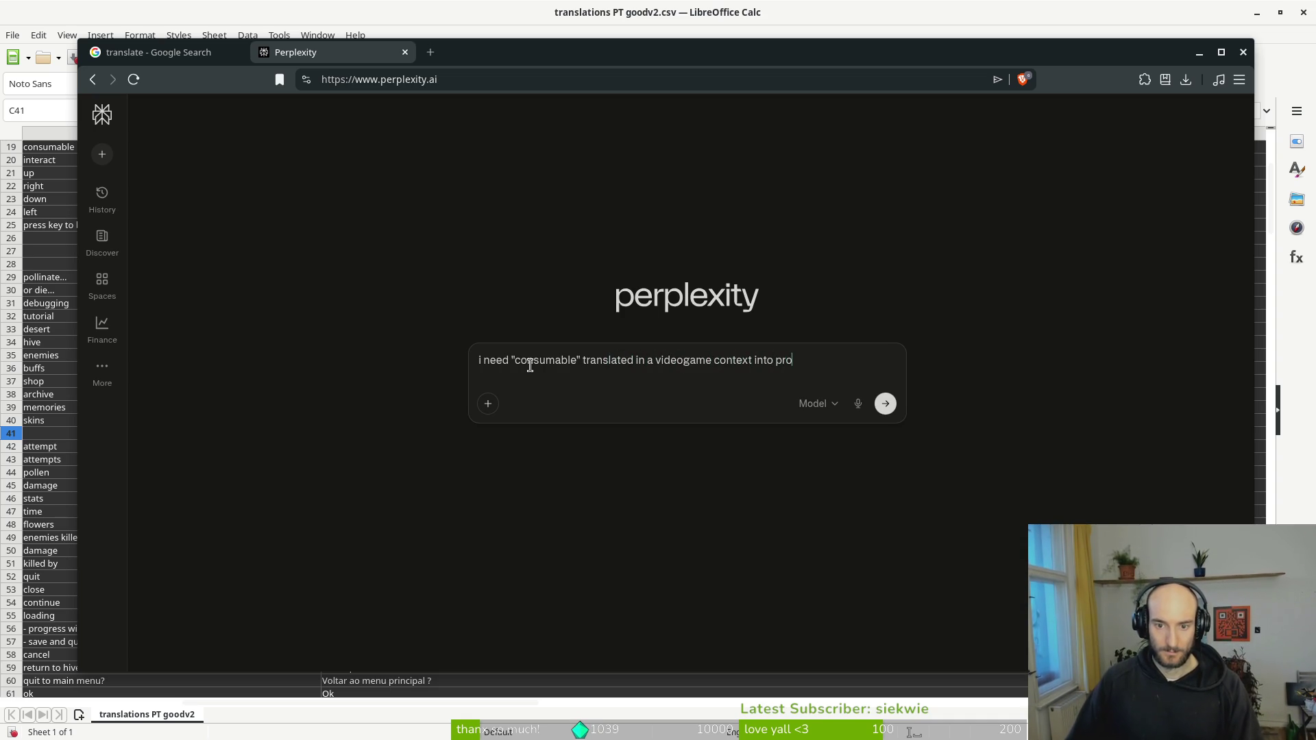
{"action": "key", "text": "BackSpace"}
{"action": "key", "text": "BackSpace"}
{"action": "type", "text": "ortugese br"}
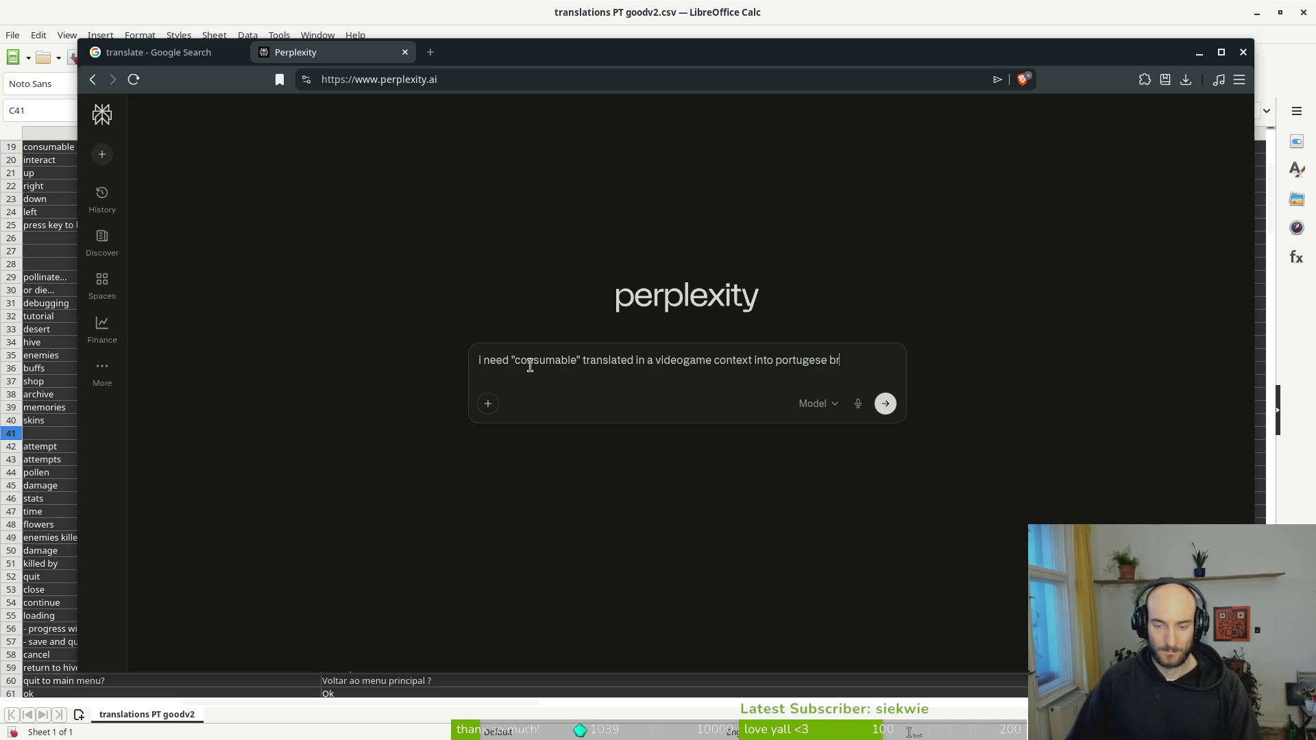
{"action": "type", "text": "azilian"}
{"action": "key", "text": "shift+Return"}
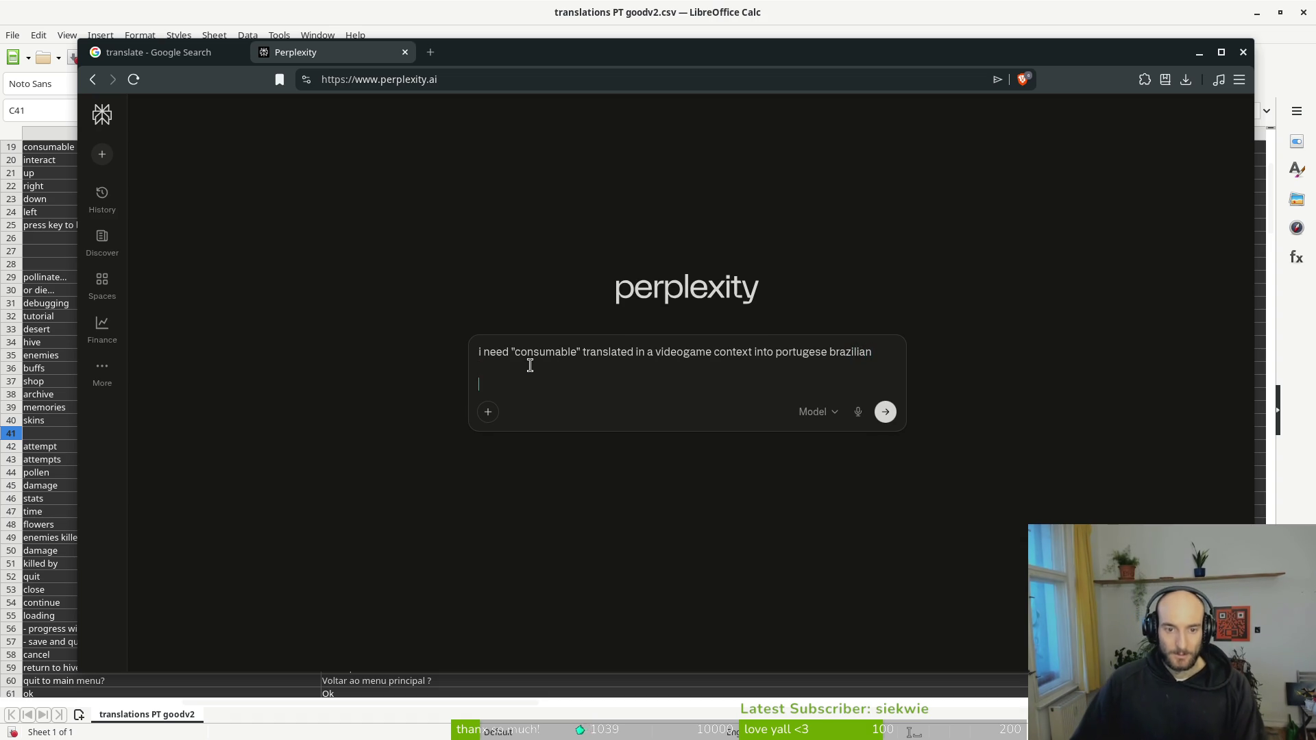
{"action": "type", "text": "consumable for buffs, potions, heals, shields etc one time use items"}
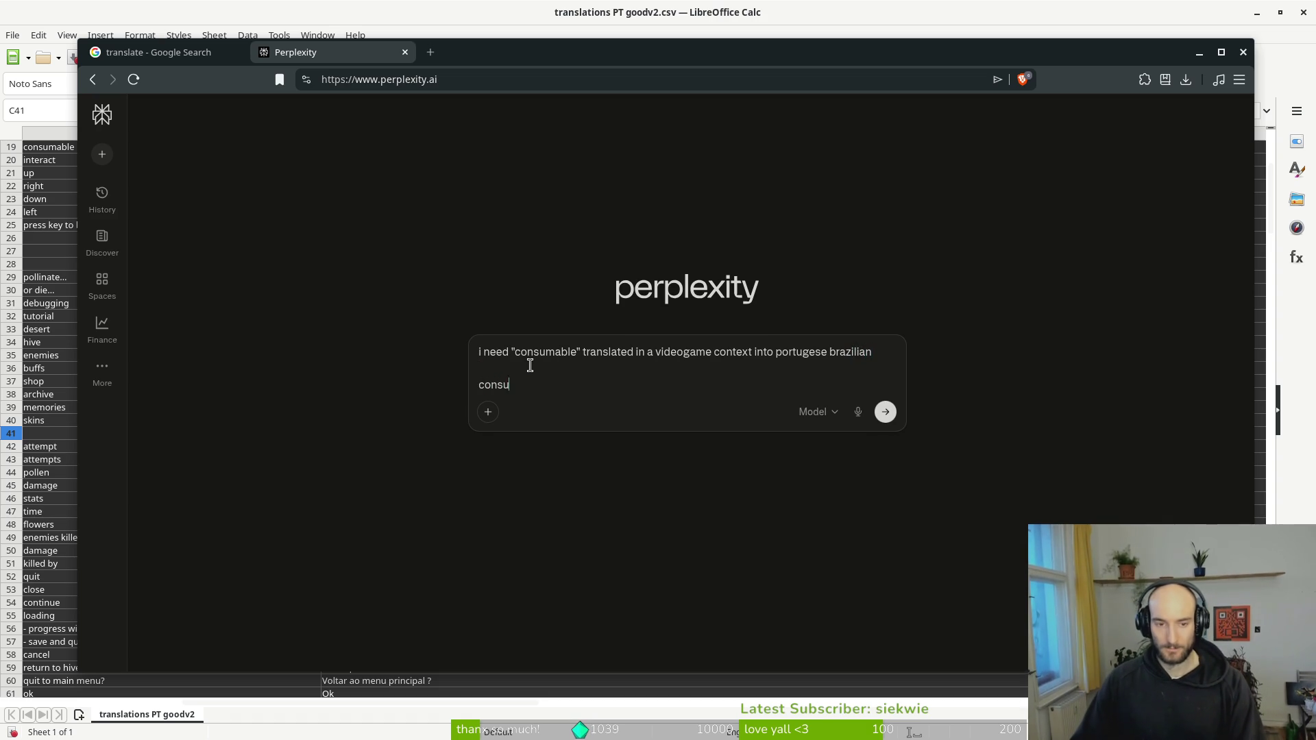
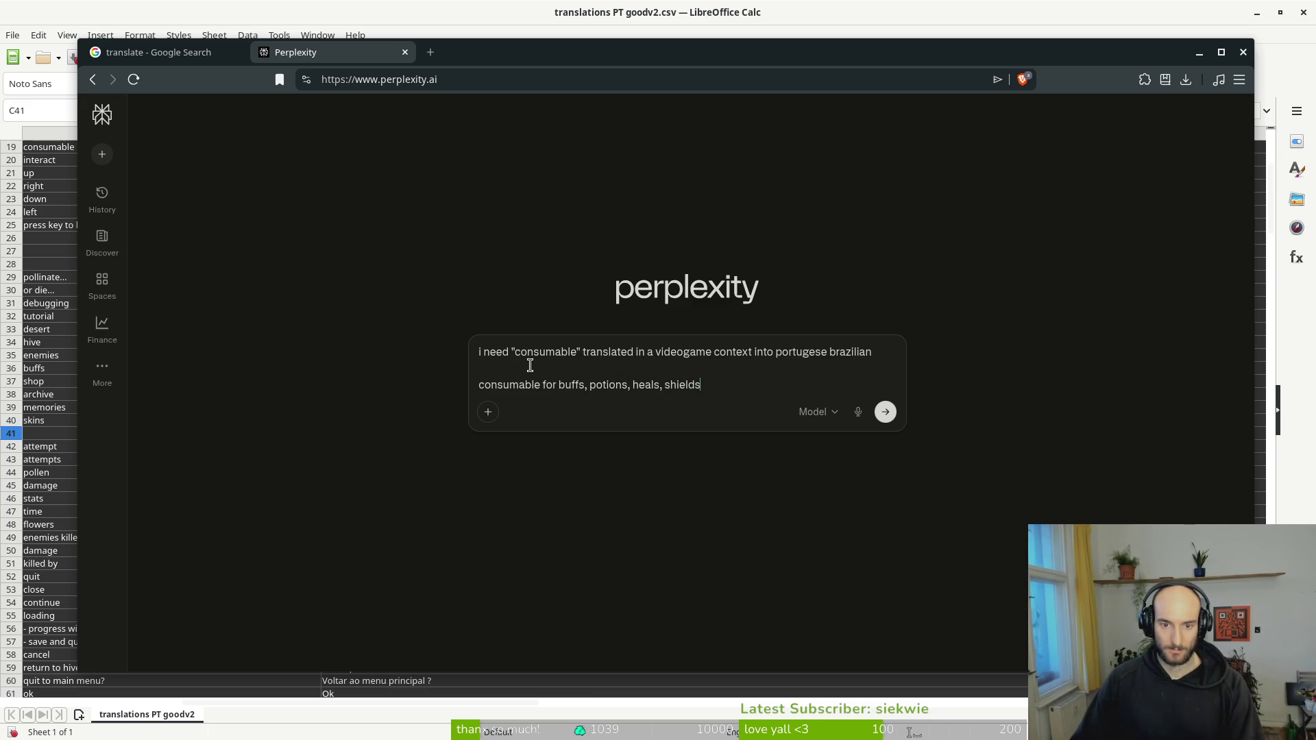
- Ask Perplexity for the Brazilian Portuguese game term for 'consumable' and copy 'consumível'
{"action": "type", "text": "use items"}
{"action": "key", "text": "Return"}
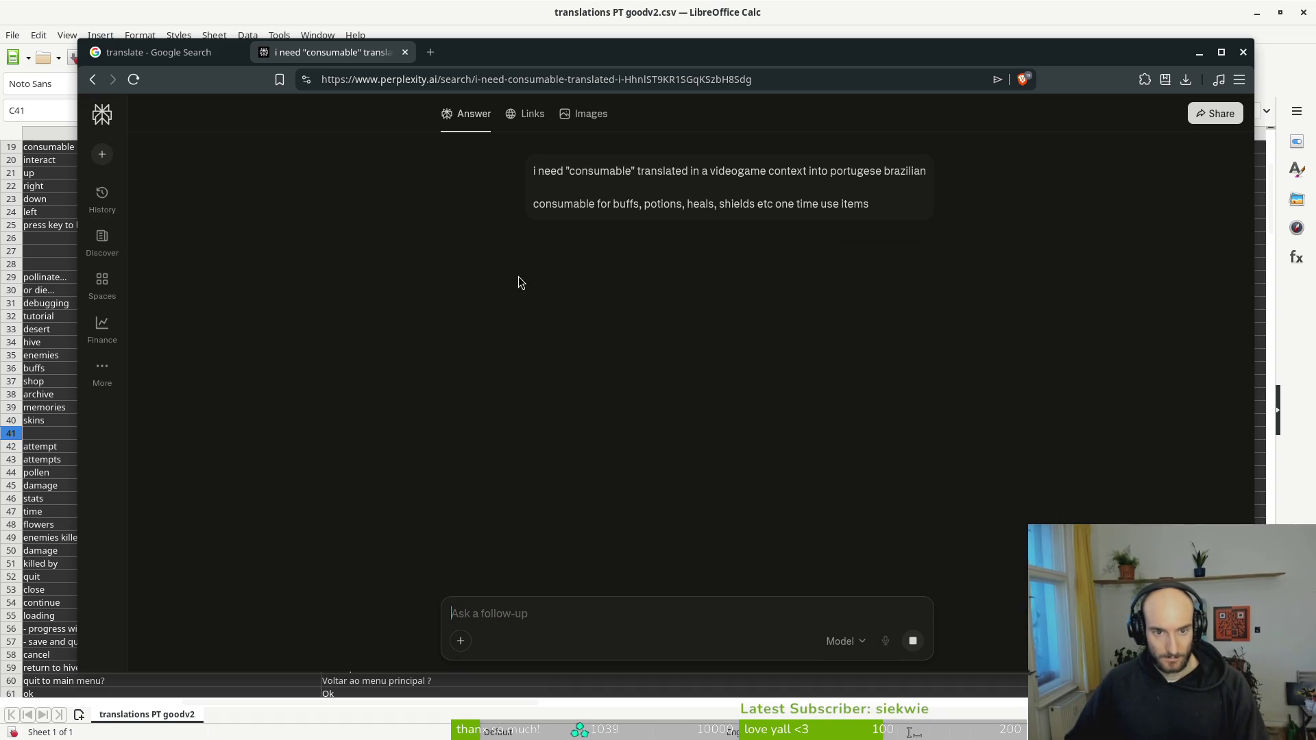
{"action": "double_click", "coordinate": [797, 252]}
{"action": "key", "text": "ctrl+c"}
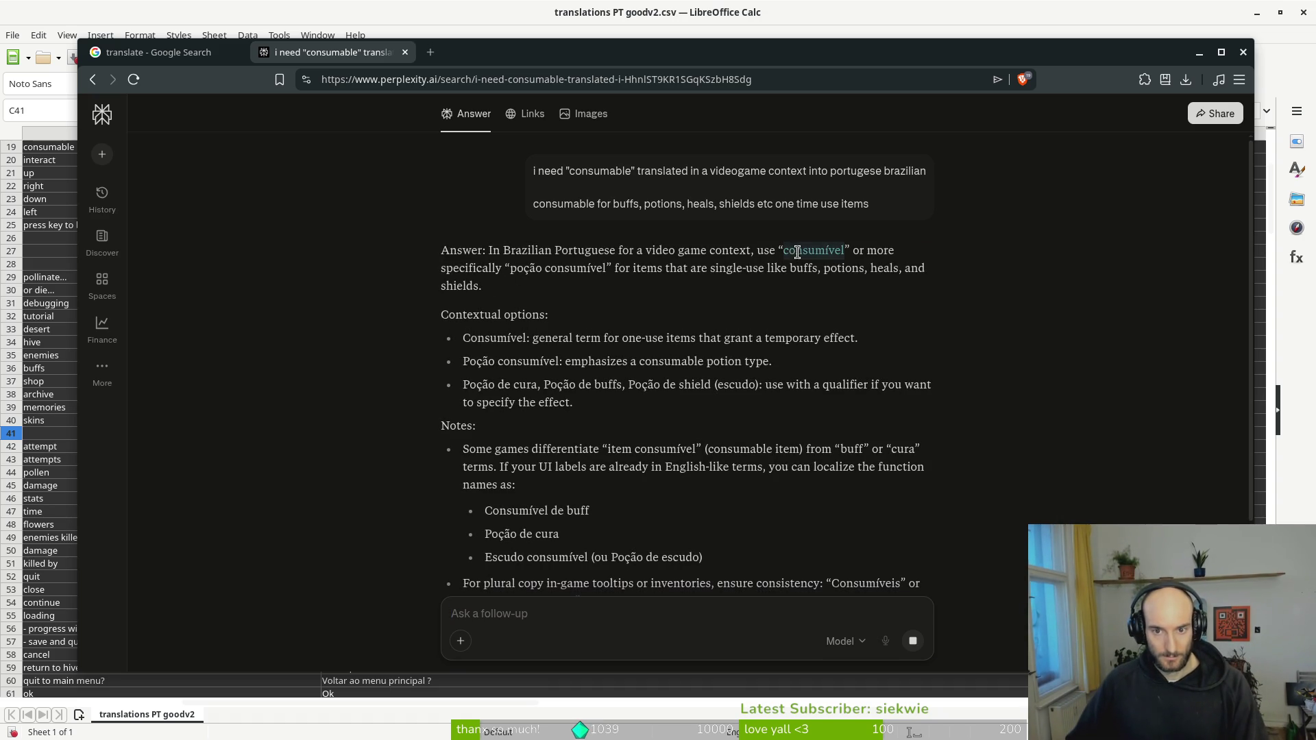
{"action": "key", "text": "alt+Tab"}
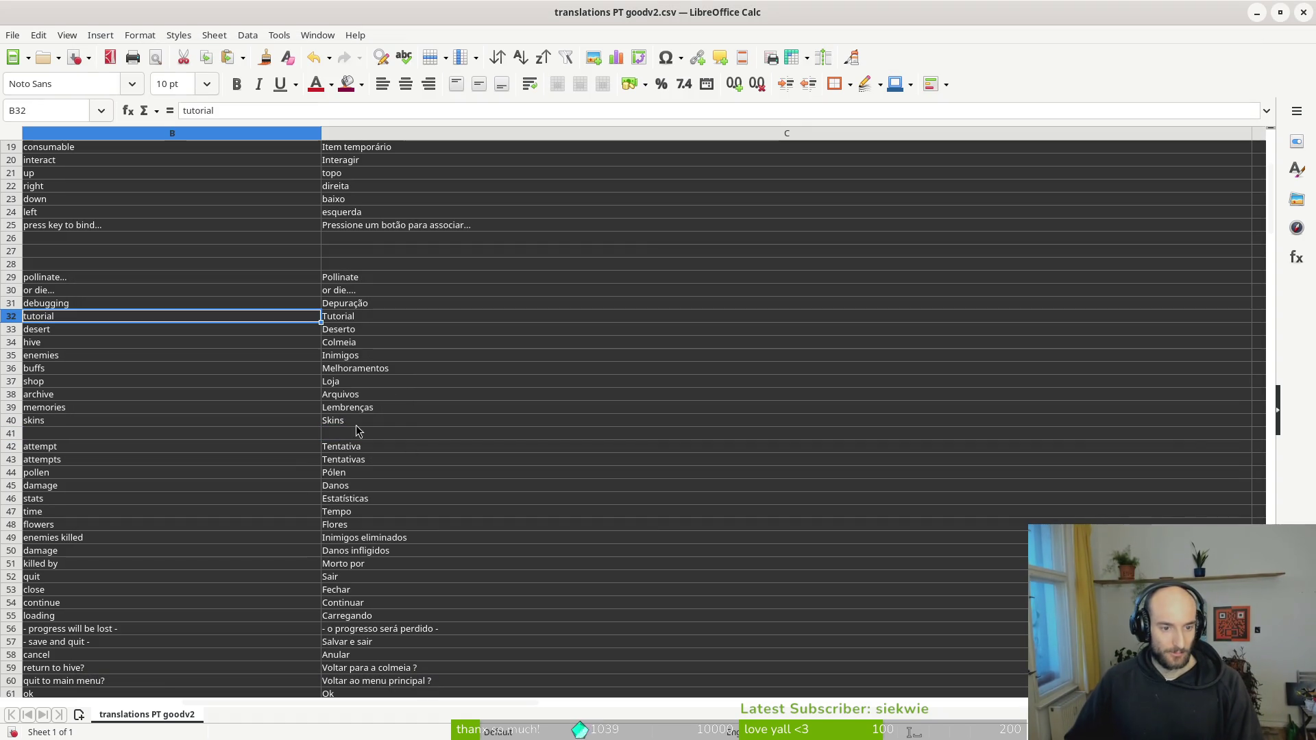
- Paste 'consumível' into C41 and enter the English key 'consumables' in B41
{"action": "left_click", "coordinate": [352, 435]}
{"action": "key", "text": "ctrl+v"}
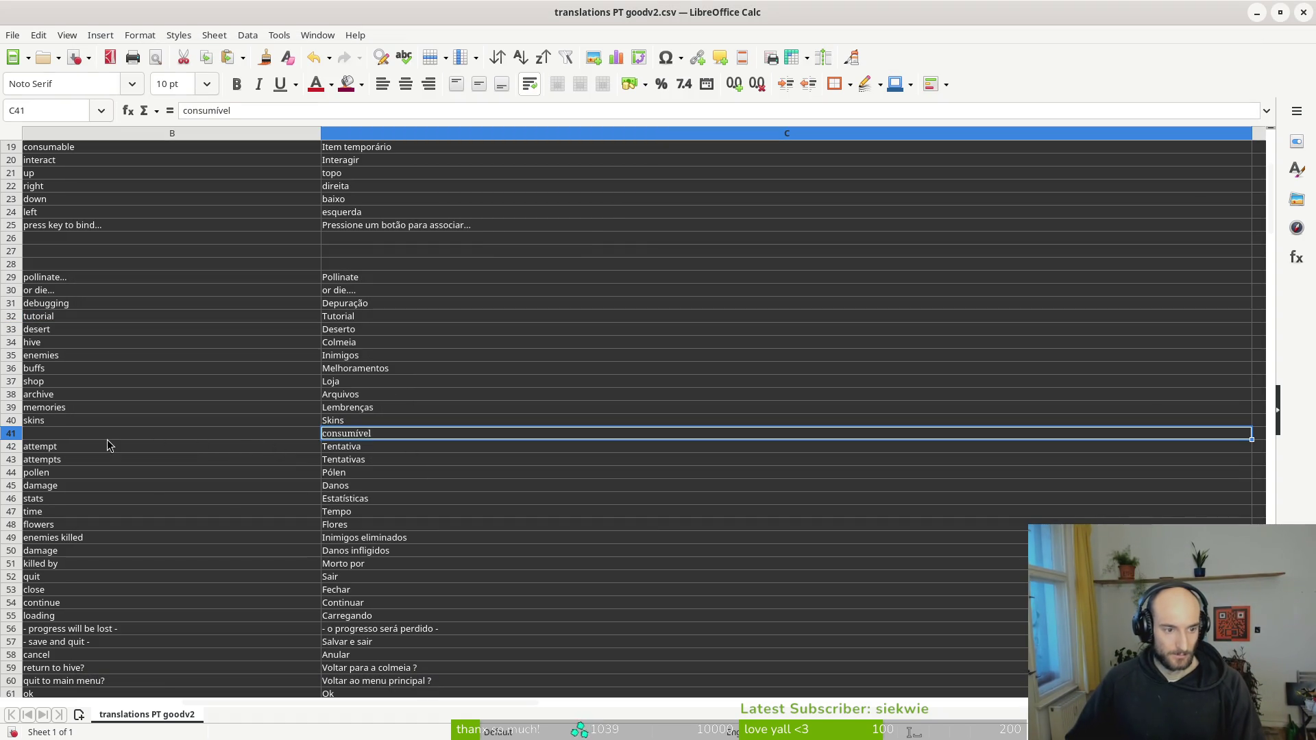
{"action": "left_click", "coordinate": [98, 439]}
{"action": "type", "text": "consumable"}
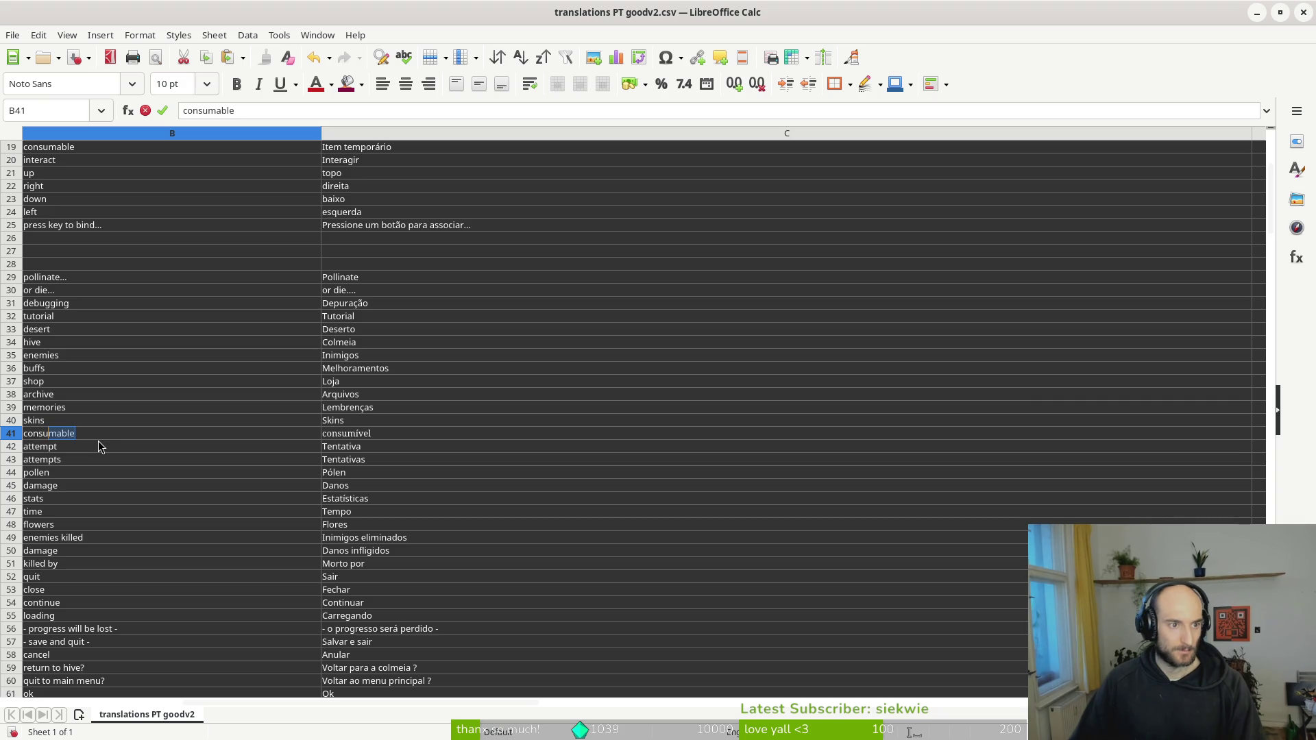
{"action": "type", "text": "mables"}
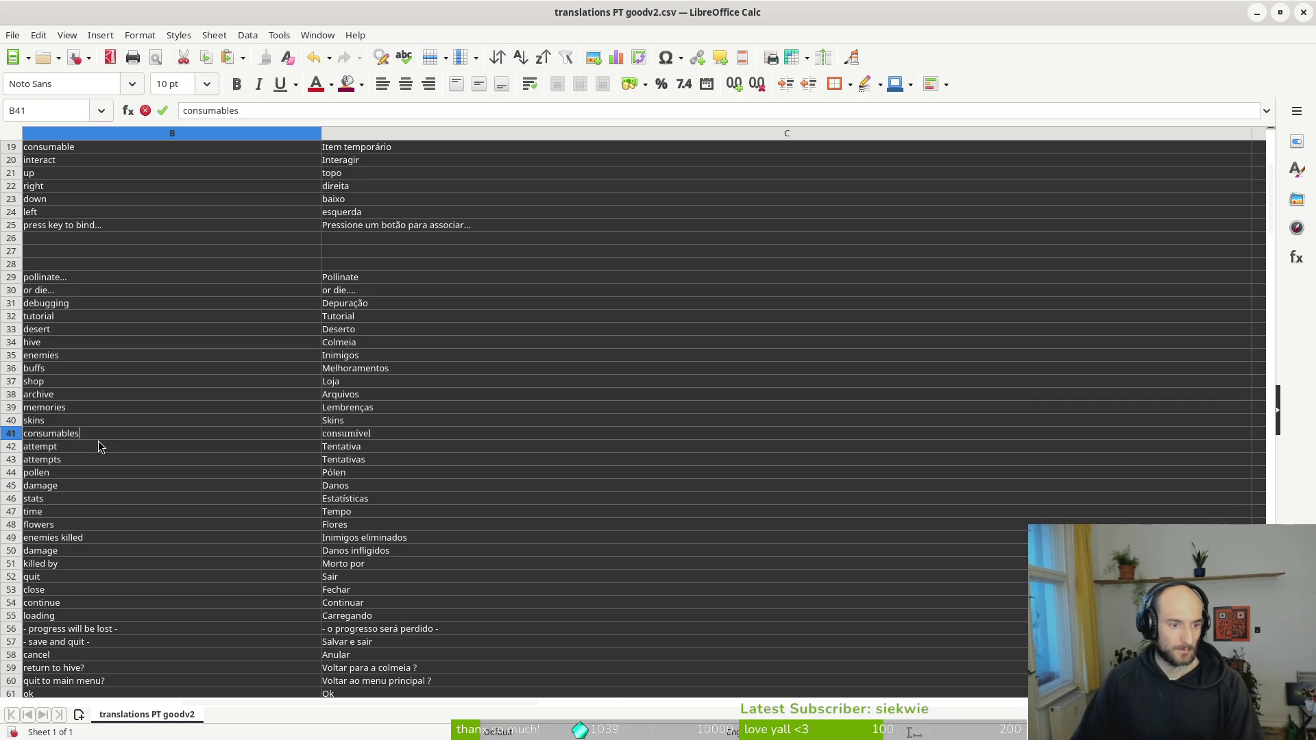
{"action": "key", "text": "alt+Tab"}
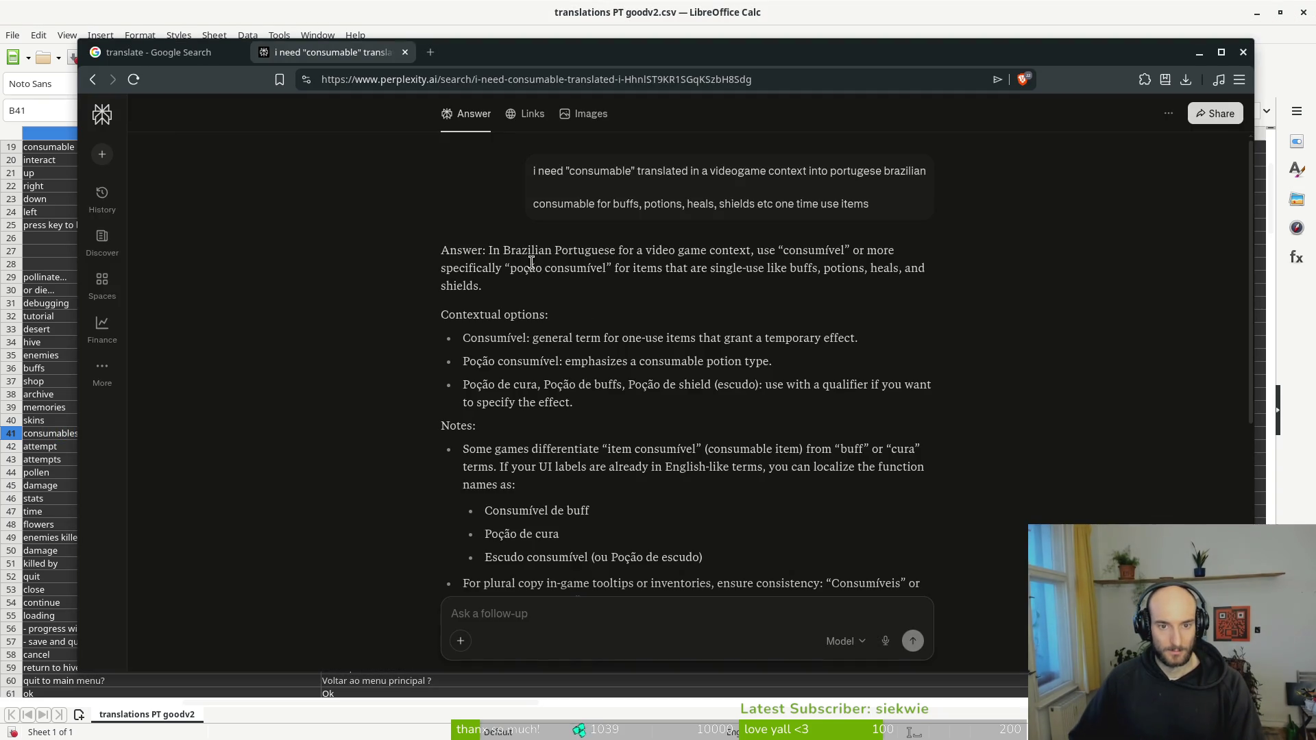
- Ask a follow-up for the plural of 'consumable' and take the answer 'Consumíveis'
{"action": "type", "text": "consumables s"}
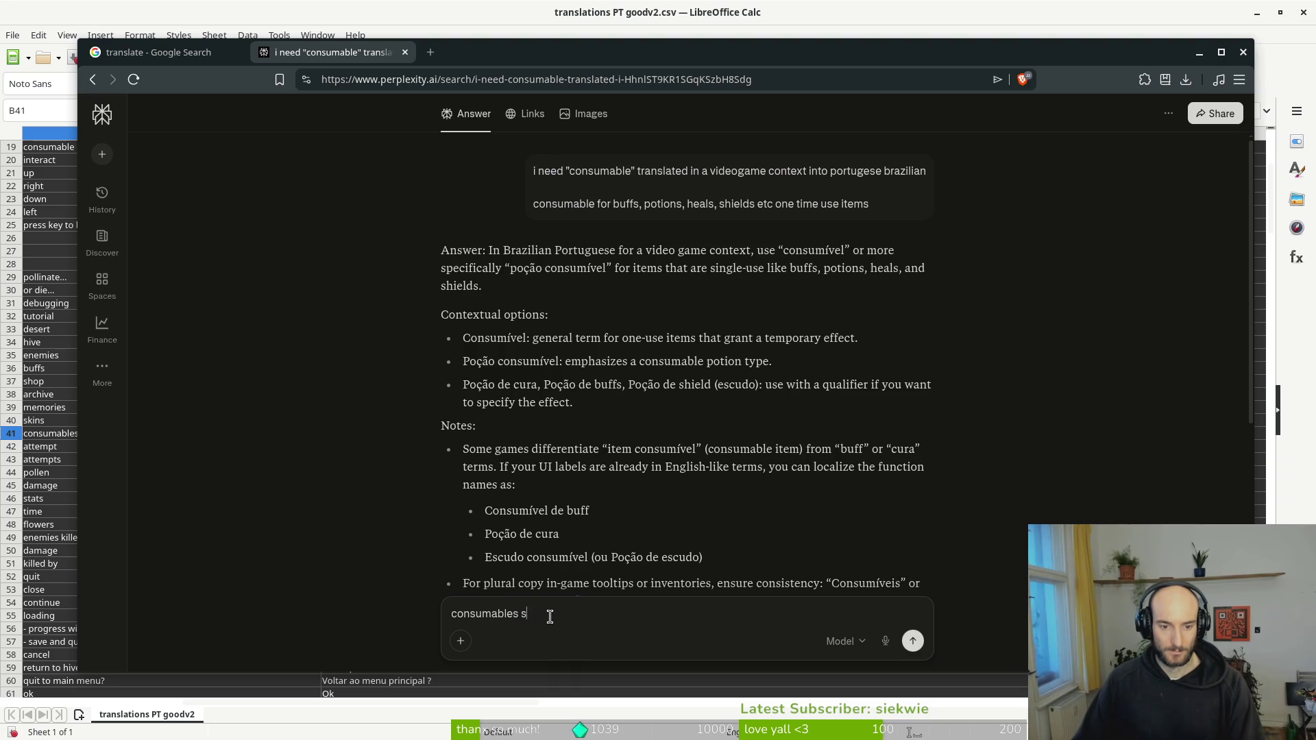
{"action": "key", "text": "BackSpace"}
{"action": "key", "text": "BackSpace"}
{"action": "type", "text": "lural"}
{"action": "key", "text": "Return"}
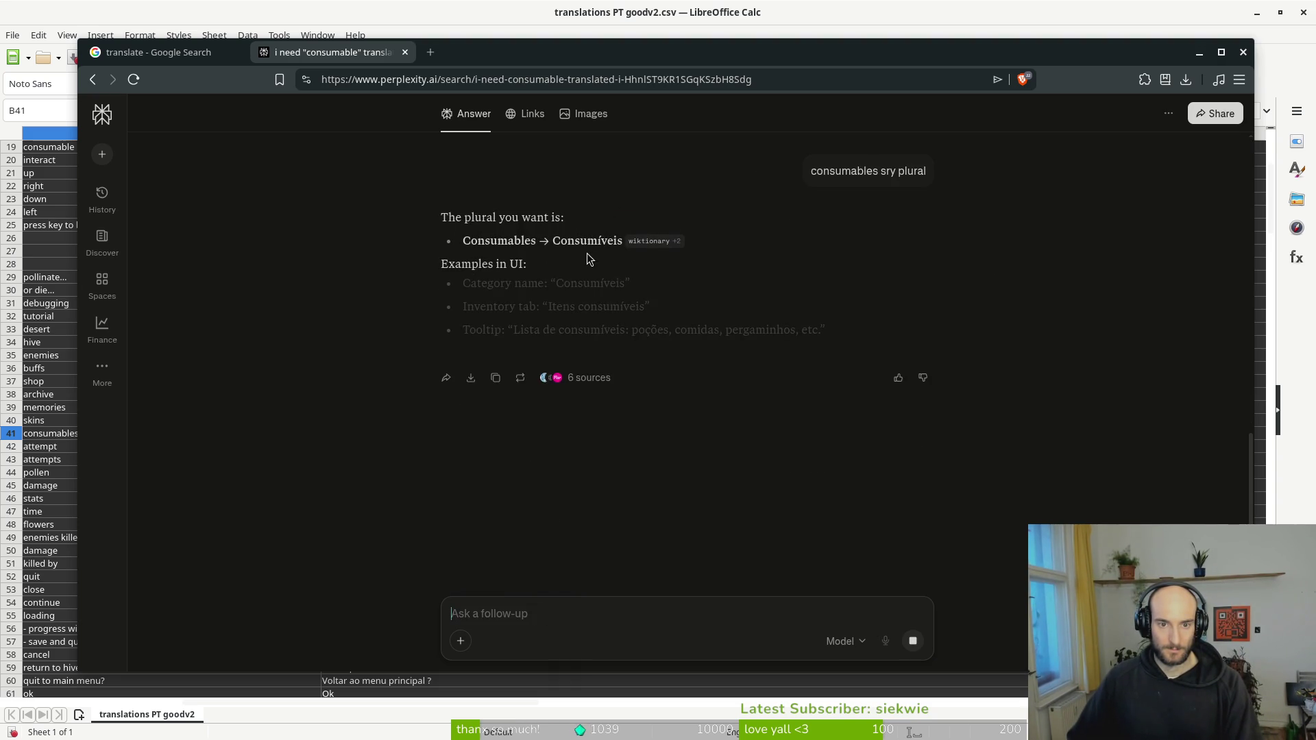
{"action": "double_click", "coordinate": [587, 241]}
{"action": "key", "text": "ctrl+c"}
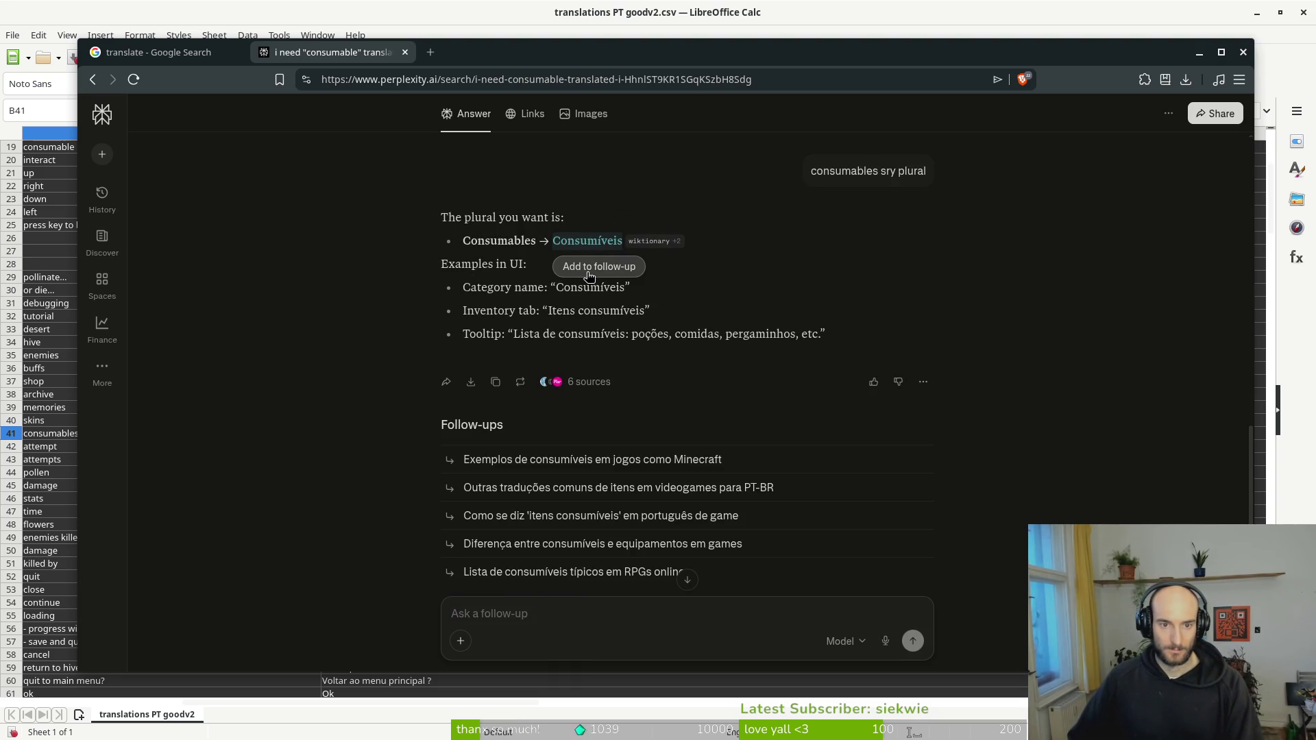
{"action": "left_click", "coordinate": [39, 439]}
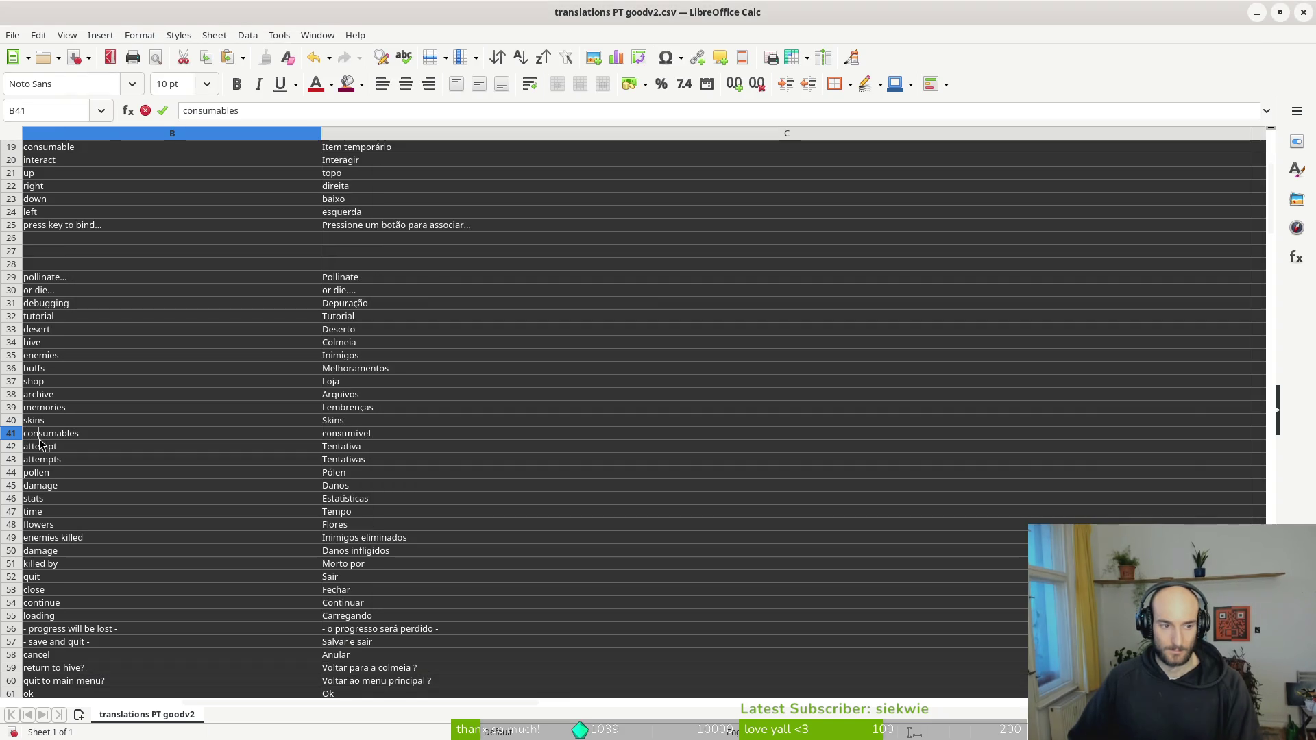
- Put 'Consumíveis' in C41, unbolded in Noto Sans, and save the sheet in CSV format
{"action": "left_click", "coordinate": [396, 433]}
{"action": "key", "text": "ctrl+v"}
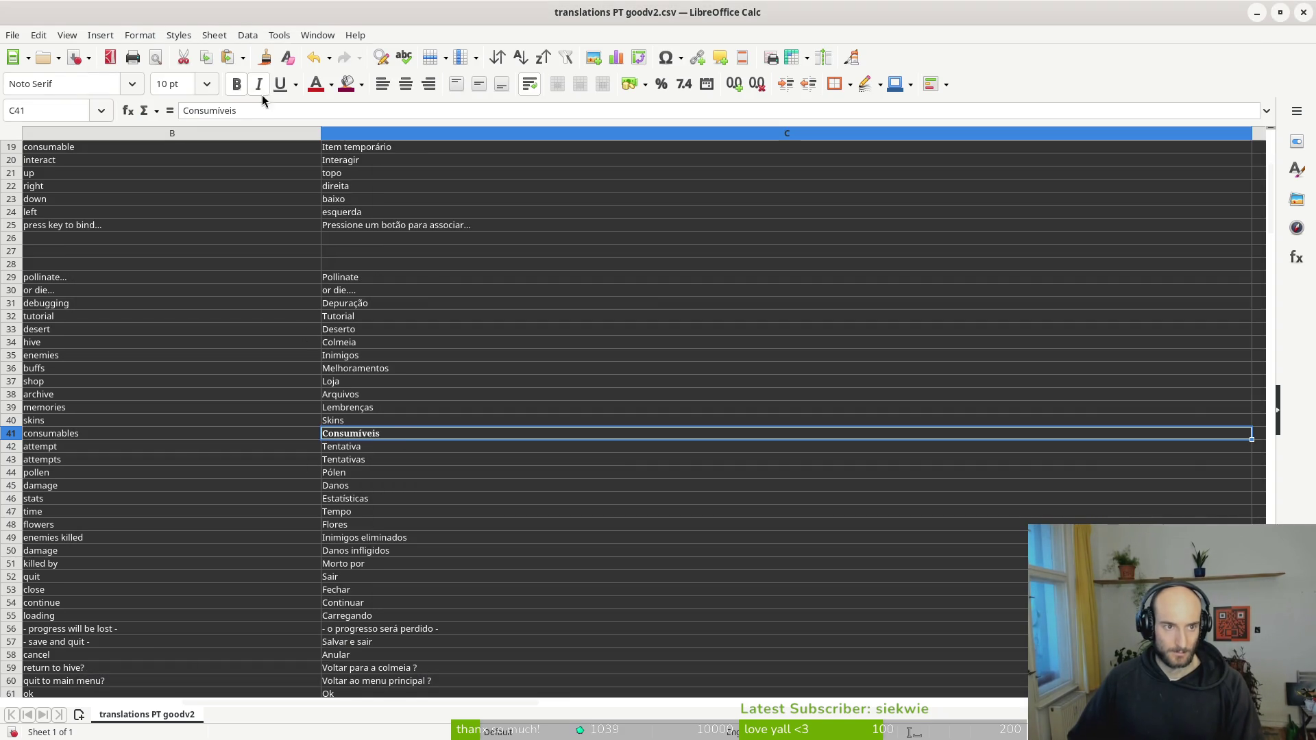
{"action": "left_click", "coordinate": [239, 88]}
{"action": "left_click", "coordinate": [68, 84]}
{"action": "type", "text": "Noto S"}
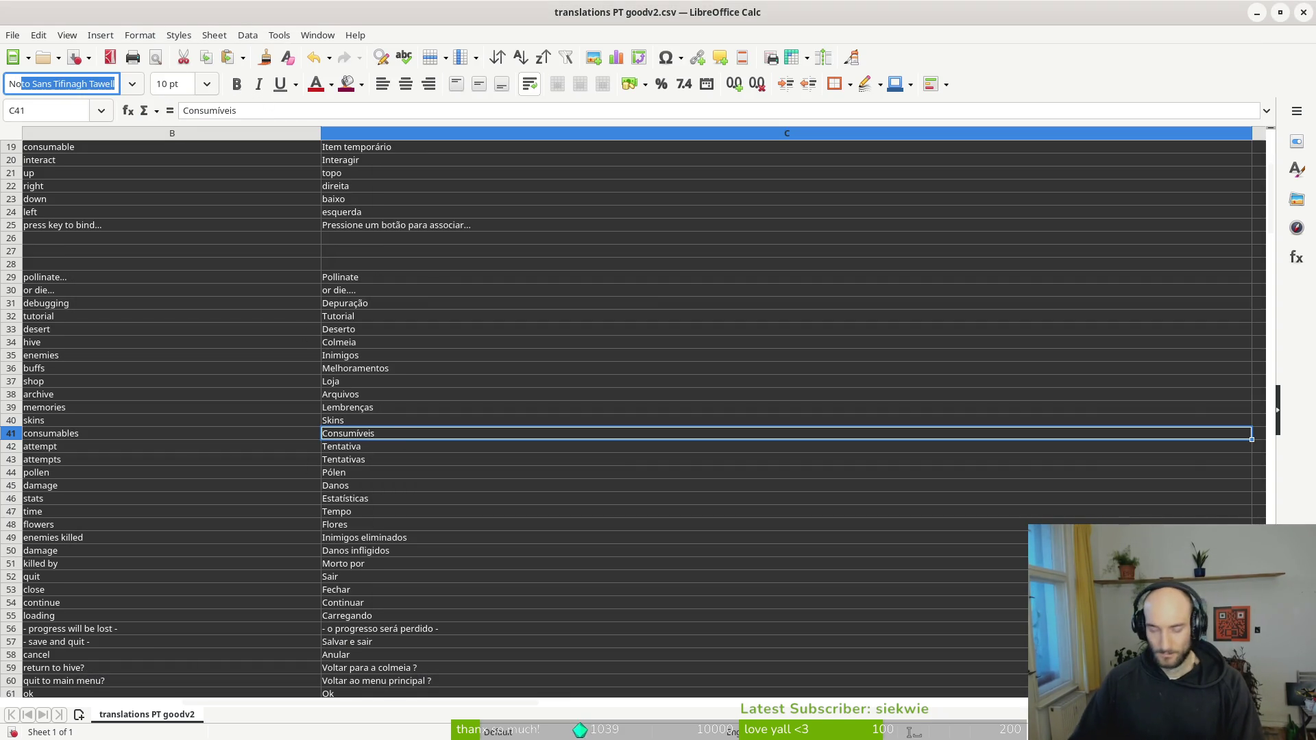
{"action": "type", "text": "ans"}
{"action": "key", "text": "Return"}
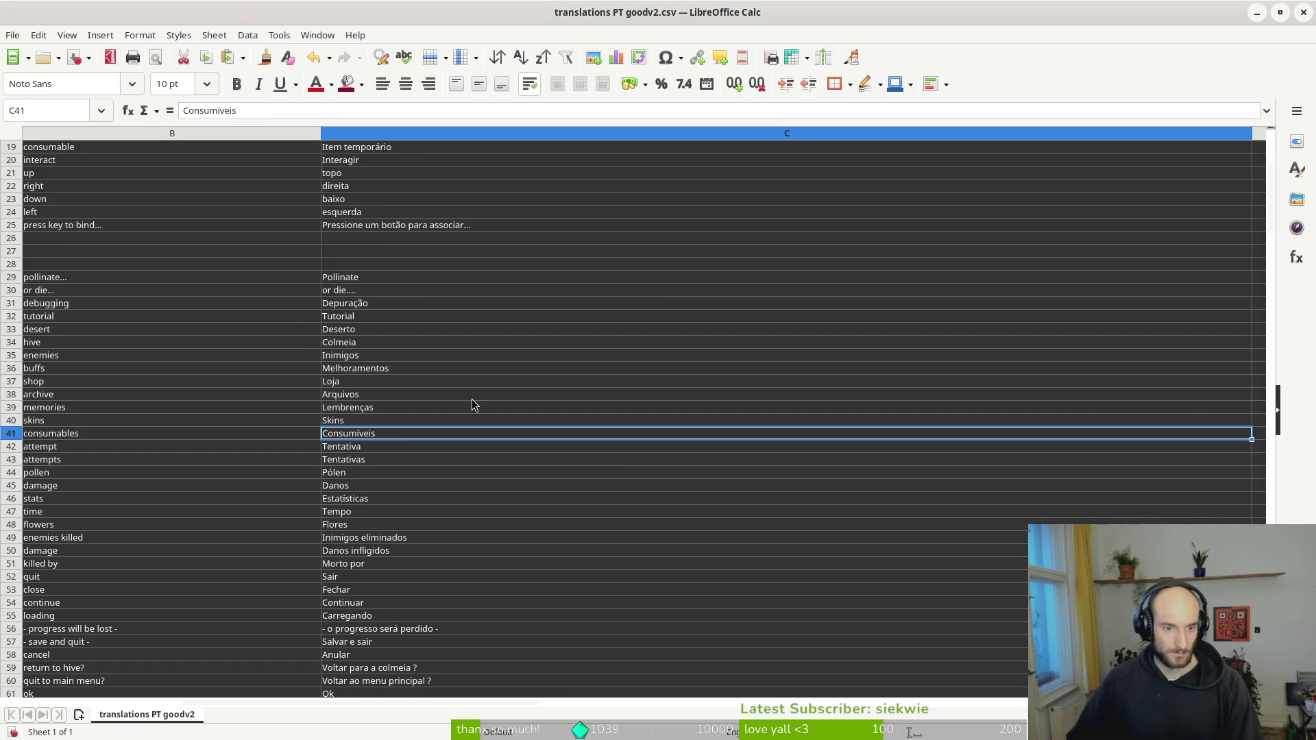
{"action": "key", "text": "ctrl+s"}
{"action": "left_click", "coordinate": [812, 441]}
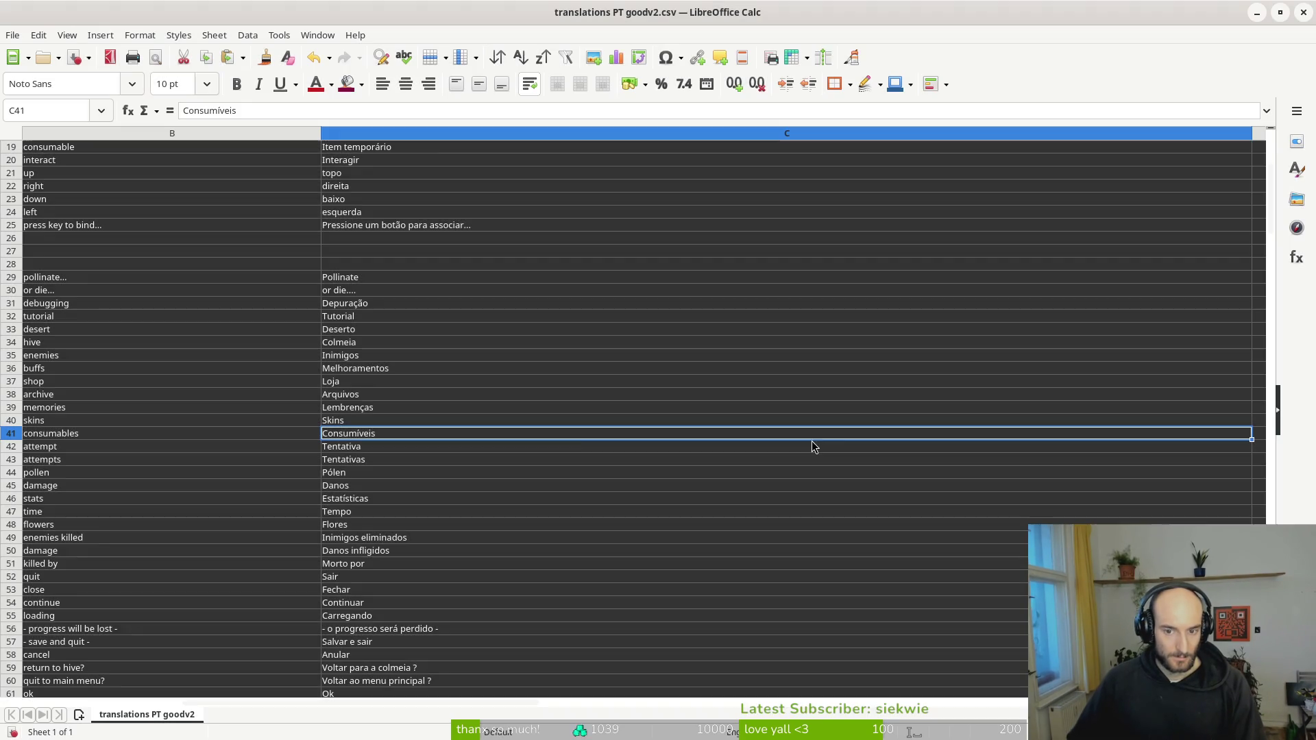
- Copy the Portuguese translations in C2:C277 and switch to translations.csv
{"action": "scroll", "coordinate": [423, 327], "scroll_direction": "up", "scroll_amount": 6}
{"action": "left_click", "coordinate": [372, 162]}
{"action": "scroll", "coordinate": [466, 368], "scroll_direction": "down", "scroll_amount": 13}
{"action": "scroll", "coordinate": [466, 369], "scroll_direction": "down", "scroll_amount": 20}
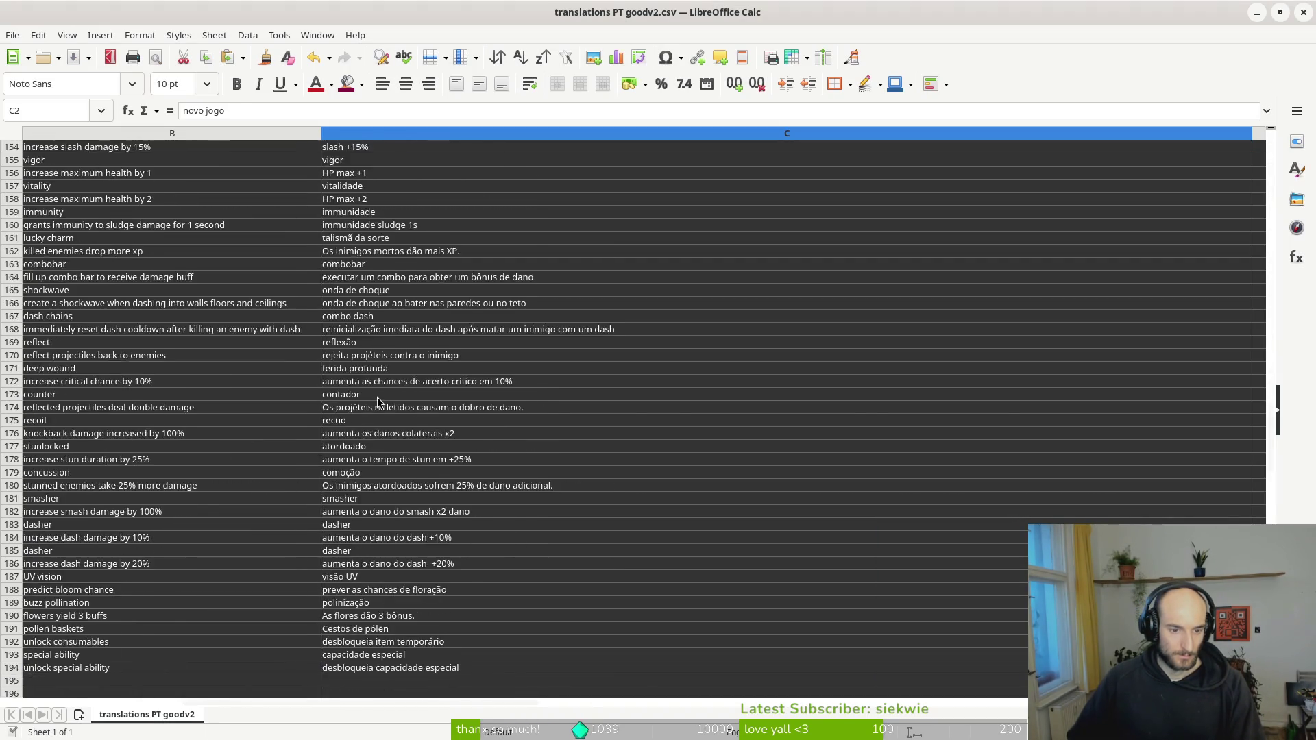
{"action": "scroll", "coordinate": [418, 521], "scroll_direction": "down", "scroll_amount": 20}
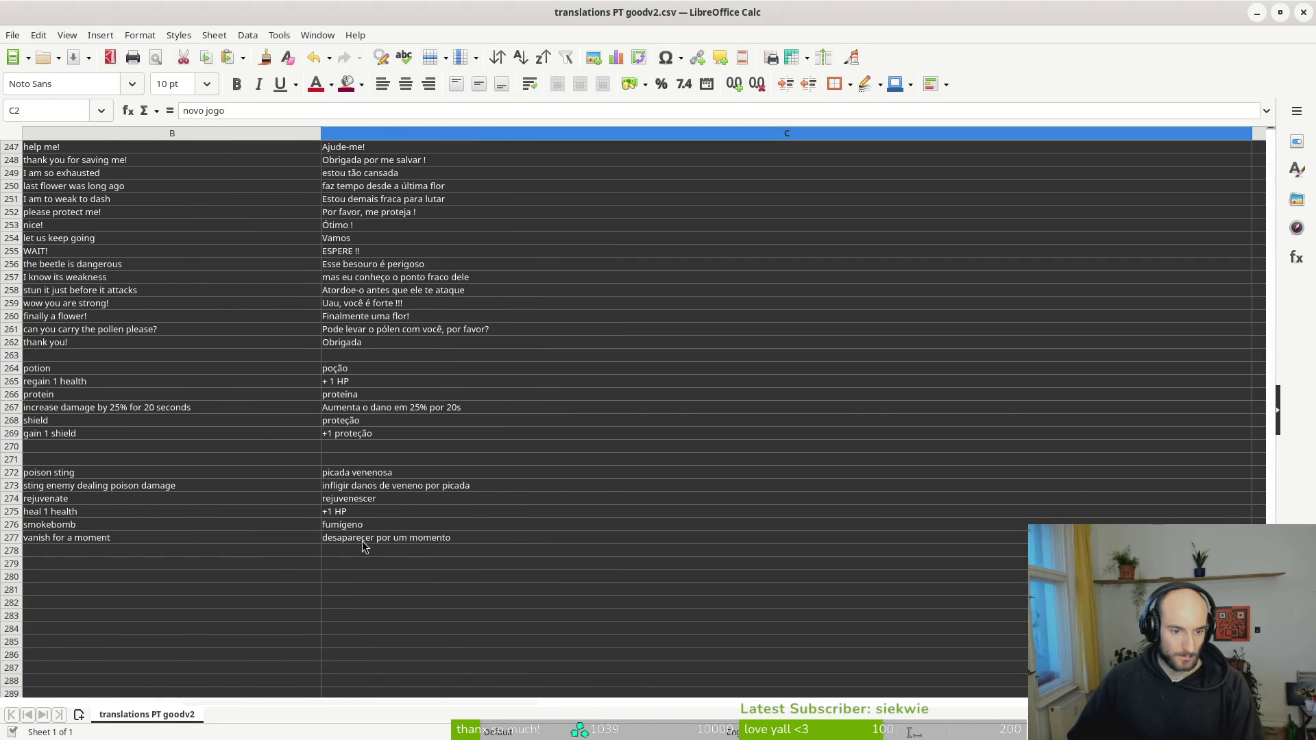
{"action": "left_click", "coordinate": [364, 545], "text": "shift"}
{"action": "key", "text": "ctrl+c"}
{"action": "key", "text": "alt+Tab"}
{"action": "key", "text": "alt+Tab"}
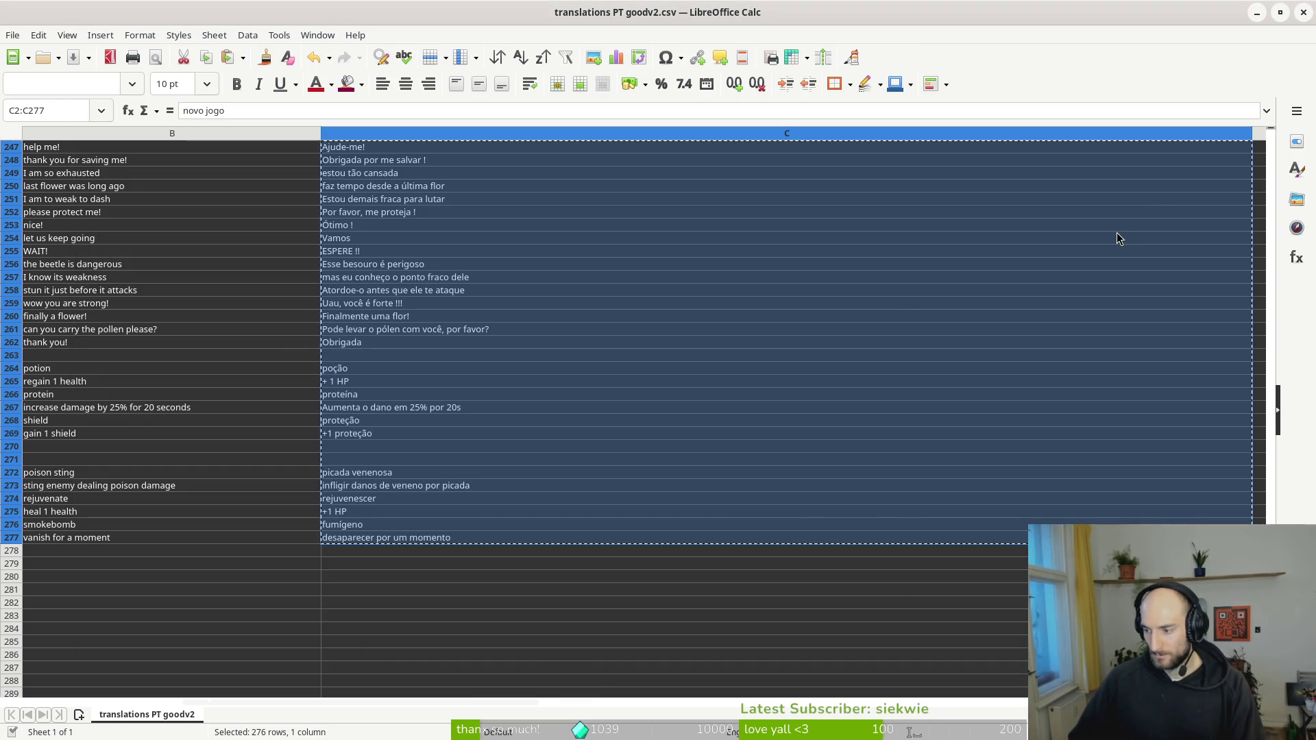
{"action": "key", "text": "alt+Tab"}
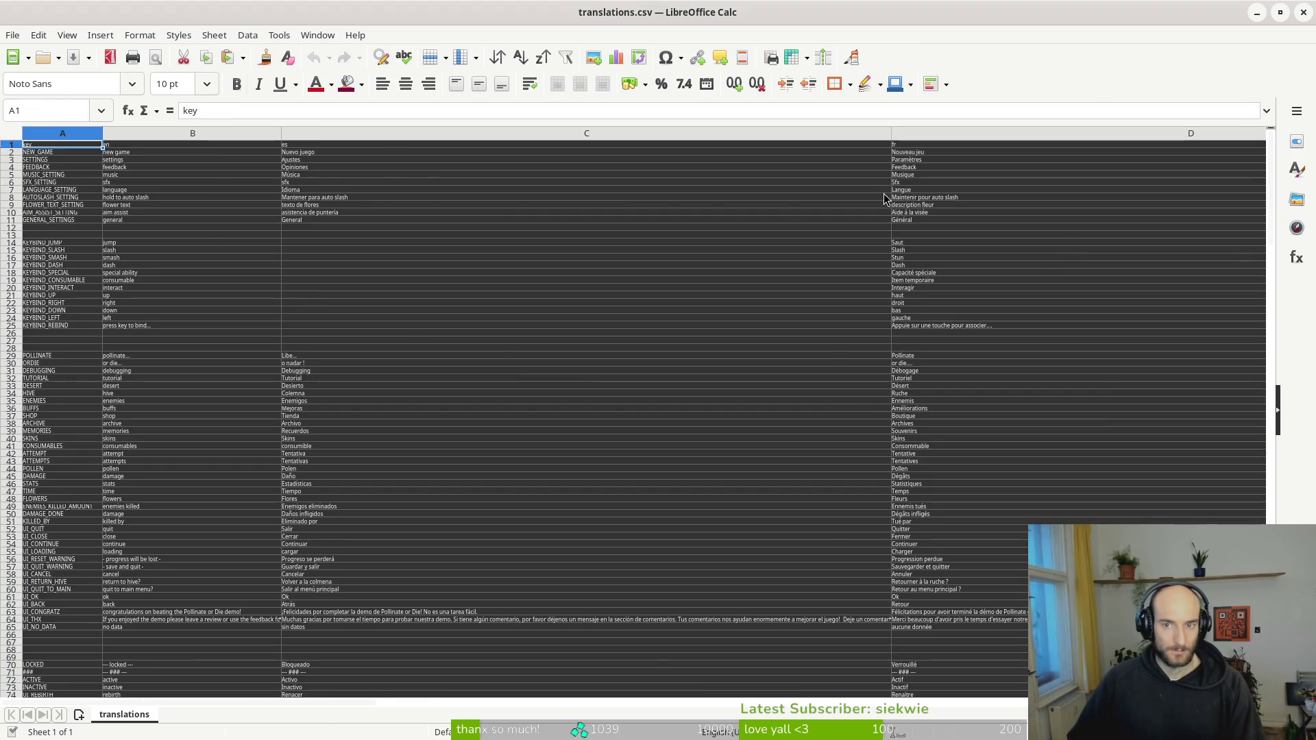
- Paste the translations into column H with header 'pt (brazil)', widen it, and save as CSV
{"action": "scroll", "coordinate": [755, 200], "scroll_direction": "right", "scroll_amount": 5}
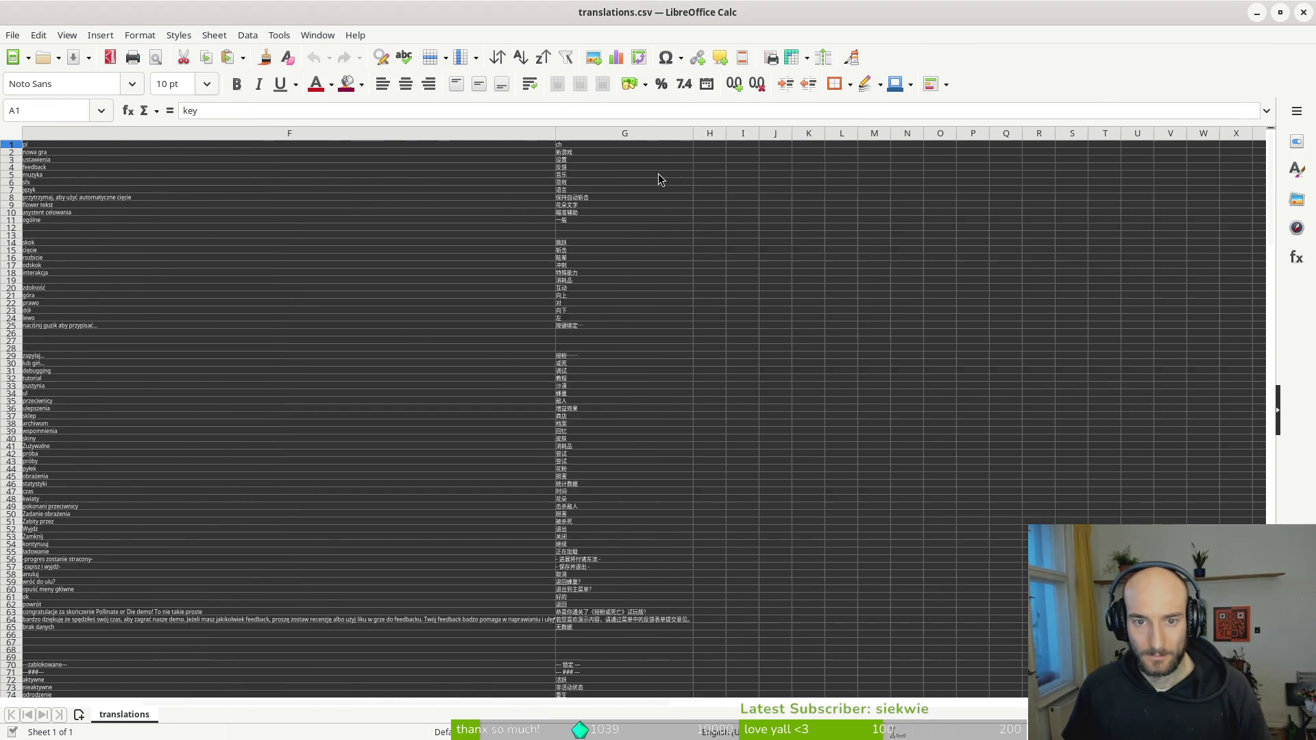
{"action": "scroll", "coordinate": [658, 179], "scroll_direction": "right", "scroll_amount": 1}
{"action": "left_click", "coordinate": [176, 133]}
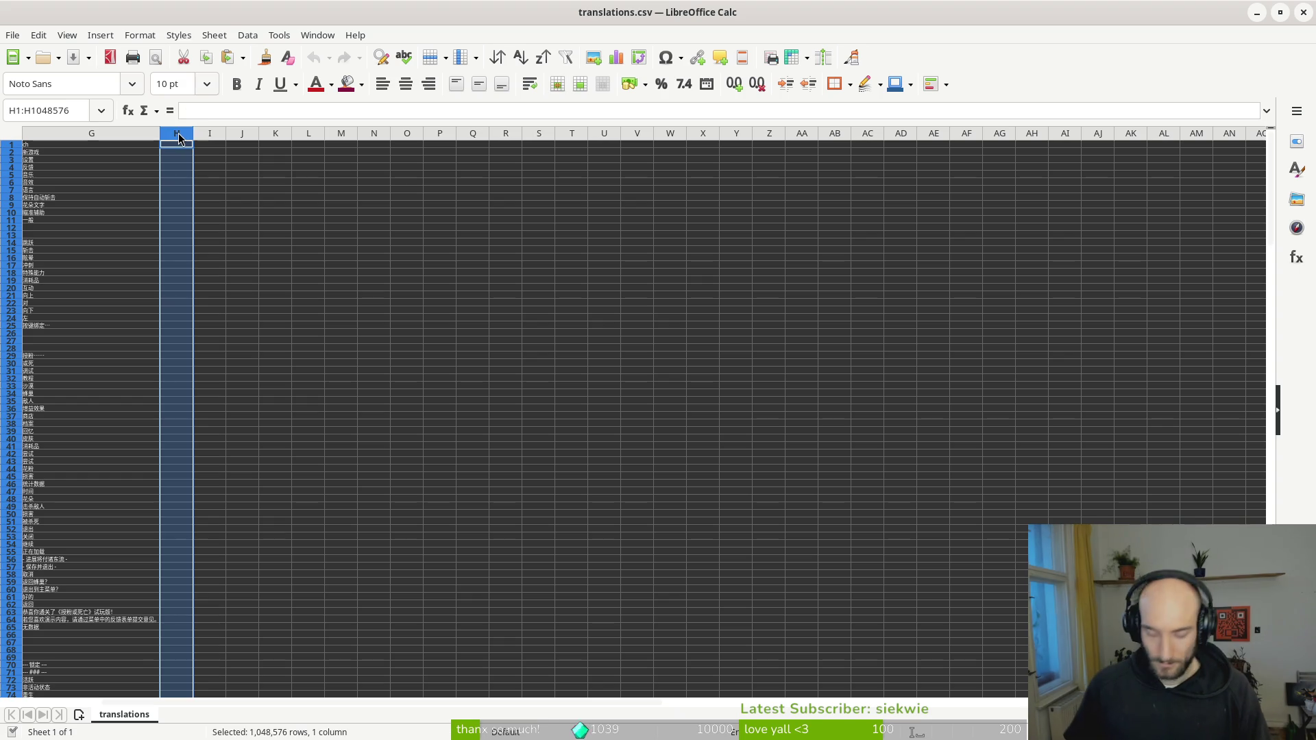
{"action": "key", "text": "ctrl+v"}
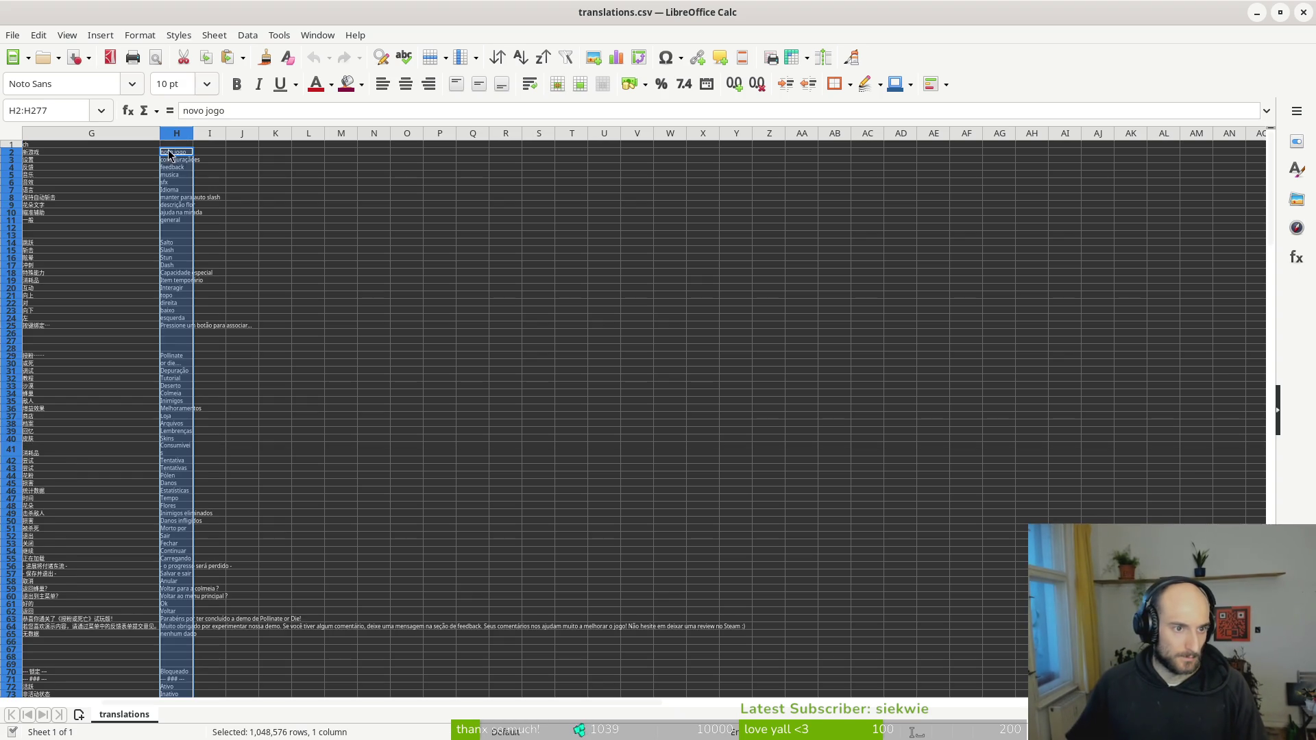
{"action": "key", "text": "Up"}
{"action": "type", "text": "pt"}
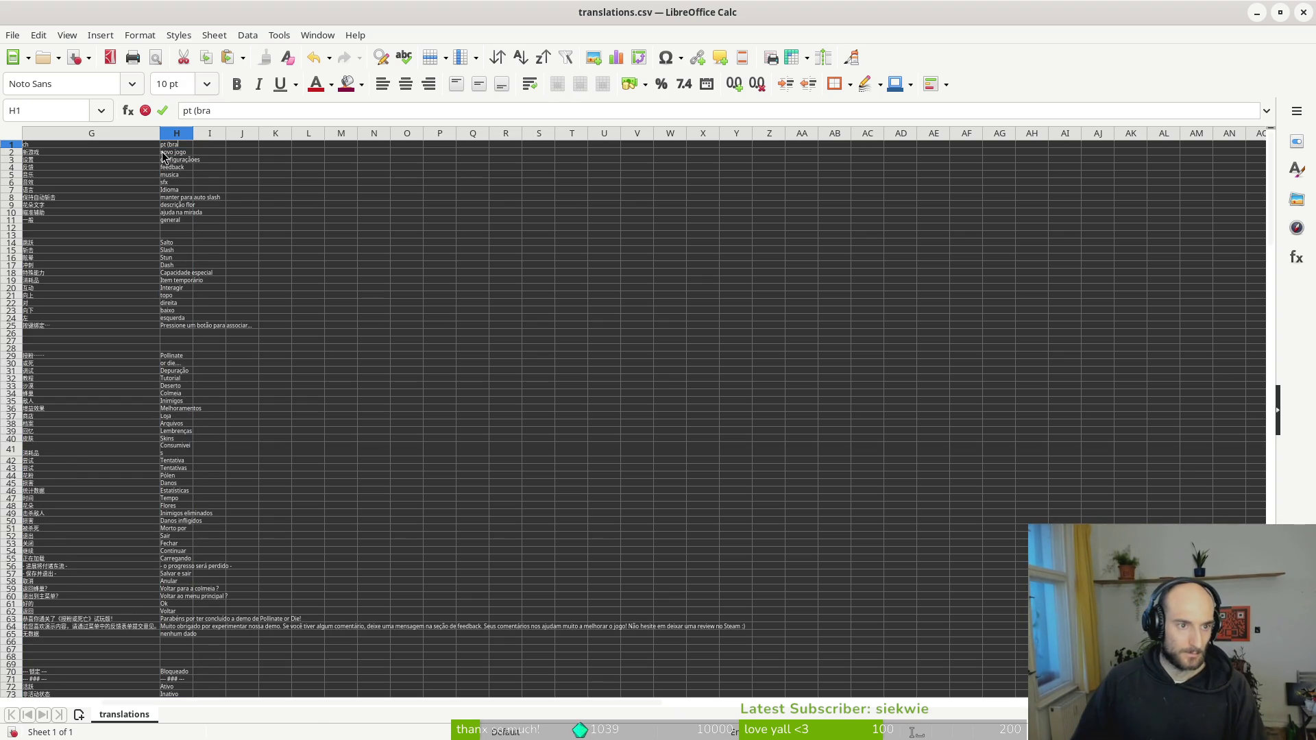
{"action": "left_click", "coordinate": [162, 152]}
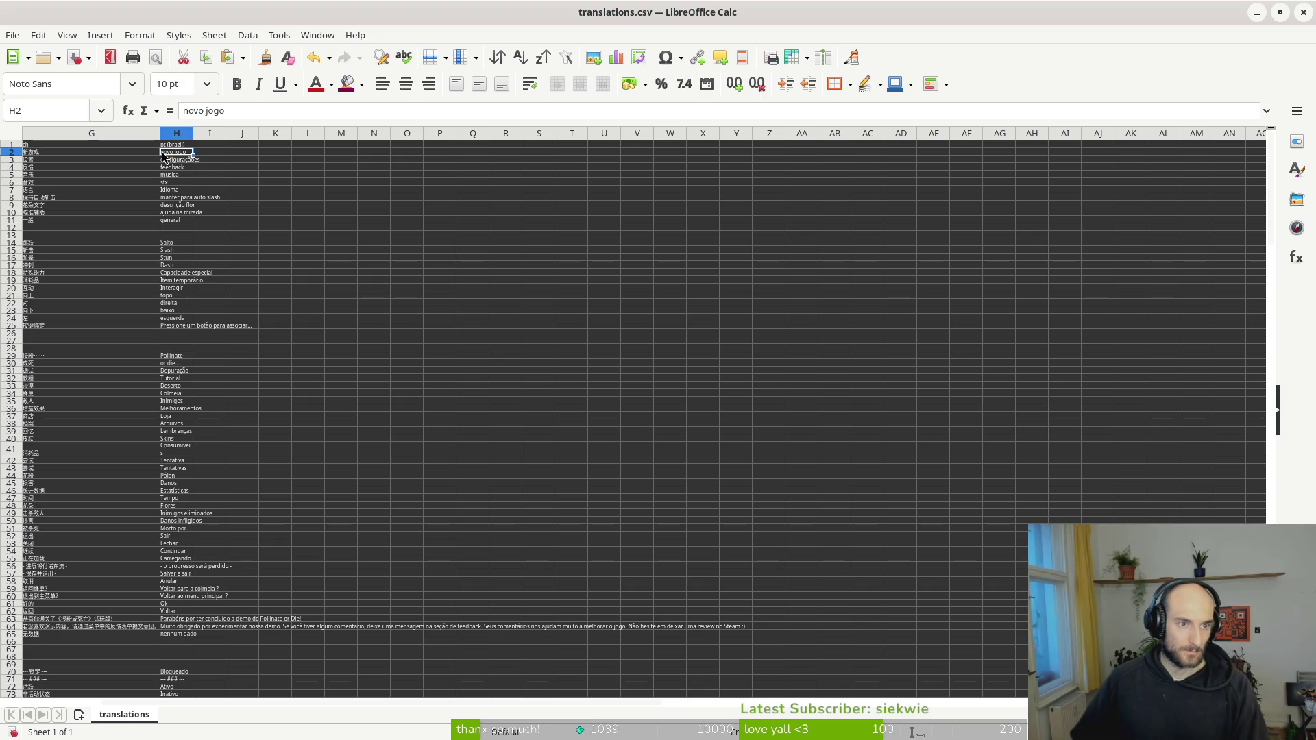
{"action": "left_click_drag", "start_coordinate": [193, 133], "coordinate": [537, 144]}
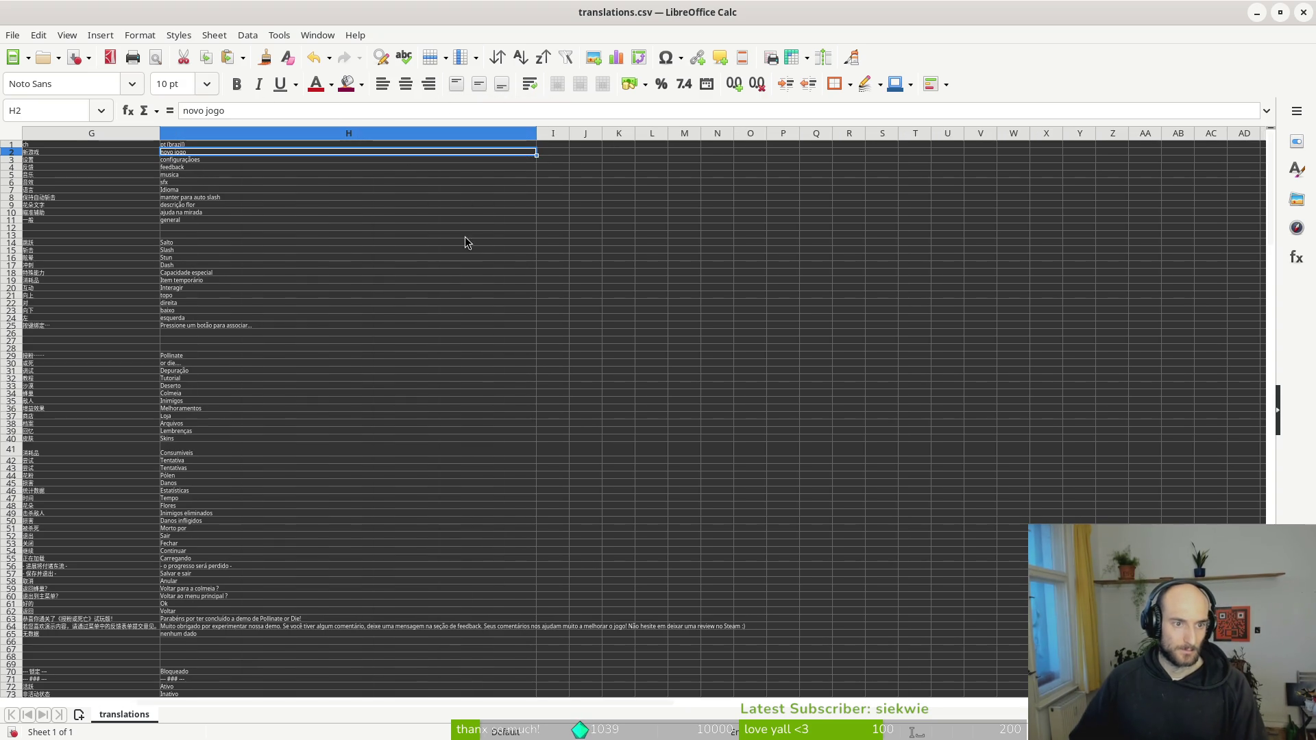
{"action": "key", "text": "ctrl+s"}
{"action": "key", "text": "Return"}
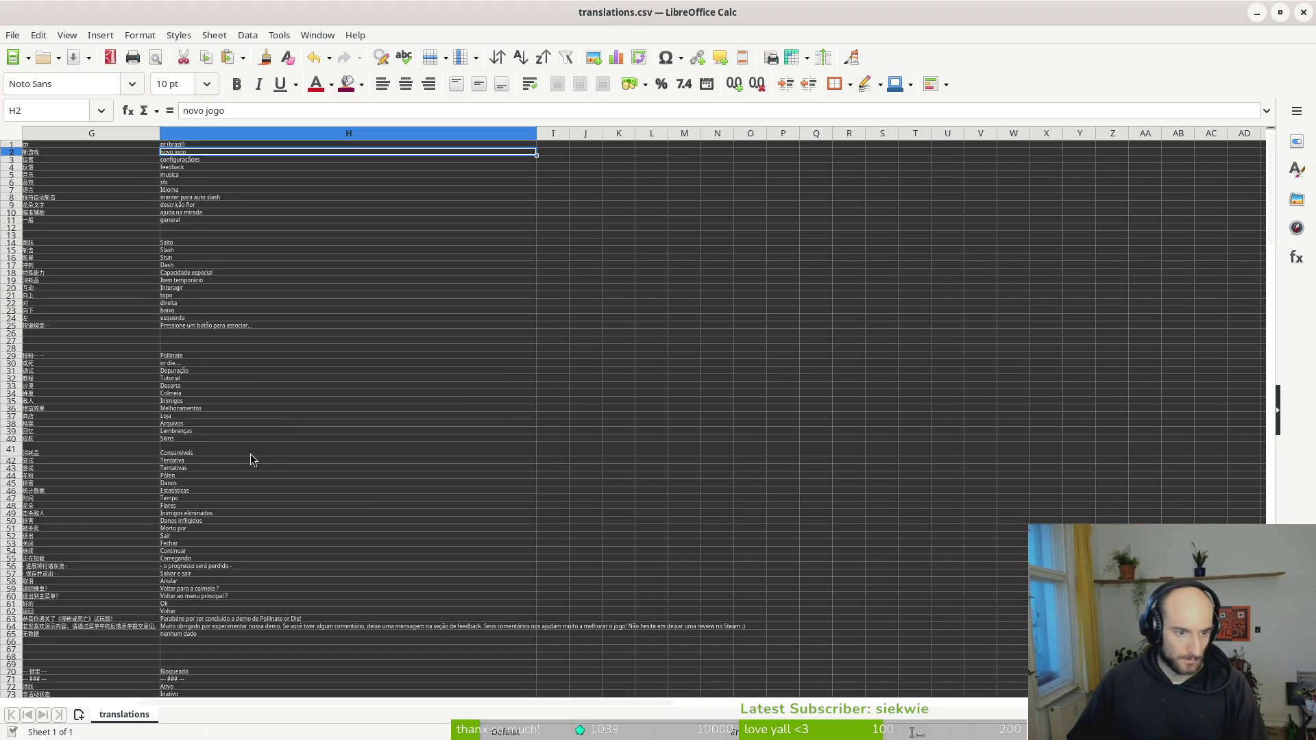
- Fix the H41 entry, review the sheet, and close translations.csv and translations PT goodv2
{"action": "left_click", "coordinate": [225, 452]}
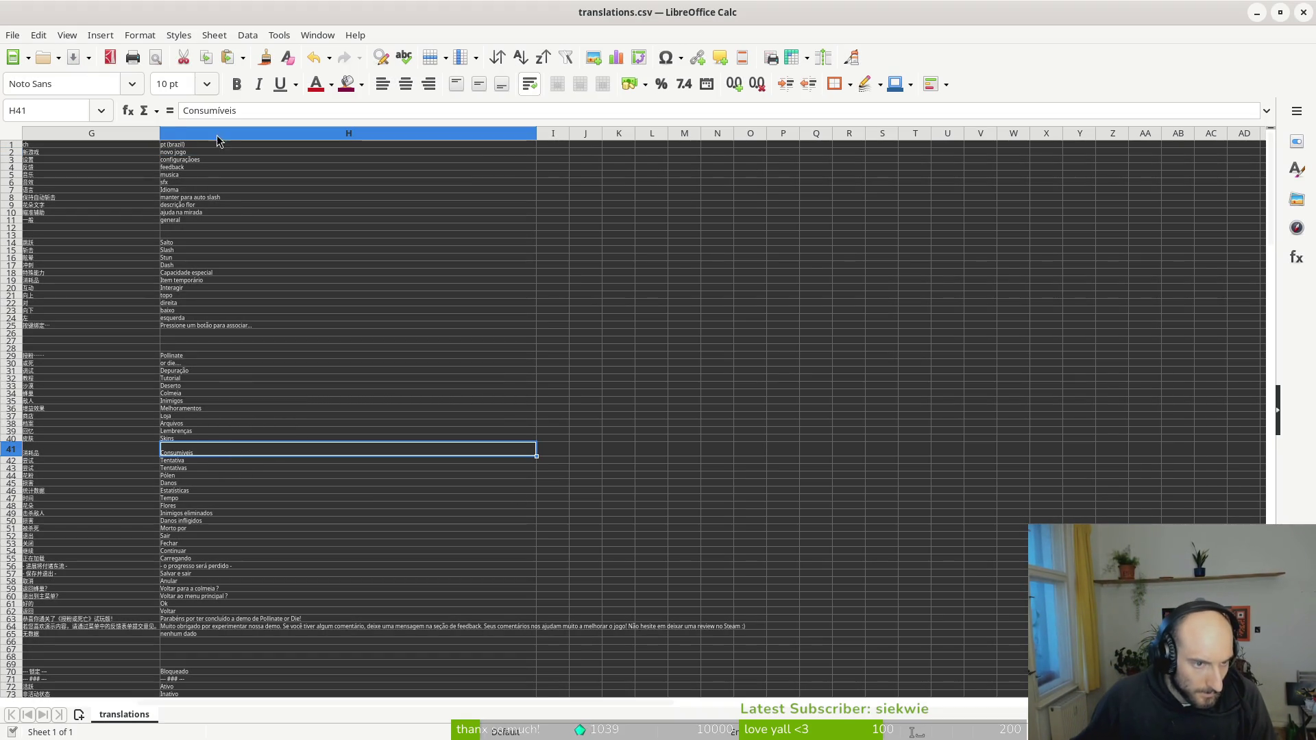
{"action": "double_click", "coordinate": [206, 113]}
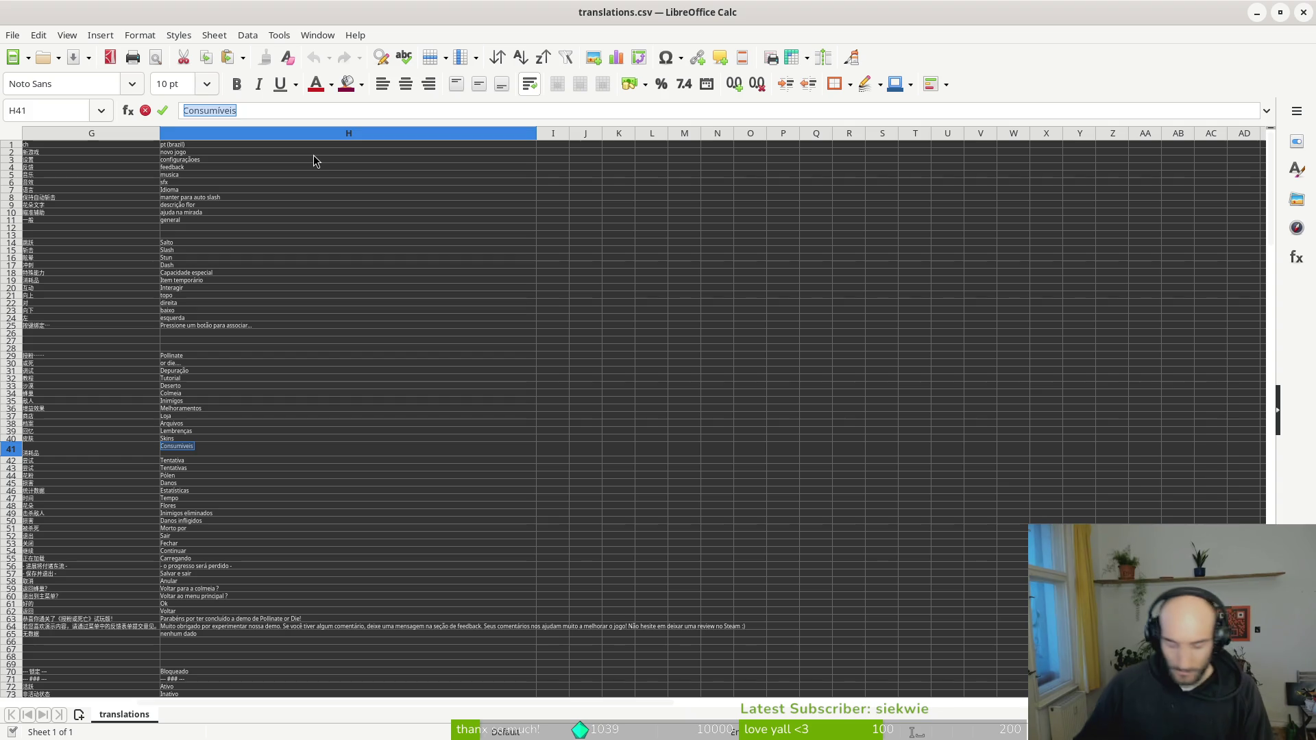
{"action": "key", "text": "End"}
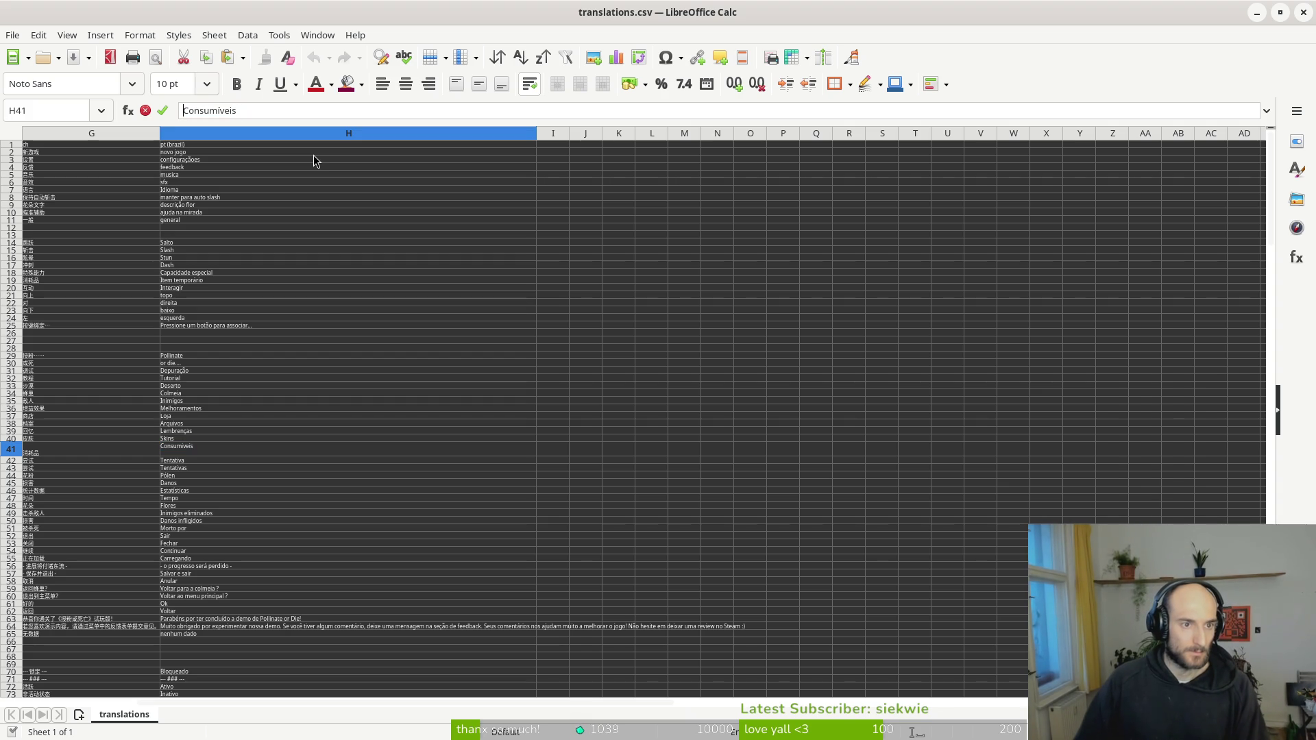
{"action": "left_click", "coordinate": [372, 402]}
{"action": "scroll", "coordinate": [333, 443], "scroll_direction": "down", "scroll_amount": 3}
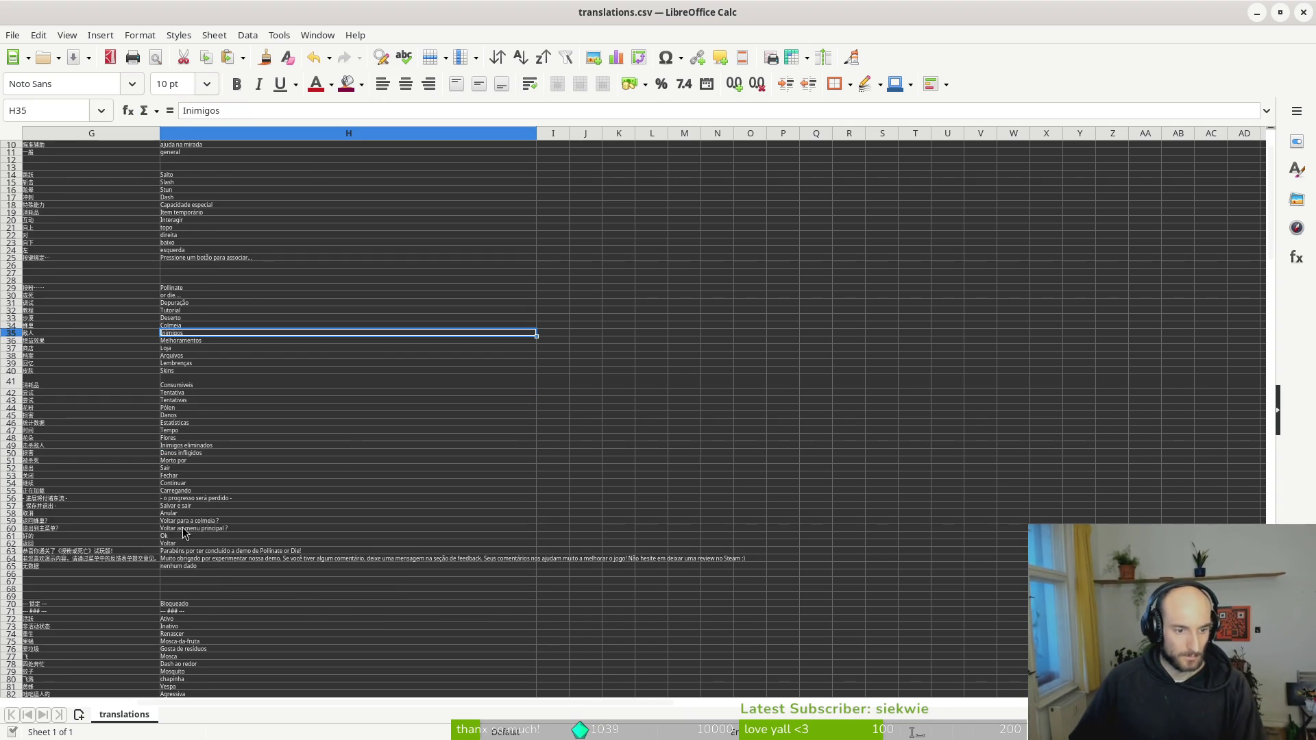
{"action": "scroll", "coordinate": [192, 576], "scroll_direction": "down", "scroll_amount": 20}
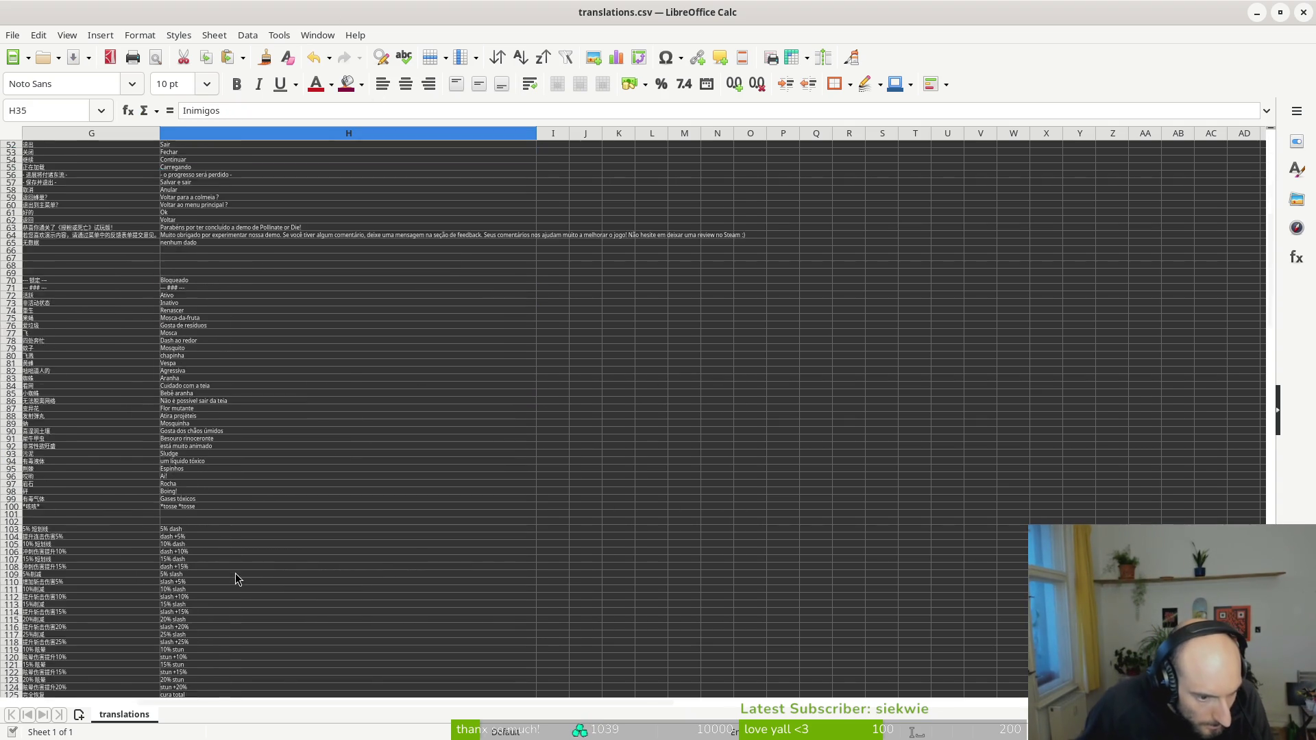
{"action": "scroll", "coordinate": [203, 570], "scroll_direction": "down", "scroll_amount": 20}
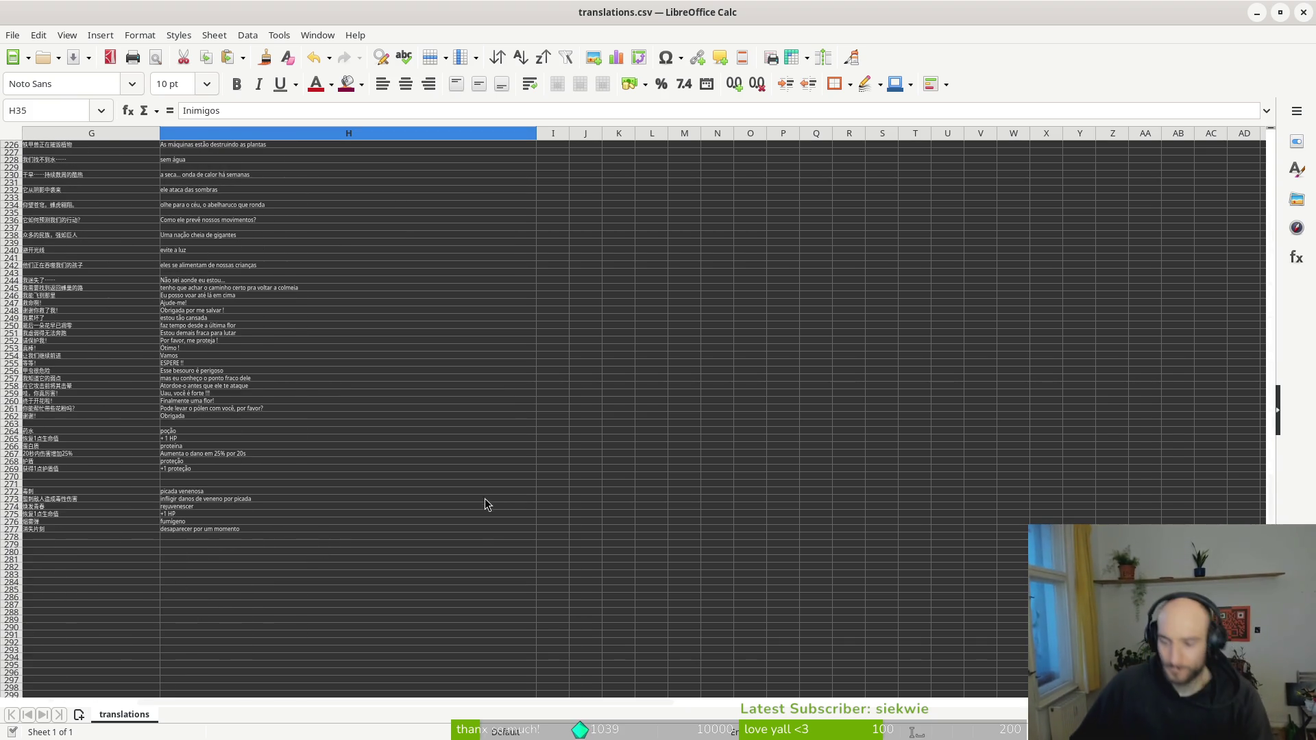
{"action": "scroll", "coordinate": [487, 511], "scroll_direction": "left", "scroll_amount": 2}
{"action": "scroll", "coordinate": [473, 500], "scroll_direction": "left", "scroll_amount": 3}
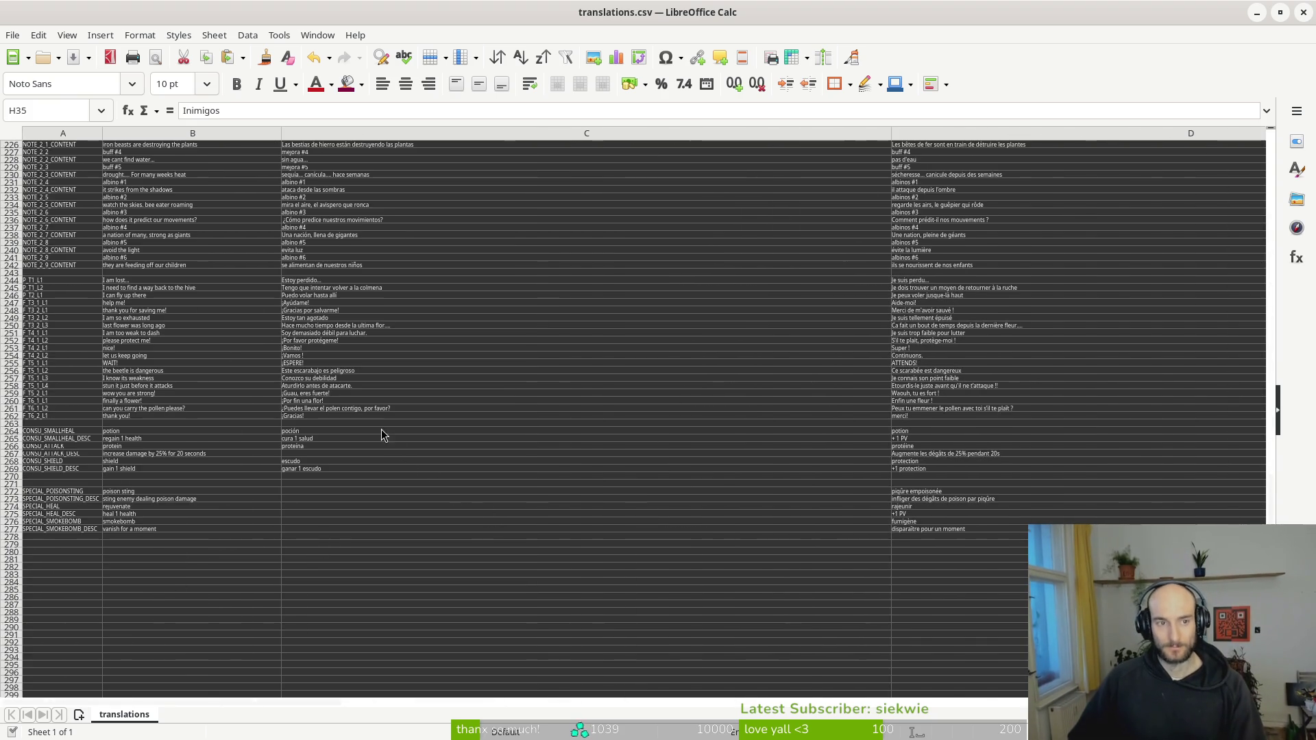
{"action": "left_click", "coordinate": [1304, 12]}
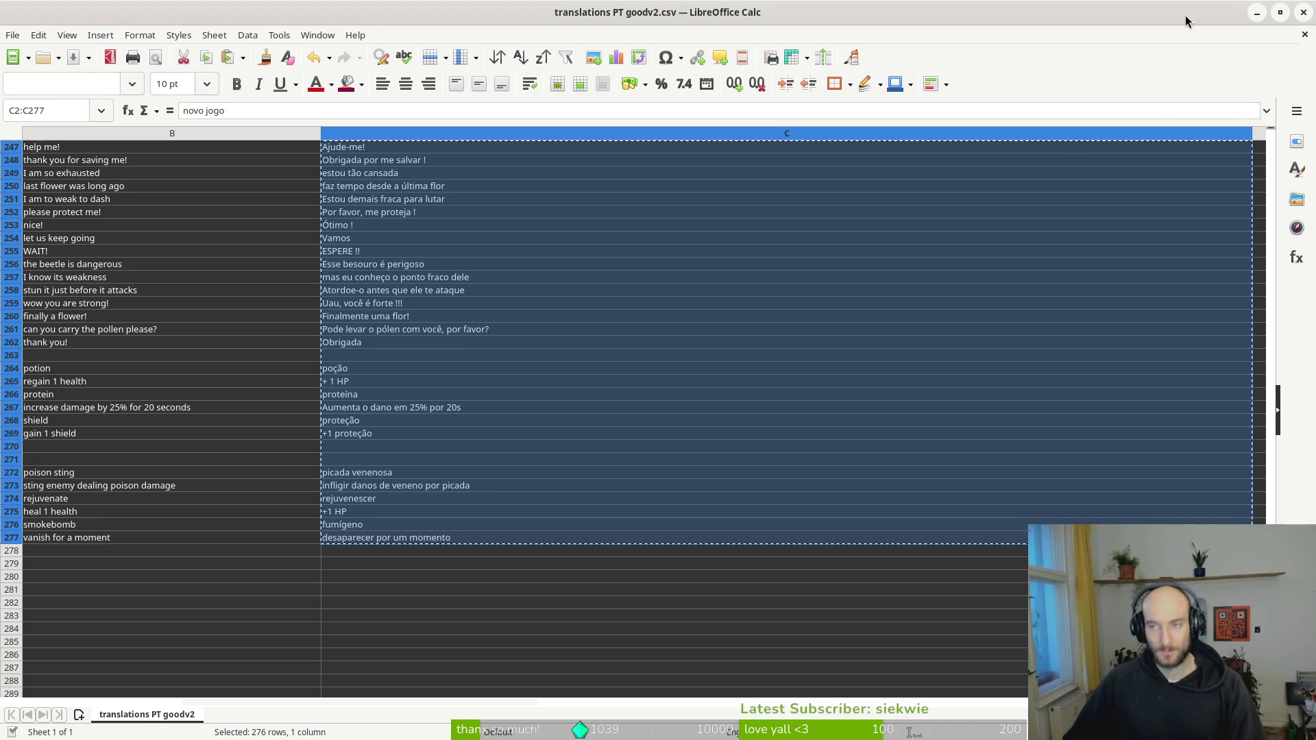
{"action": "left_click", "coordinate": [1303, 12]}
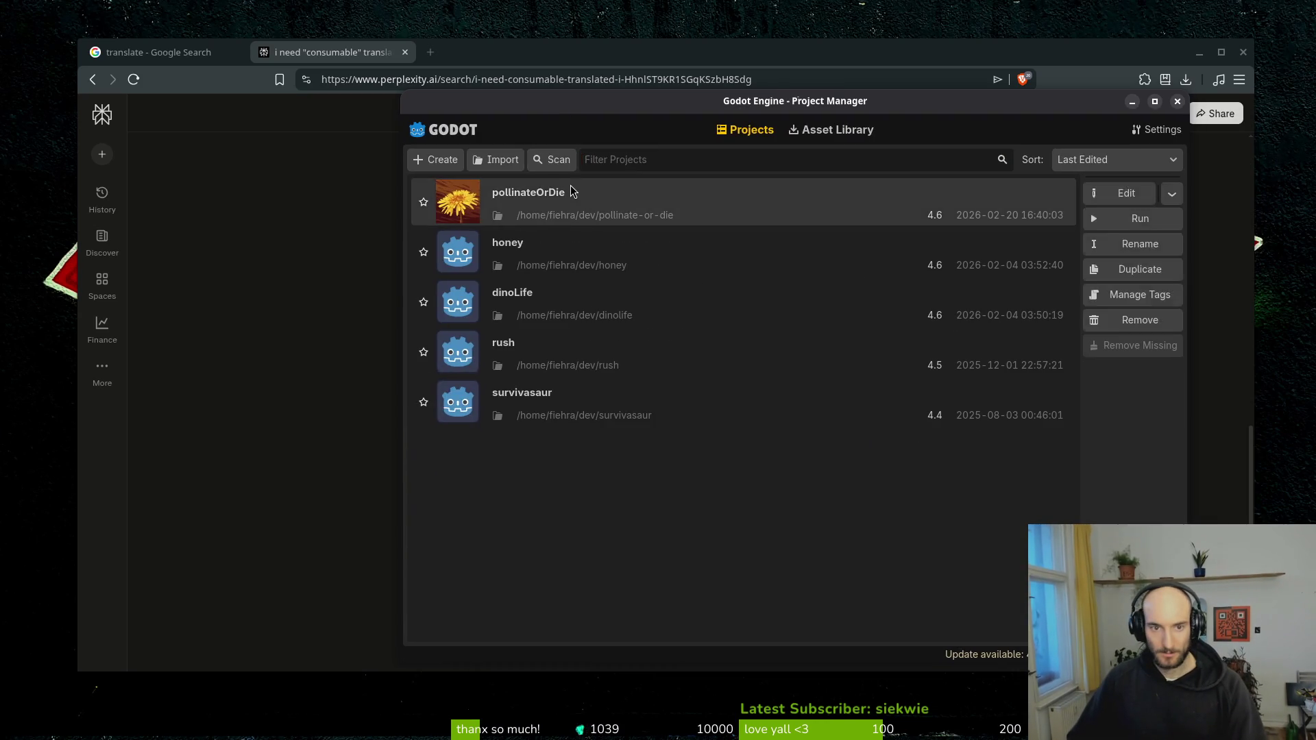
- Run the pollinateOrDie project from the Godot Project Manager
{"action": "key", "text": "ctrl+r"}
{"action": "key", "text": "alt+Tab"}
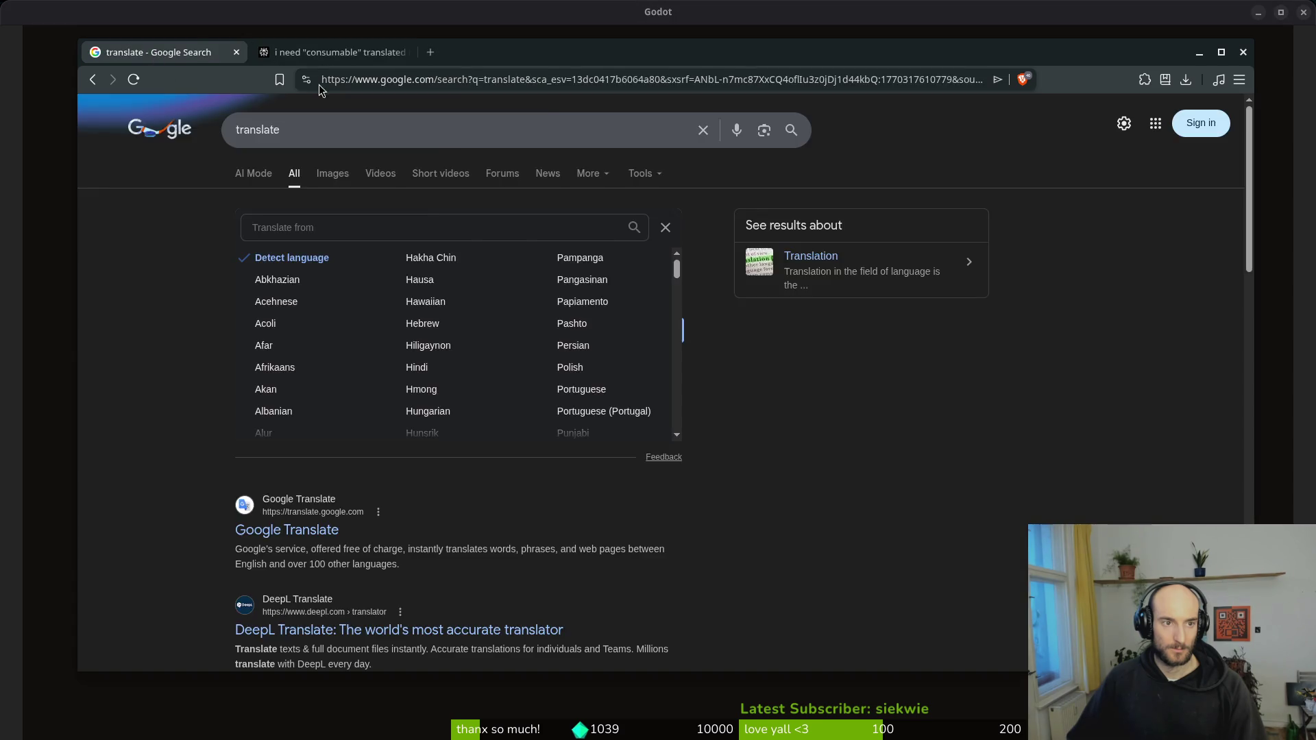
- Open the Localization page of Godot's Project Settings
{"action": "key", "text": "alt+Tab"}
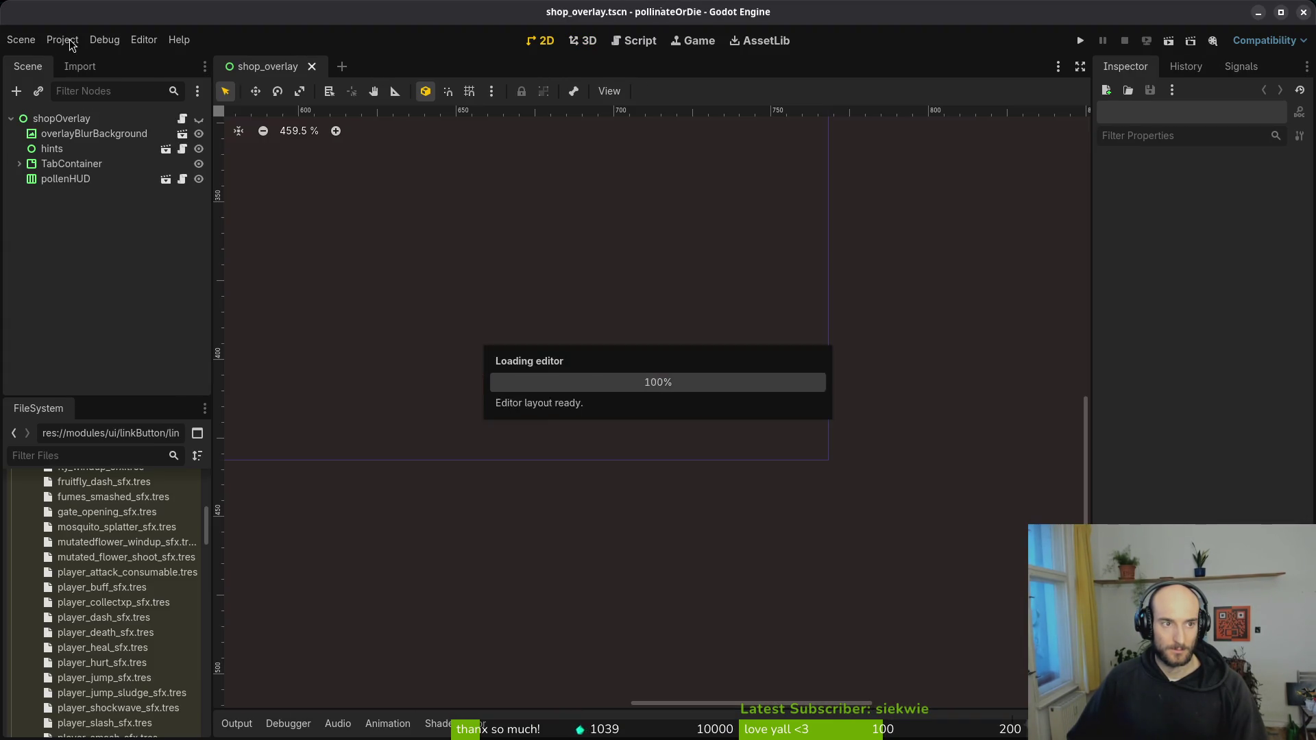
{"action": "left_click", "coordinate": [71, 45]}
{"action": "left_click", "coordinate": [72, 59]}
{"action": "left_click", "coordinate": [226, 74]}
- Browse res://docs for the Brazilian Portuguese translation file, then cancel and close settings
{"action": "left_click", "coordinate": [842, 128]}
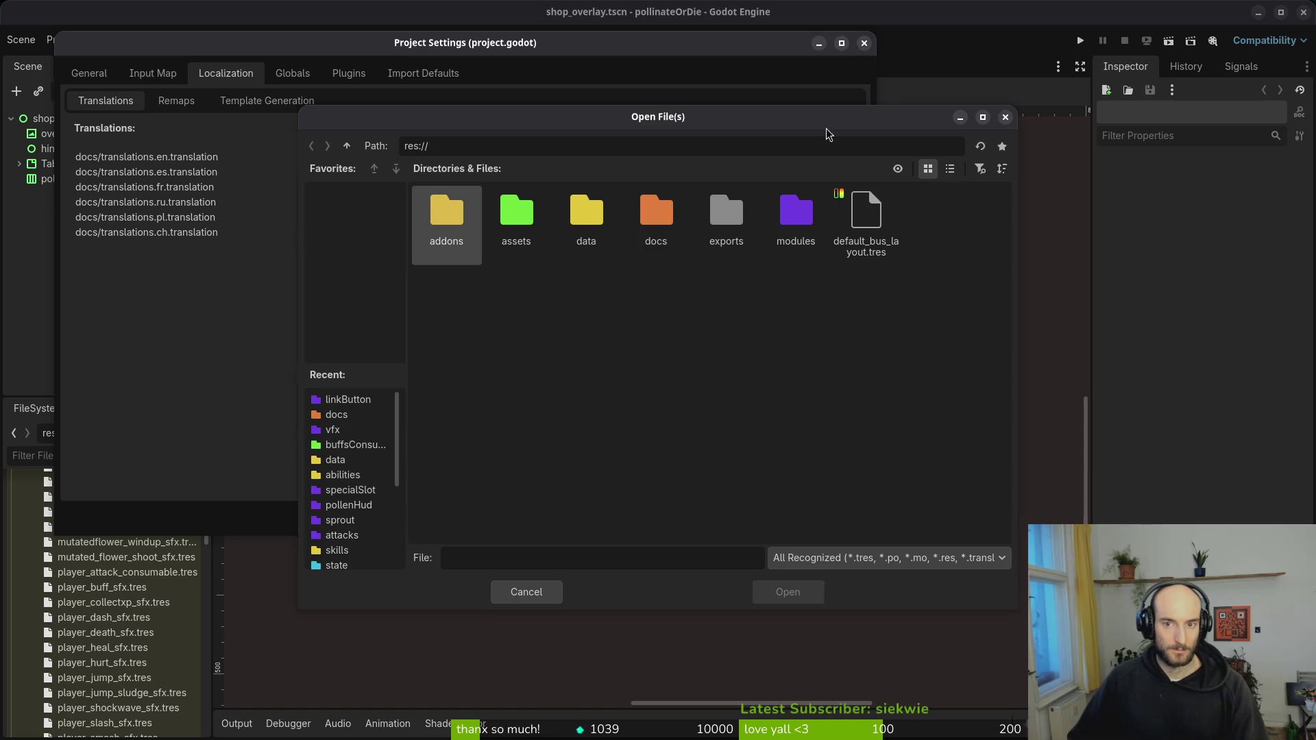
{"action": "key", "text": "Escape"}
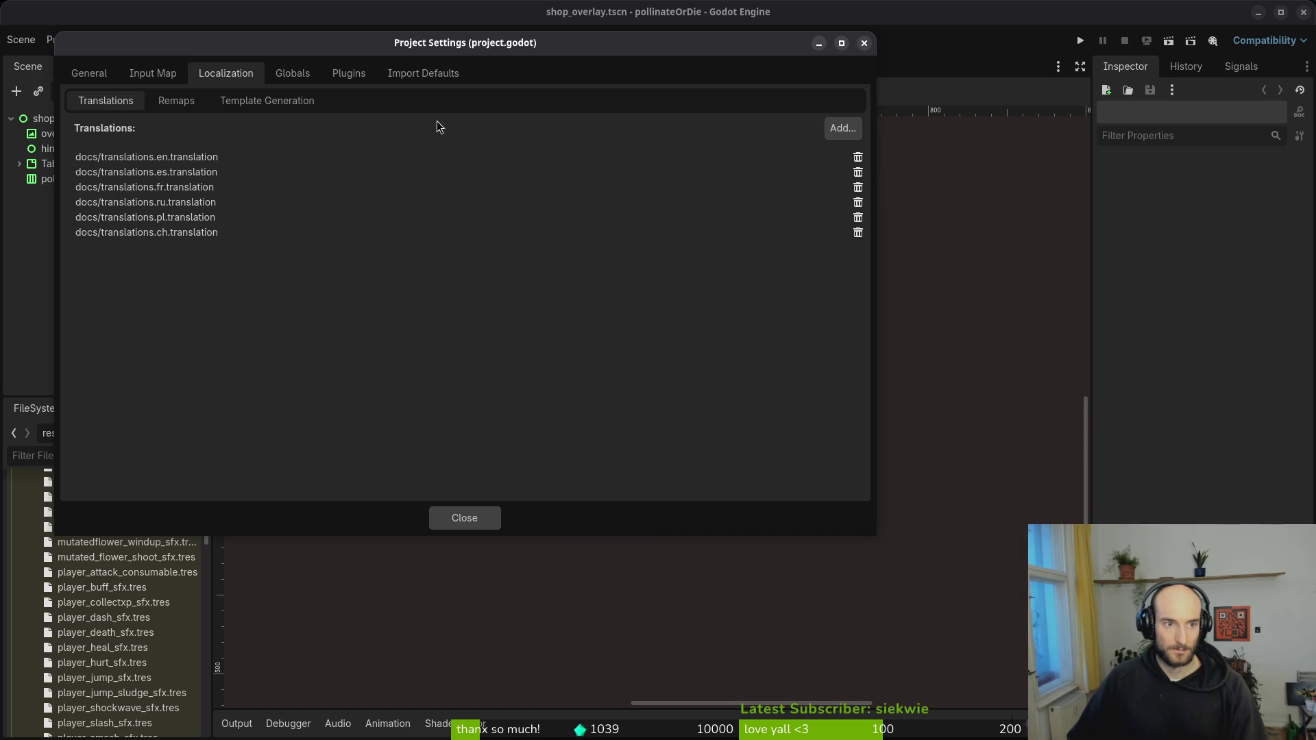
{"action": "left_click", "coordinate": [843, 128]}
{"action": "left_click", "coordinate": [585, 219]}
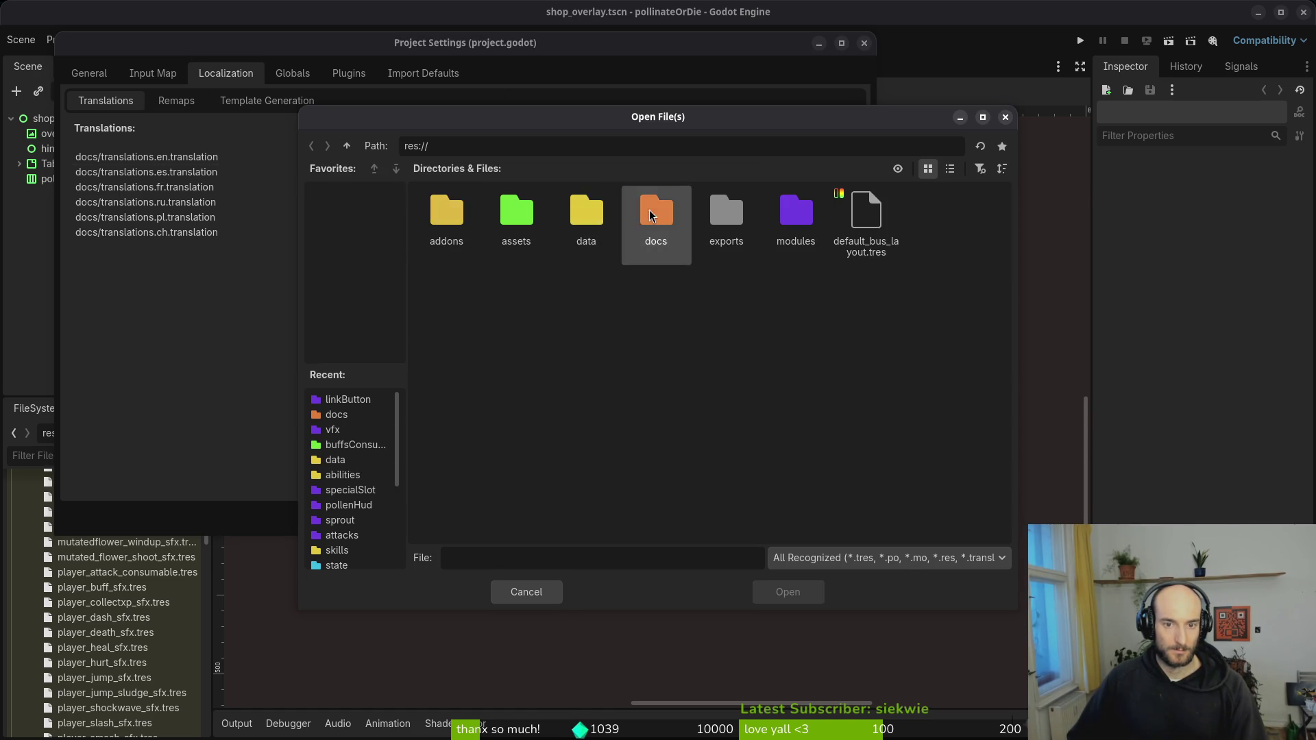
{"action": "double_click", "coordinate": [651, 216]}
{"action": "left_click", "coordinate": [797, 236]}
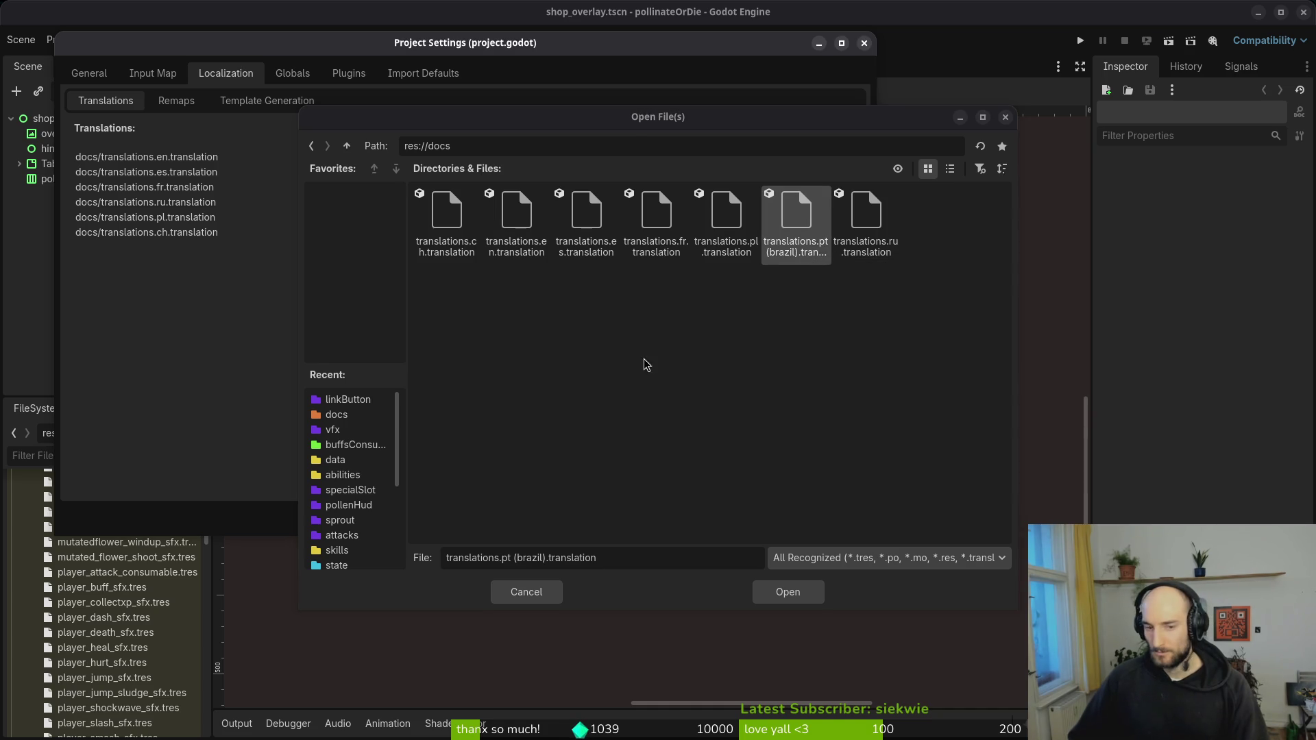
{"action": "left_click", "coordinate": [540, 592]}
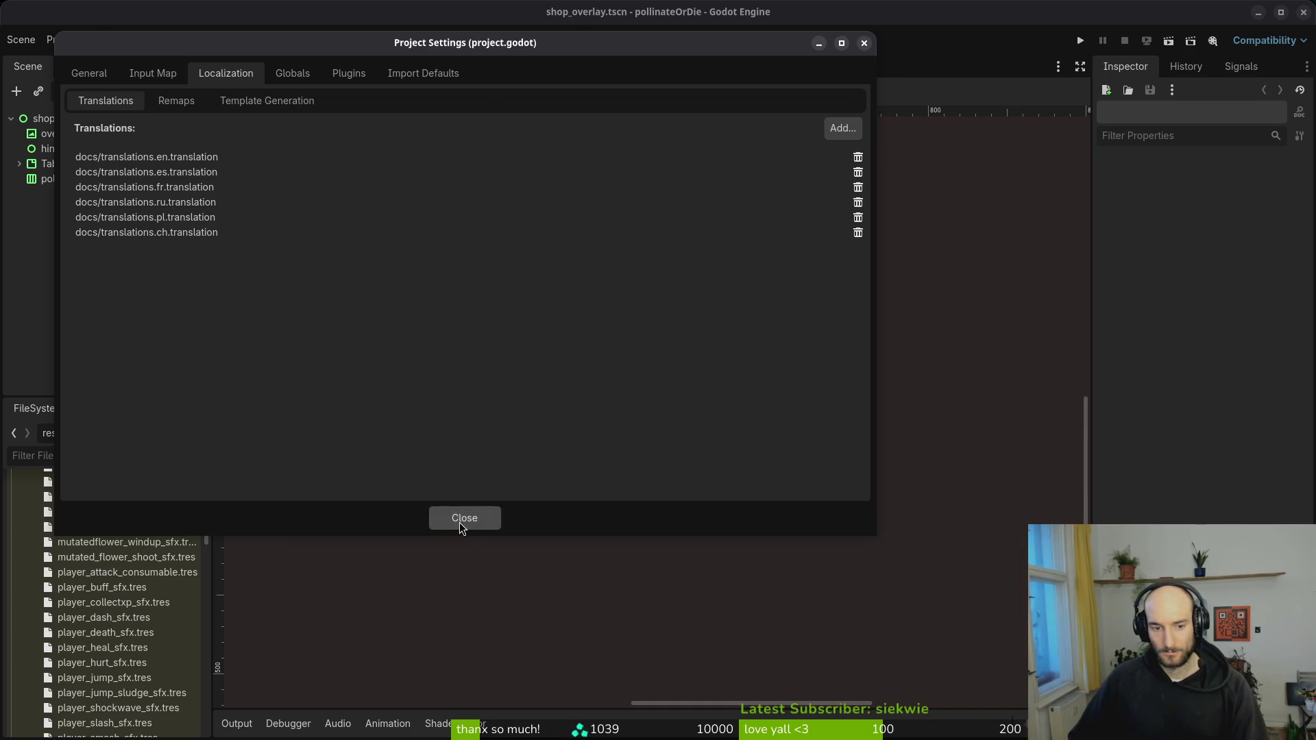
{"action": "left_click", "coordinate": [460, 524]}
- Open pollinate-or-die/docs/translations.csv in Calc with the default CSV import settings
{"action": "key", "text": "alt+Tab"}
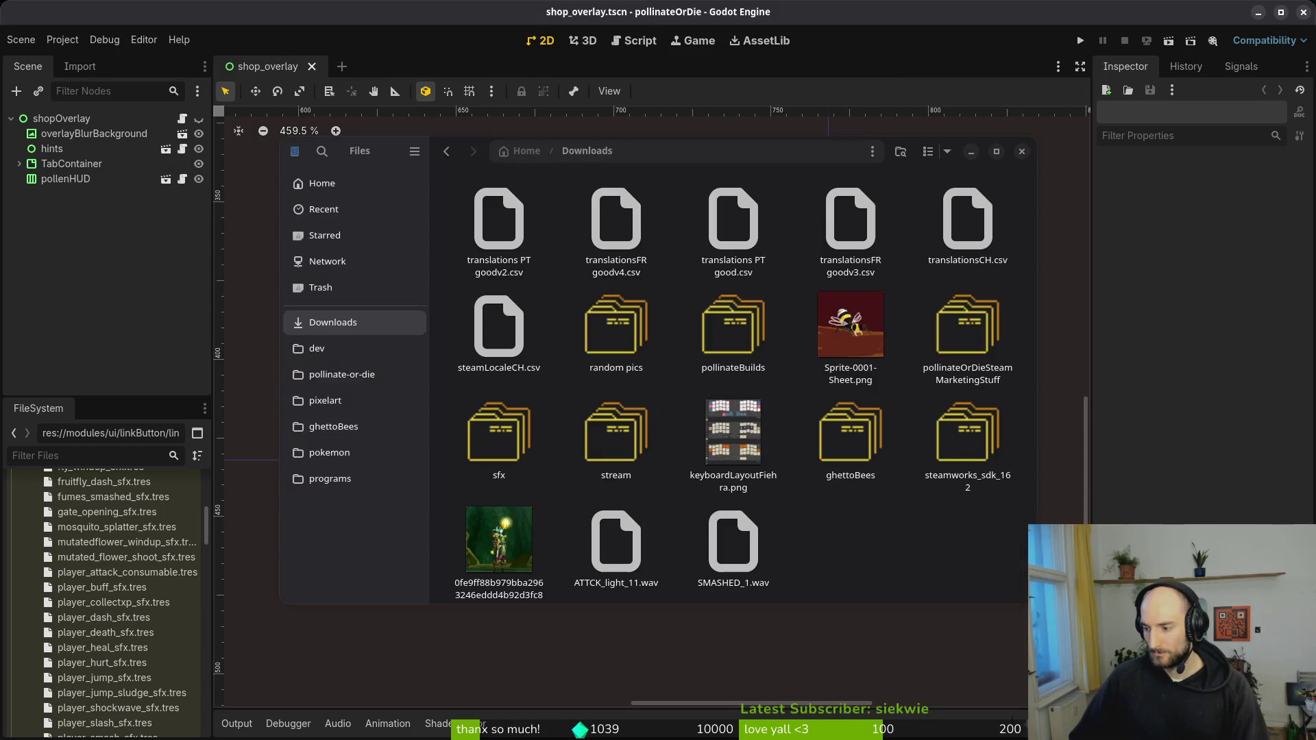
{"action": "left_click", "coordinate": [342, 374]}
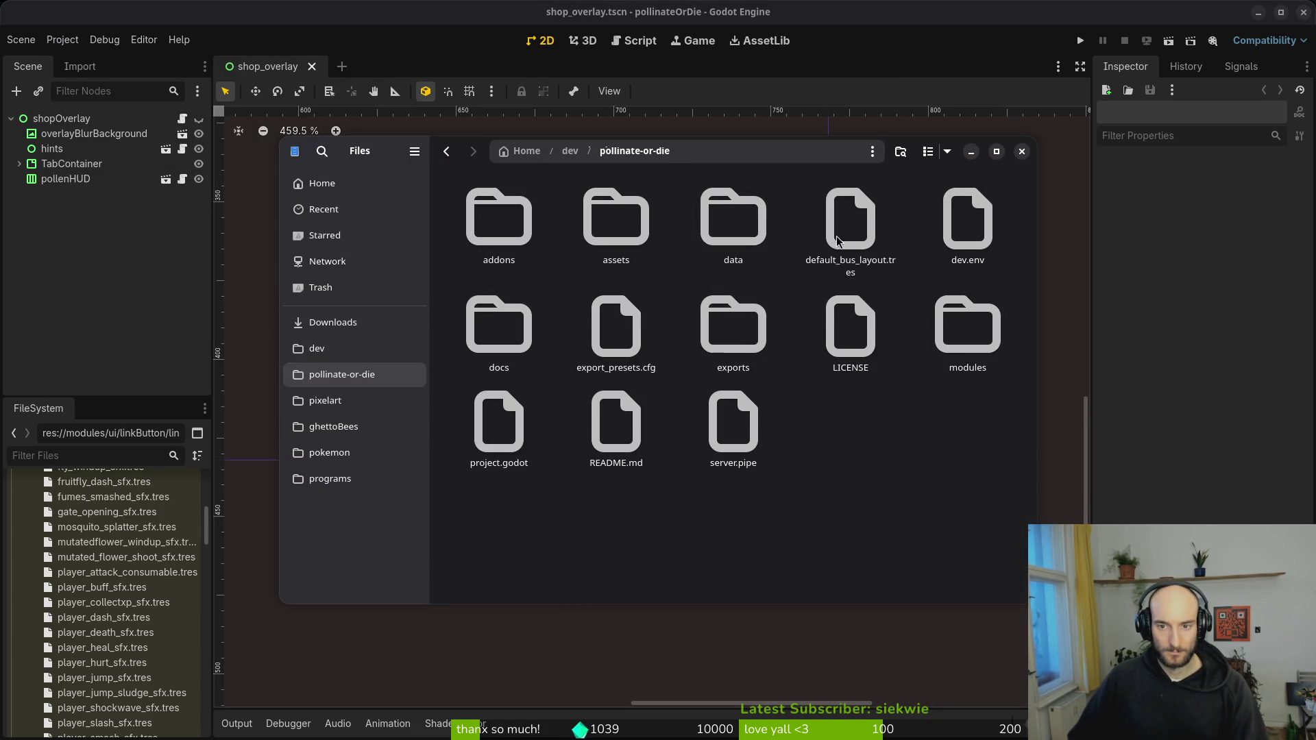
{"action": "double_click", "coordinate": [499, 325]}
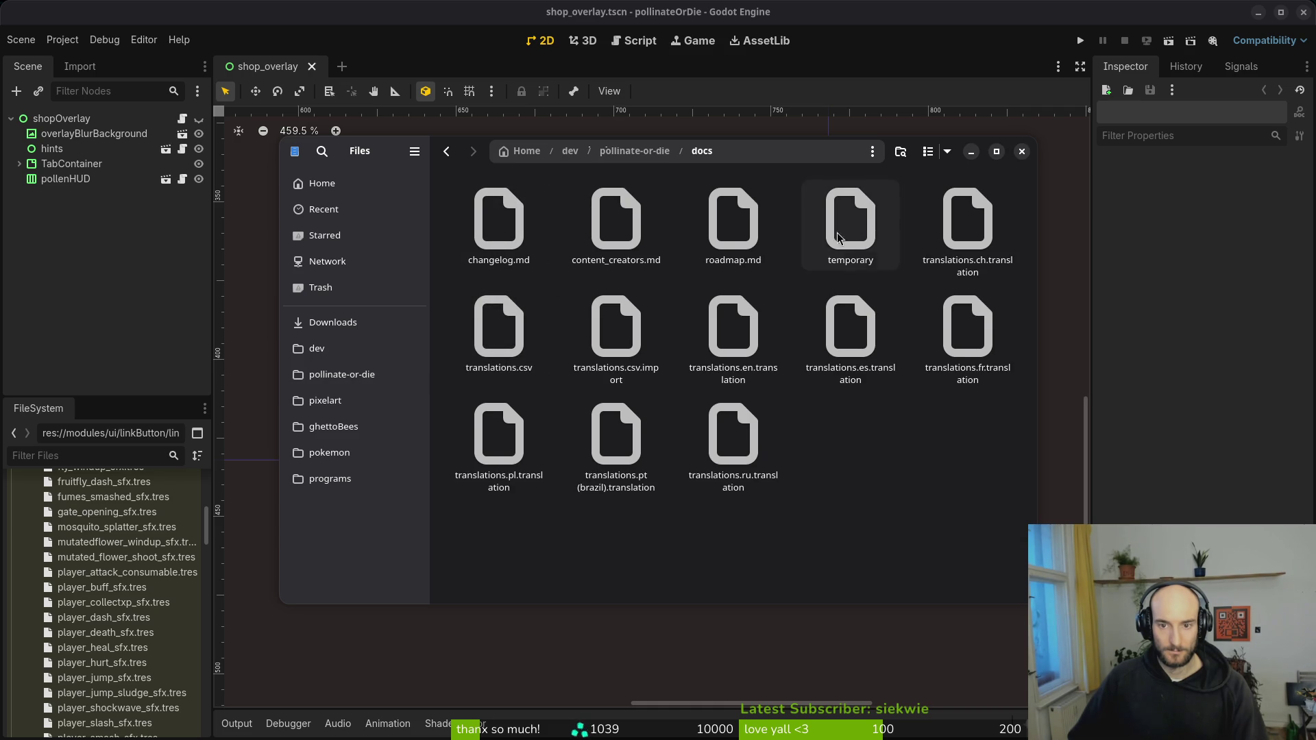
{"action": "left_click", "coordinate": [521, 343]}
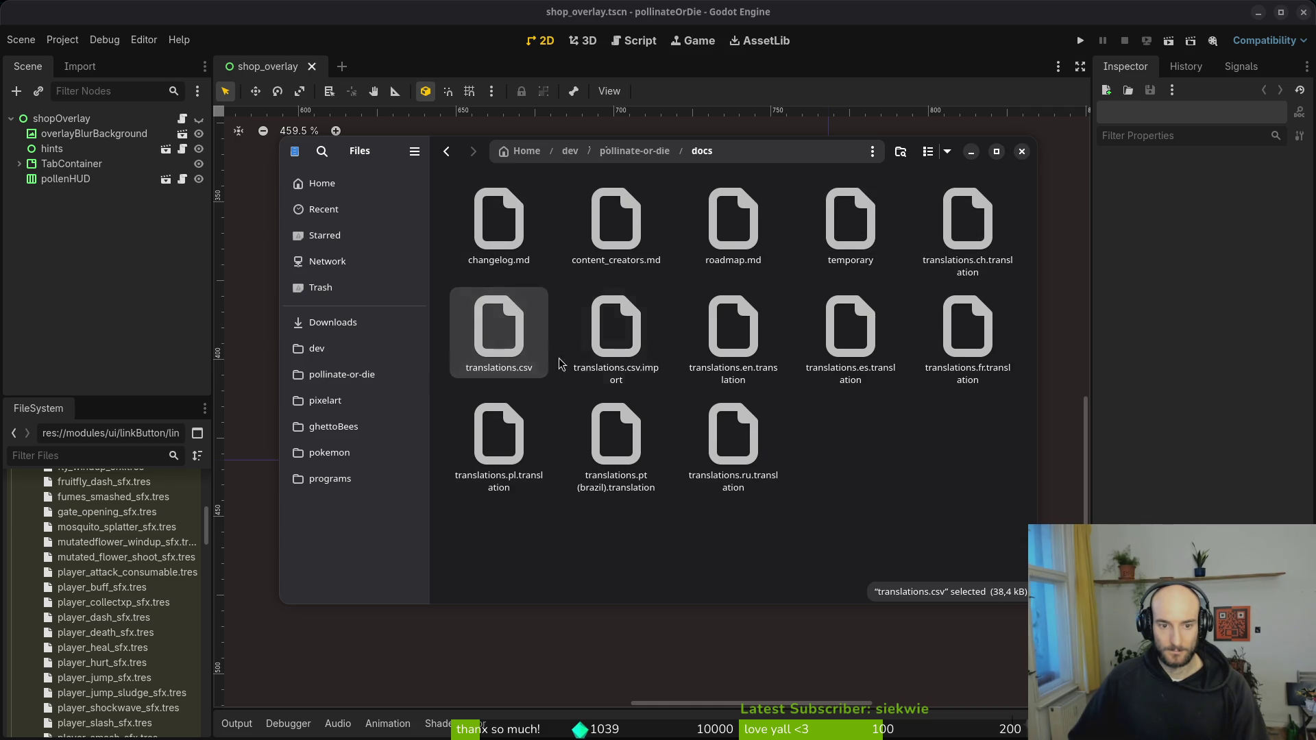
{"action": "double_click", "coordinate": [542, 359]}
{"action": "left_click", "coordinate": [935, 652]}
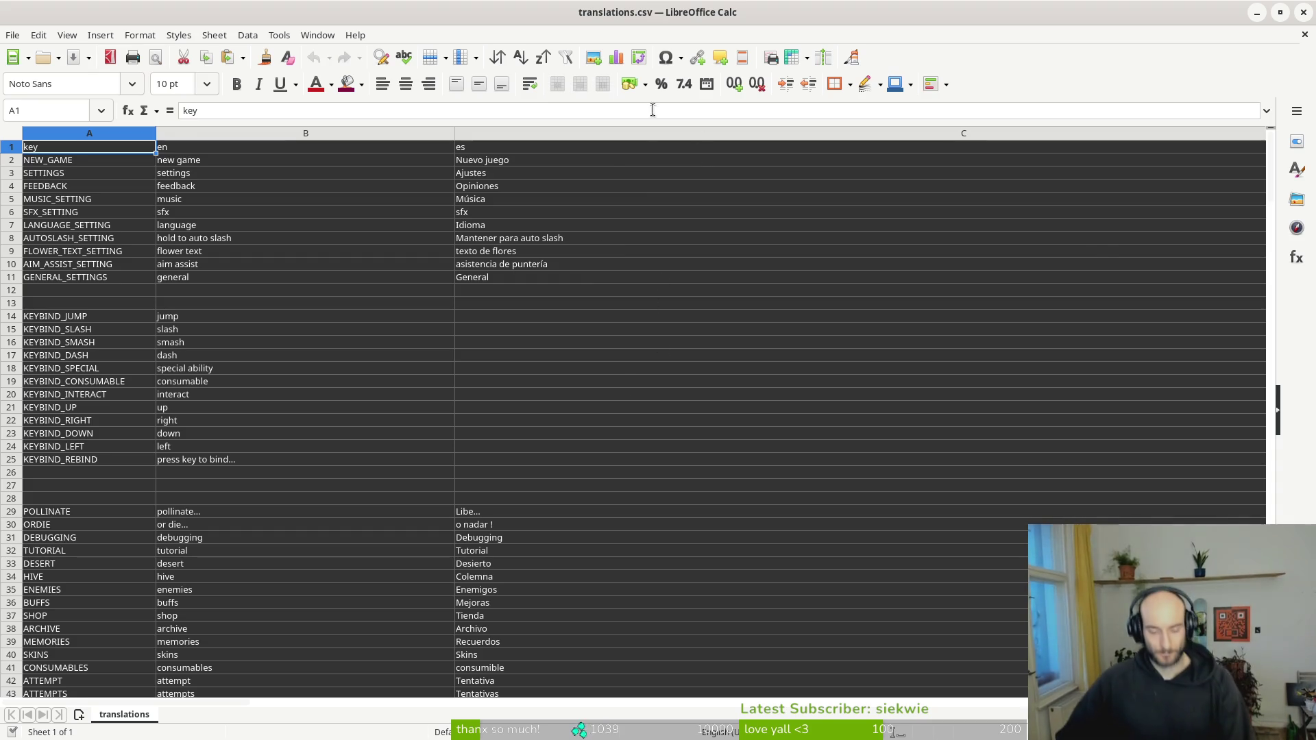
- Change header H1 to 'pt', save as CSV, and close Calc and the file manager
{"action": "scroll", "coordinate": [607, 182], "scroll_direction": "right", "scroll_amount": 7}
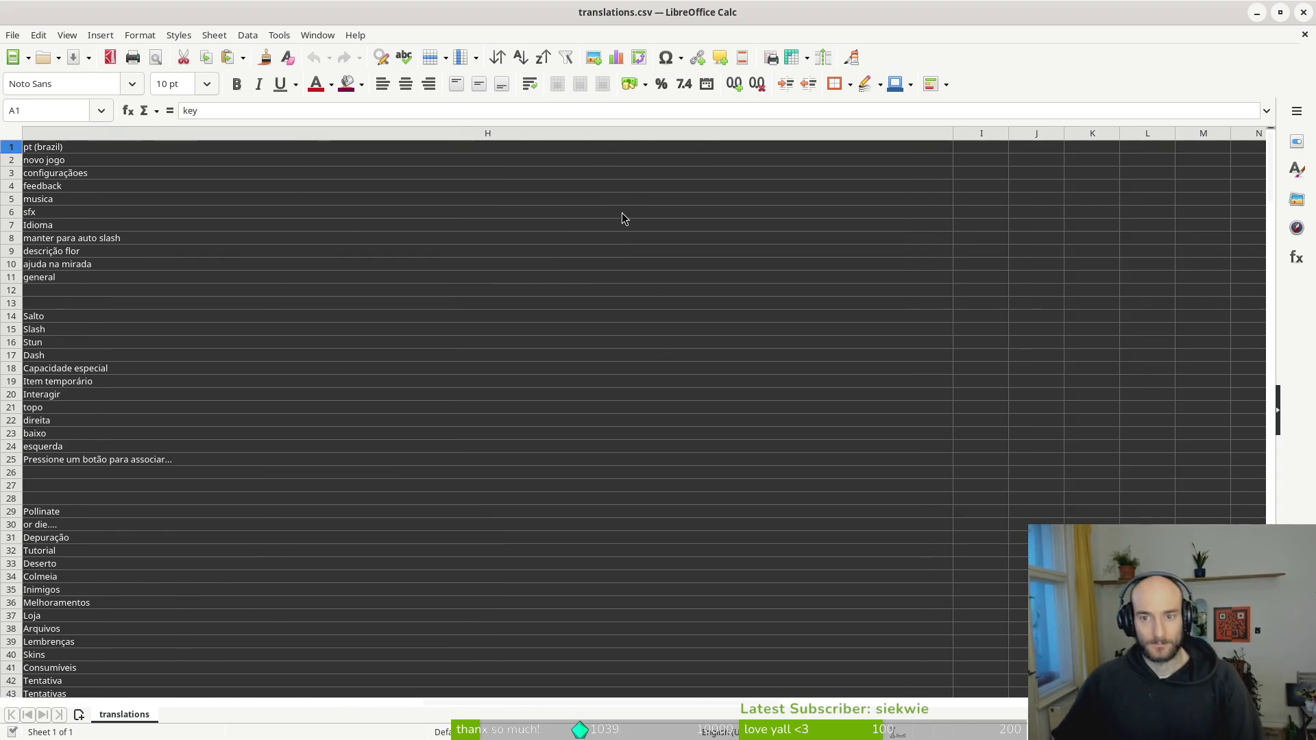
{"action": "left_click", "coordinate": [70, 150]}
{"action": "type", "text": "pt"}
{"action": "key", "text": "Return"}
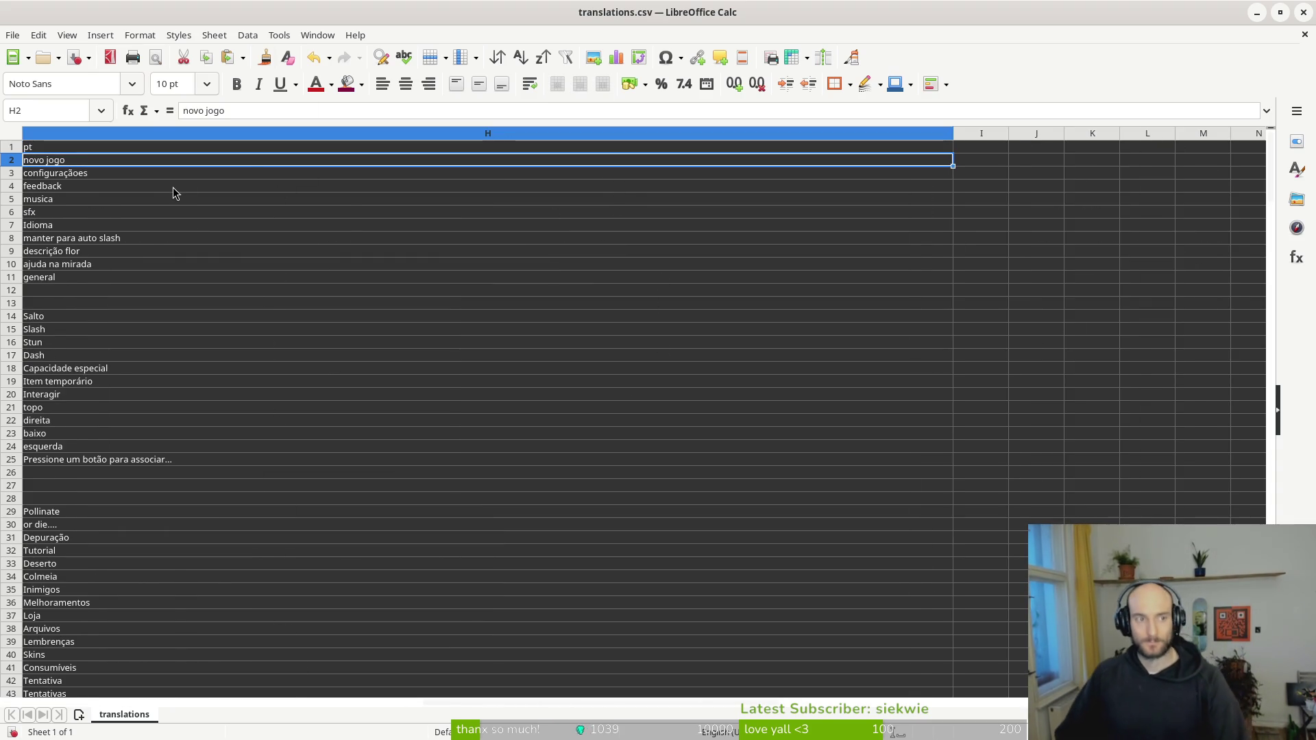
{"action": "key", "text": "ctrl+s"}
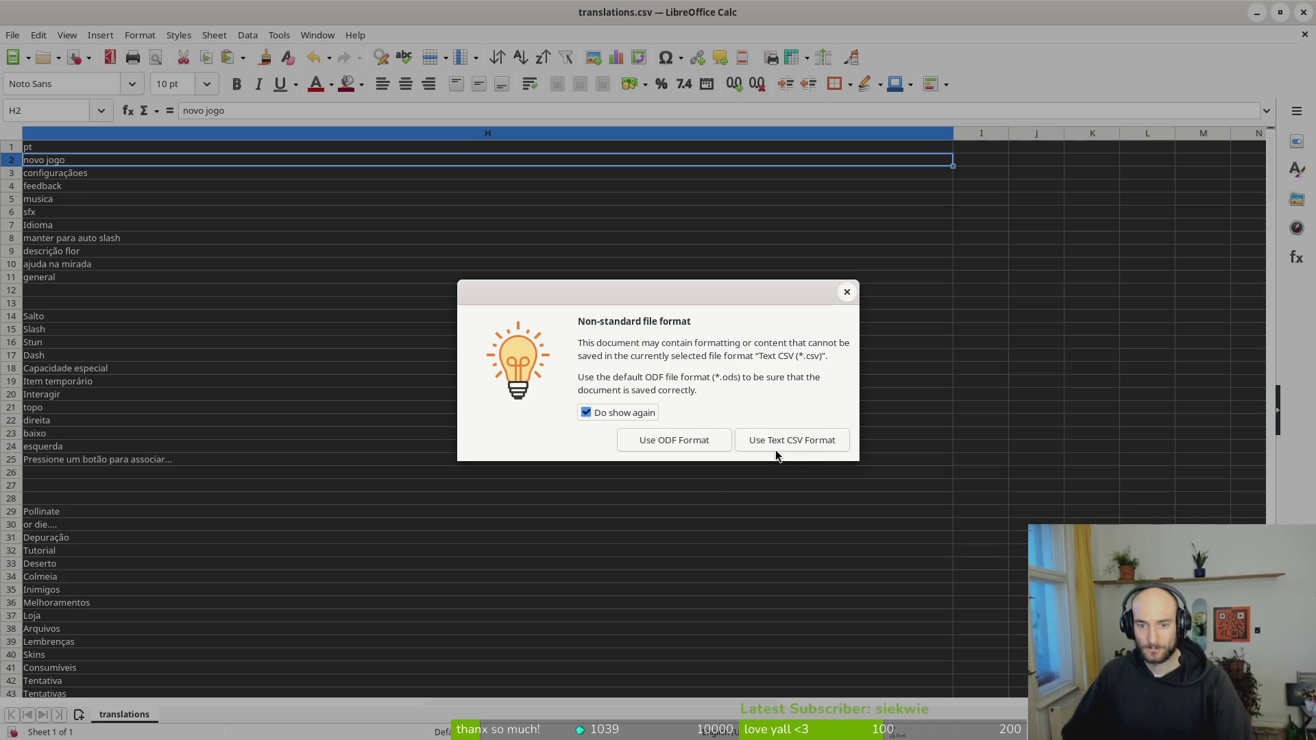
{"action": "left_click", "coordinate": [776, 446]}
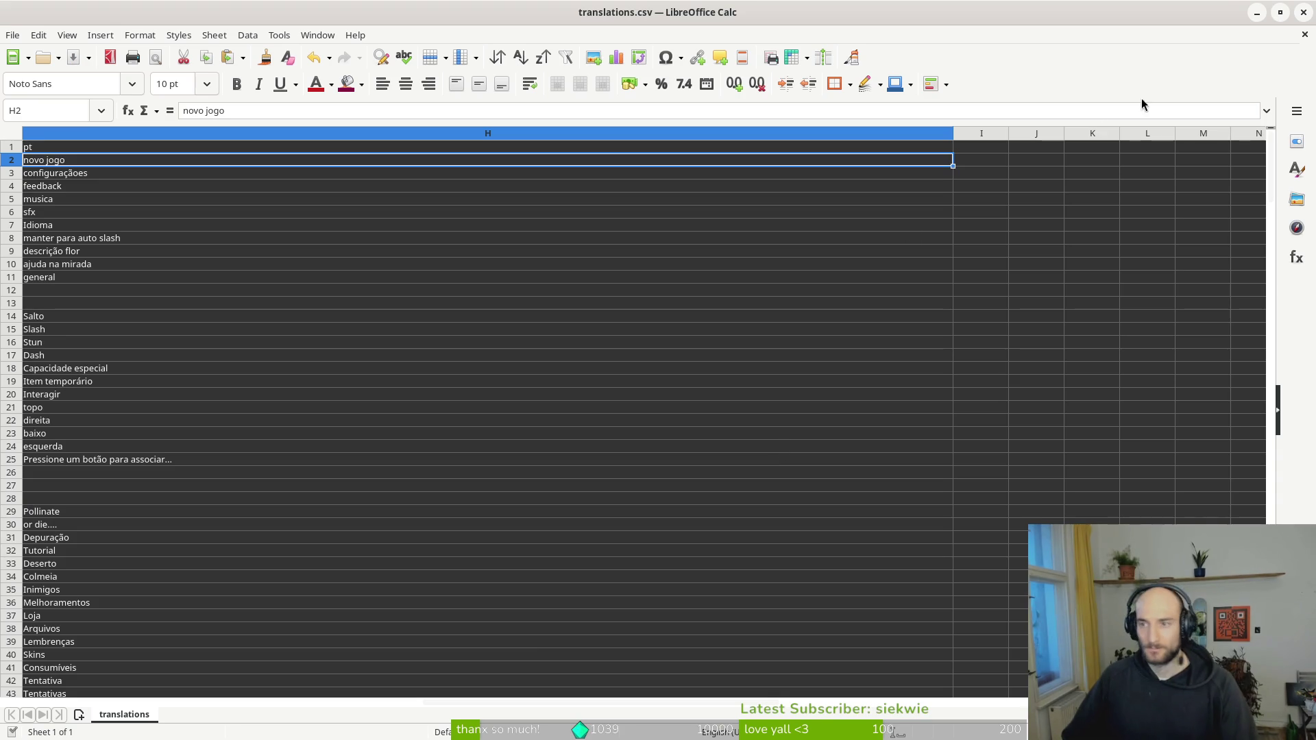
{"action": "left_click", "coordinate": [1306, 21]}
{"action": "left_click", "coordinate": [1019, 151]}
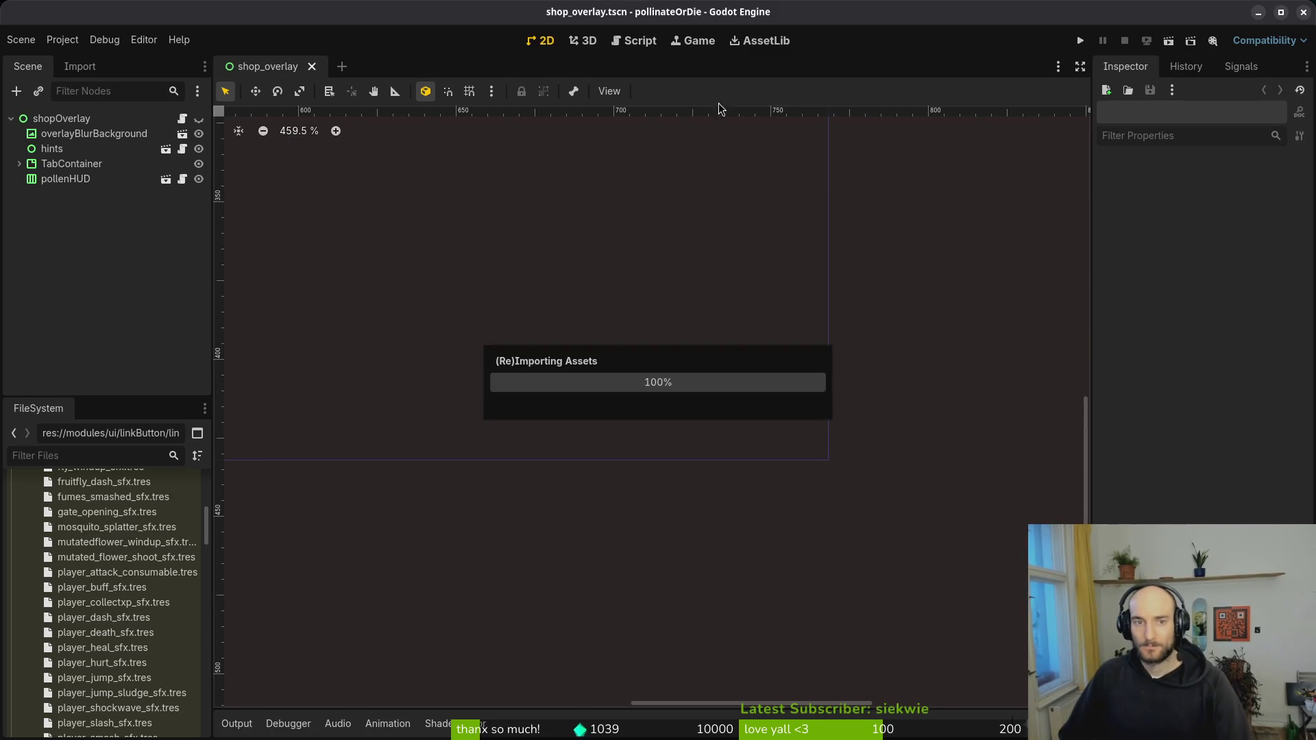
- Add translations.pt.translation to the project's Localization translations list
{"action": "left_click", "coordinate": [62, 39]}
{"action": "left_click", "coordinate": [96, 60]}
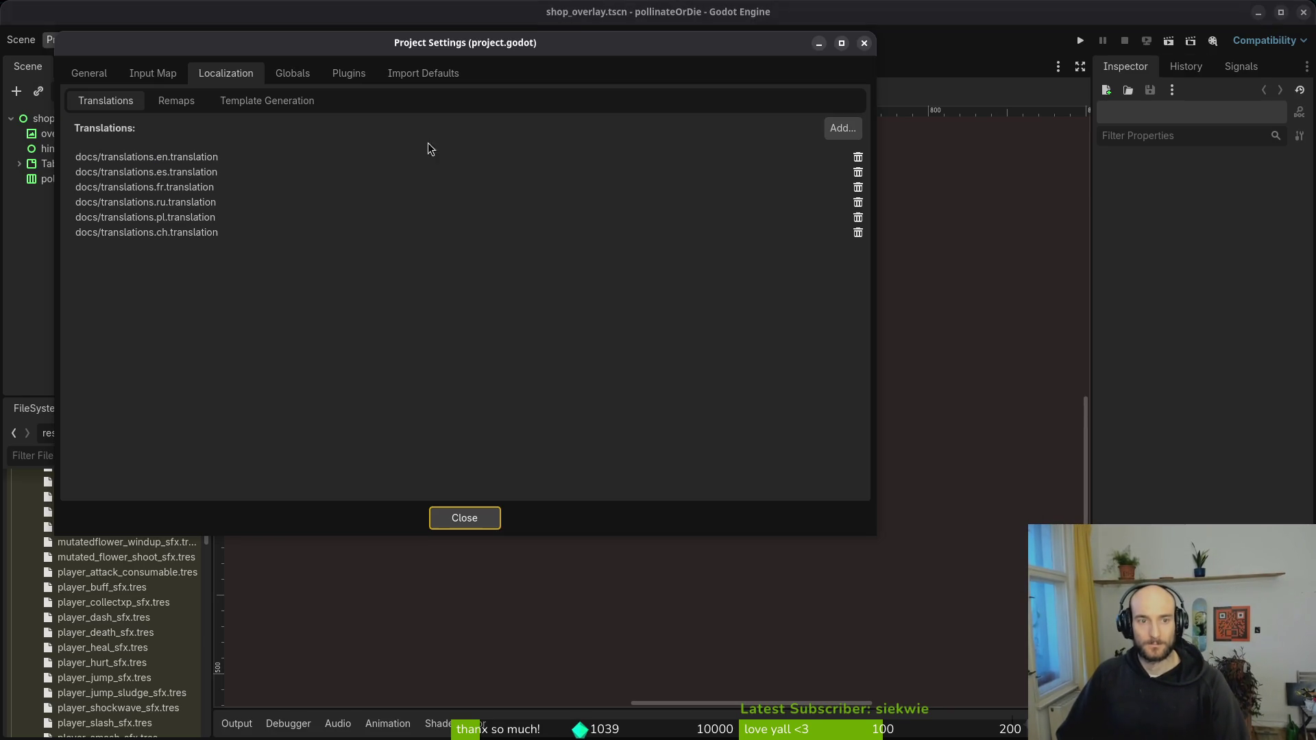
{"action": "left_click", "coordinate": [842, 128]}
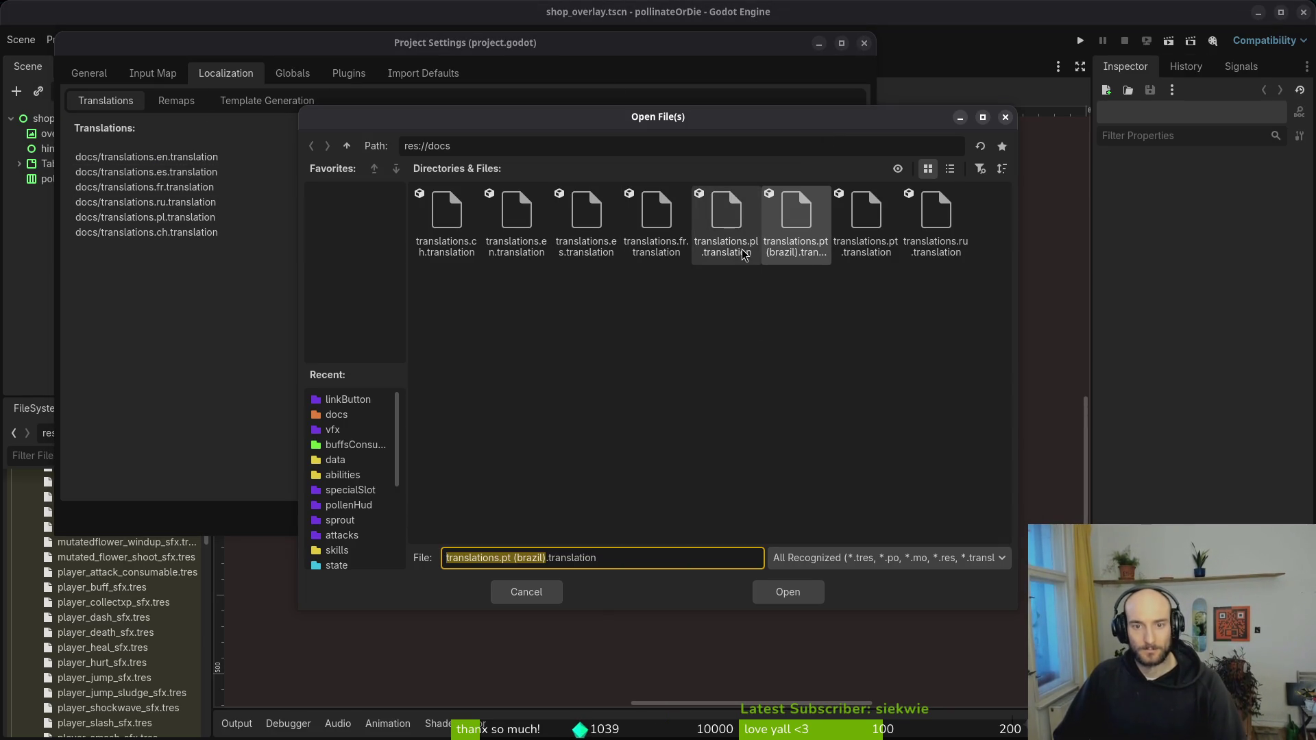
{"action": "left_click", "coordinate": [865, 219]}
{"action": "left_click", "coordinate": [787, 593]}
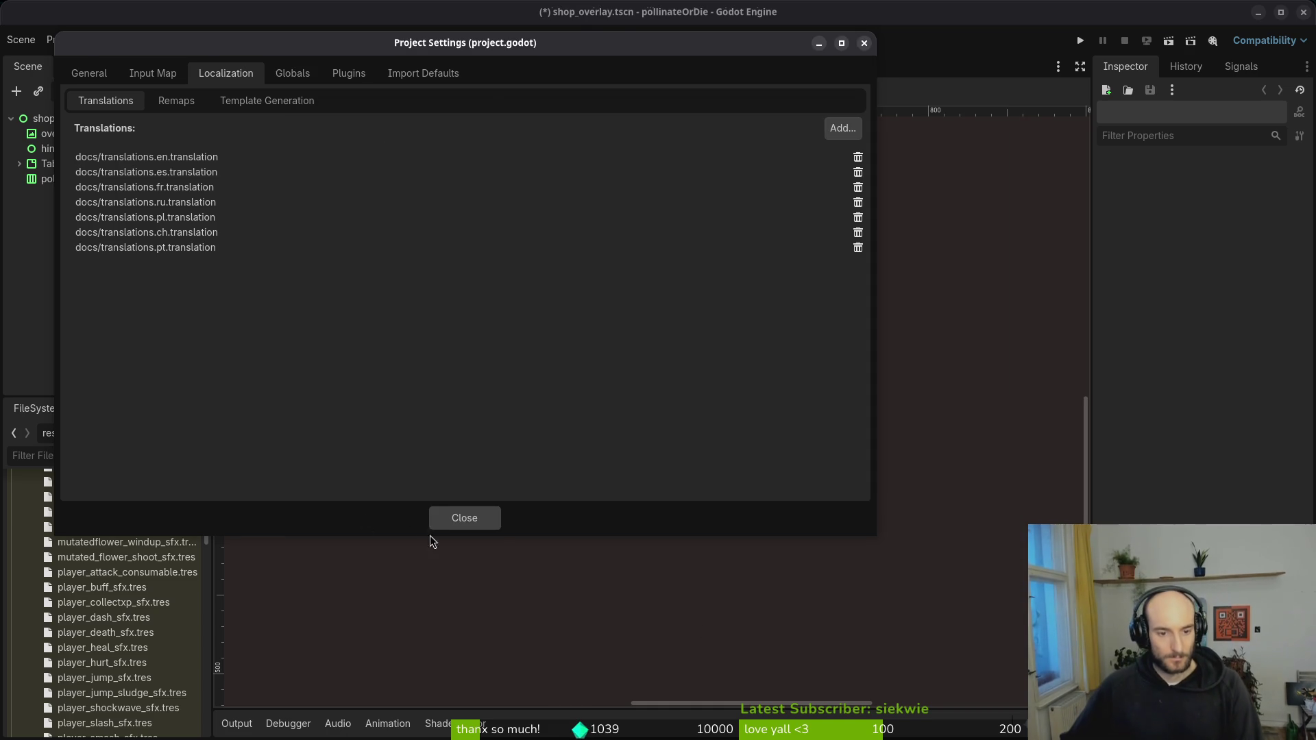
{"action": "left_click", "coordinate": [439, 522]}
- Delete the translations.pt (brazil) file from the docs folder and run the game
{"action": "scroll", "coordinate": [40, 624], "scroll_direction": "up", "scroll_amount": 10}
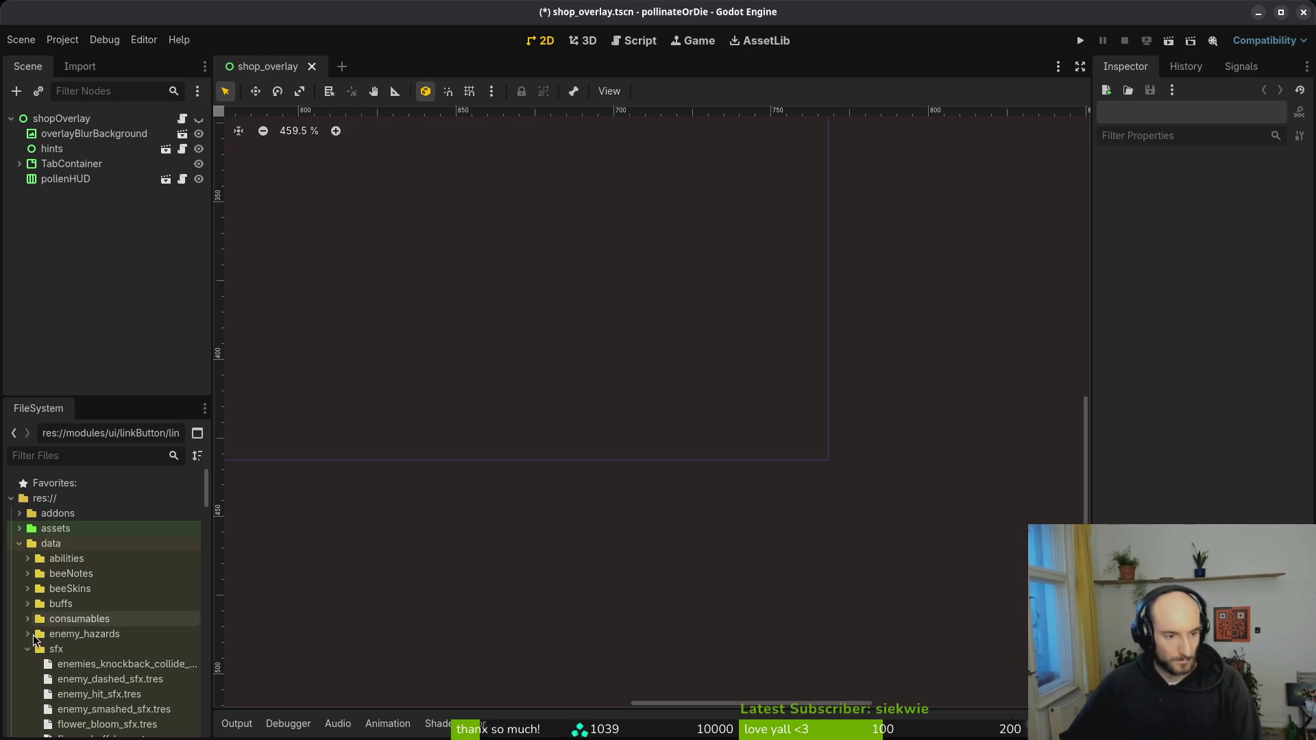
{"action": "left_click", "coordinate": [19, 543]}
{"action": "left_click", "coordinate": [19, 559]}
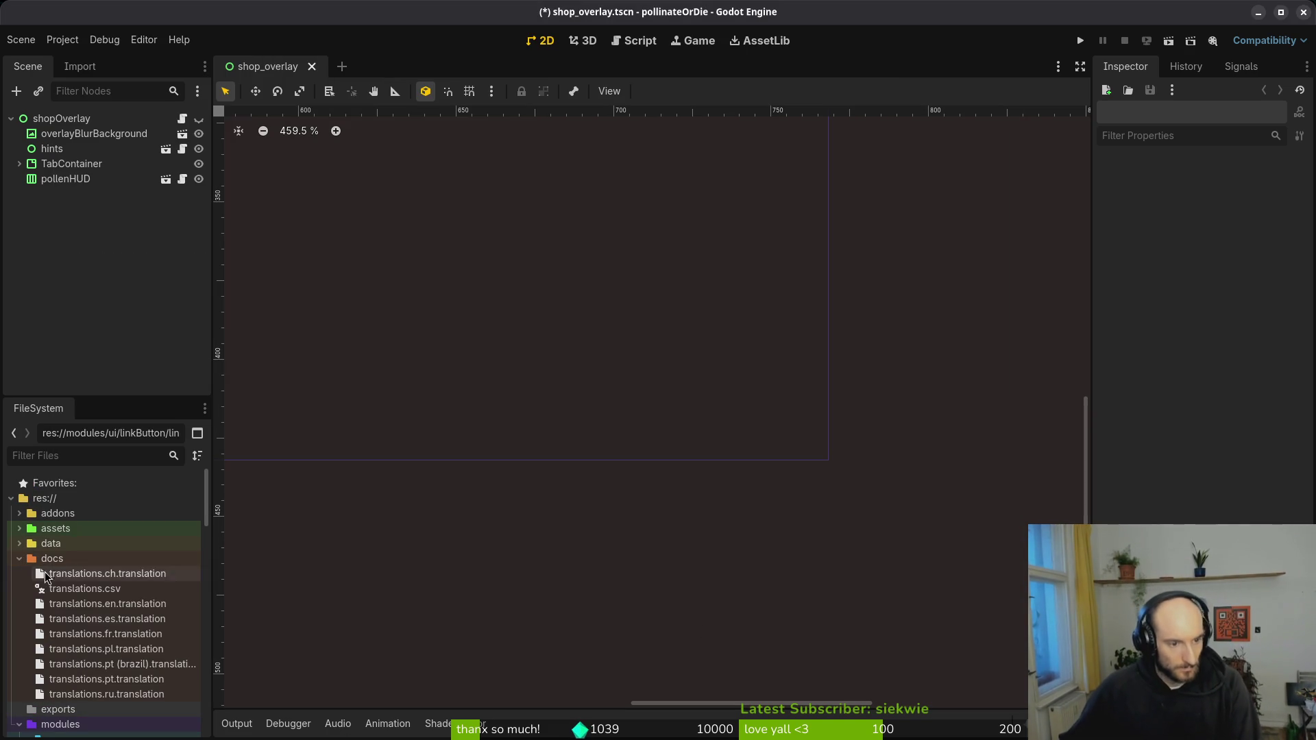
{"action": "right_click", "coordinate": [122, 664]}
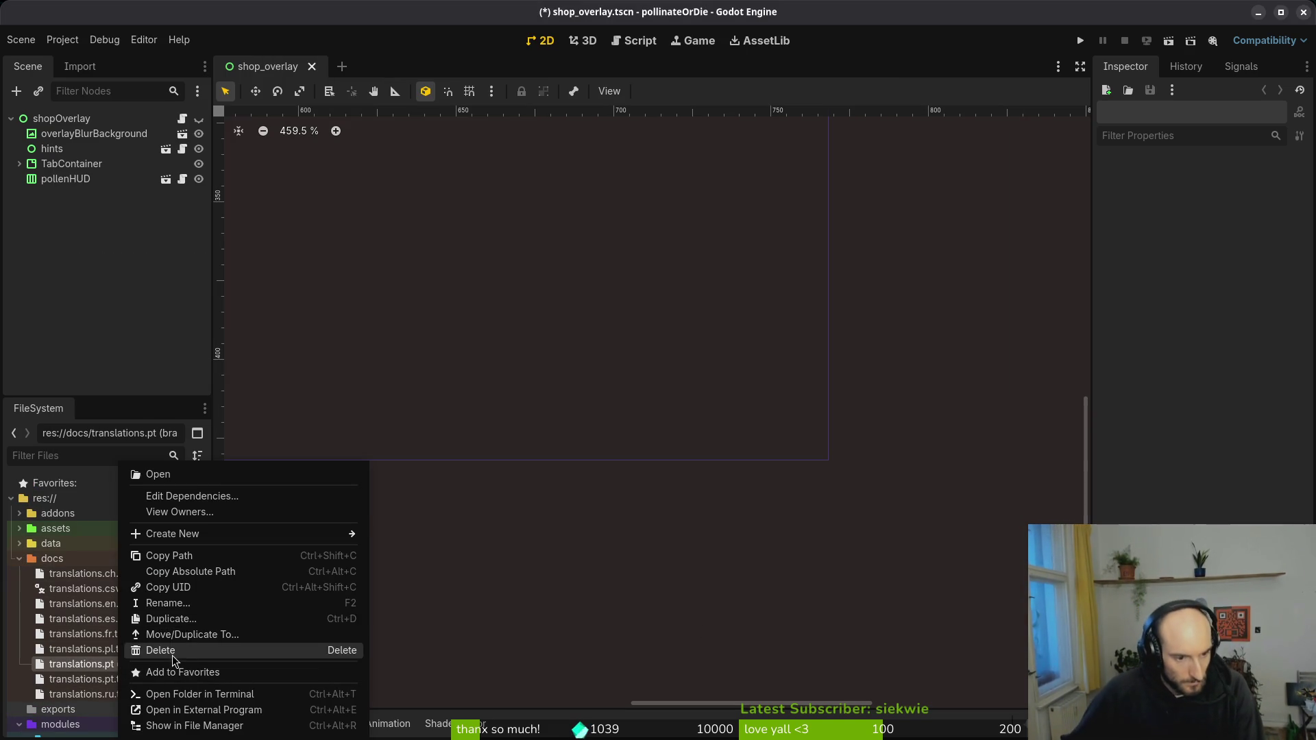
{"action": "left_click", "coordinate": [175, 651]}
{"action": "left_click", "coordinate": [758, 442]}
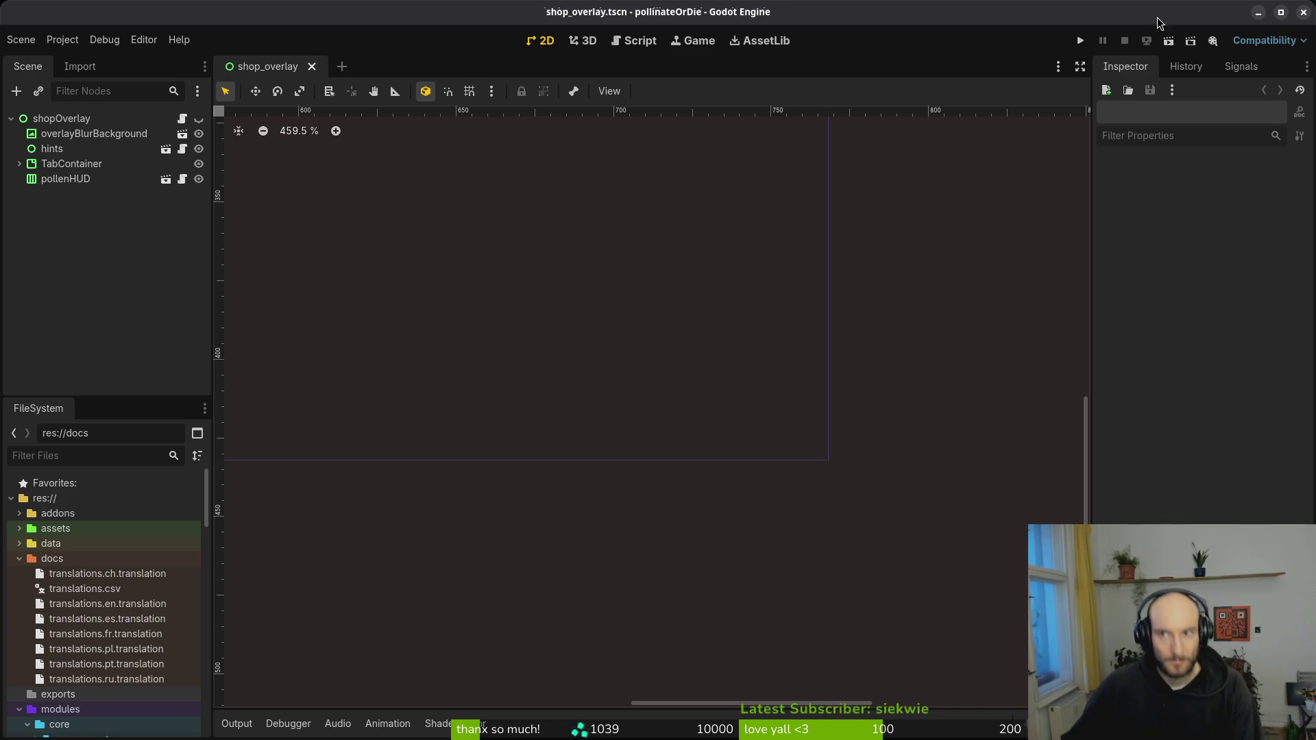
{"action": "left_click", "coordinate": [1080, 41]}
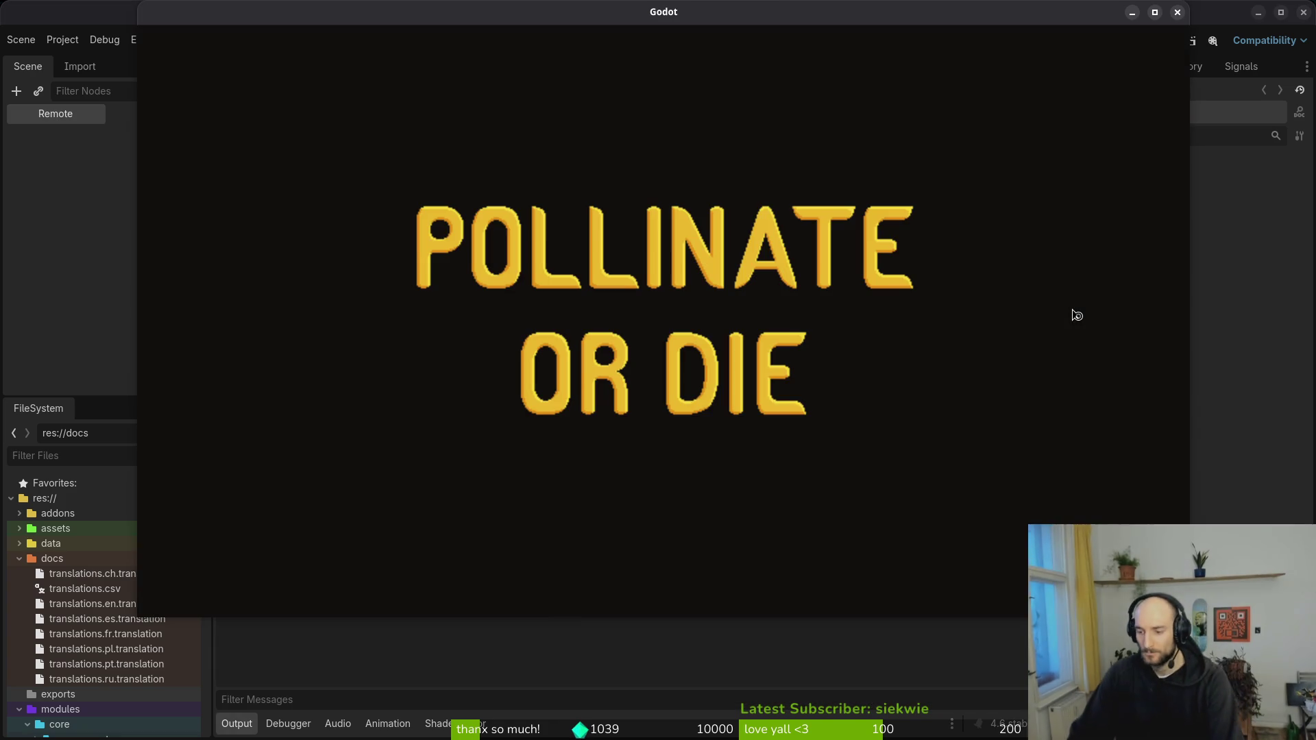
- Quit the running game to the editor and relaunch it with F5
{"action": "key", "text": "Down"}
{"action": "key", "text": "Down"}
{"action": "key", "text": "Down"}
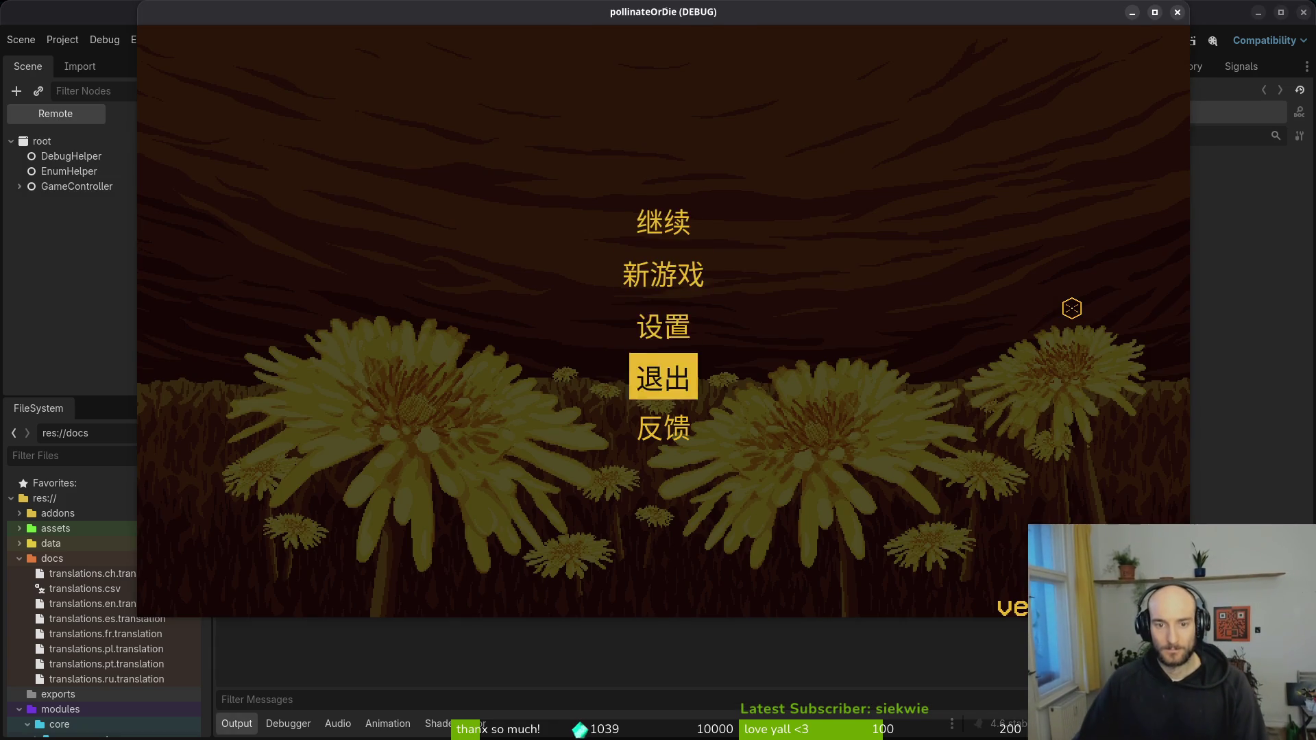
{"action": "key", "text": "Return"}
{"action": "scroll", "coordinate": [1075, 316], "scroll_direction": "up", "scroll_amount": 3}
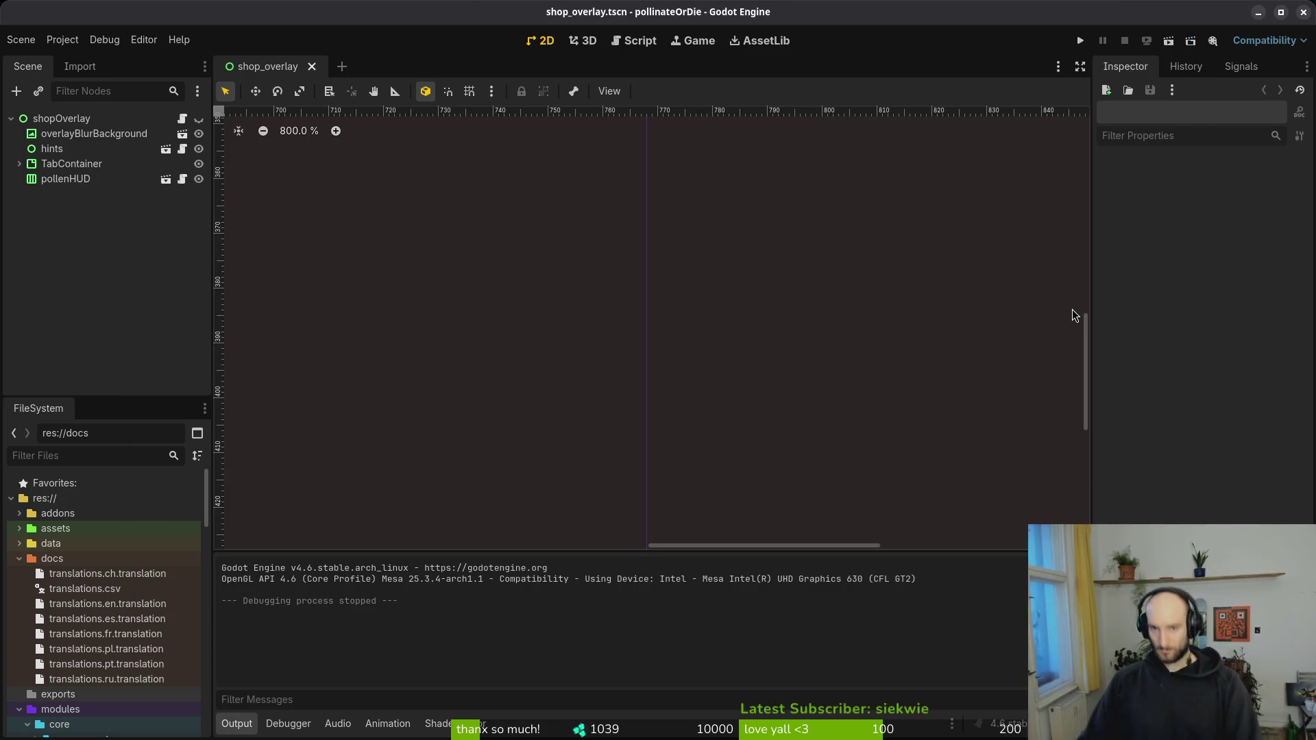
{"action": "key", "text": "F5"}
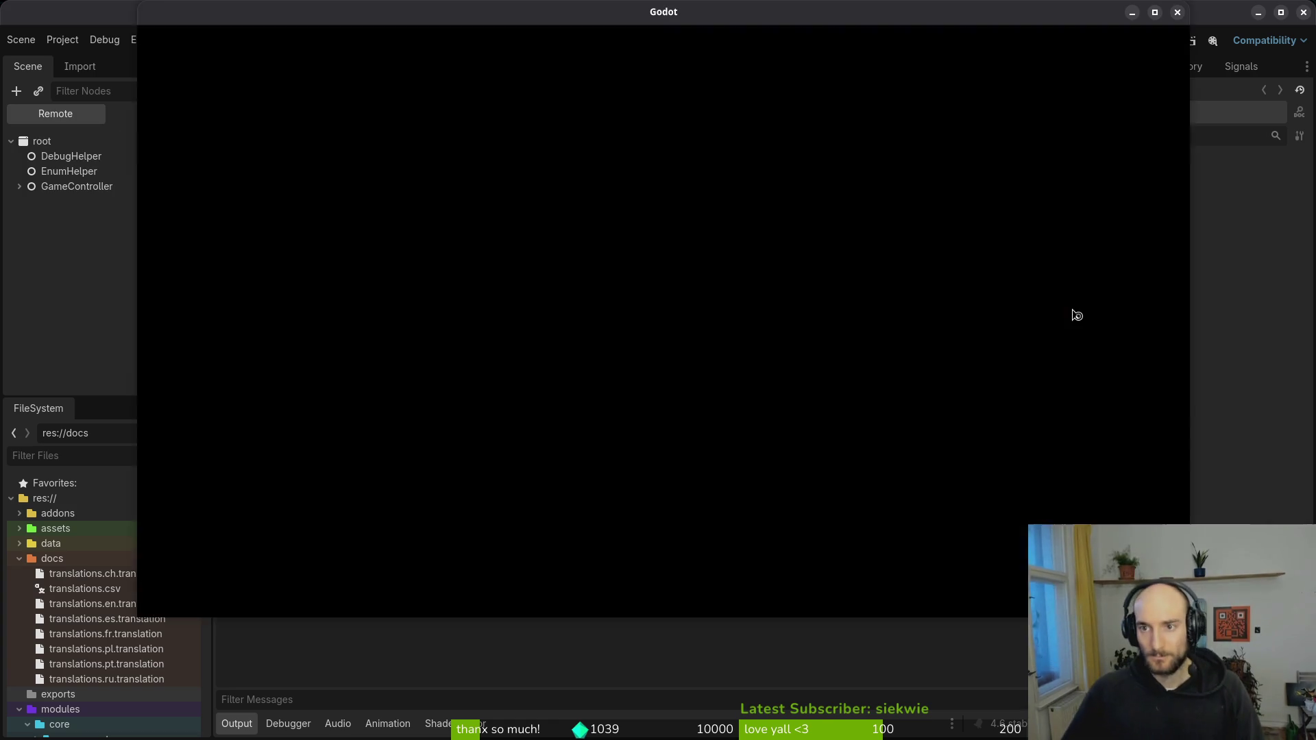
- Switch the game language from ch to pt in Settings, then quit via Sair
{"action": "key", "text": "Down"}
{"action": "key", "text": "Down"}
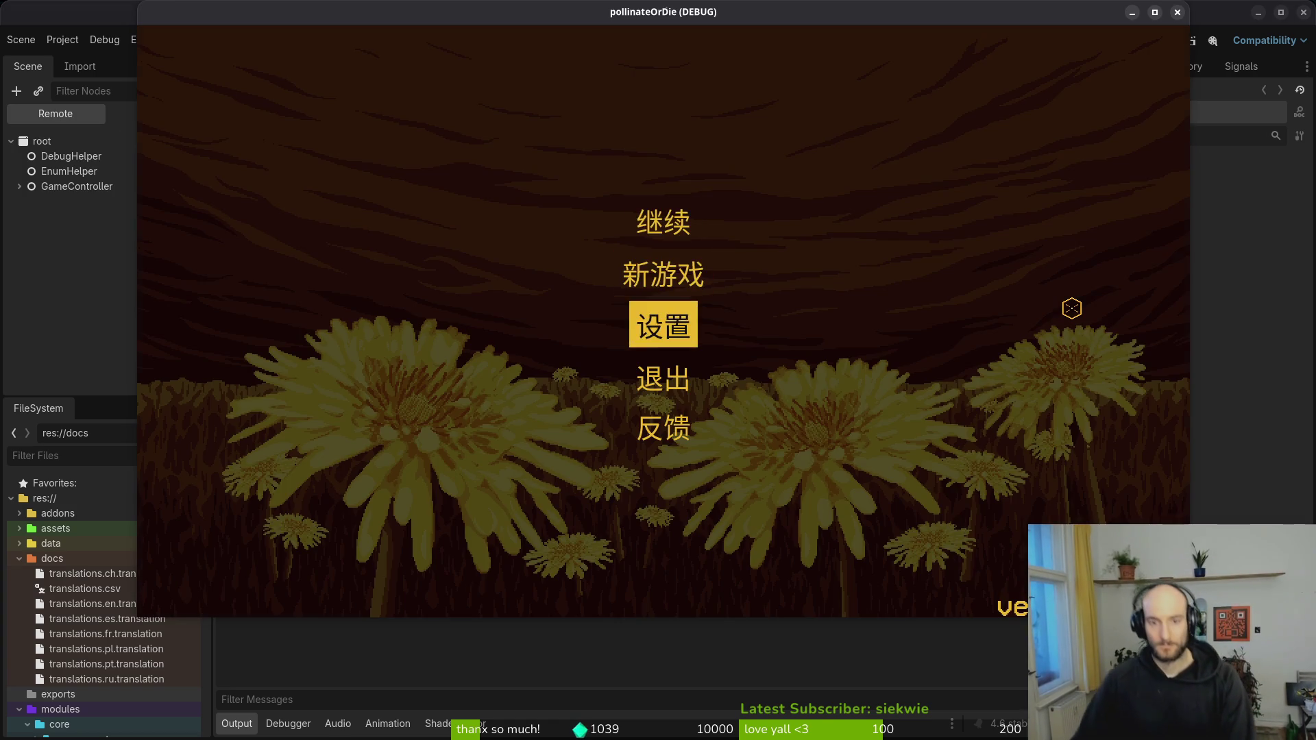
{"action": "key", "text": "Return"}
{"action": "key", "text": "Left"}
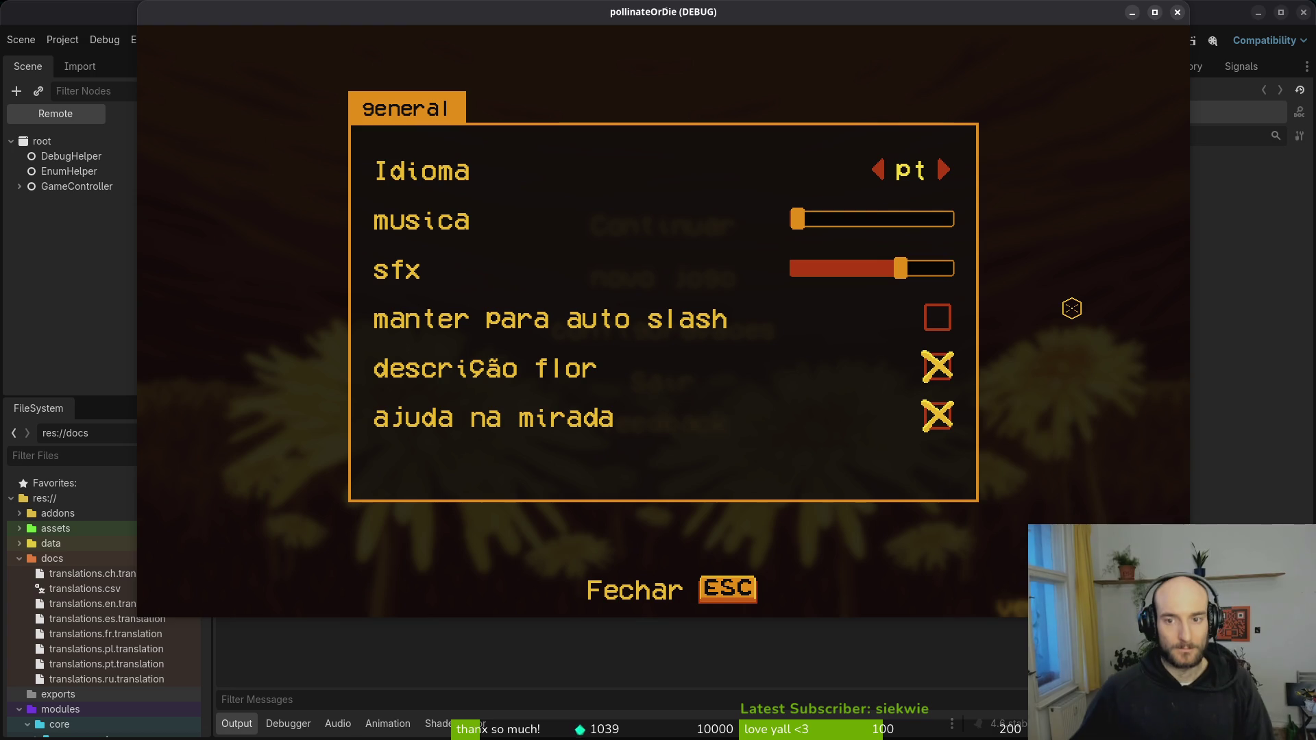
{"action": "key", "text": "Escape"}
{"action": "key", "text": "Down"}
{"action": "key", "text": "Down"}
{"action": "key", "text": "Down"}
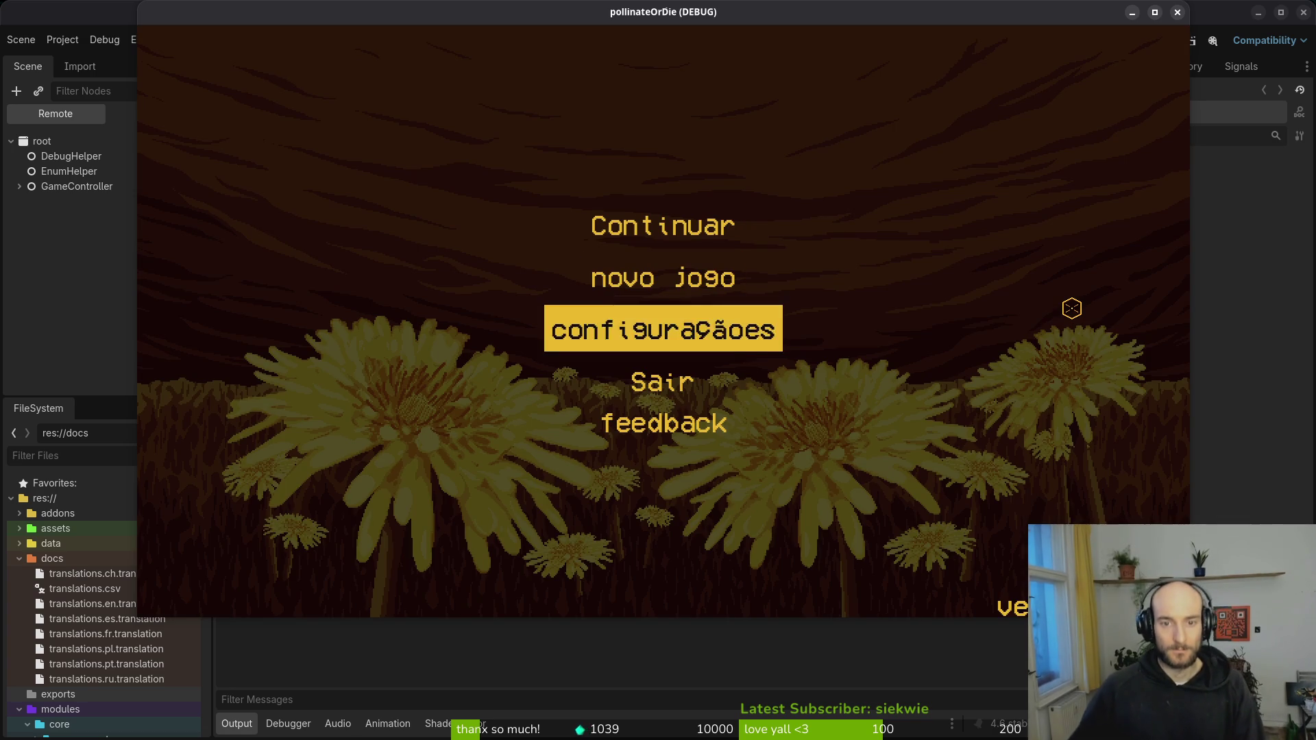
{"action": "key", "text": "Return"}
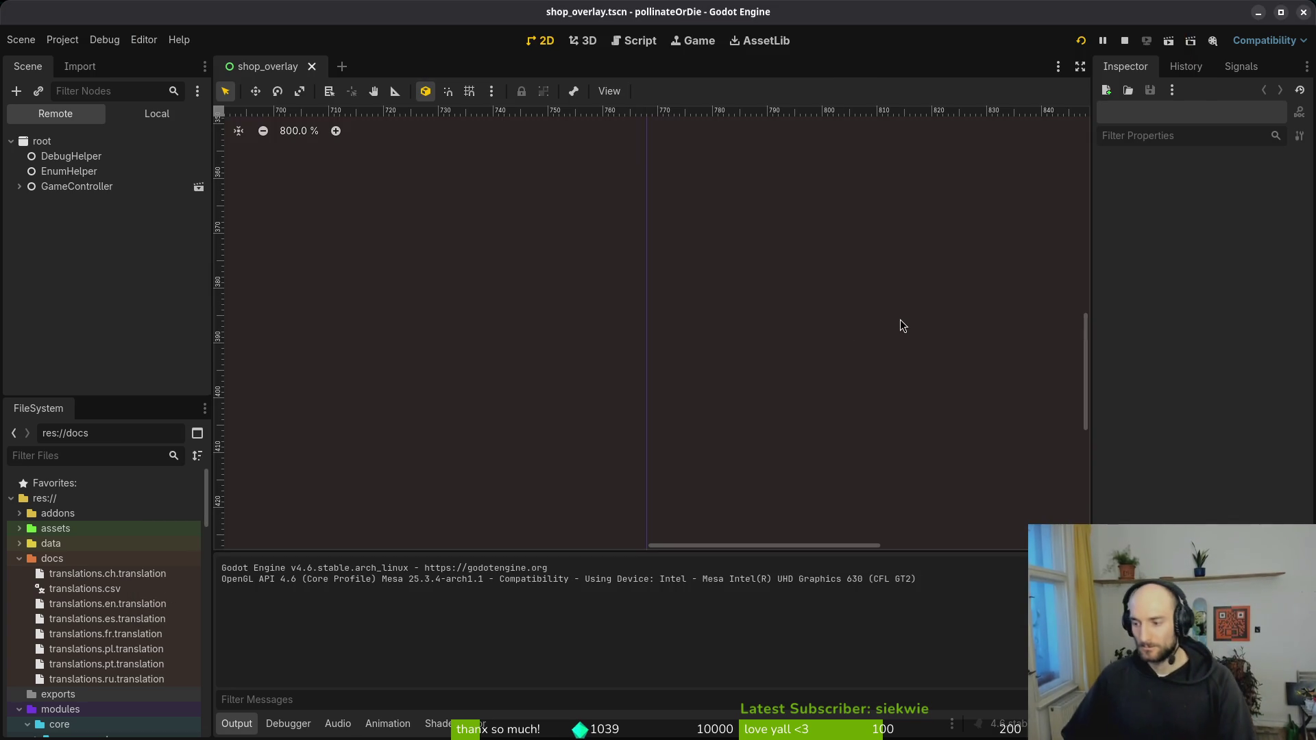
{"action": "key", "text": "alt+Tab"}
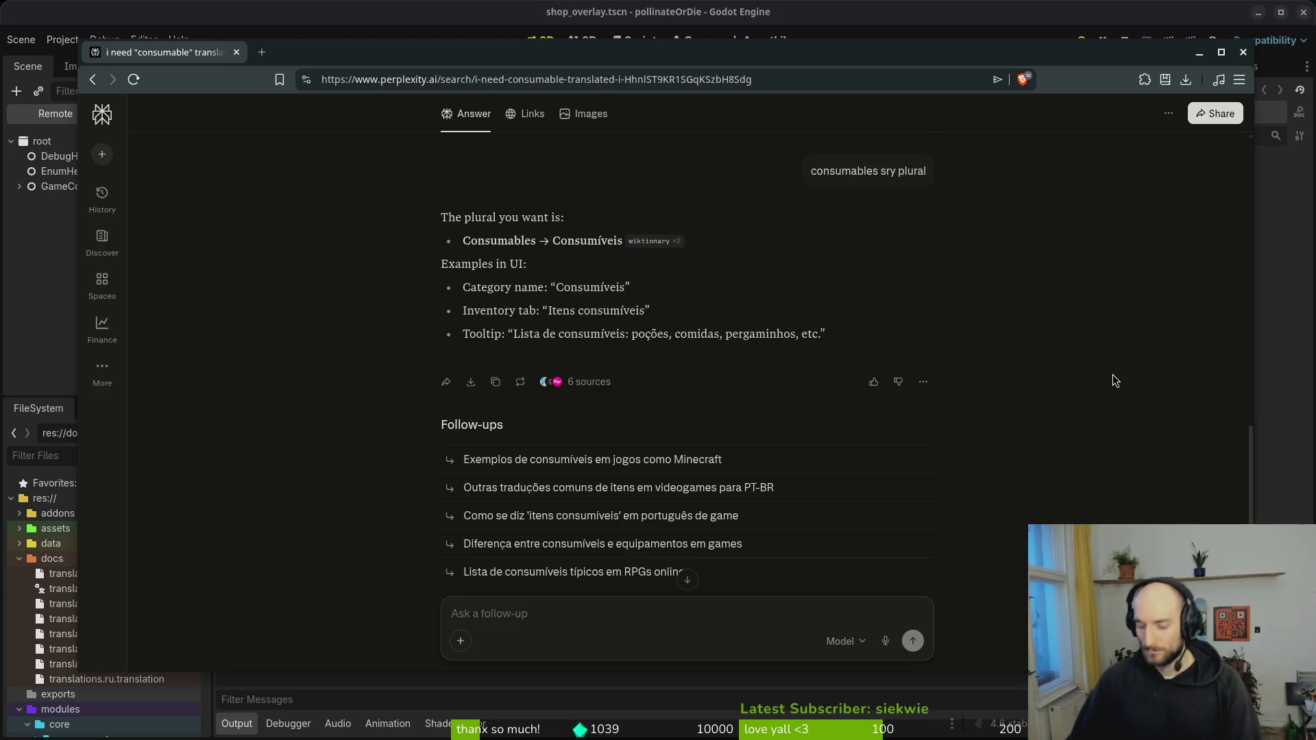
- Open translations.csv from the pollinate-or-die docs folder, accepting the CSV import settings
{"action": "key", "text": "super"}
{"action": "key", "text": "super"}
{"action": "key", "text": "super"}
{"action": "key", "text": "super"}
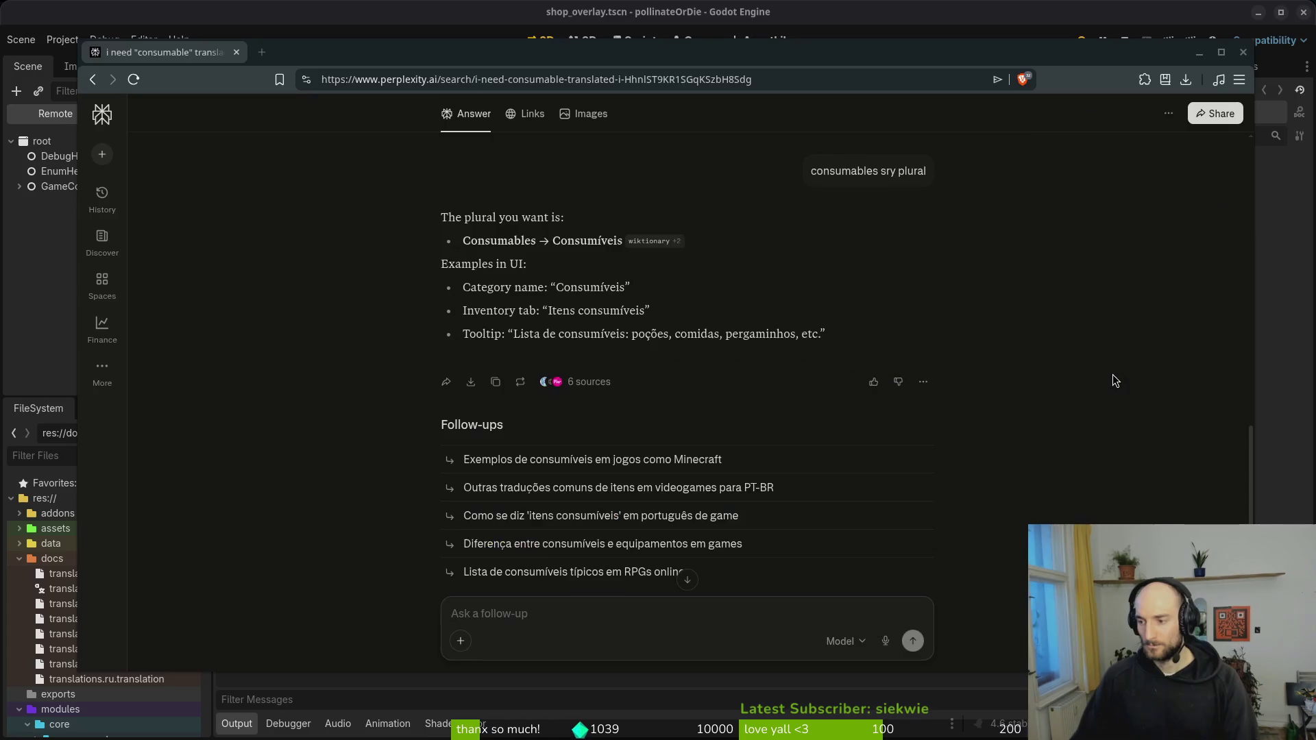
{"action": "key", "text": "super+e"}
{"action": "left_click", "coordinate": [368, 395]}
{"action": "left_click", "coordinate": [366, 378]}
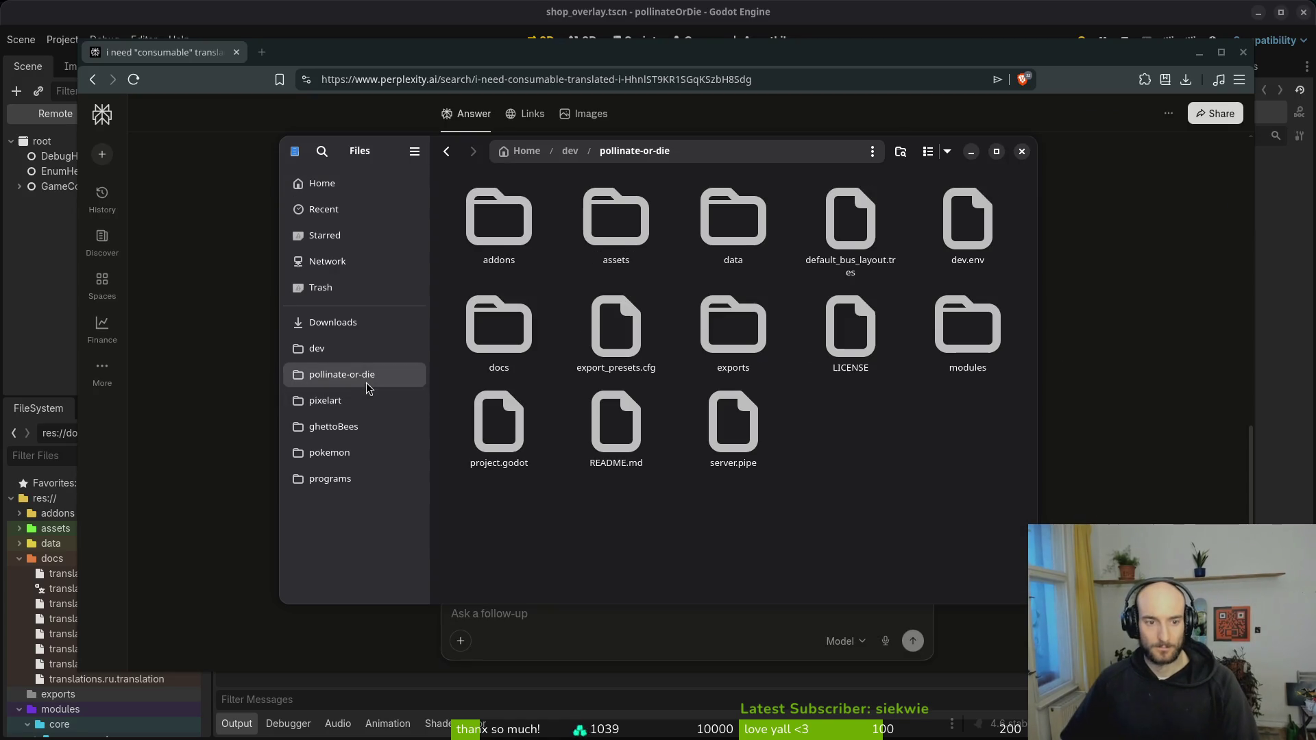
{"action": "double_click", "coordinate": [492, 343]}
{"action": "left_click", "coordinate": [491, 348]}
{"action": "double_click", "coordinate": [491, 349]}
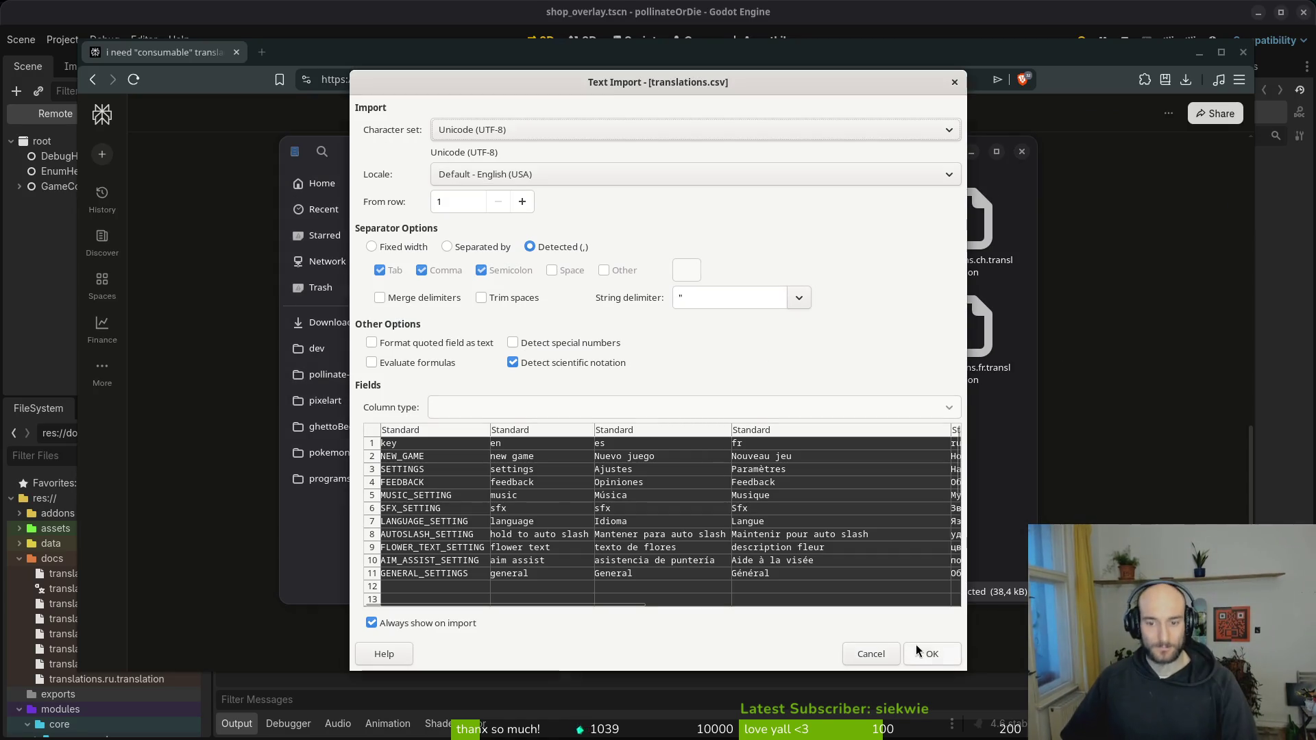
{"action": "left_click", "coordinate": [930, 652]}
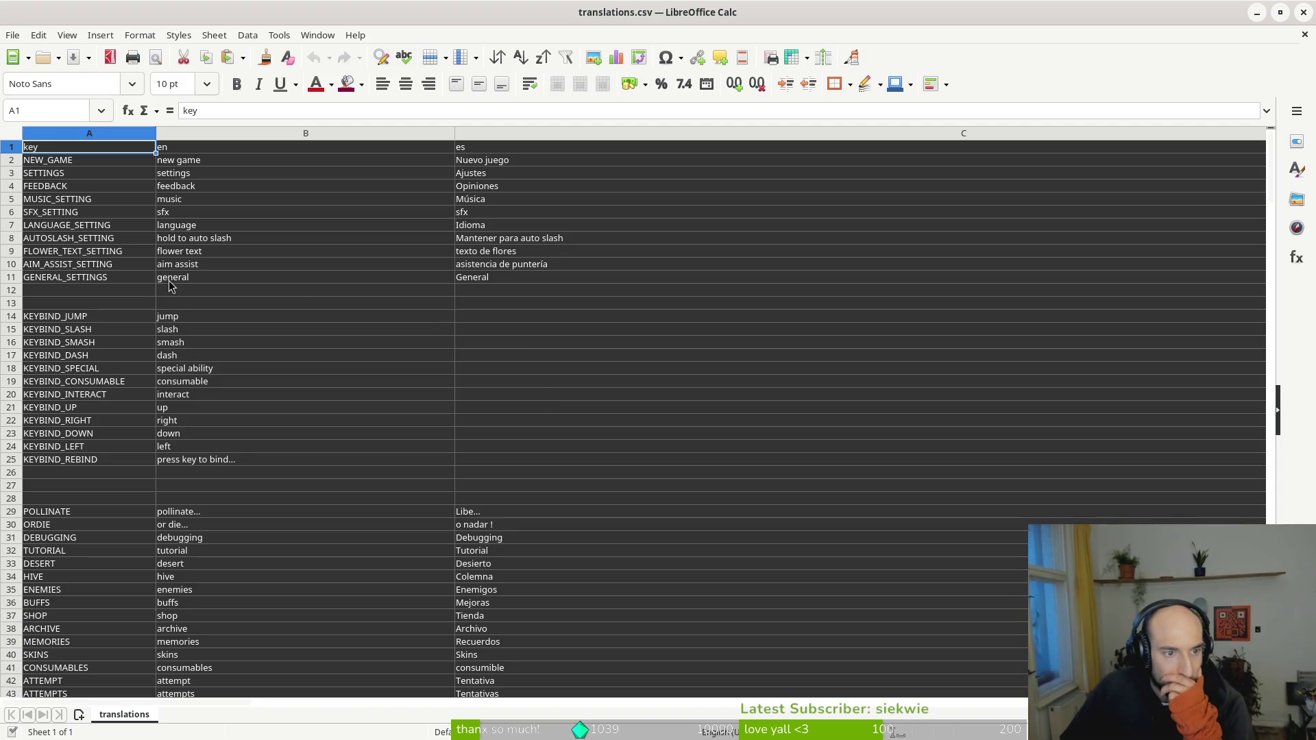
- Review translations.csv from cell C11 across to the pt column, then close Calc without changes
{"action": "left_click", "coordinate": [504, 281]}
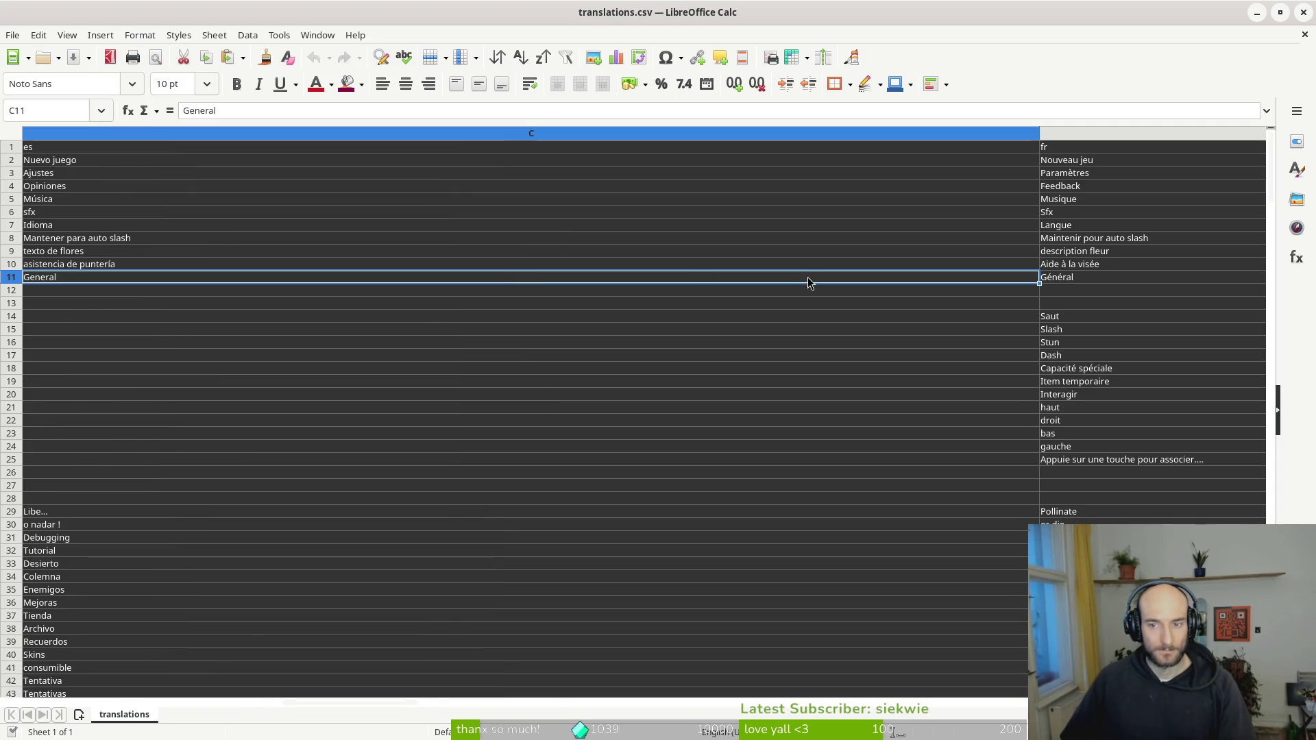
{"action": "scroll", "coordinate": [810, 276], "scroll_direction": "right", "scroll_amount": 1}
{"action": "scroll", "coordinate": [812, 276], "scroll_direction": "right", "scroll_amount": 2}
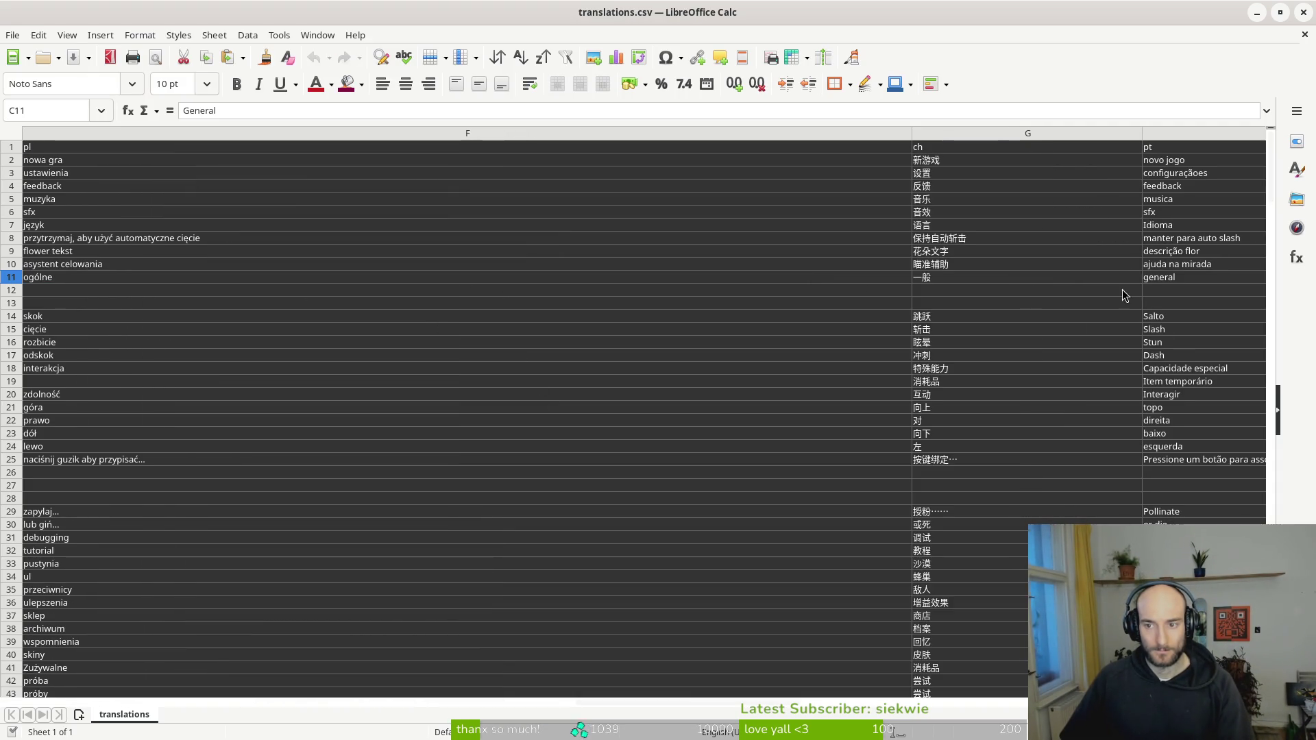
{"action": "left_click", "coordinate": [1302, 13]}
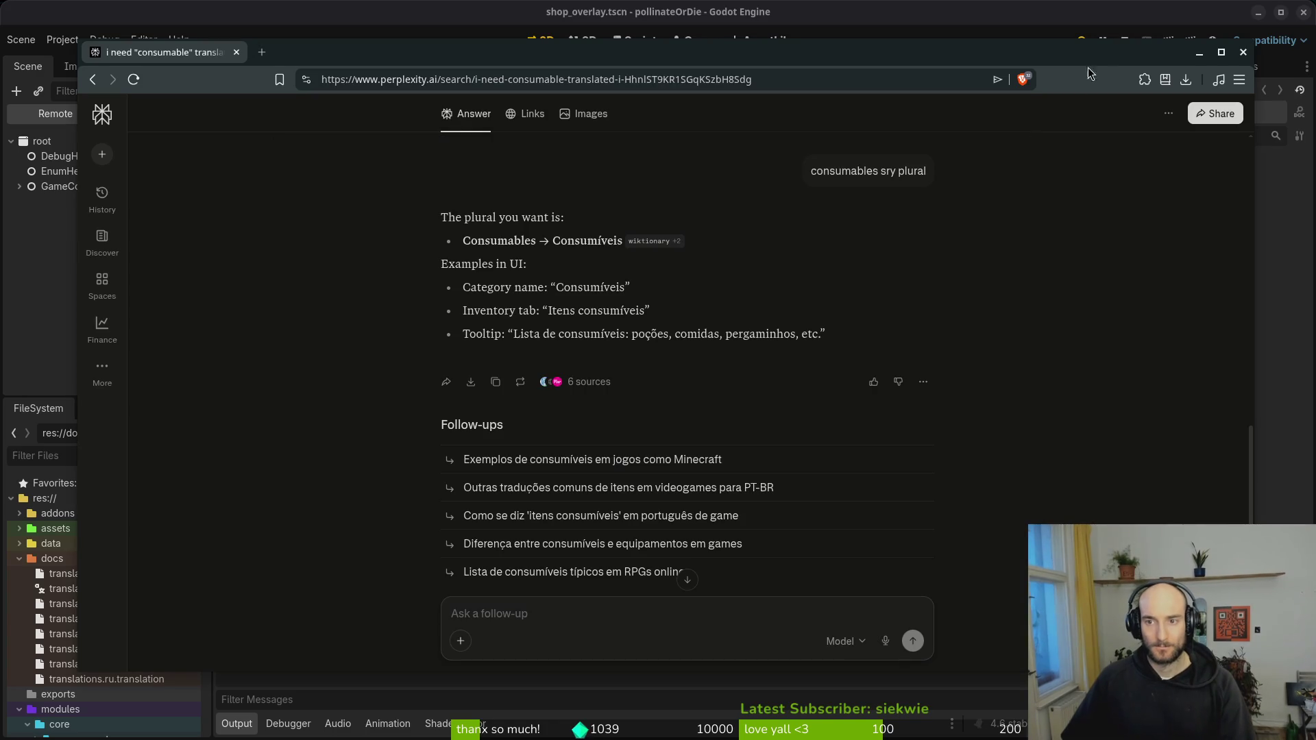
- Close the browser and export the Linux preset build as pollinate.x86_64
{"action": "left_click", "coordinate": [1243, 52]}
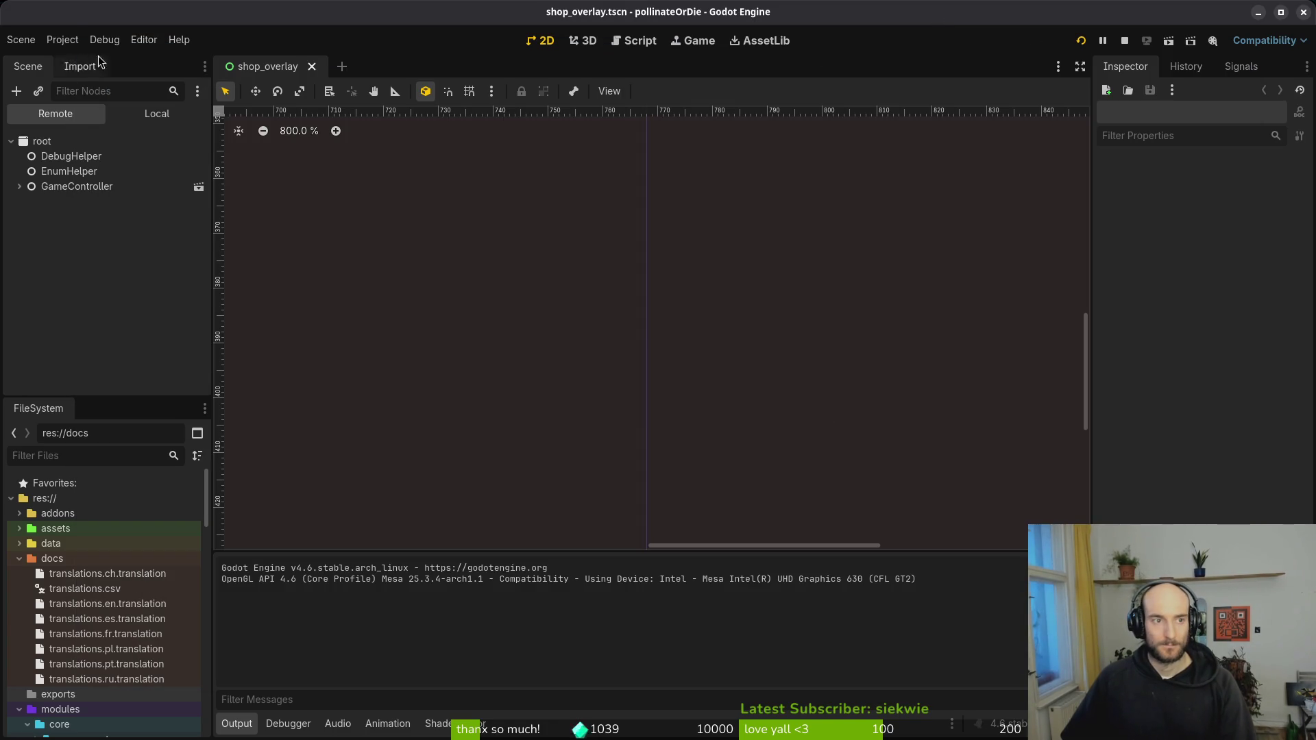
{"action": "left_click", "coordinate": [62, 39]}
{"action": "left_click", "coordinate": [96, 121]}
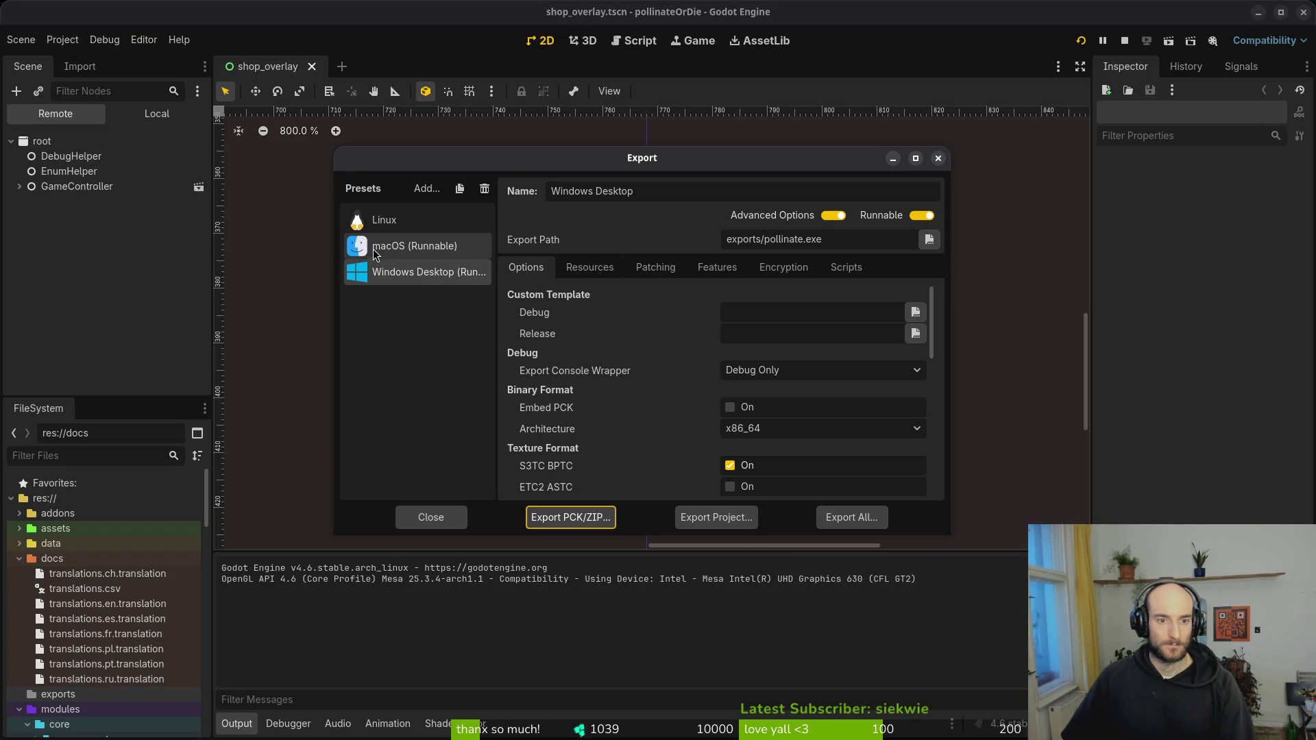
{"action": "left_click", "coordinate": [383, 220]}
{"action": "left_click", "coordinate": [716, 517]}
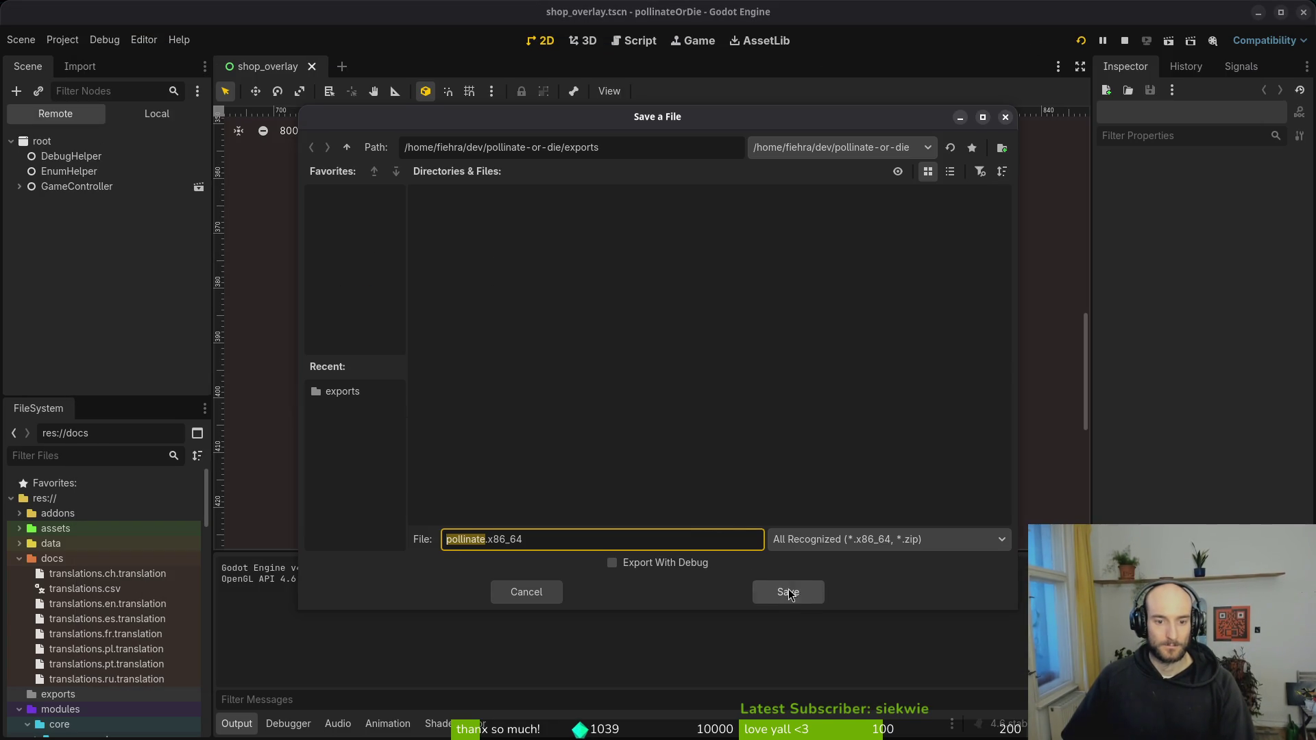
{"action": "left_click", "coordinate": [788, 592]}
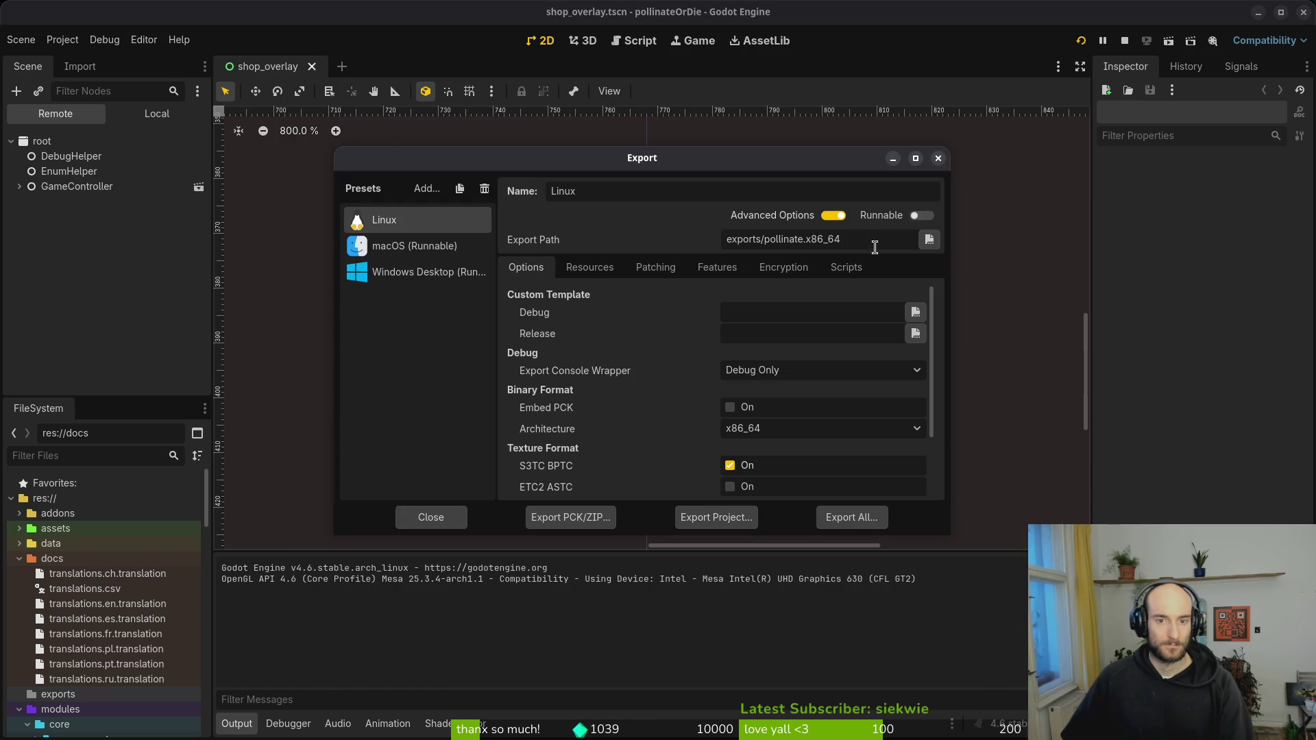
{"action": "left_click", "coordinate": [938, 158]}
{"action": "left_click", "coordinate": [62, 39]}
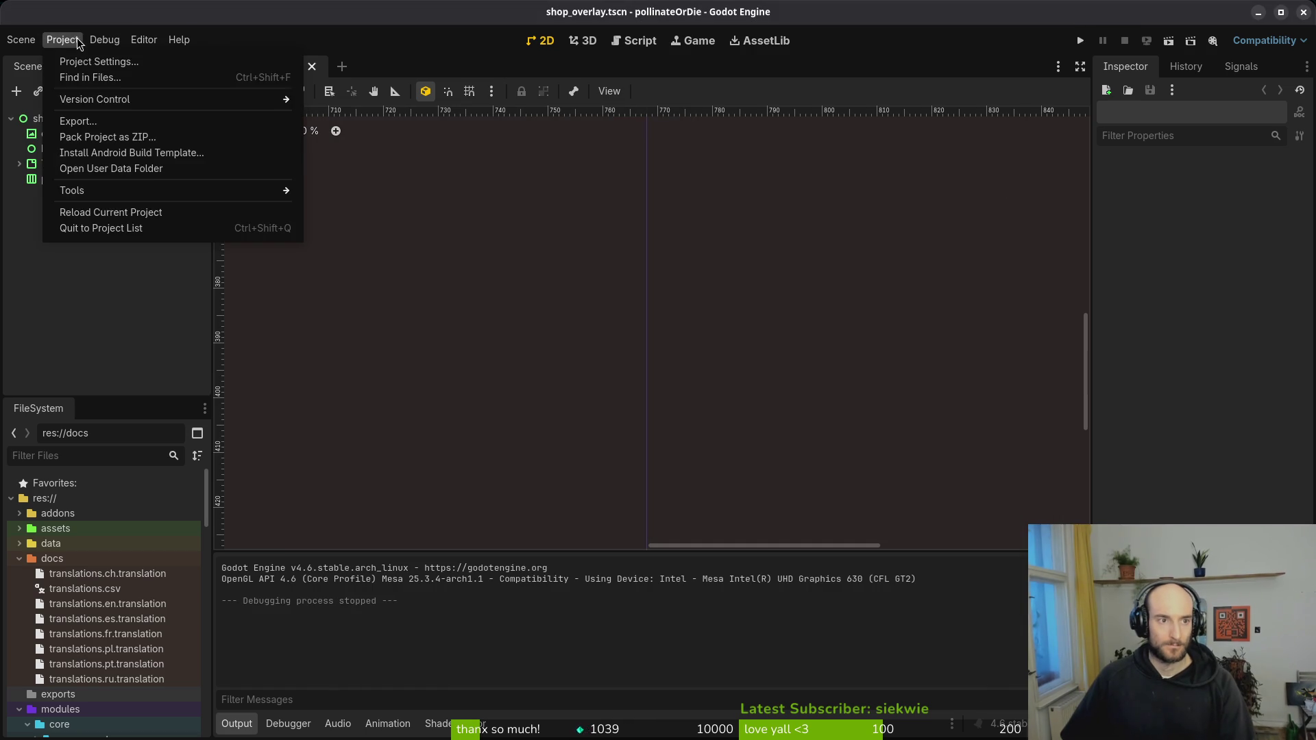
- Delete all saved game data in the game's user data folder
{"action": "left_click", "coordinate": [139, 177]}
{"action": "key", "text": "ctrl+a"}
{"action": "key", "text": "Delete"}
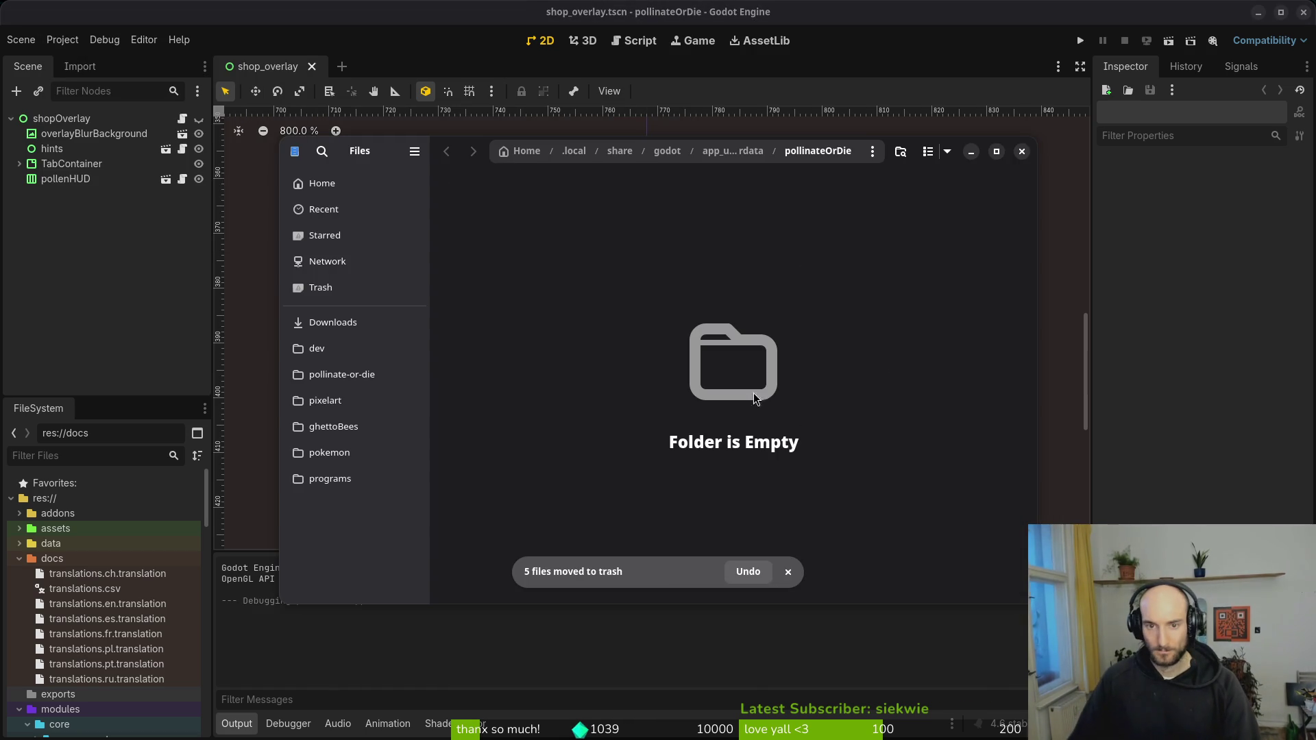
{"action": "left_click", "coordinate": [1021, 151]}
- Run the game with fresh data, start a new game, browse the hive upgrades, then close it
{"action": "key", "text": "F5"}
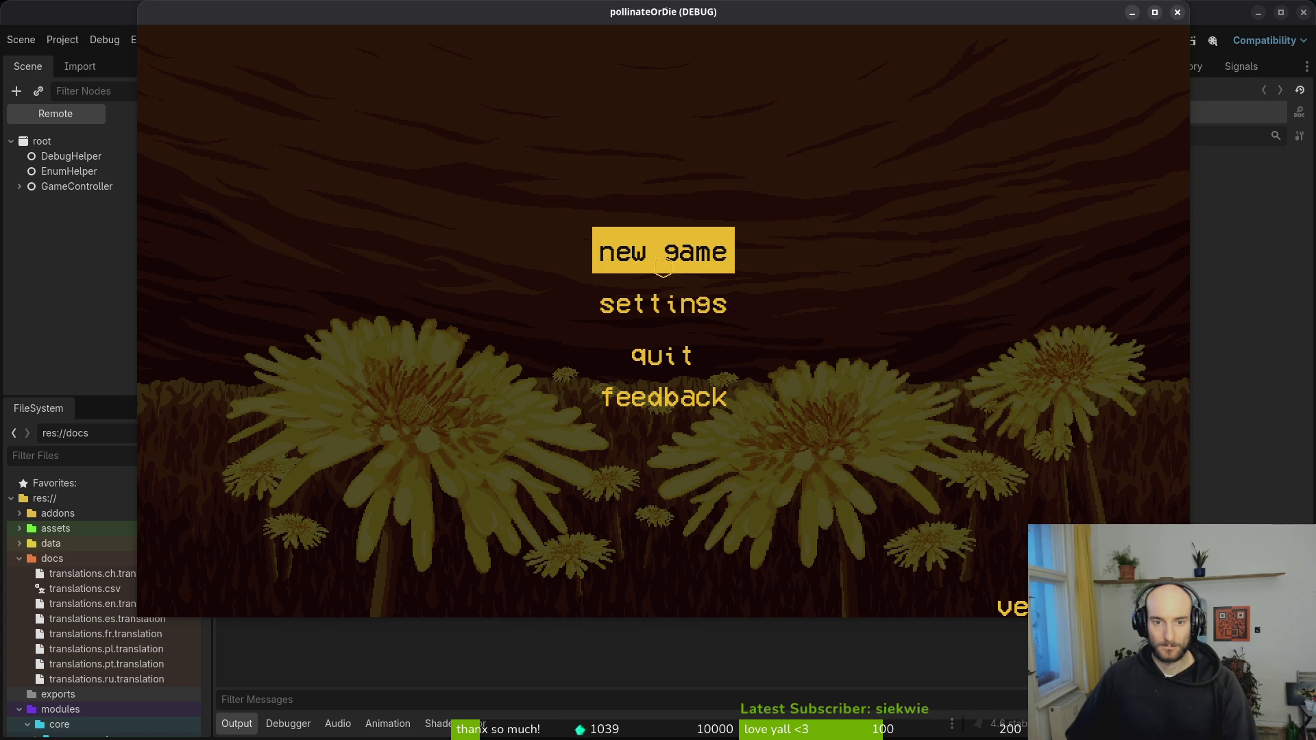
{"action": "left_click", "coordinate": [657, 260]}
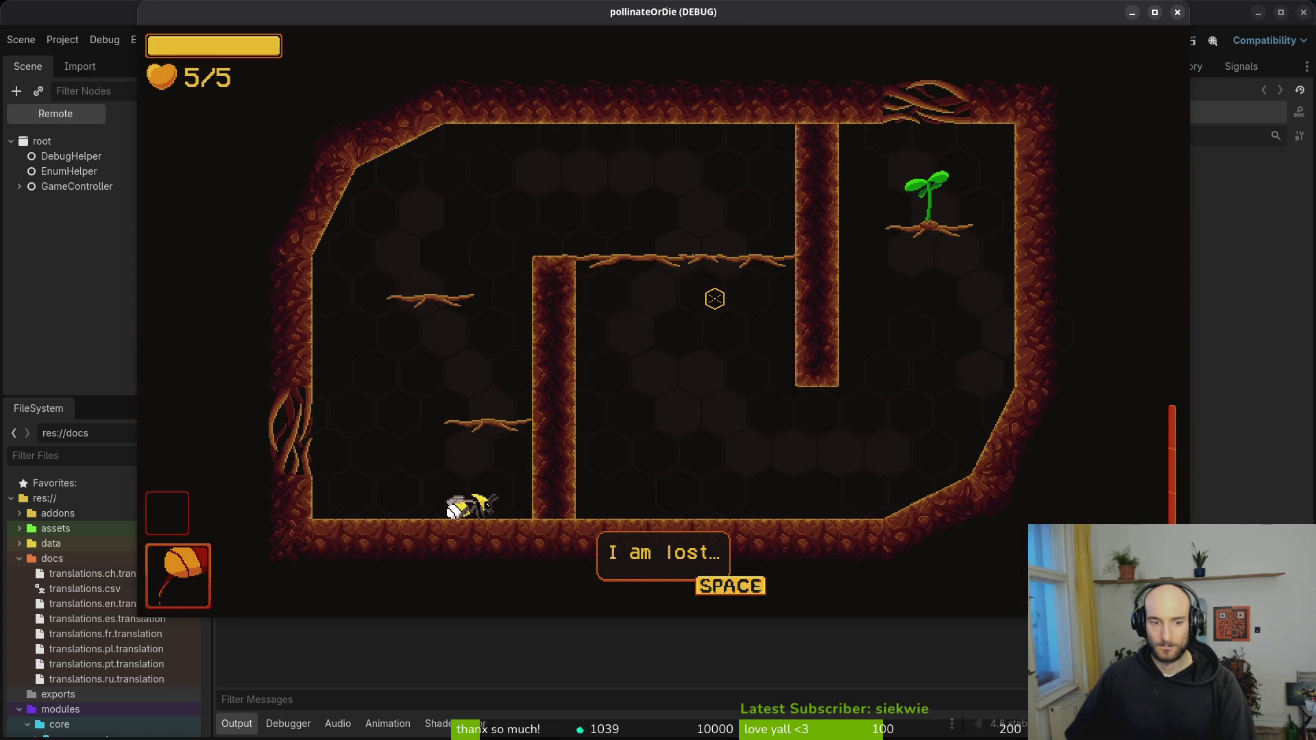
{"action": "key", "text": "space"}
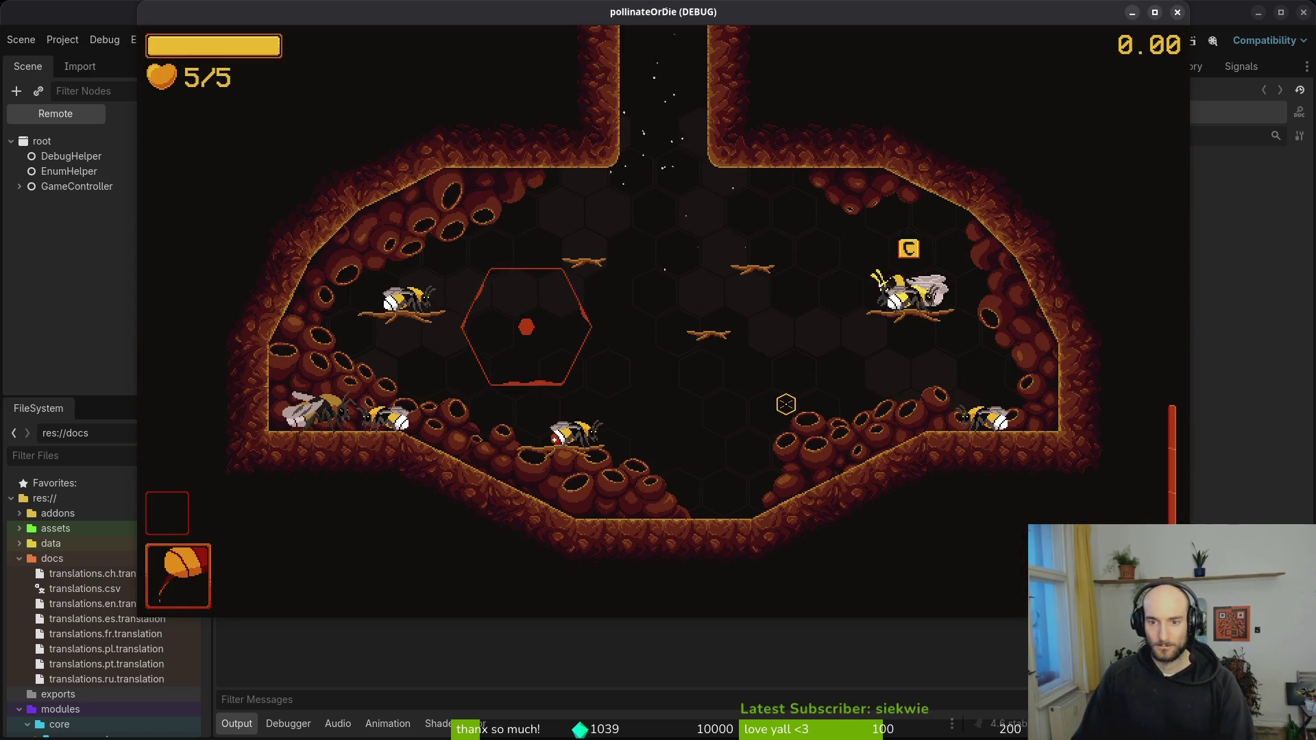
{"action": "key", "text": "e"}
{"action": "key", "text": "Right"}
{"action": "key", "text": "Right"}
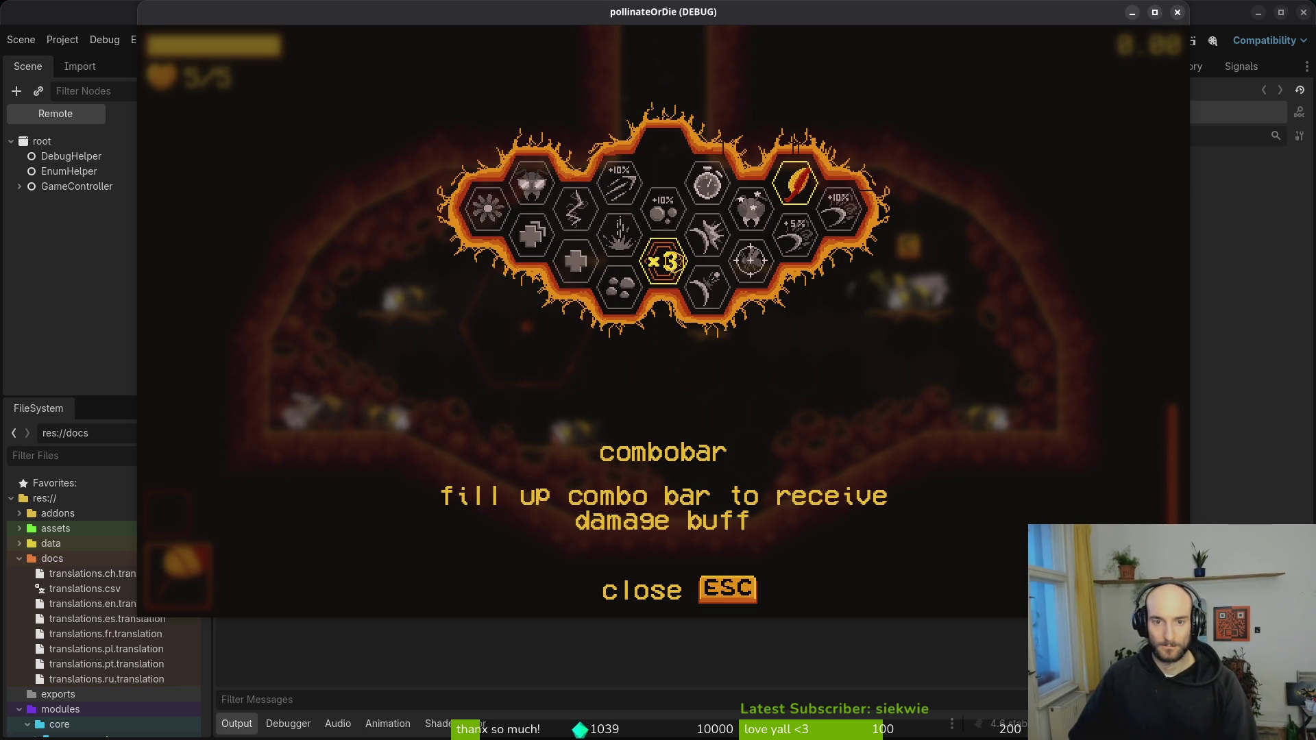
{"action": "key", "text": "Left"}
{"action": "key", "text": "Right"}
{"action": "key", "text": "Right"}
{"action": "key", "text": "Right"}
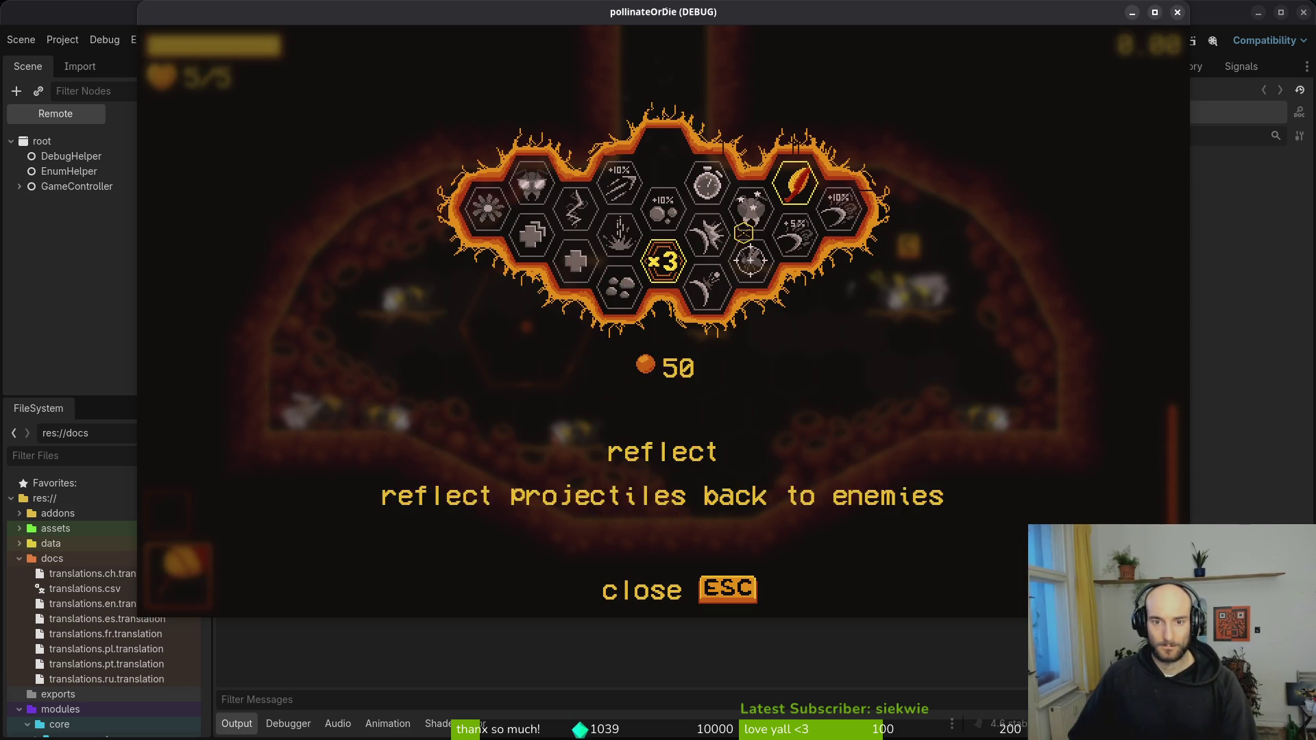
{"action": "key", "text": "Up"}
{"action": "mouse_move", "coordinate": [543, 205]}
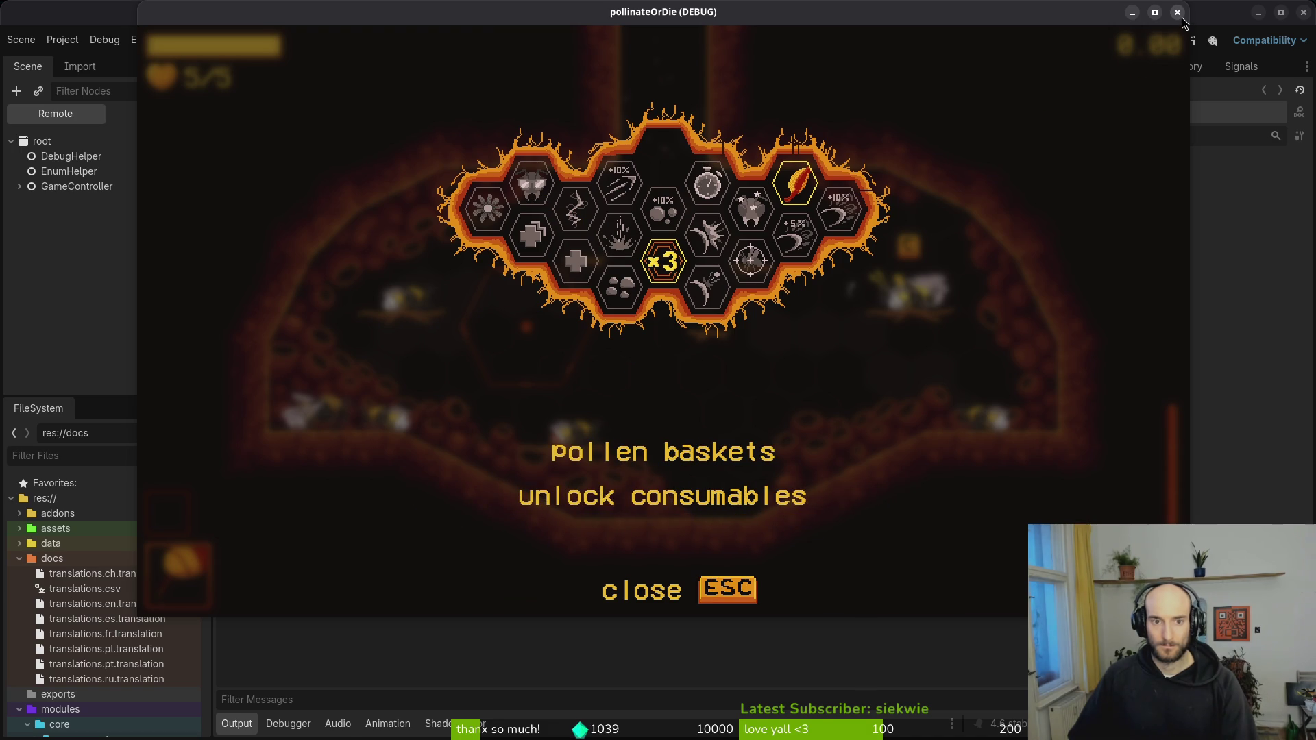
{"action": "left_click", "coordinate": [1178, 11]}
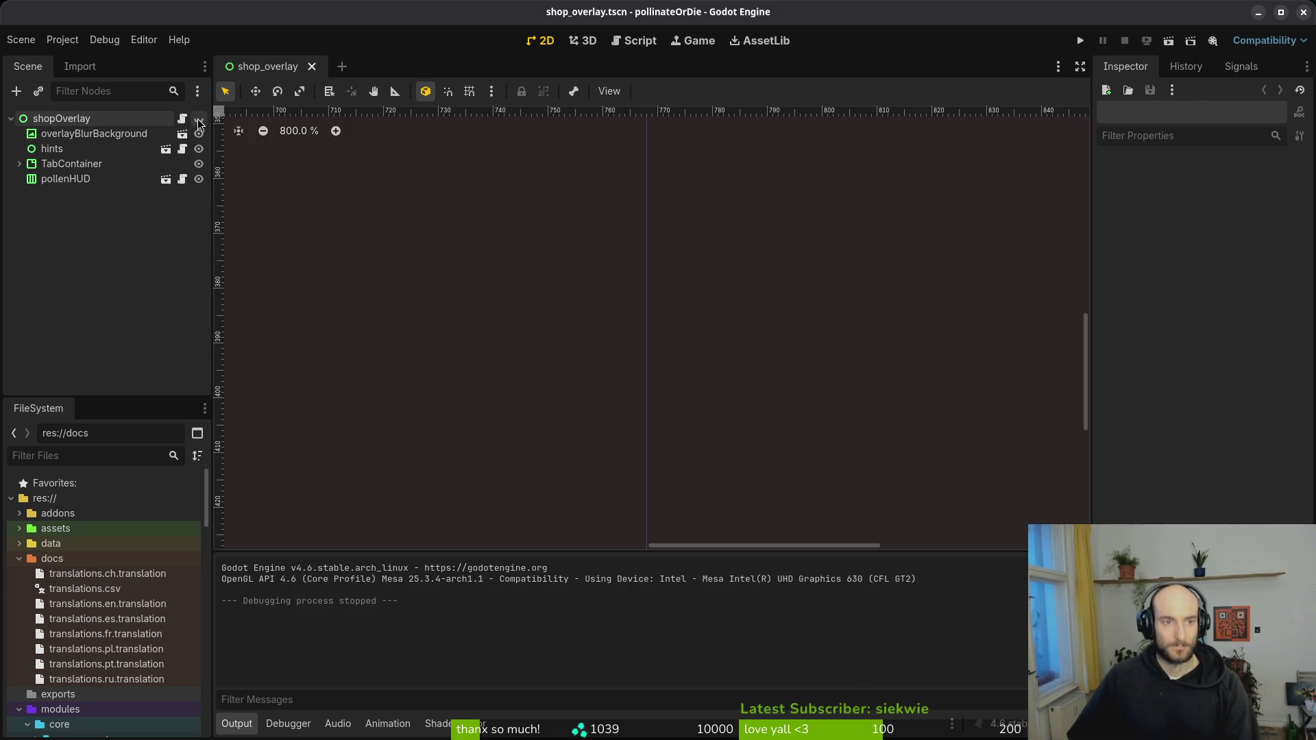
- Delete the files in the game's user data folder via Project > Open User Data Folder
{"action": "left_click", "coordinate": [67, 43]}
{"action": "left_click", "coordinate": [109, 168]}
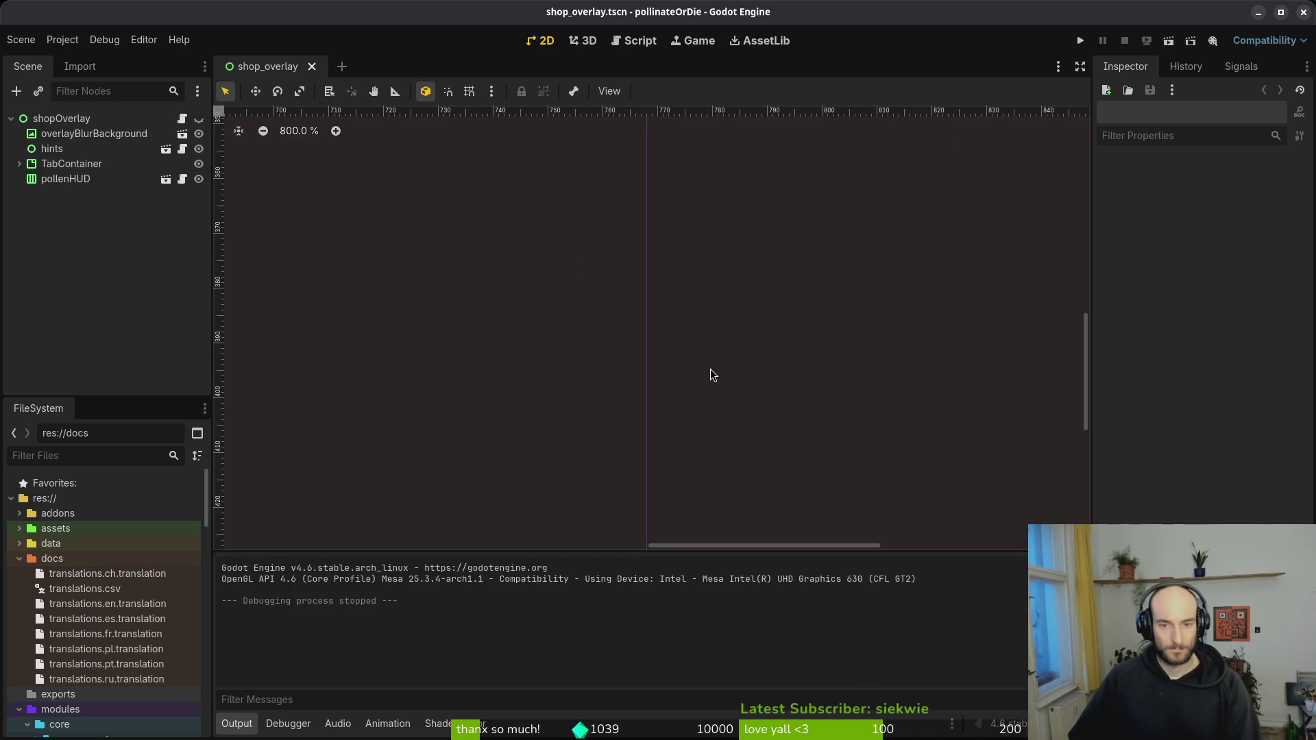
{"action": "key", "text": "Delete"}
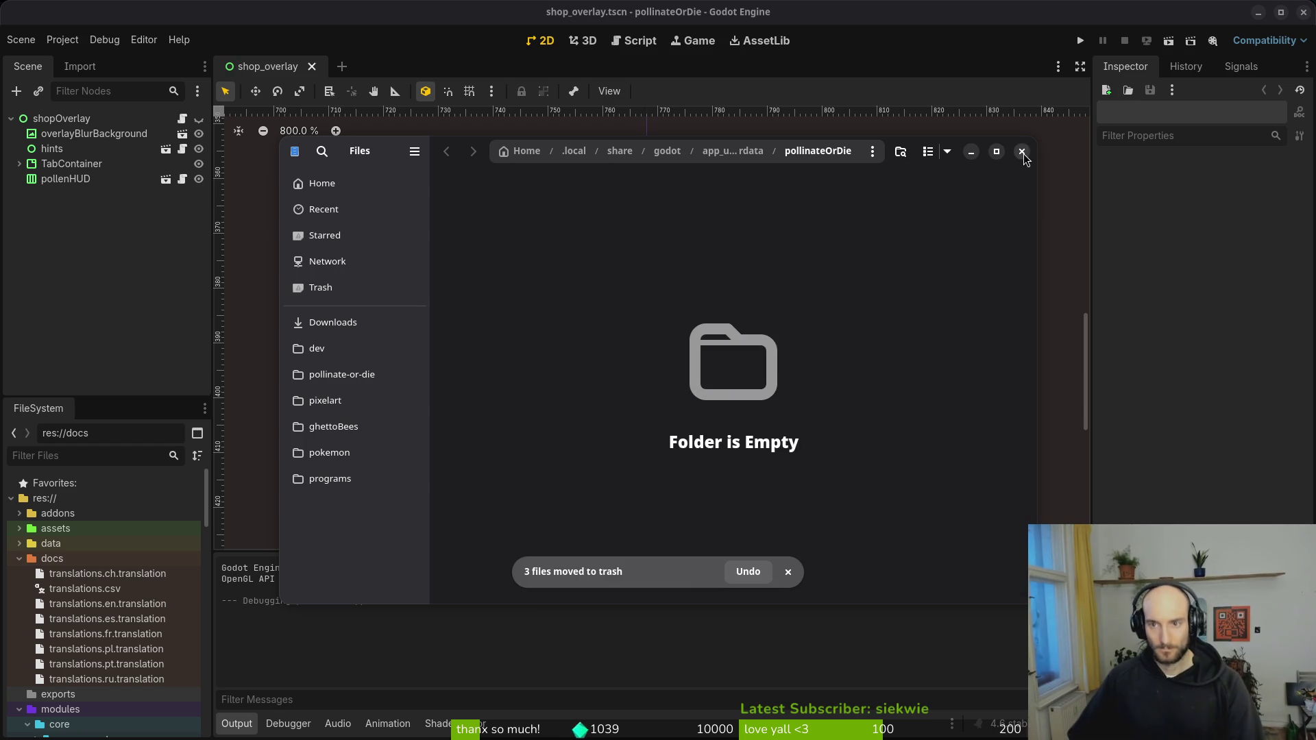
{"action": "left_click", "coordinate": [1020, 151]}
- Empty the linux folder in Downloads/pollinateBuilds
{"action": "key", "text": "super+e"}
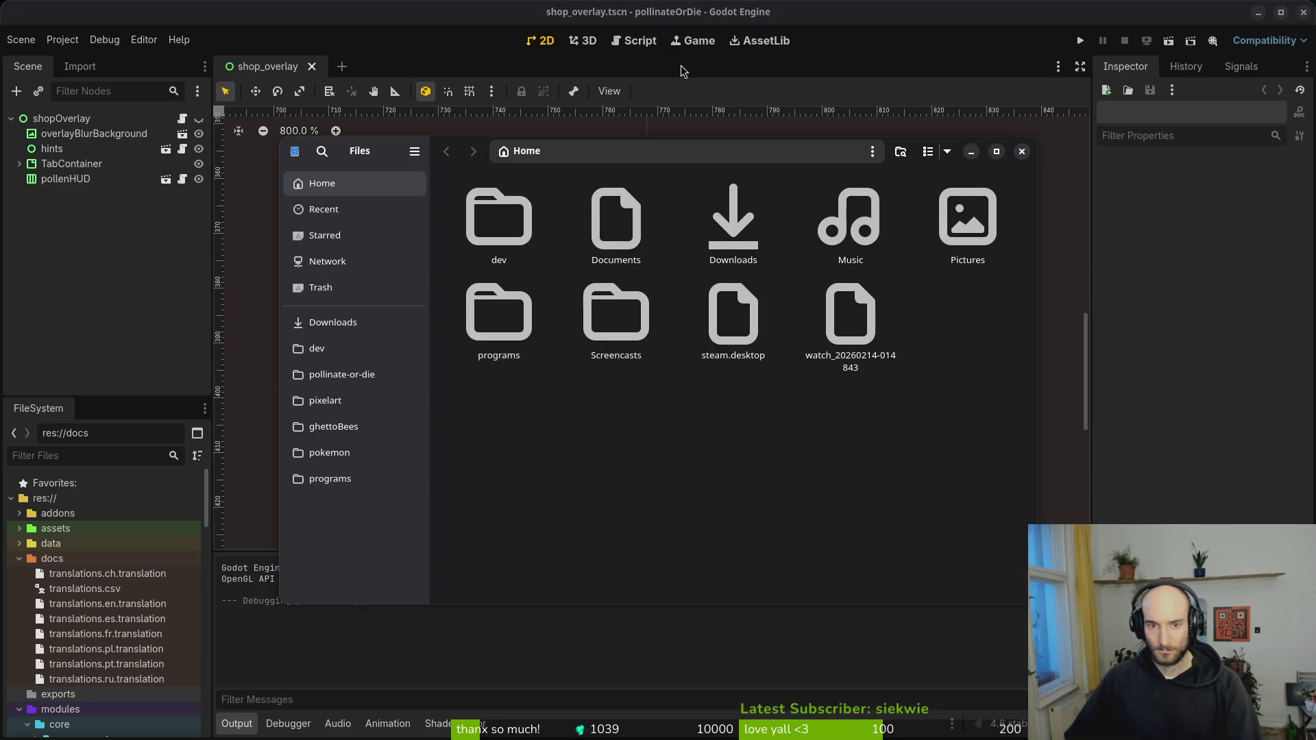
{"action": "left_click", "coordinate": [353, 325]}
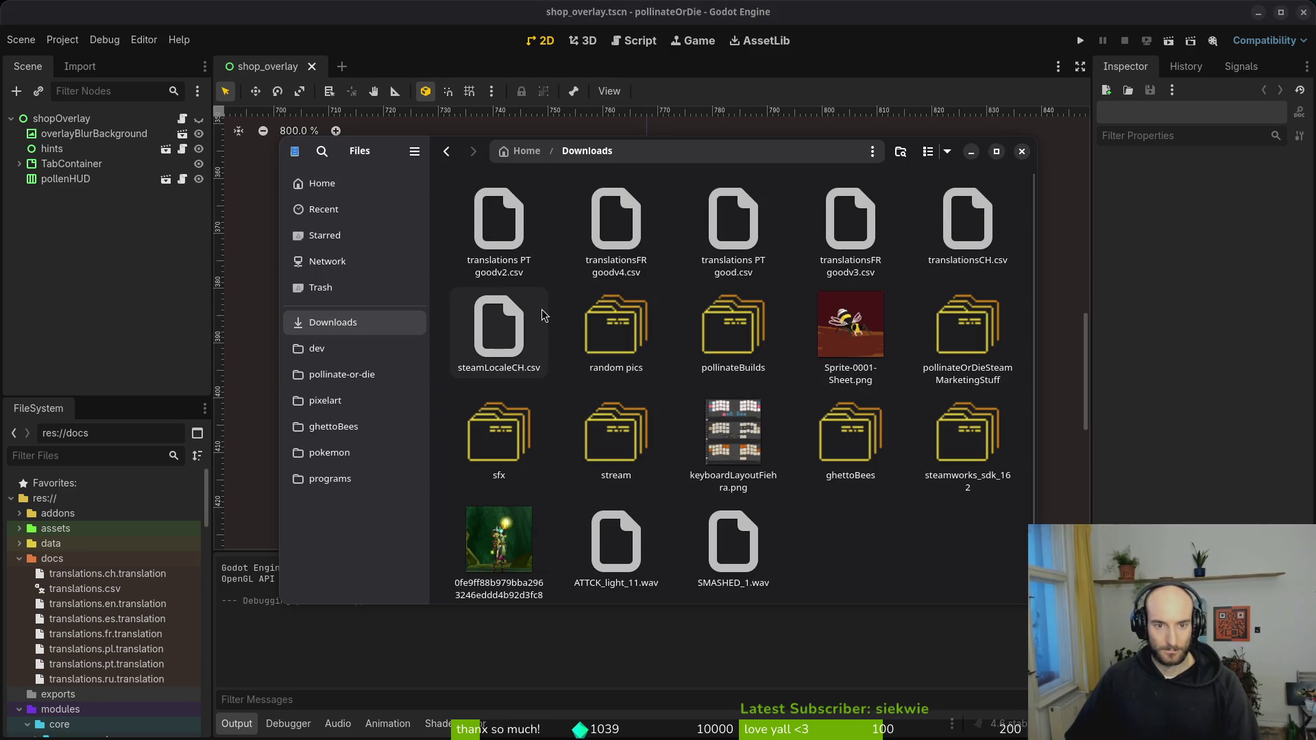
{"action": "double_click", "coordinate": [708, 353]}
{"action": "double_click", "coordinate": [495, 229]}
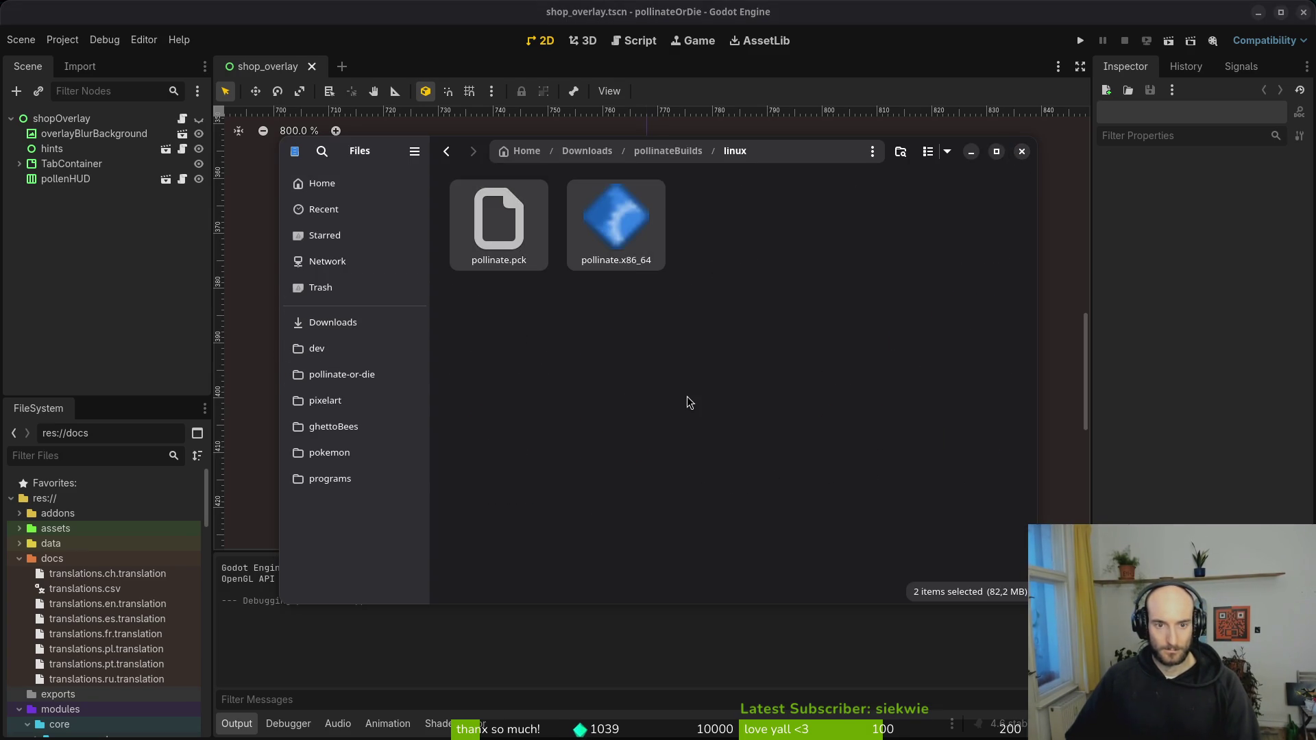
{"action": "key", "text": "ctrl+a"}
{"action": "key", "text": "Delete"}
{"action": "key", "text": "alt+Left"}
- Empty the mac and windows build folders in pollinateBuilds
{"action": "double_click", "coordinate": [652, 233]}
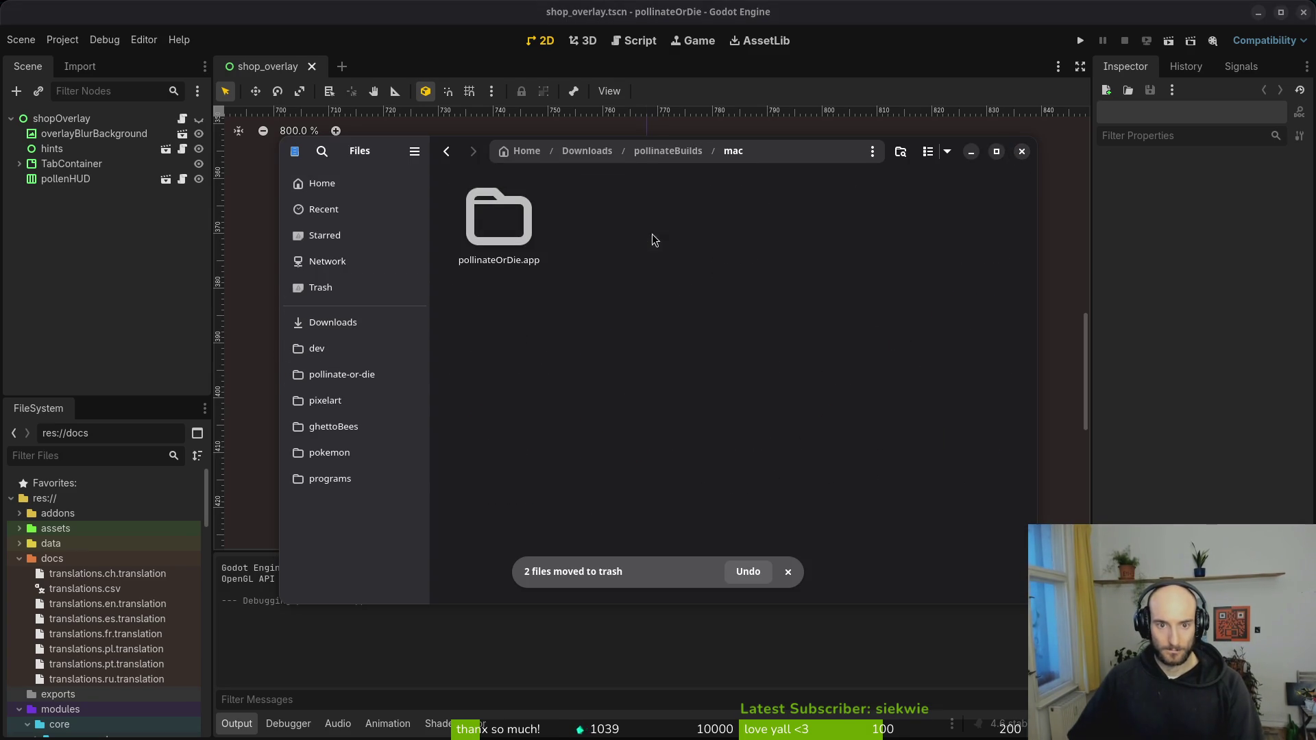
{"action": "key", "text": "ctrl+a"}
{"action": "key", "text": "Delete"}
{"action": "key", "text": "alt+Left"}
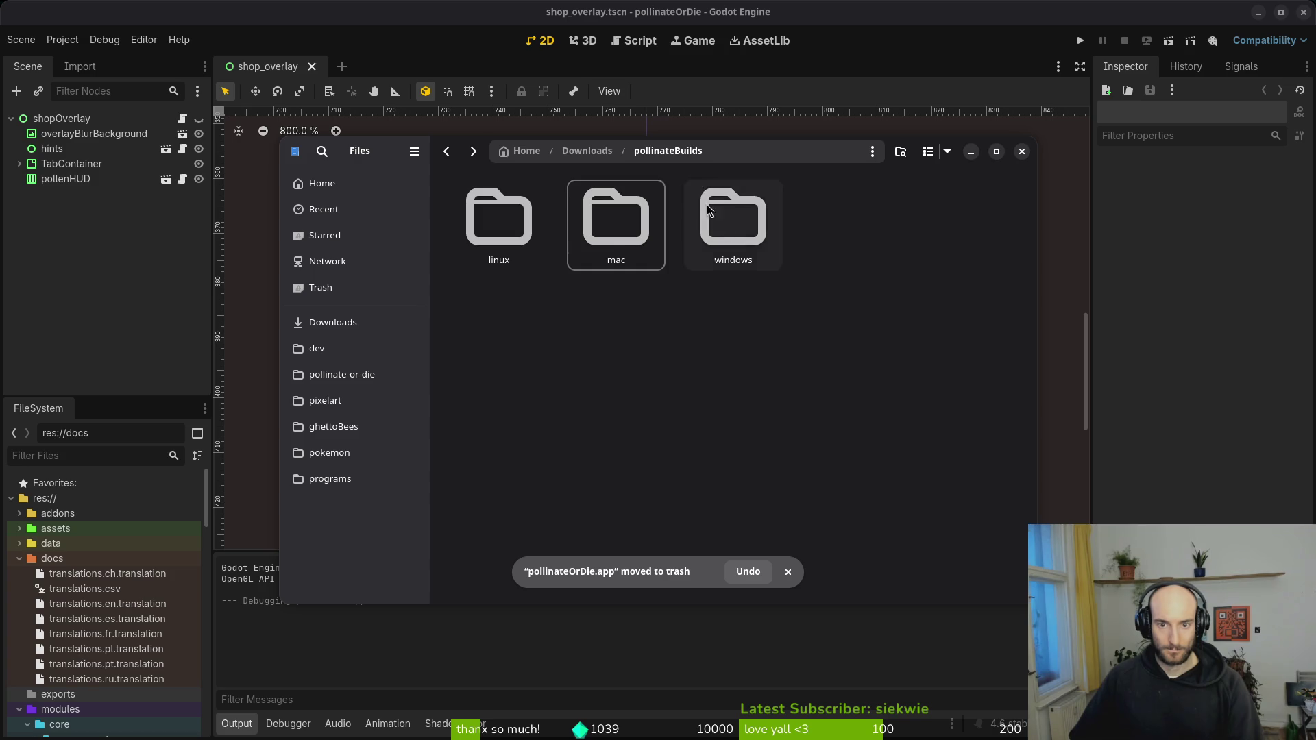
{"action": "key", "text": "Right"}
{"action": "key", "text": "Return"}
{"action": "key", "text": "ctrl+a"}
{"action": "key", "text": "Delete"}
{"action": "key", "text": "alt+Up"}
{"action": "key", "text": "alt+Up"}
- Trash the four old PT and FR translation CSVs from Downloads
{"action": "key", "text": "Home"}
{"action": "key", "text": "shift+Right"}
{"action": "key", "text": "shift+Right"}
{"action": "key", "text": "shift+Right"}
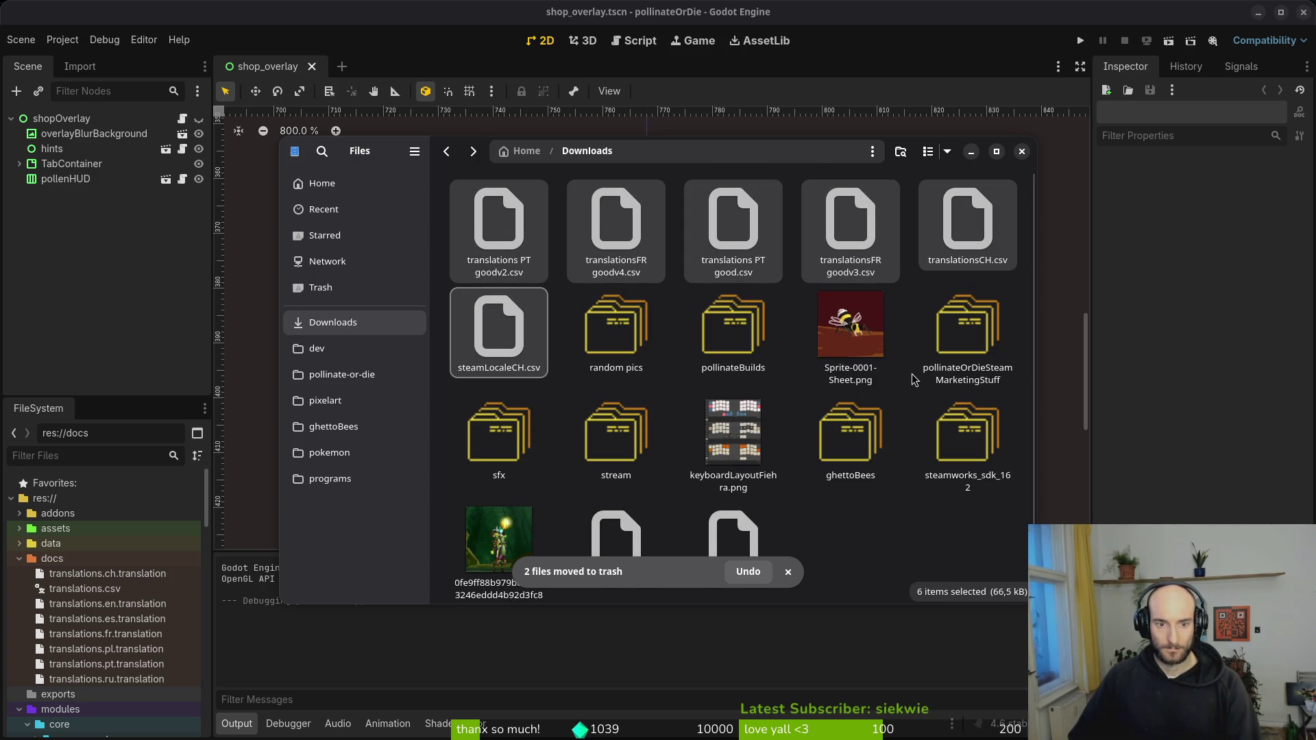
{"action": "key", "text": "Escape"}
{"action": "key", "text": "Home"}
{"action": "key", "text": "shift+Right"}
{"action": "key", "text": "shift+Right"}
{"action": "key", "text": "shift+Right"}
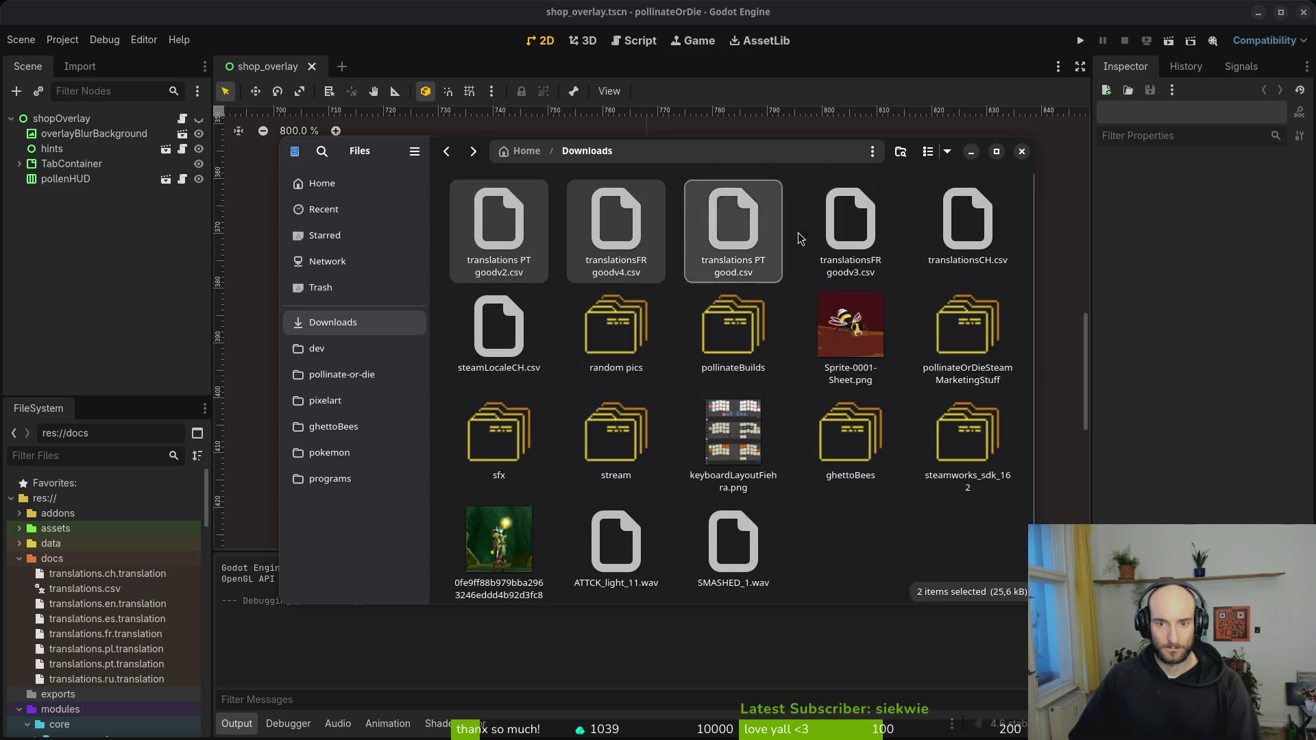
{"action": "left_click", "coordinate": [502, 355], "text": "ctrl"}
{"action": "key", "text": "Delete"}
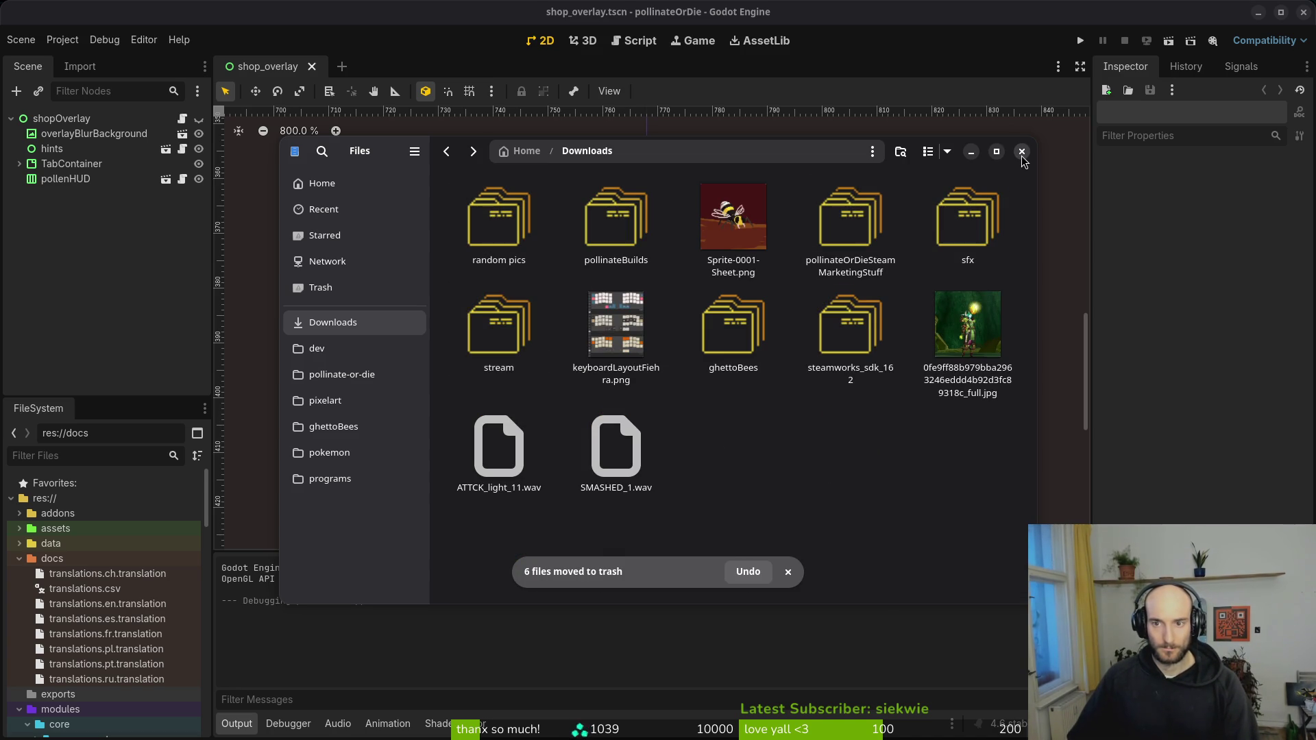
{"action": "key", "text": "ctrl+z"}
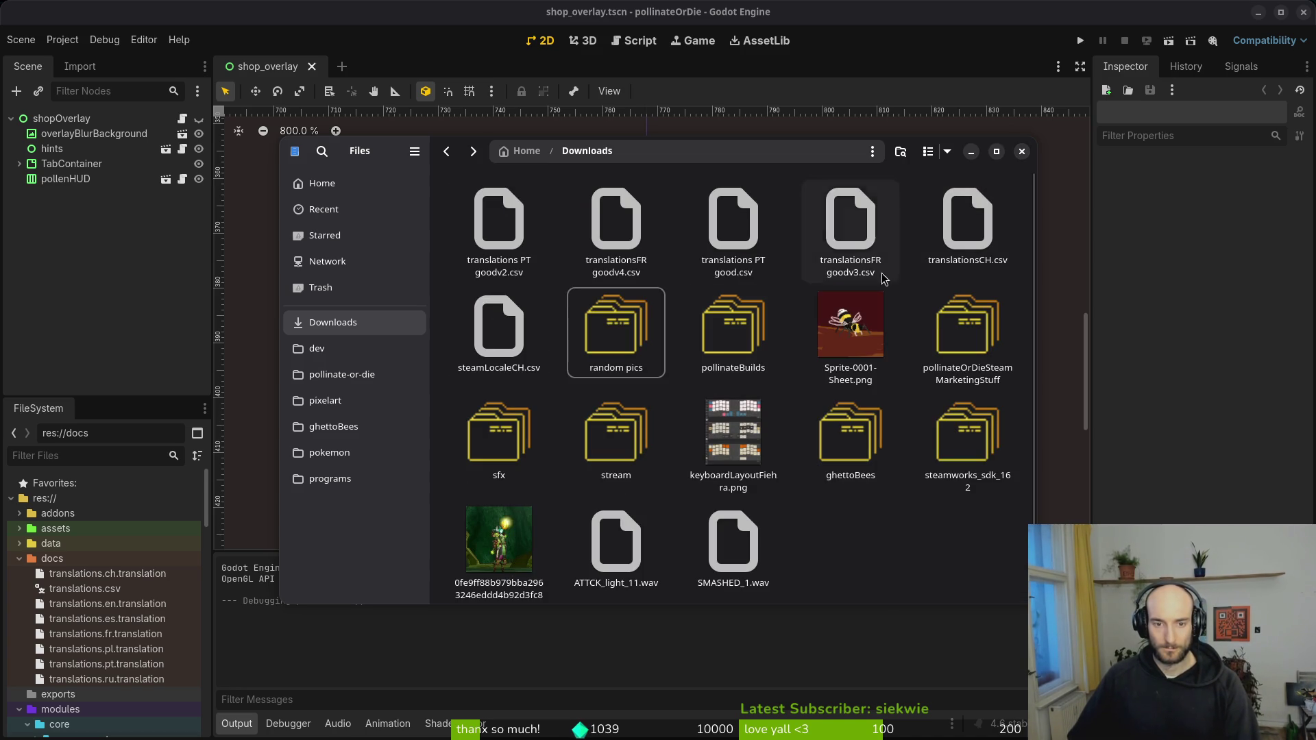
{"action": "left_click", "coordinate": [833, 227], "text": "ctrl"}
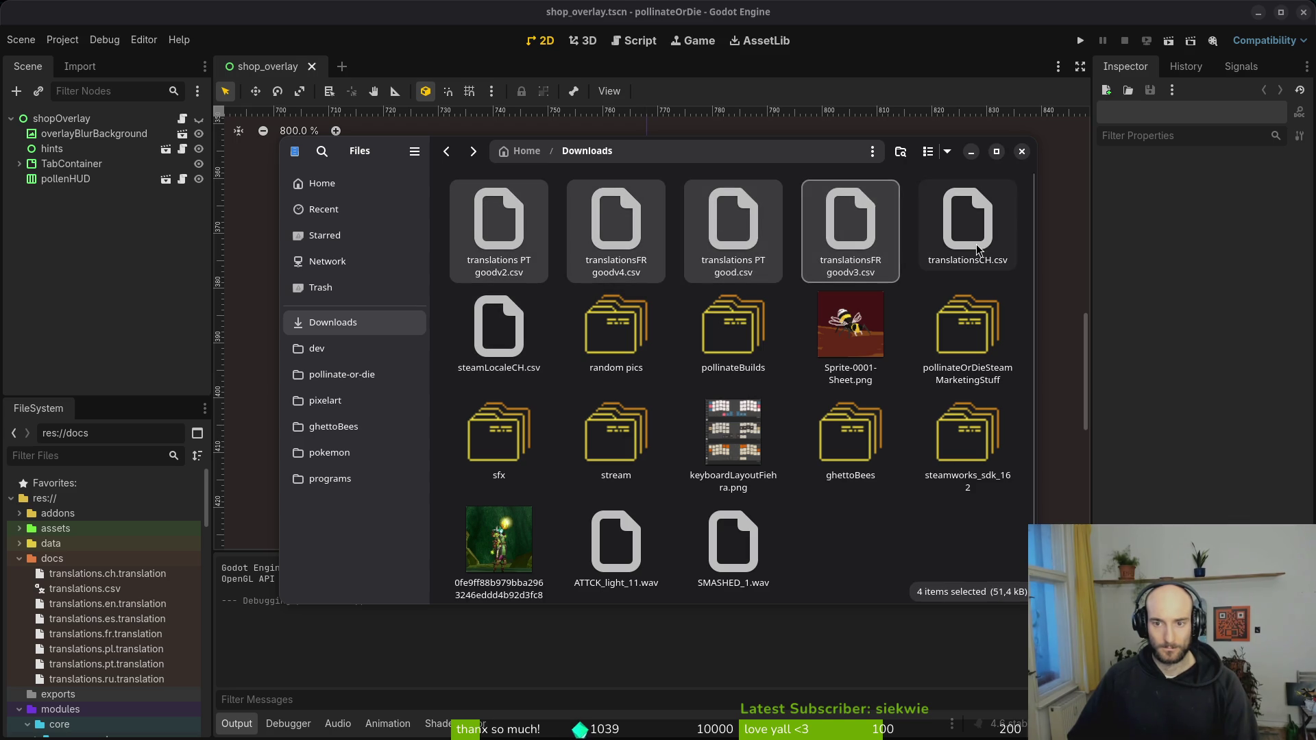
{"action": "key", "text": "Delete"}
{"action": "left_click", "coordinate": [972, 455]}
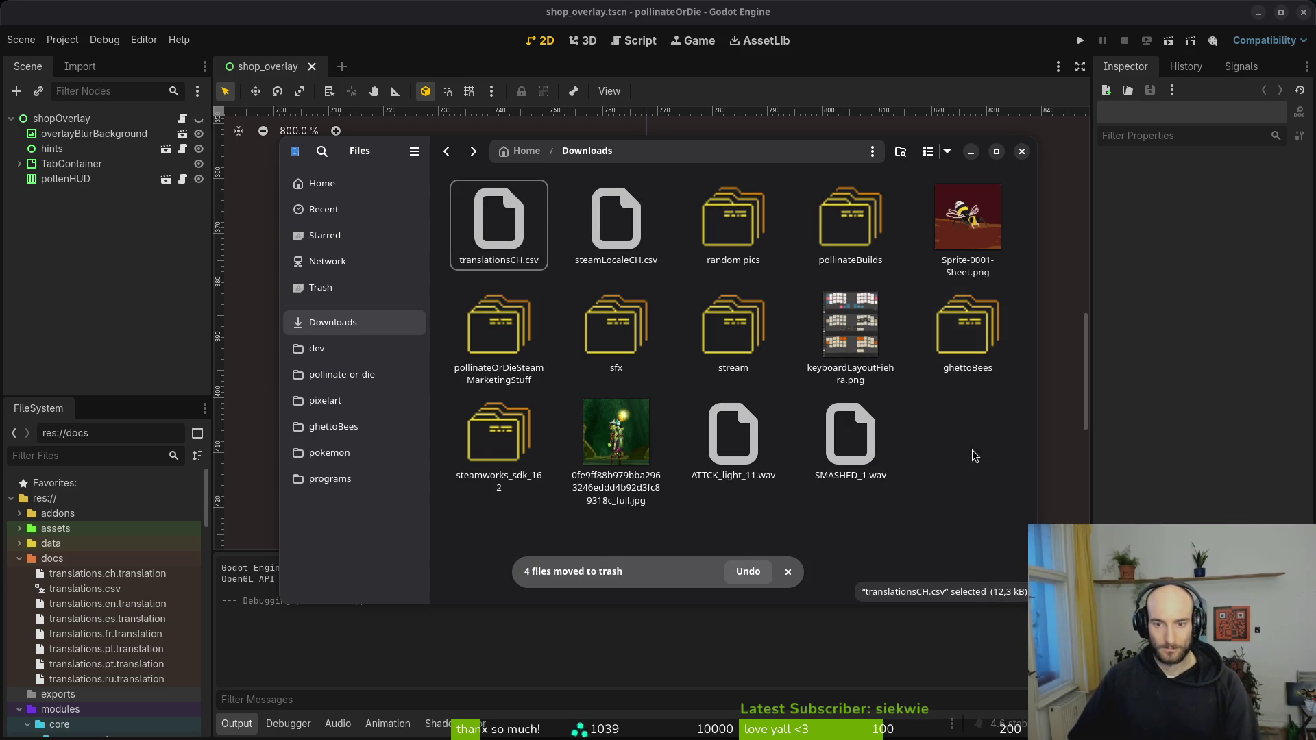
{"action": "left_click", "coordinate": [1021, 152]}
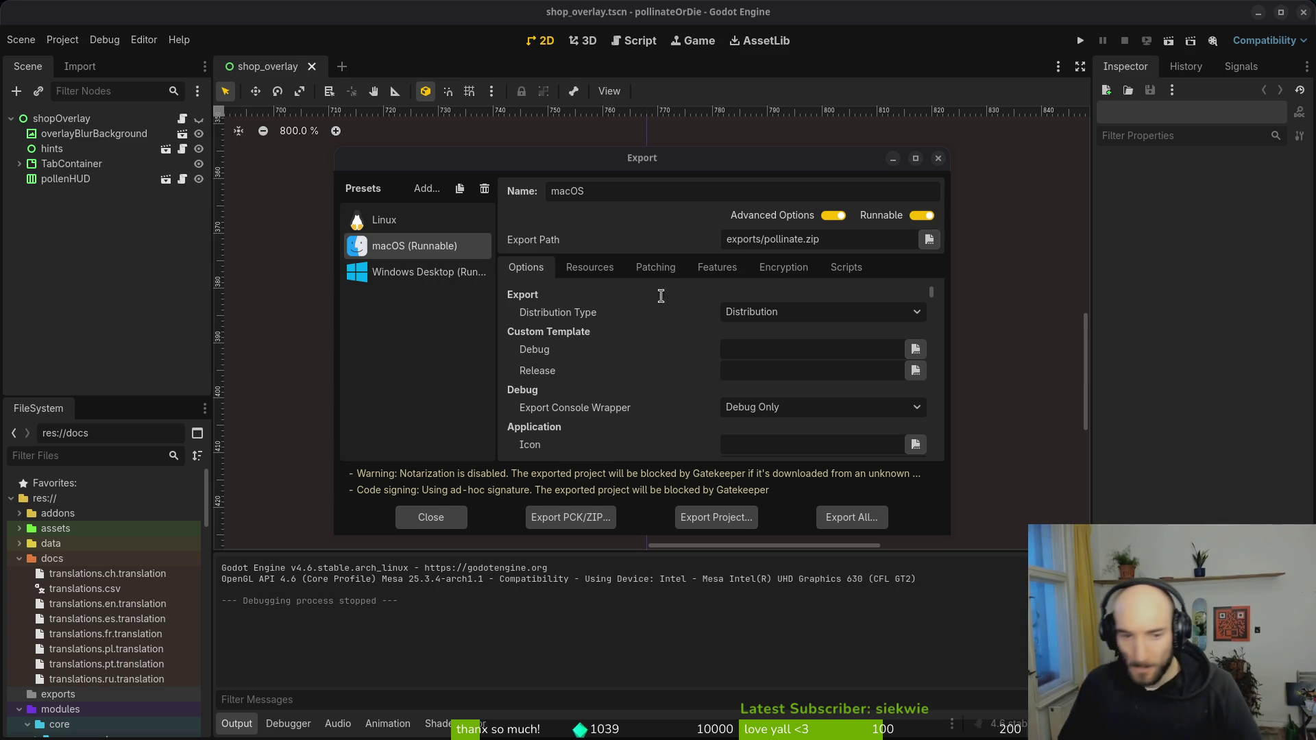
- Return to the Export dialog once the macOS export to exports/pollinate.zip finishes
{"action": "left_click", "coordinate": [433, 331]}
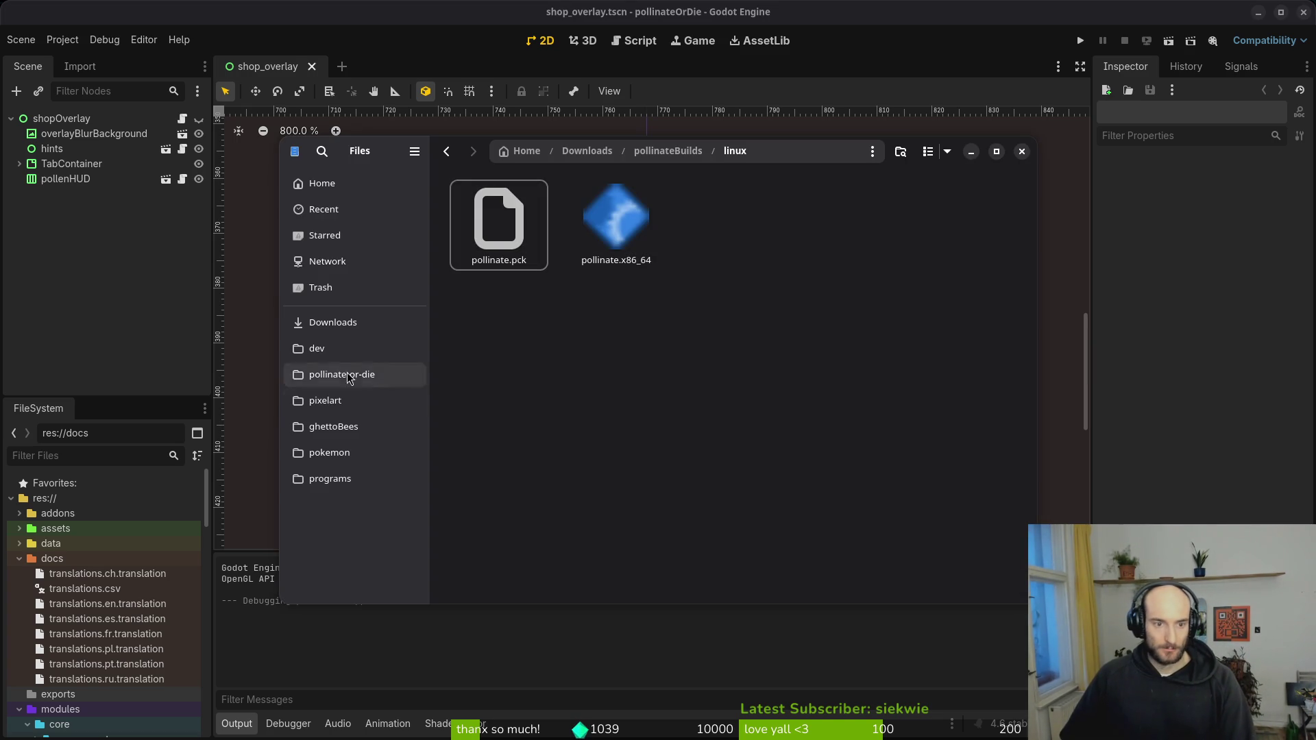
- Extract pollinate.zip in exports and paste pollinateOrDie.app into pollinateBuilds/mac
{"action": "left_click", "coordinate": [342, 375]}
{"action": "double_click", "coordinate": [732, 328]}
{"action": "double_click", "coordinate": [487, 226]}
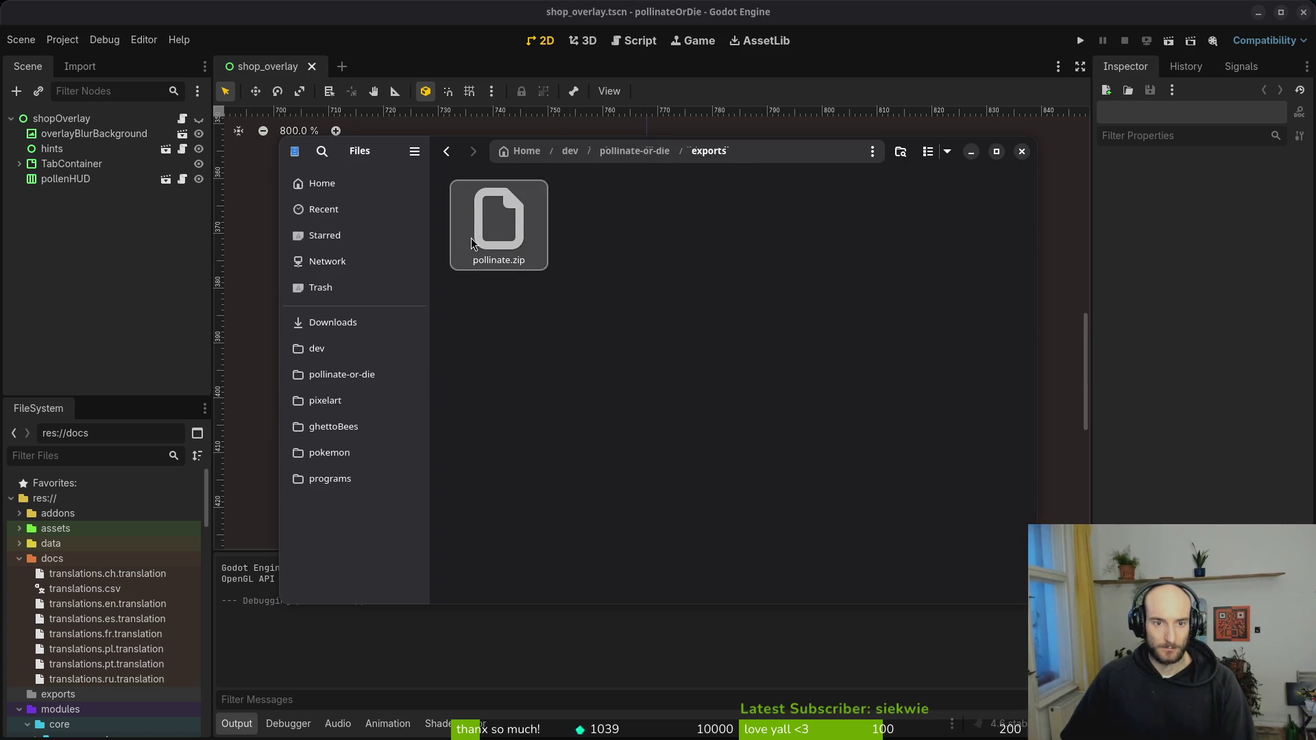
{"action": "double_click", "coordinate": [494, 227]}
{"action": "left_click", "coordinate": [405, 323]}
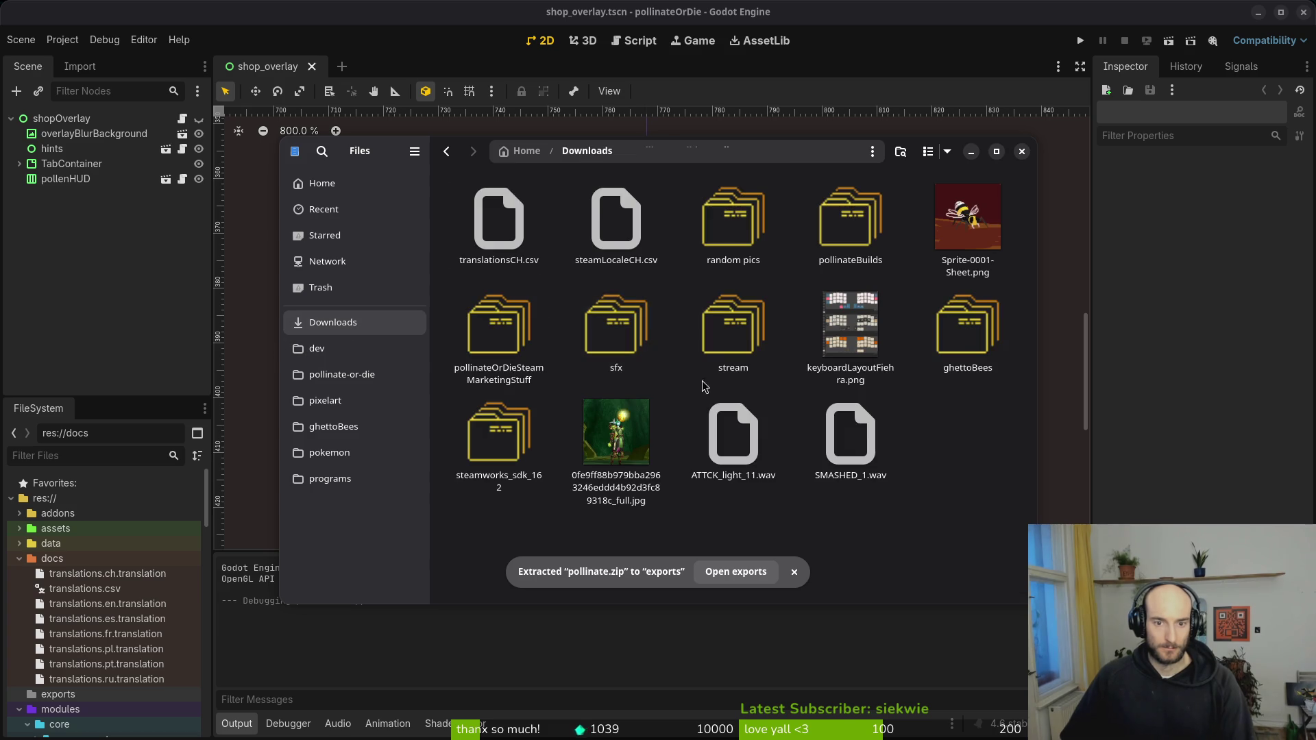
{"action": "double_click", "coordinate": [850, 219]}
{"action": "double_click", "coordinate": [616, 220]}
{"action": "key", "text": "ctrl+v"}
- Delete everything in the project's exports folder
{"action": "left_click", "coordinate": [342, 374]}
{"action": "double_click", "coordinate": [696, 332]}
{"action": "key", "text": "ctrl+a"}
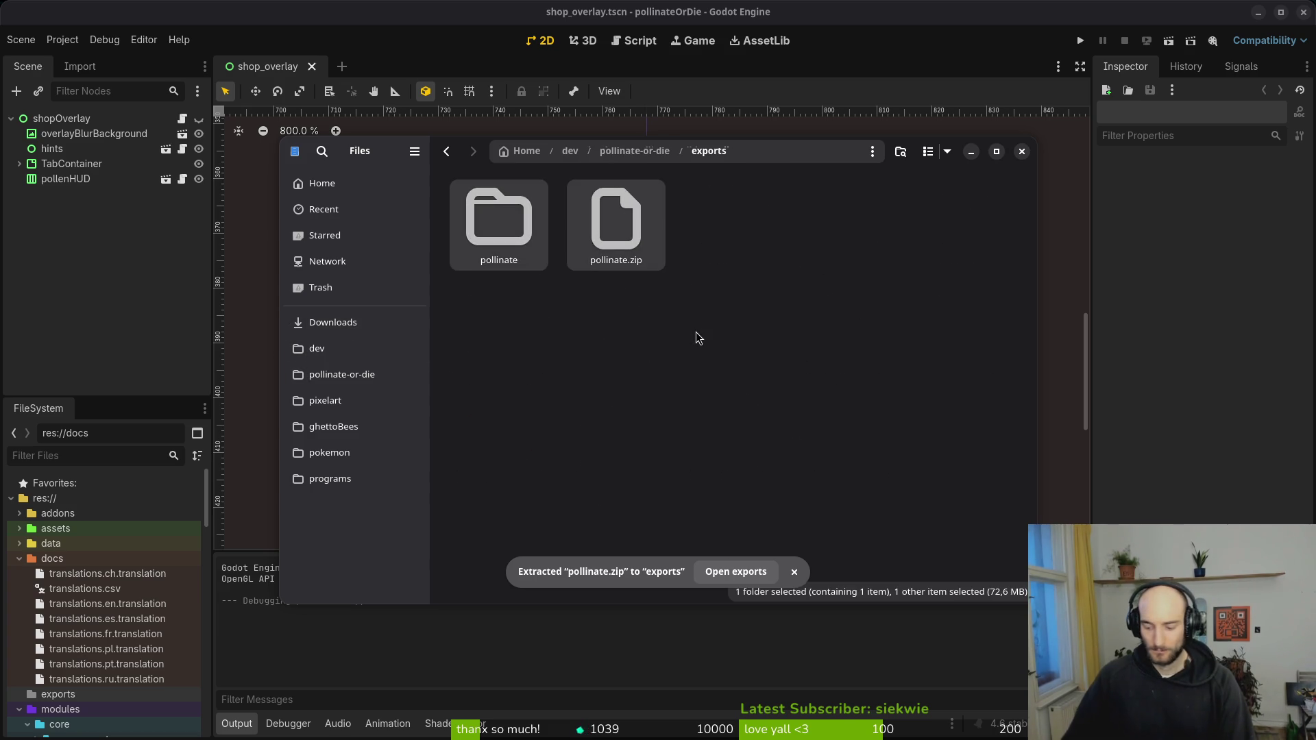
{"action": "key", "text": "Delete"}
- Export the Windows Desktop preset build into the exports folder
{"action": "left_click", "coordinate": [50, 173]}
{"action": "left_click", "coordinate": [384, 273]}
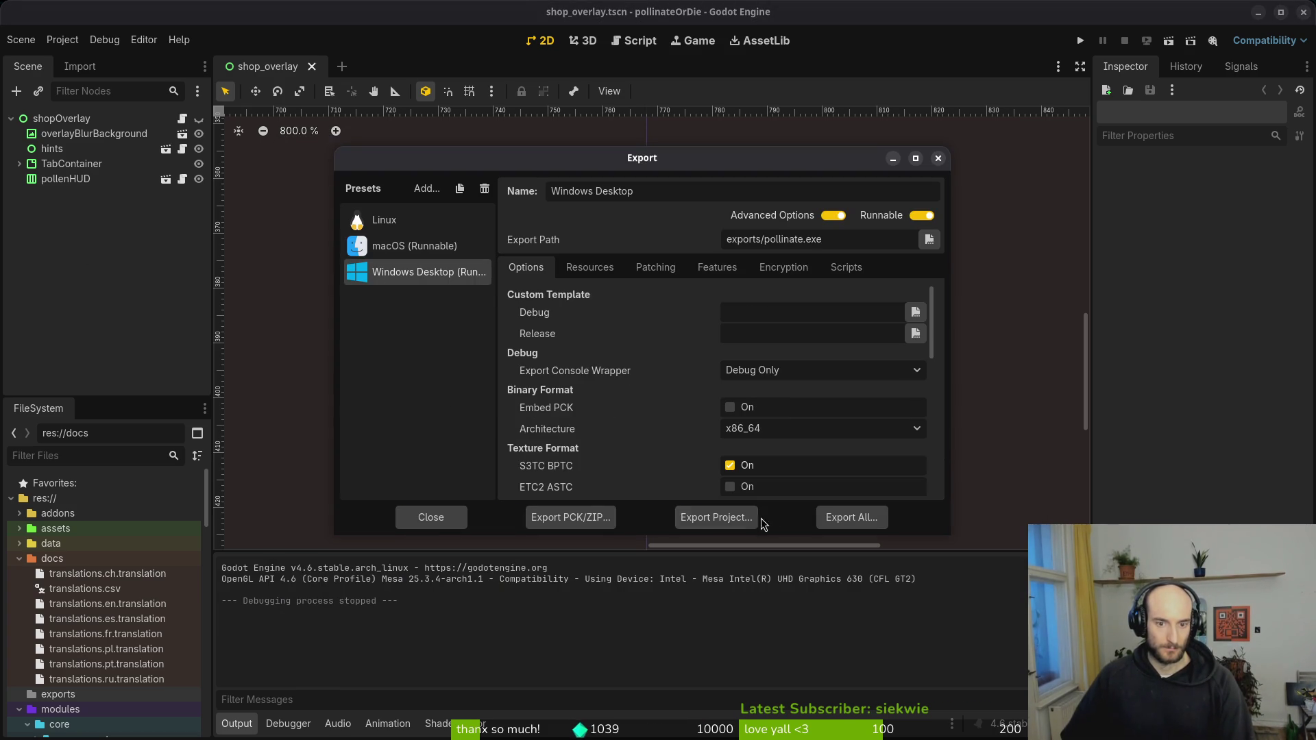
{"action": "left_click", "coordinate": [713, 520]}
{"action": "left_click", "coordinate": [778, 593]}
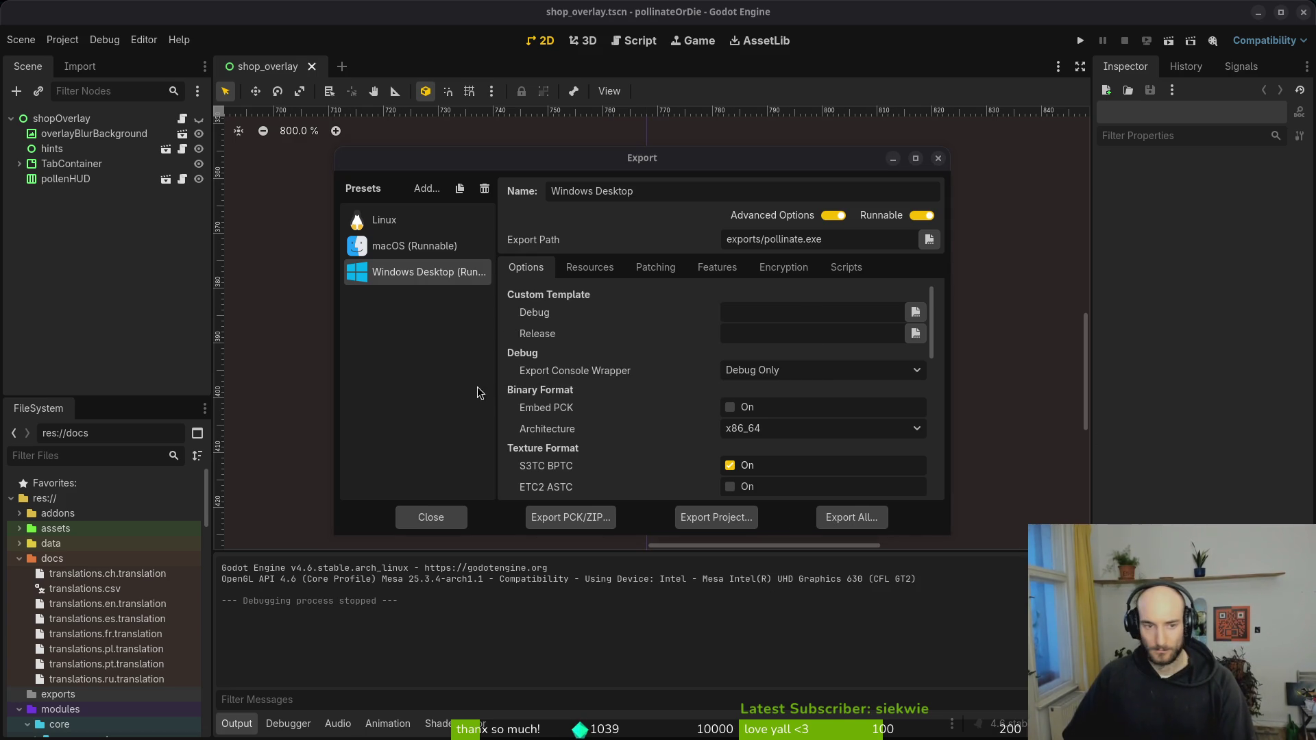
{"action": "left_click", "coordinate": [938, 158]}
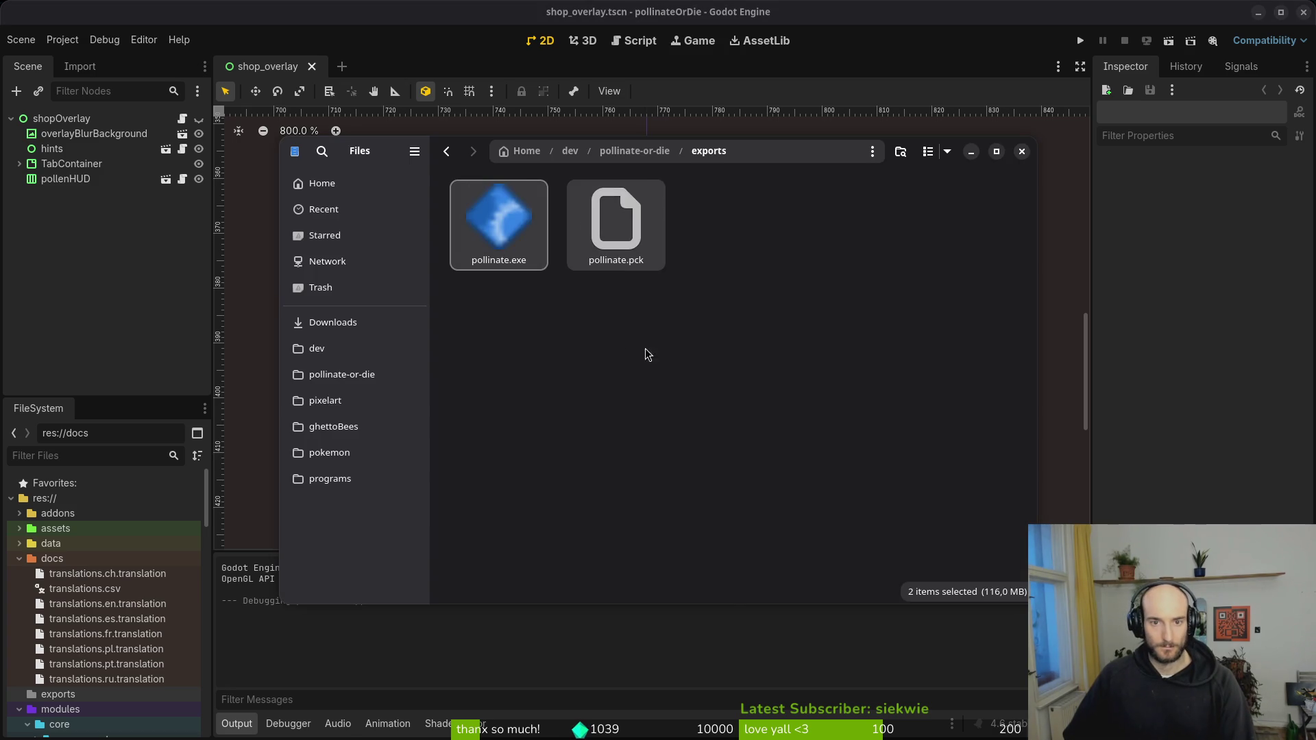
- Put pollinate.exe and pollinate.pck into Downloads/pollinateBuilds/windows and close the file manager
{"action": "left_click", "coordinate": [356, 323]}
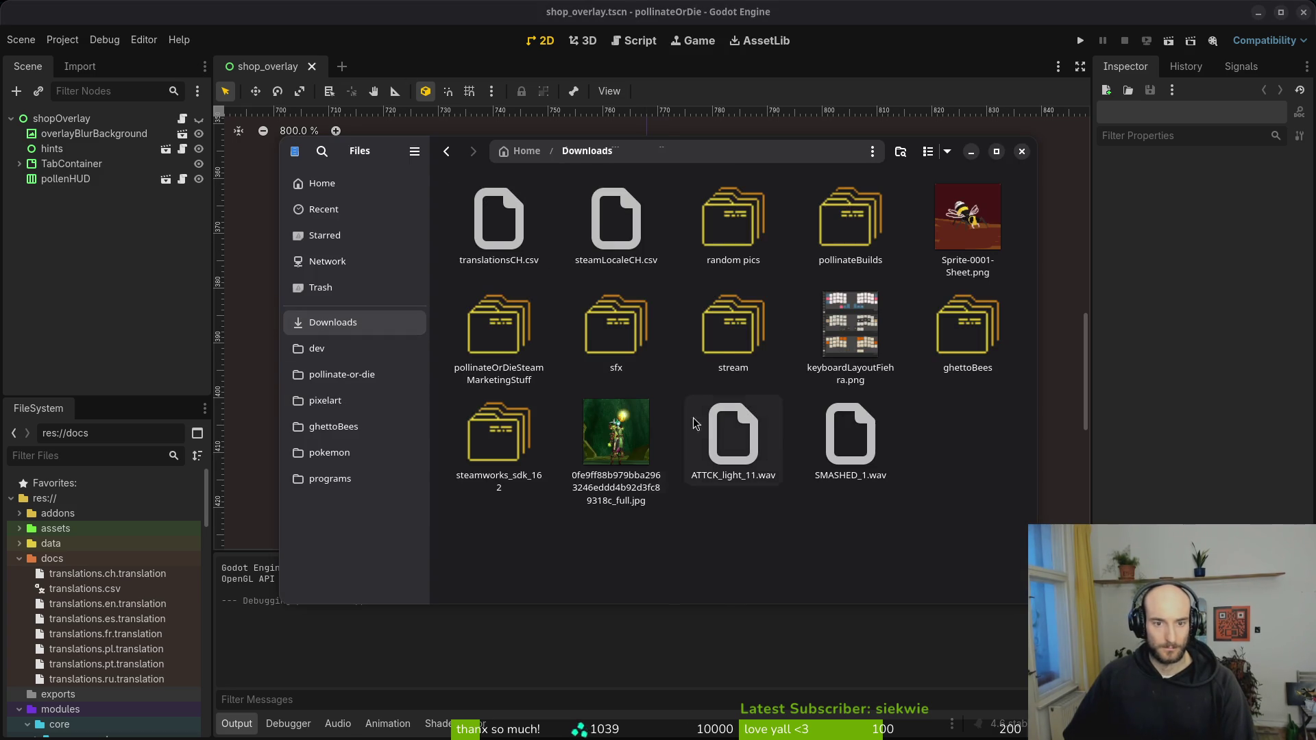
{"action": "double_click", "coordinate": [849, 220]}
{"action": "double_click", "coordinate": [712, 220]}
{"action": "left_click", "coordinate": [1021, 152]}
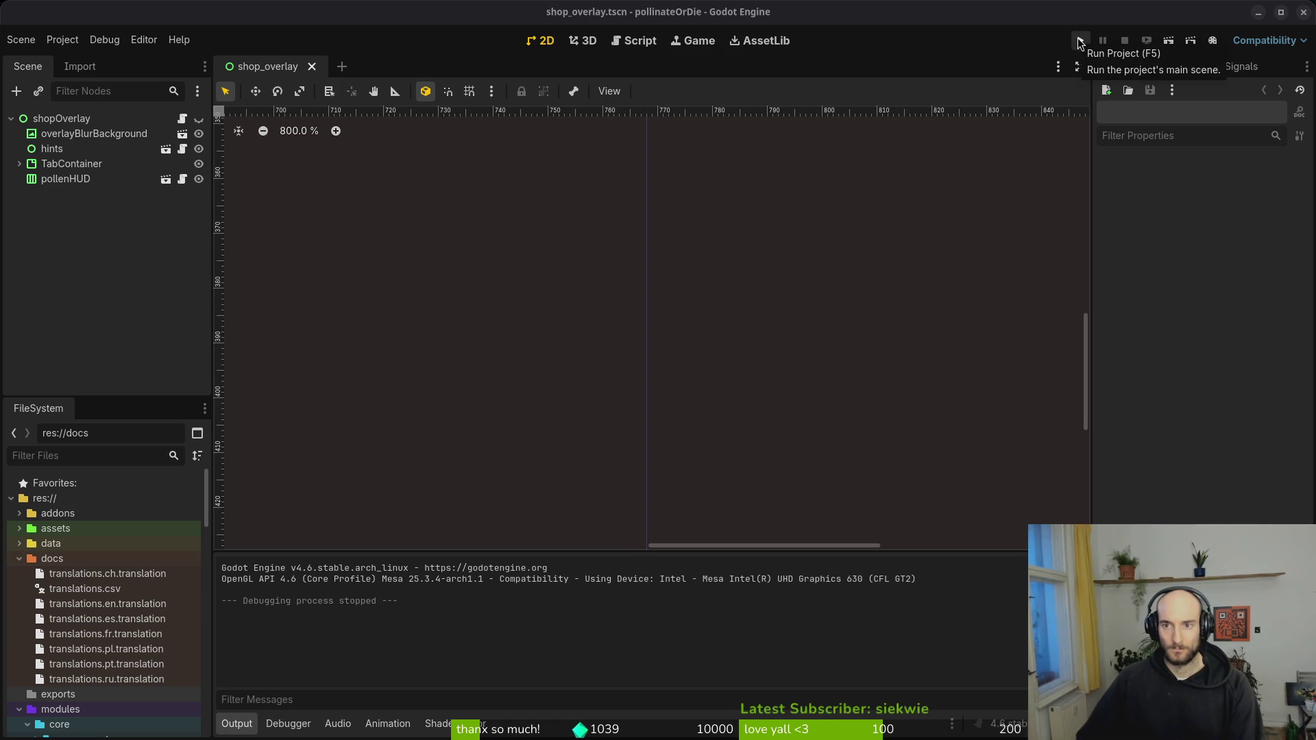
{"action": "left_click", "coordinate": [1080, 43]}
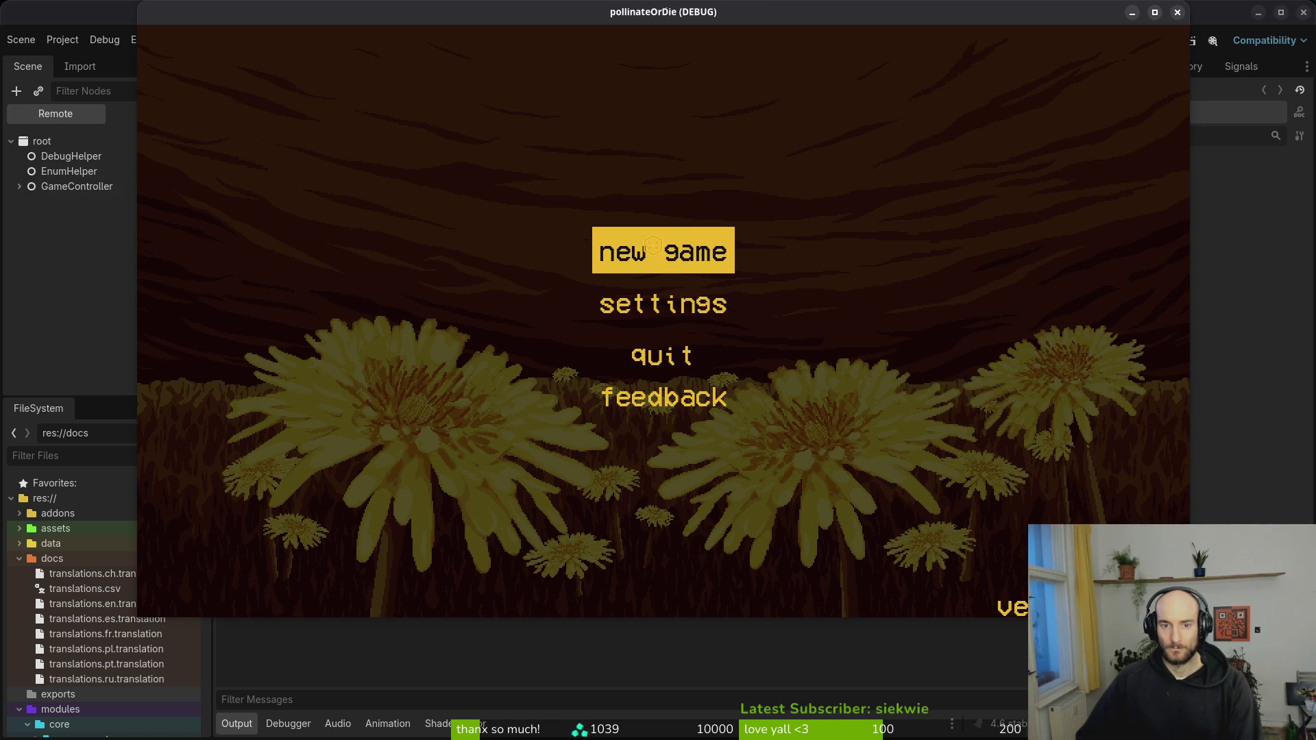
{"action": "left_click", "coordinate": [653, 245]}
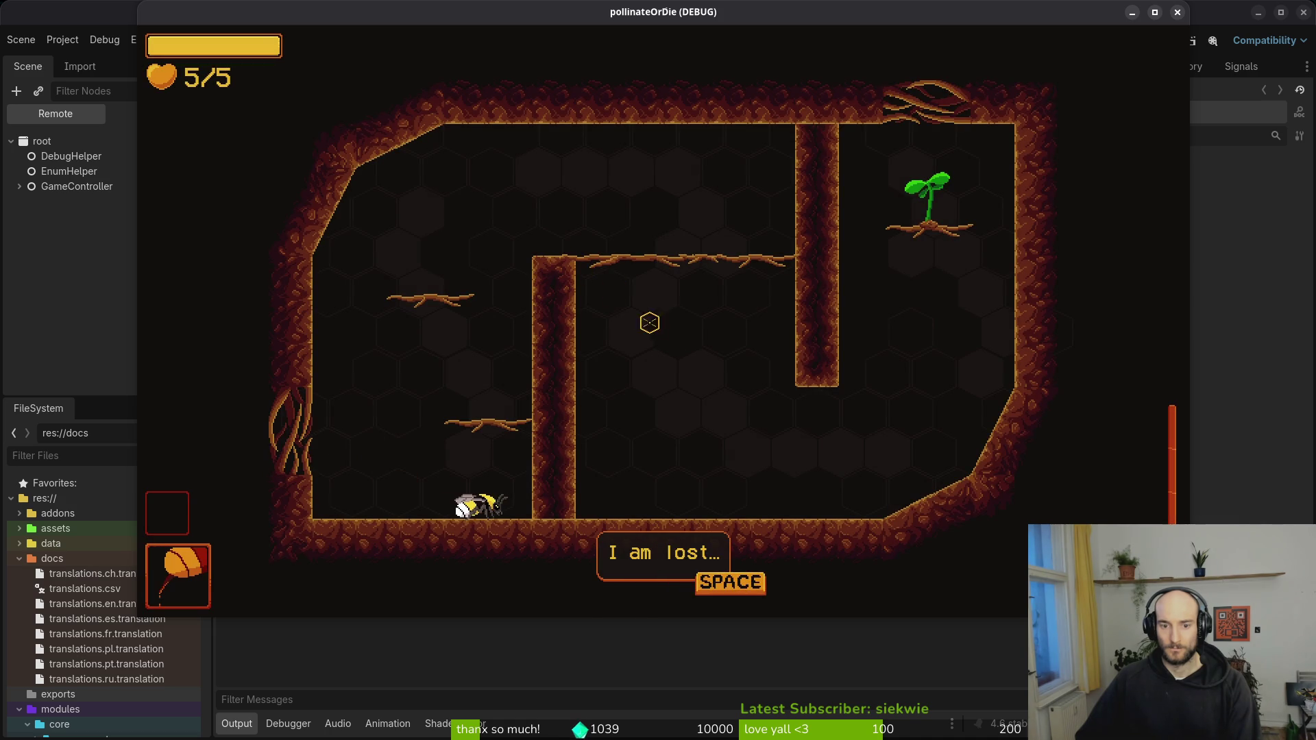
{"action": "key", "text": "space"}
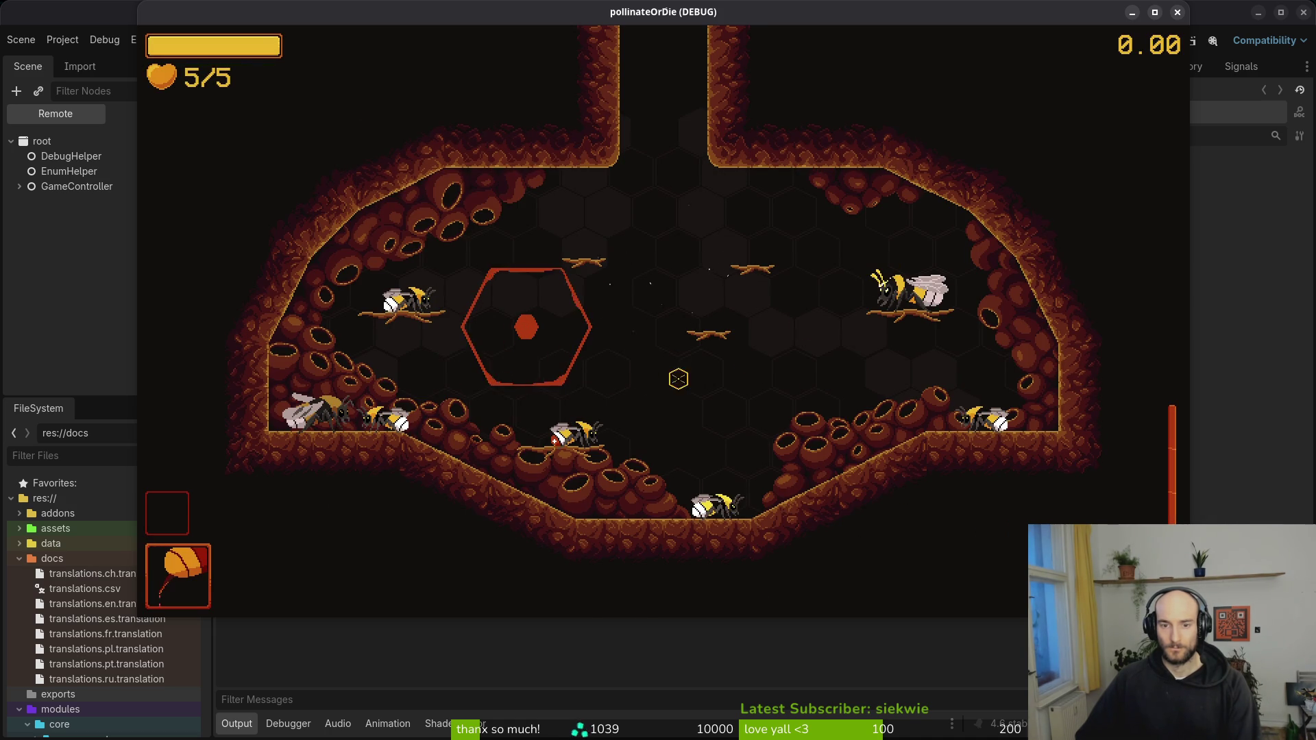
{"action": "key", "text": "Escape"}
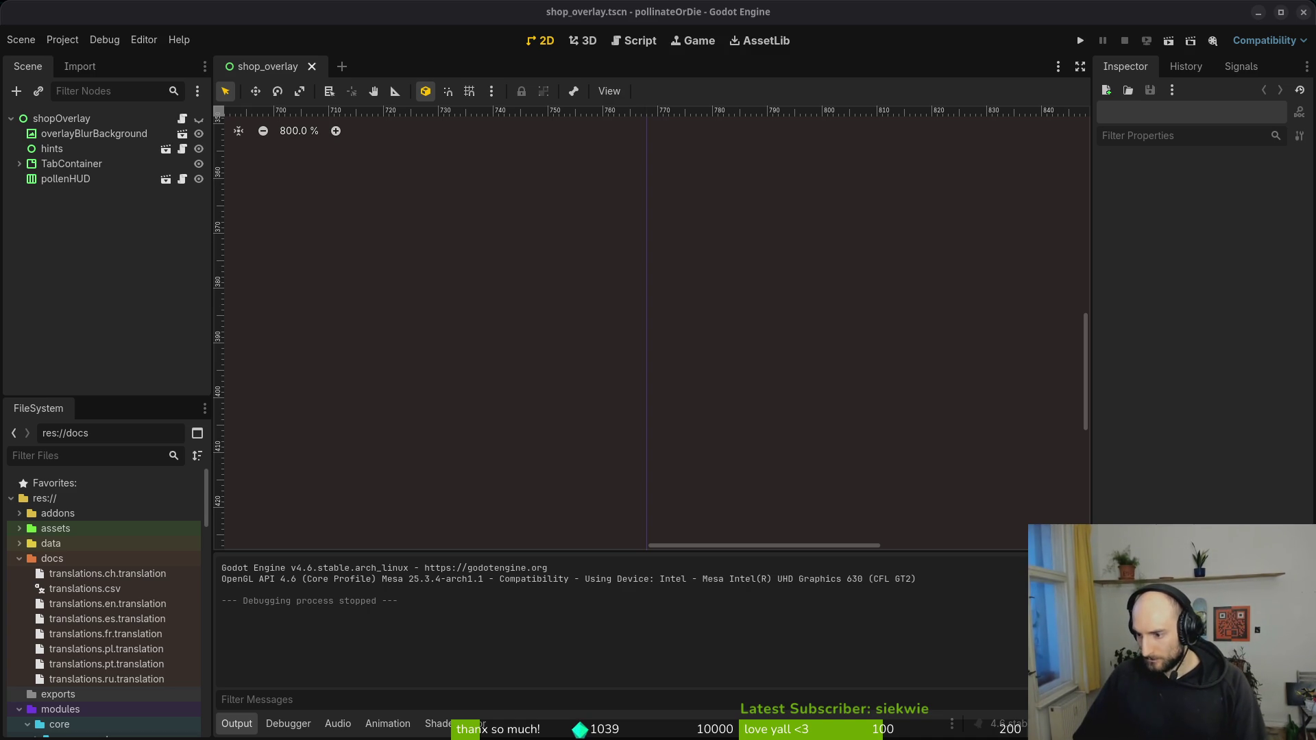
- Change the Application/Config version from 0.41 to 0.42 in Project Settings and close it
{"action": "left_click", "coordinate": [62, 39]}
{"action": "left_click", "coordinate": [76, 64]}
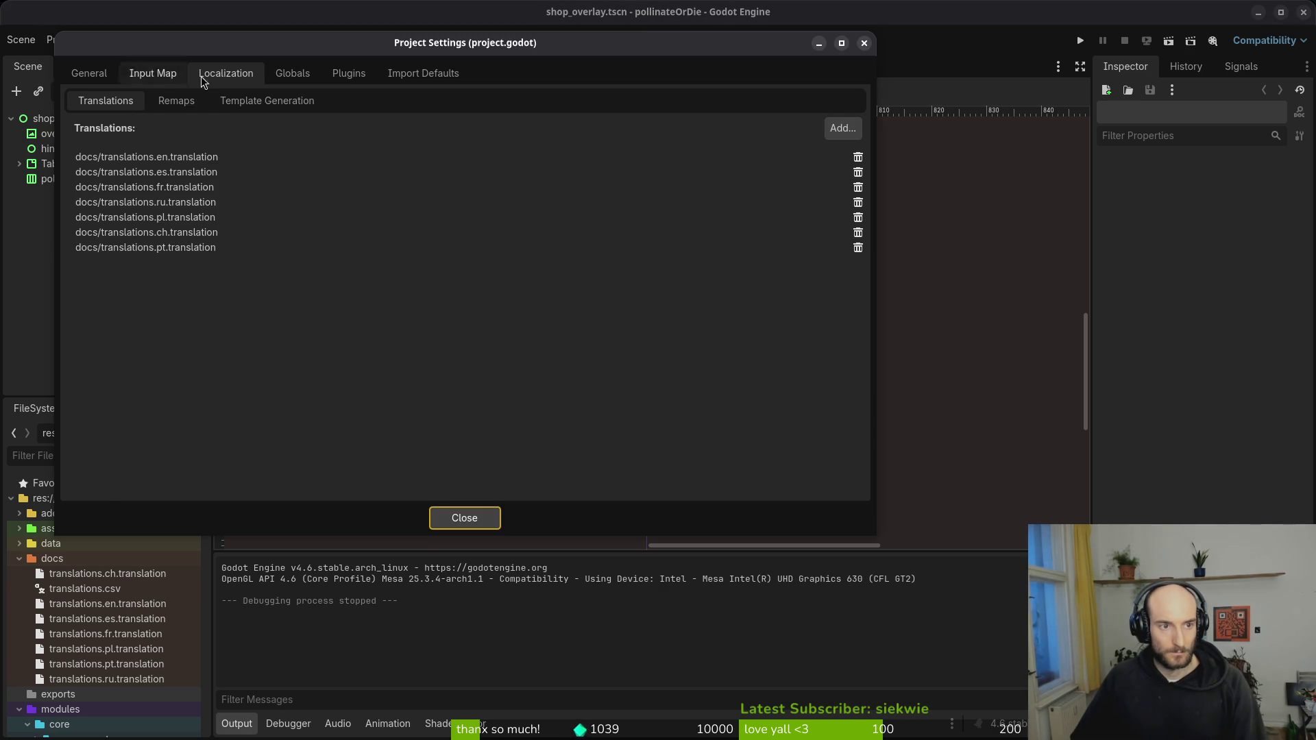
{"action": "left_click", "coordinate": [93, 71]}
{"action": "left_click", "coordinate": [631, 304]}
{"action": "key", "text": "BackSpace"}
{"action": "type", "text": "2"}
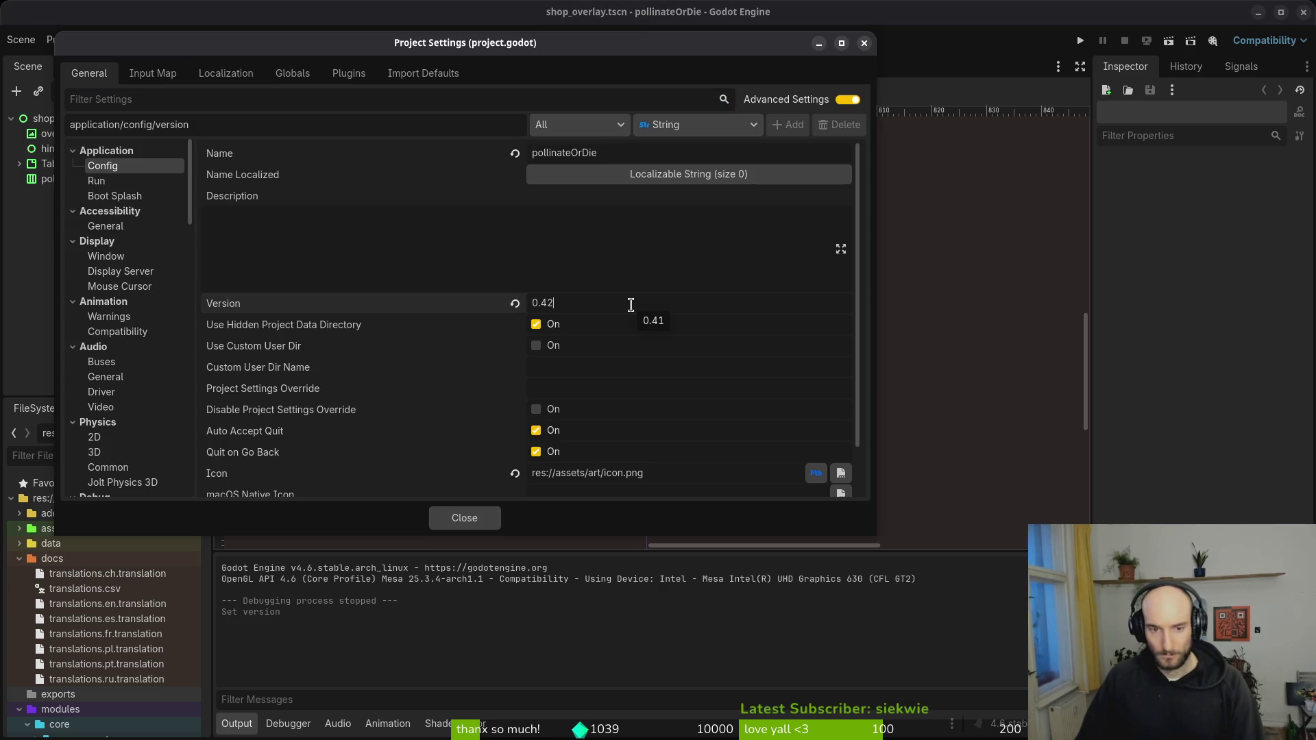
{"action": "left_click", "coordinate": [461, 518]}
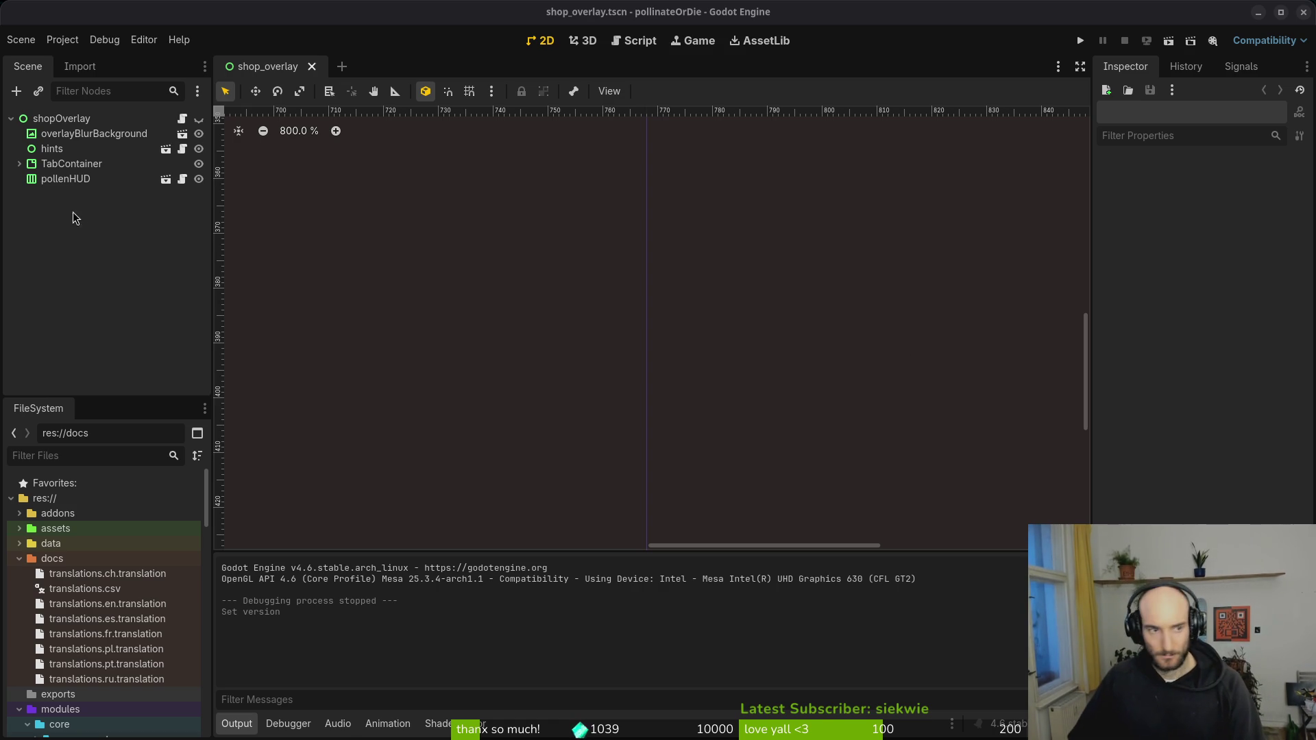
{"action": "left_click", "coordinate": [62, 39]}
- Export the Linux and macOS builds from the Export dialog's presets
{"action": "left_click", "coordinate": [76, 117]}
{"action": "left_click", "coordinate": [374, 219]}
{"action": "left_click", "coordinate": [712, 518]}
{"action": "key", "text": "Return"}
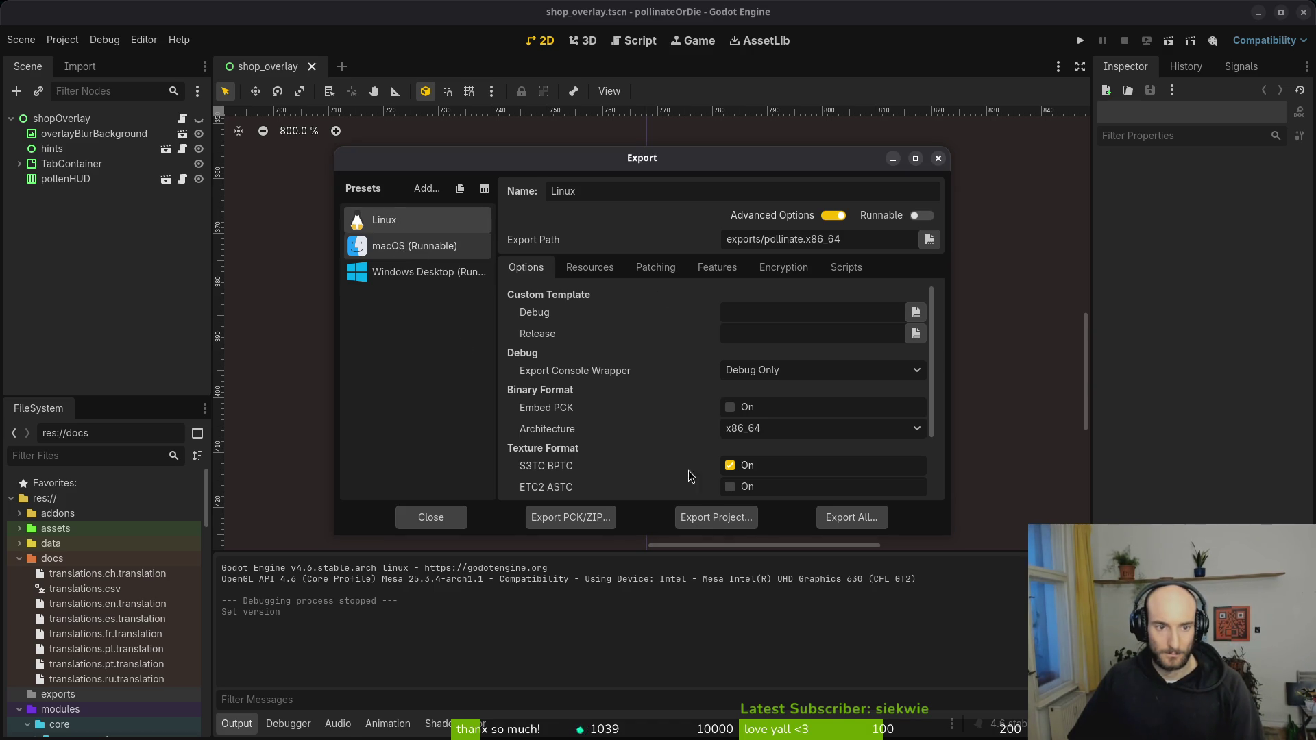
{"action": "key", "text": "Down"}
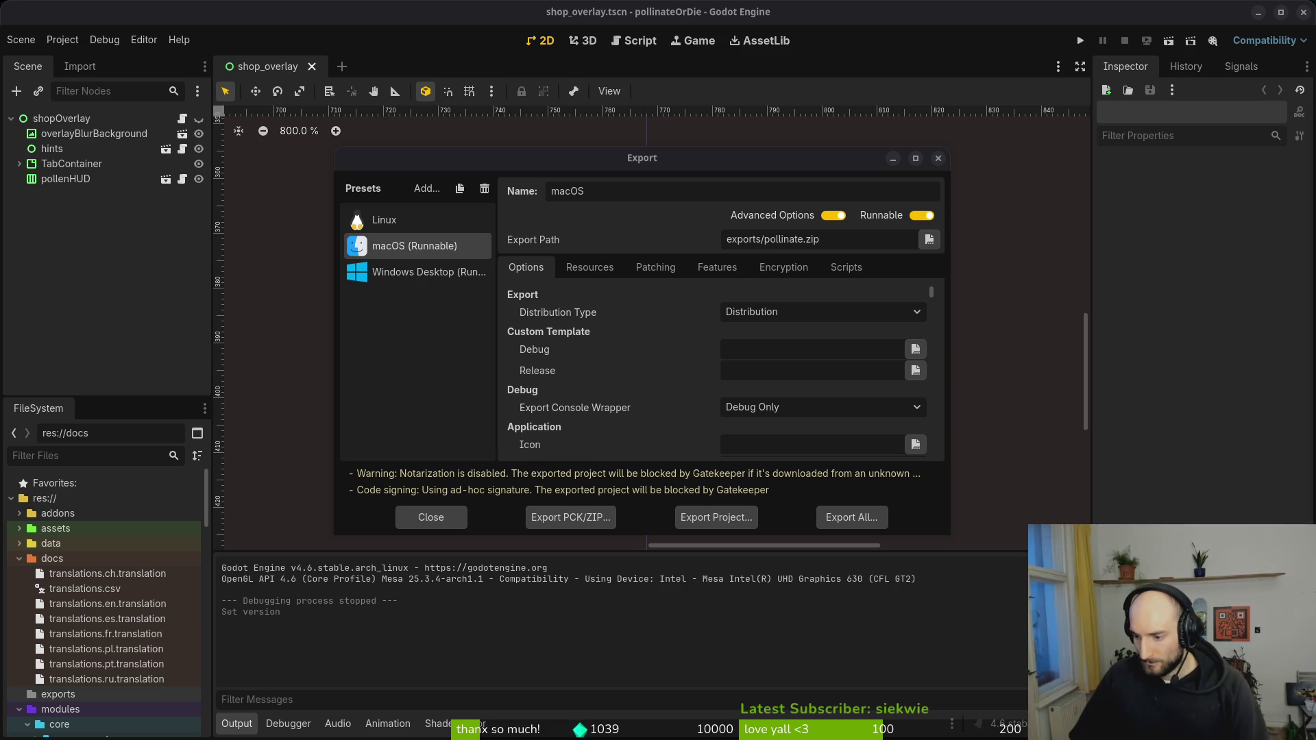
{"action": "key", "text": "Return"}
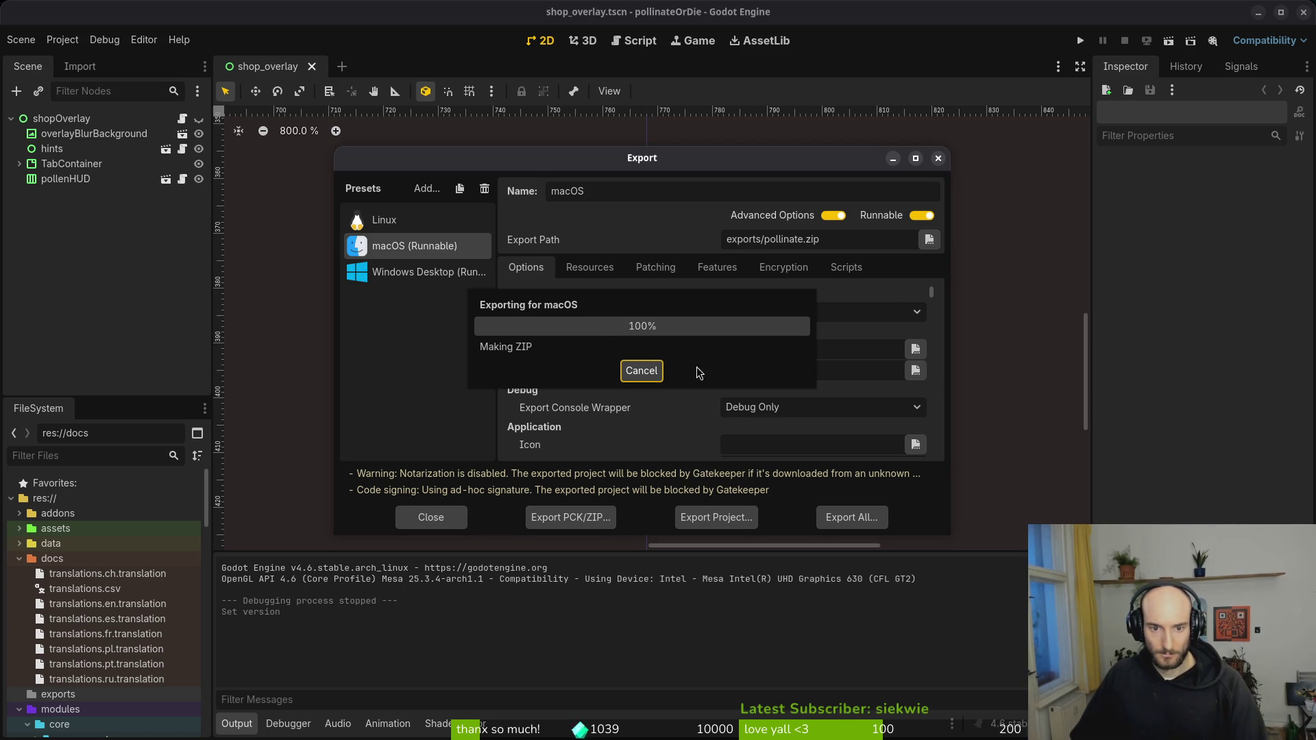
{"action": "left_click", "coordinate": [643, 374]}
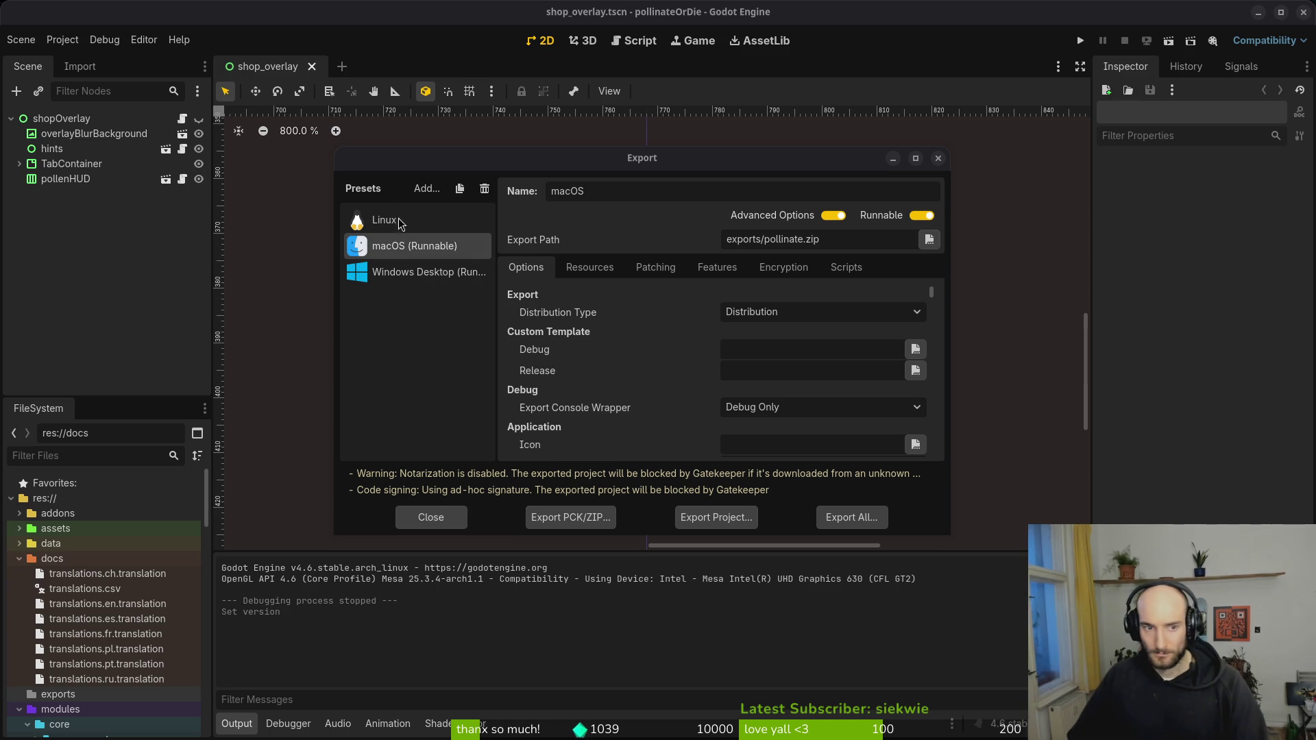
- Export the Windows Desktop build and close the Export dialog
{"action": "left_click", "coordinate": [449, 272]}
{"action": "left_click", "coordinate": [716, 517]}
{"action": "left_click", "coordinate": [771, 587]}
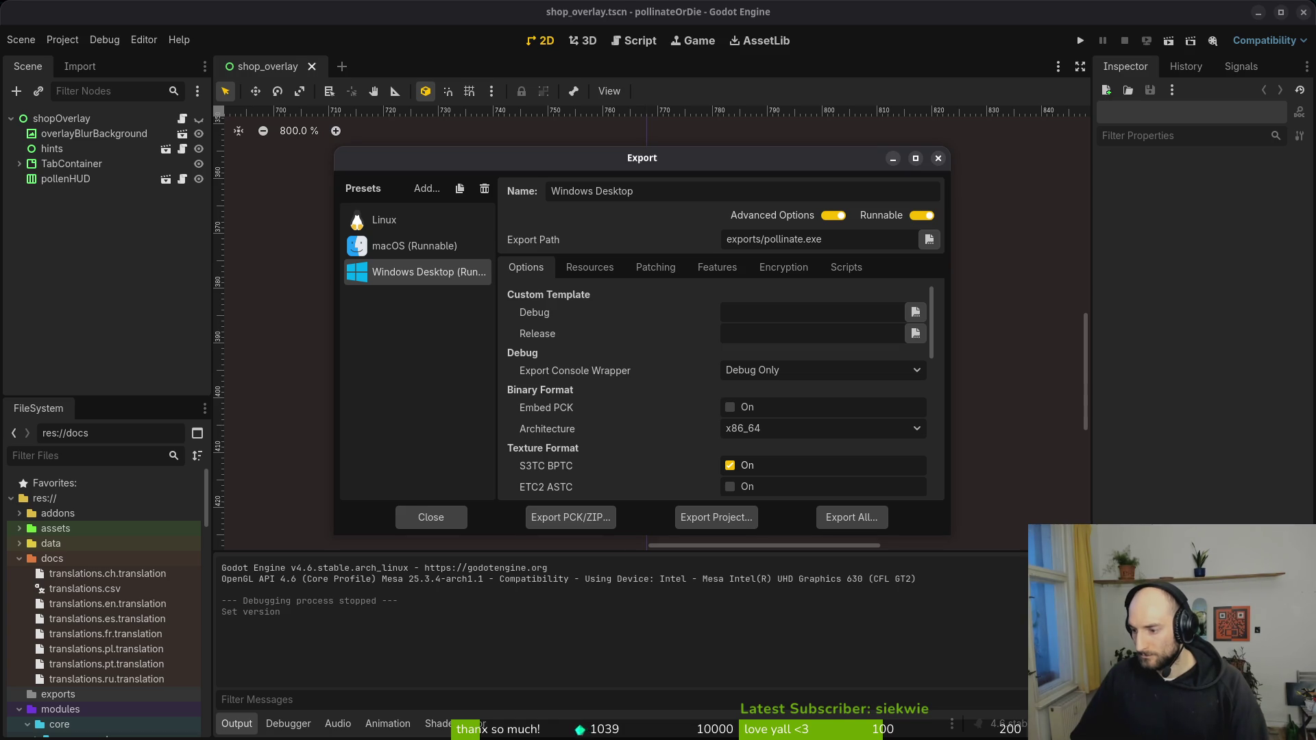
{"action": "left_click", "coordinate": [123, 281]}
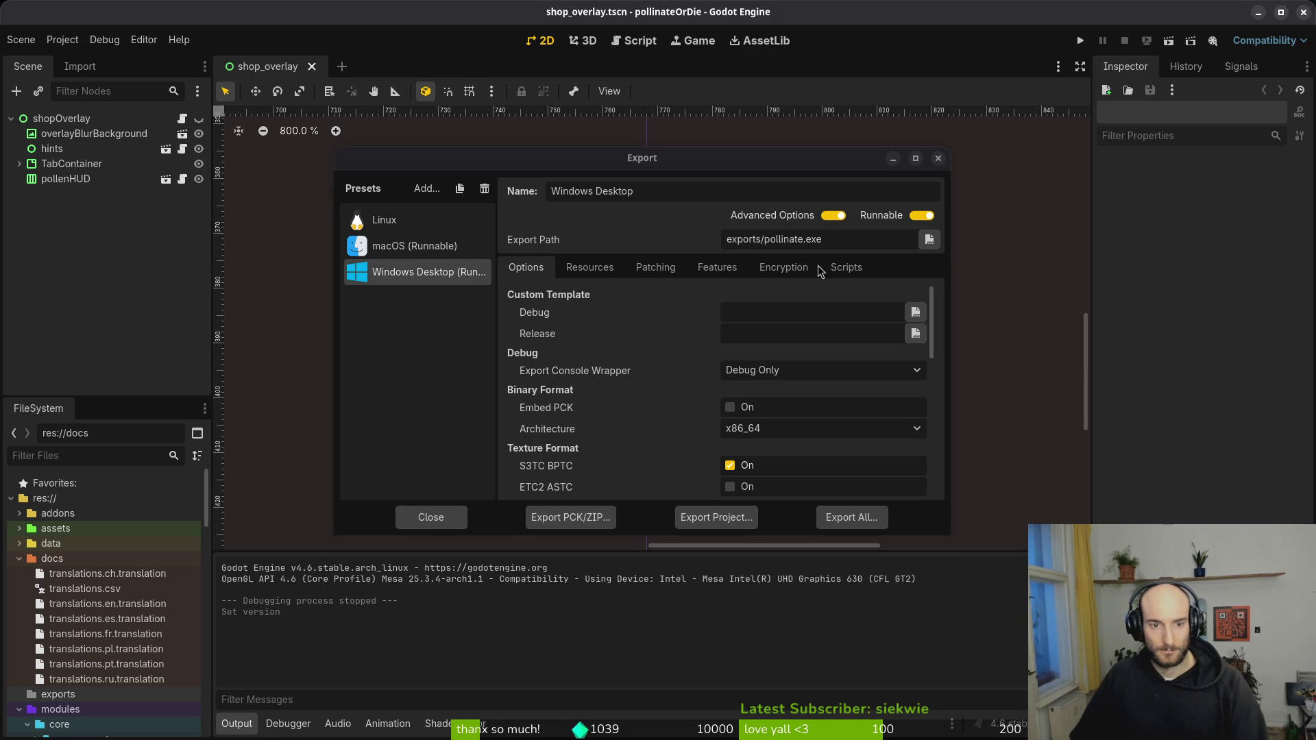
{"action": "left_click", "coordinate": [938, 159]}
- Run the game briefly to check its main menu, then open the project's user data folder
{"action": "left_click", "coordinate": [1078, 41]}
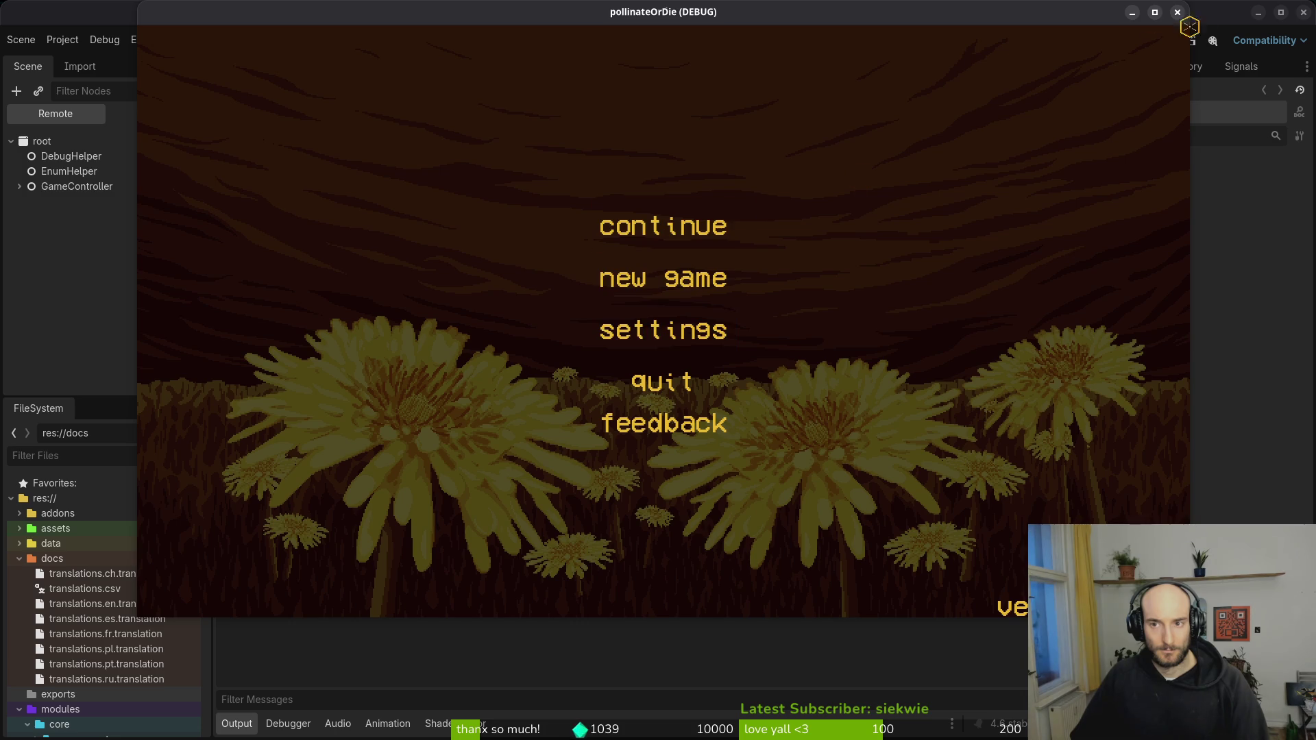
{"action": "left_click", "coordinate": [1158, 13]}
{"action": "left_click", "coordinate": [1280, 12]}
{"action": "left_click", "coordinate": [1187, 15]}
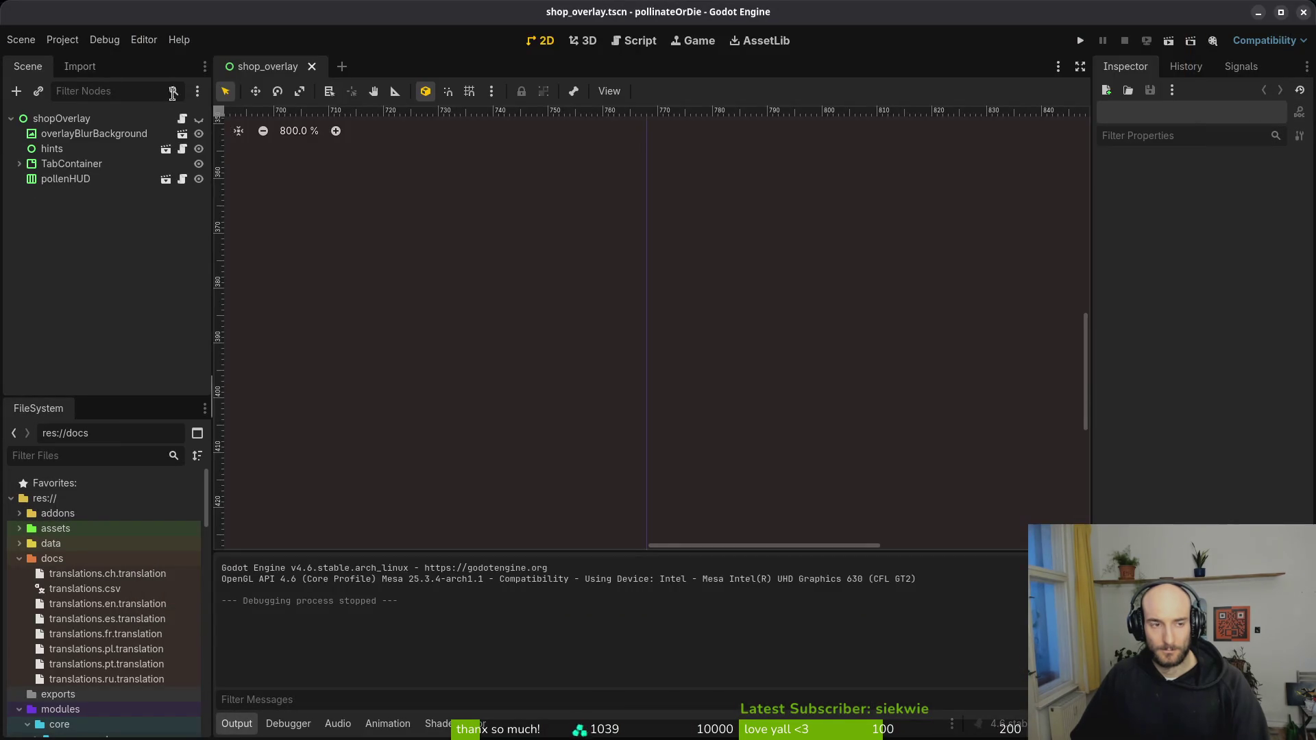
{"action": "left_click", "coordinate": [60, 41]}
{"action": "left_click", "coordinate": [120, 171]}
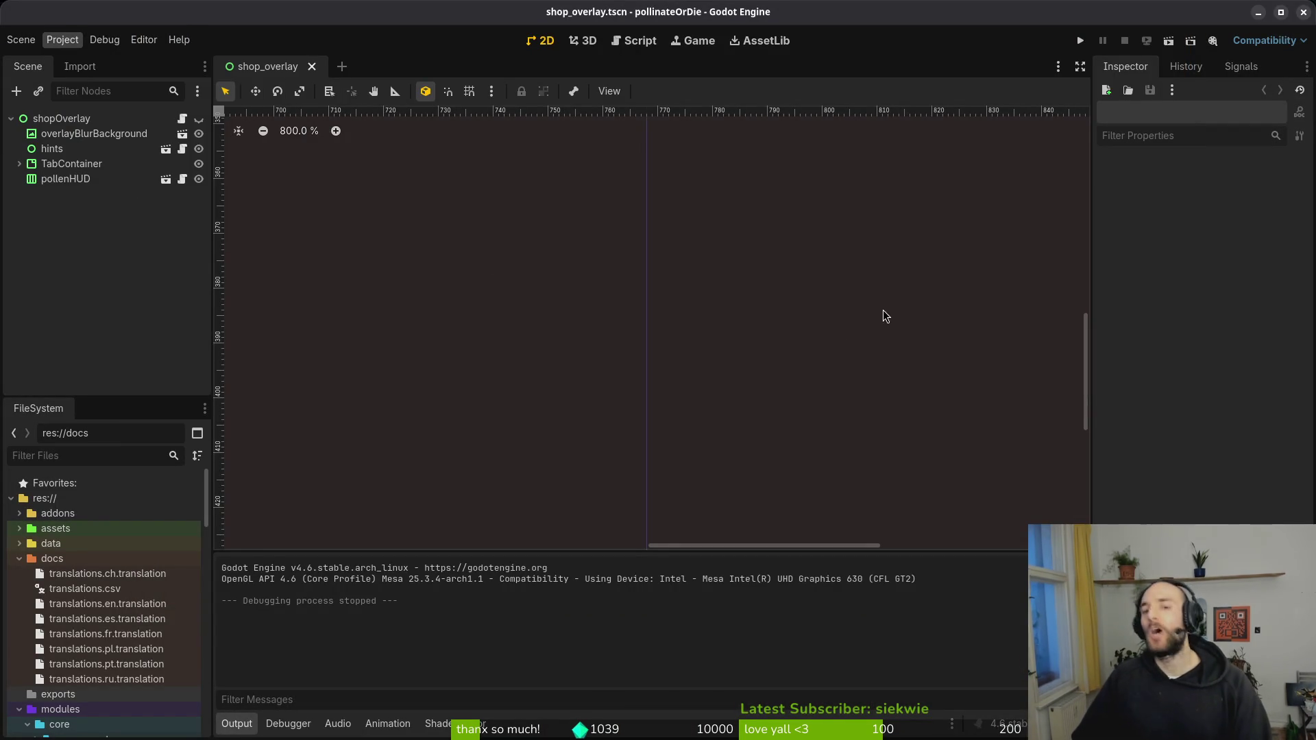
- Move all three items in the pollinateOrDie user data folder to the trash and close Files
{"action": "key", "text": "ctrl+a"}
{"action": "key", "text": "Delete"}
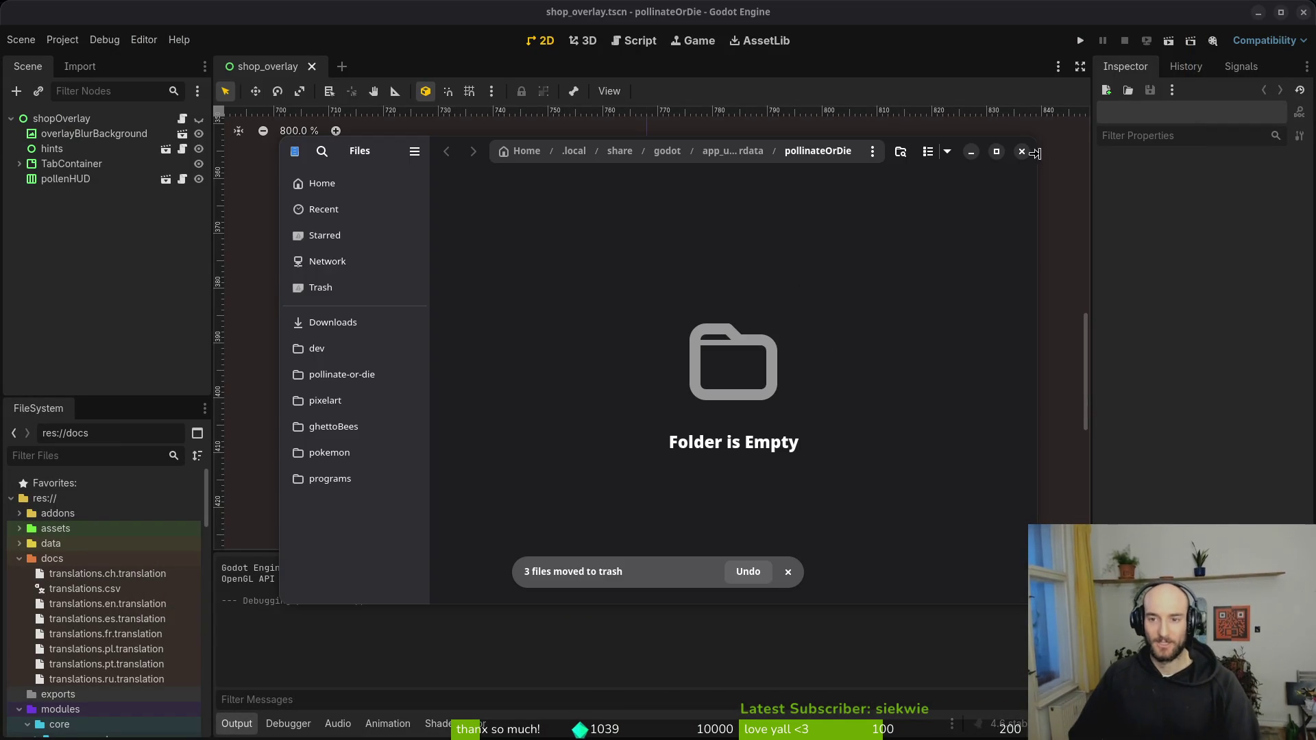
{"action": "left_click", "coordinate": [1021, 151]}
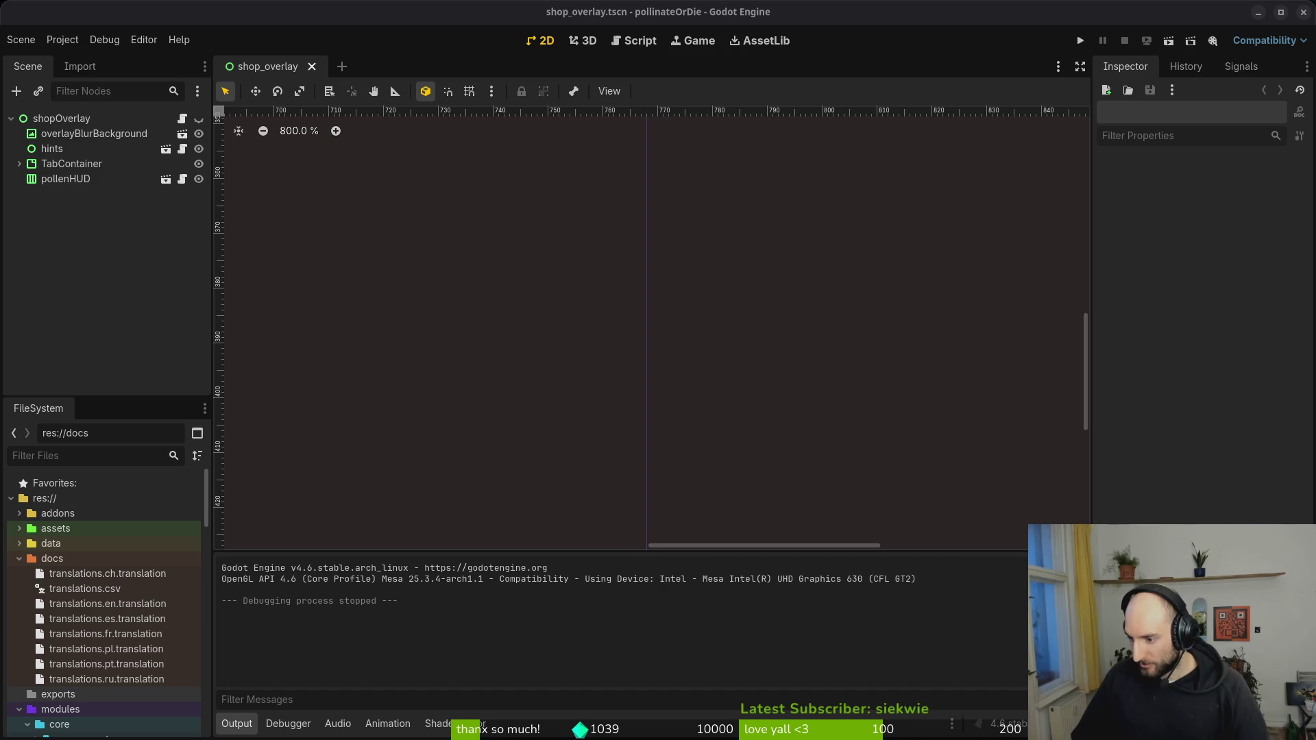
{"action": "left_click", "coordinate": [45, 214]}
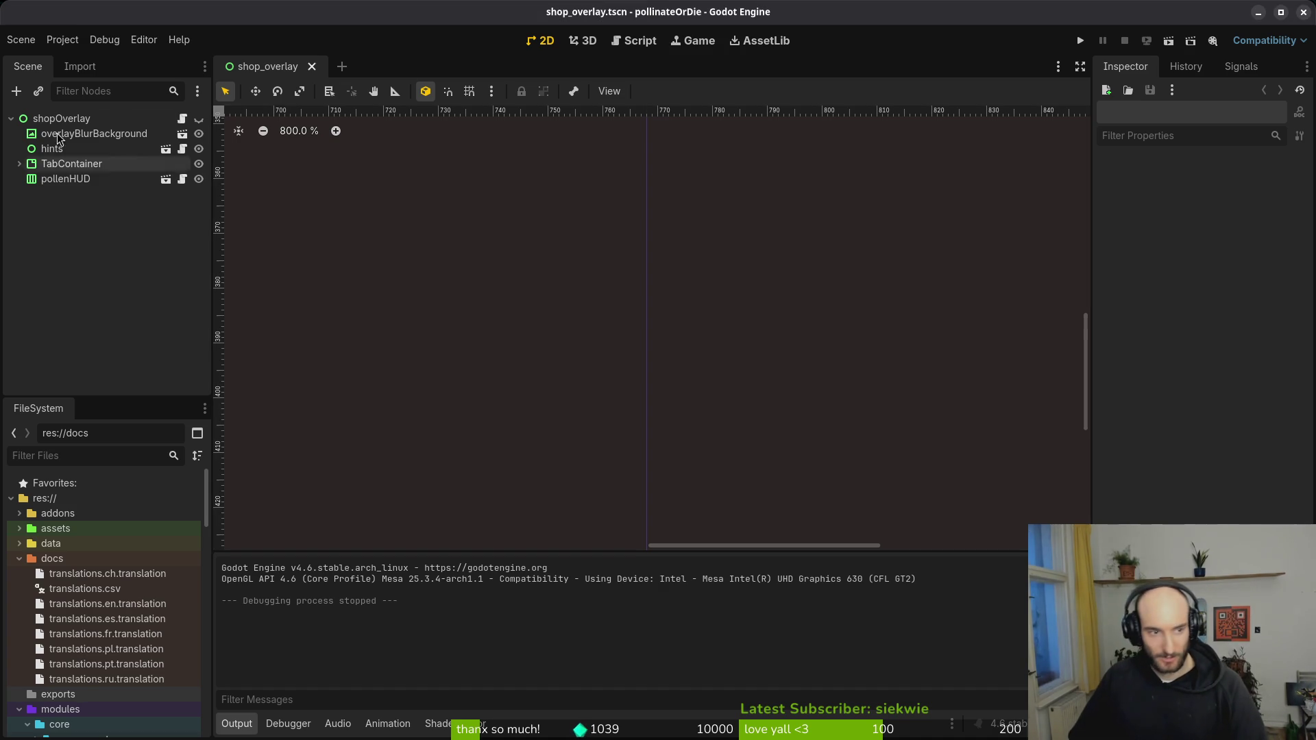
- Re-export and save the Linux and macOS builds from the Export dialog
{"action": "left_click", "coordinate": [63, 40]}
{"action": "left_click", "coordinate": [68, 121]}
{"action": "left_click", "coordinate": [388, 220]}
{"action": "left_click", "coordinate": [716, 517]}
{"action": "left_click", "coordinate": [816, 587]}
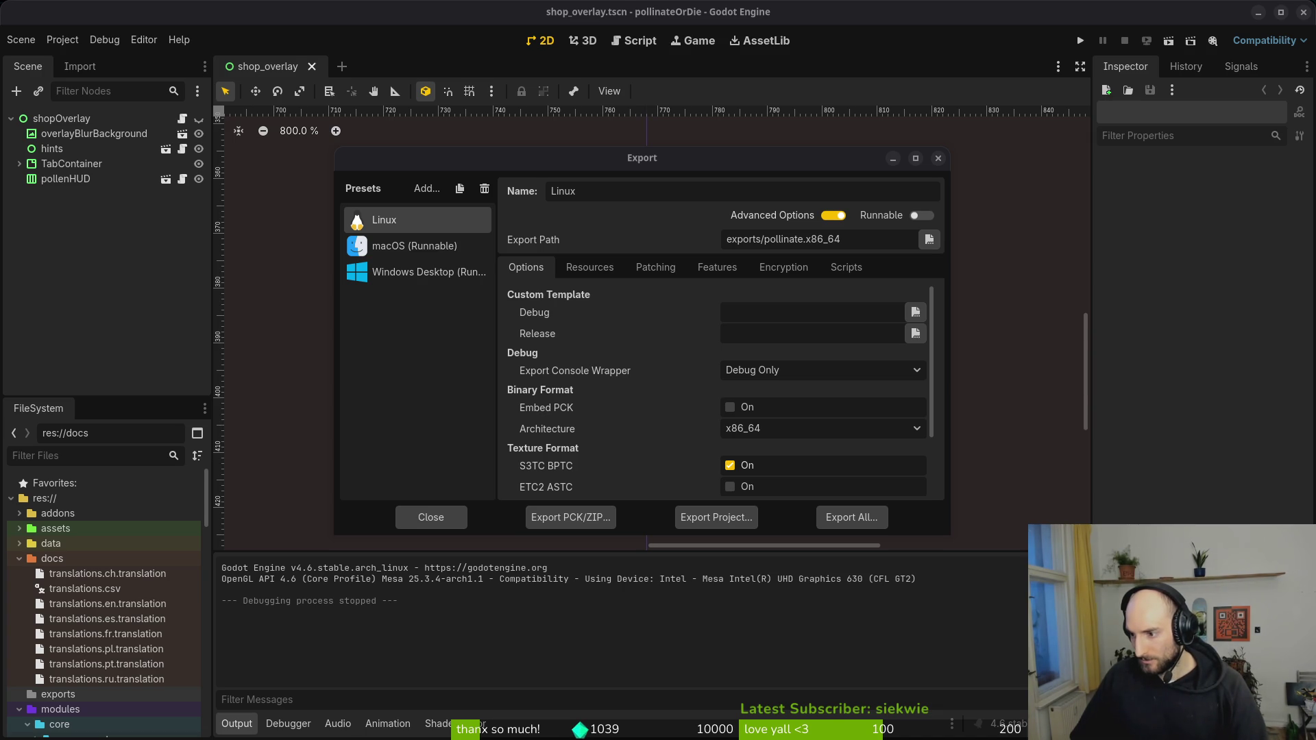
{"action": "left_click", "coordinate": [391, 245]}
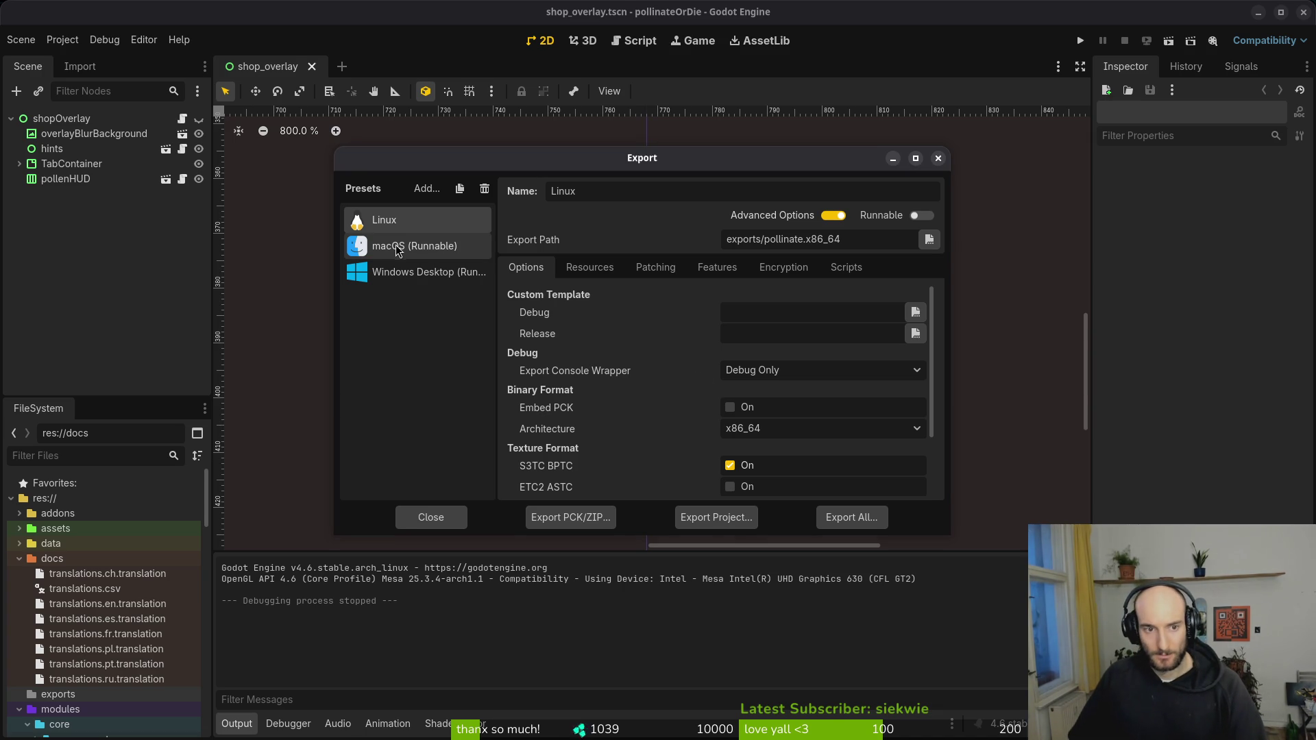
{"action": "left_click", "coordinate": [715, 518]}
{"action": "left_click", "coordinate": [781, 591]}
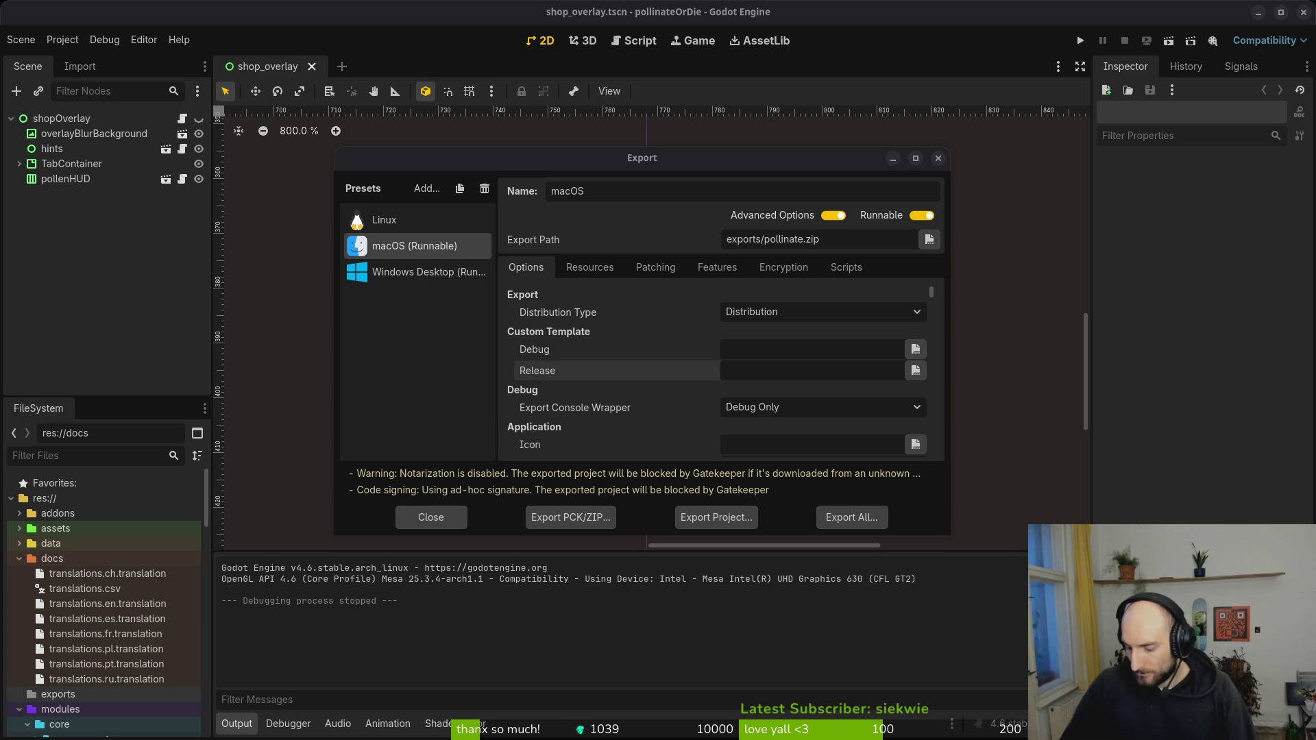
- Re-export and save the Windows Desktop build, then close the Export dialog
{"action": "left_click", "coordinate": [412, 298]}
{"action": "left_click", "coordinate": [414, 272]}
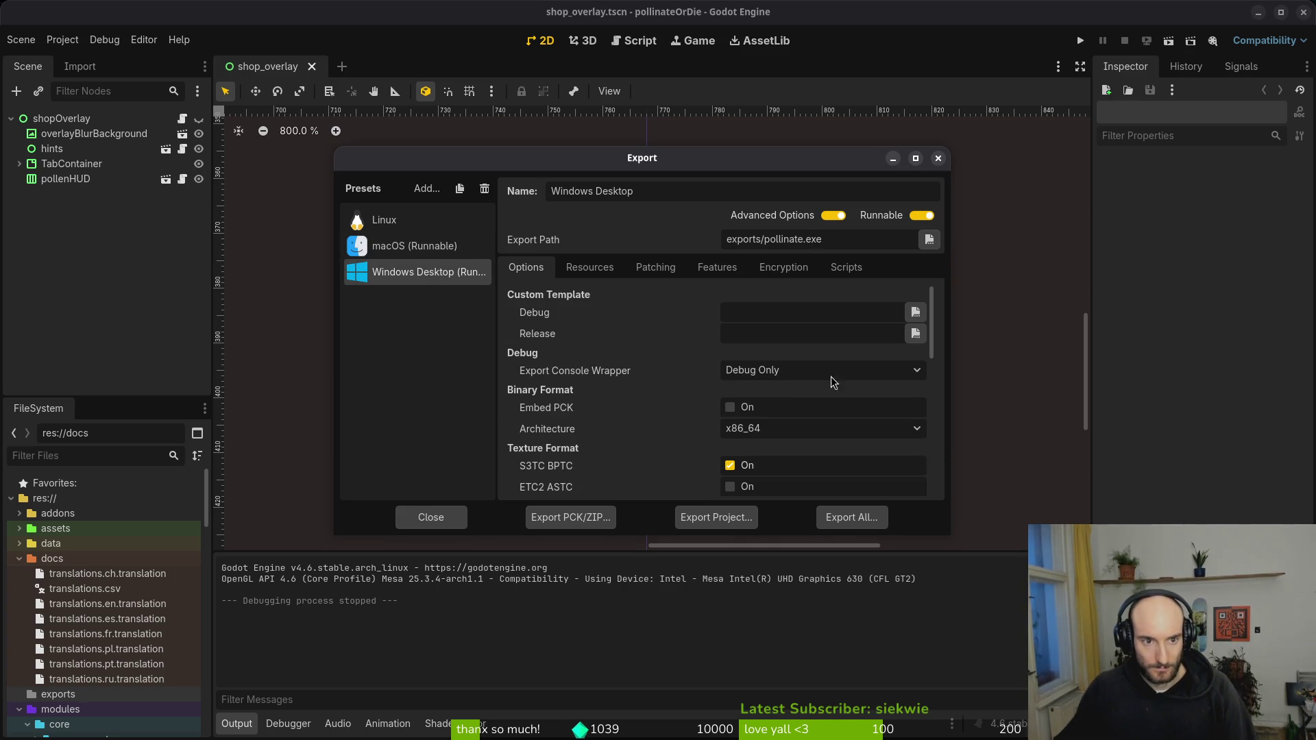
{"action": "left_click", "coordinate": [713, 523]}
{"action": "left_click", "coordinate": [776, 601]}
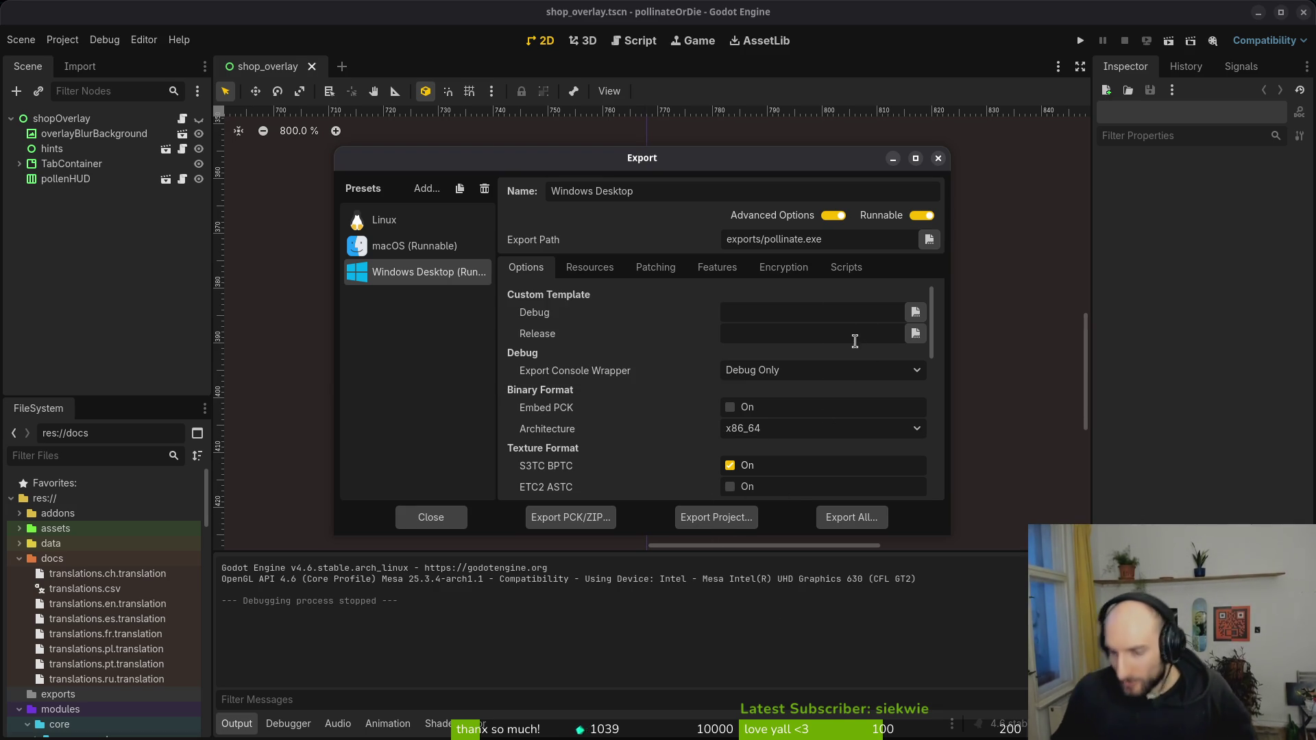
{"action": "left_click", "coordinate": [938, 158]}
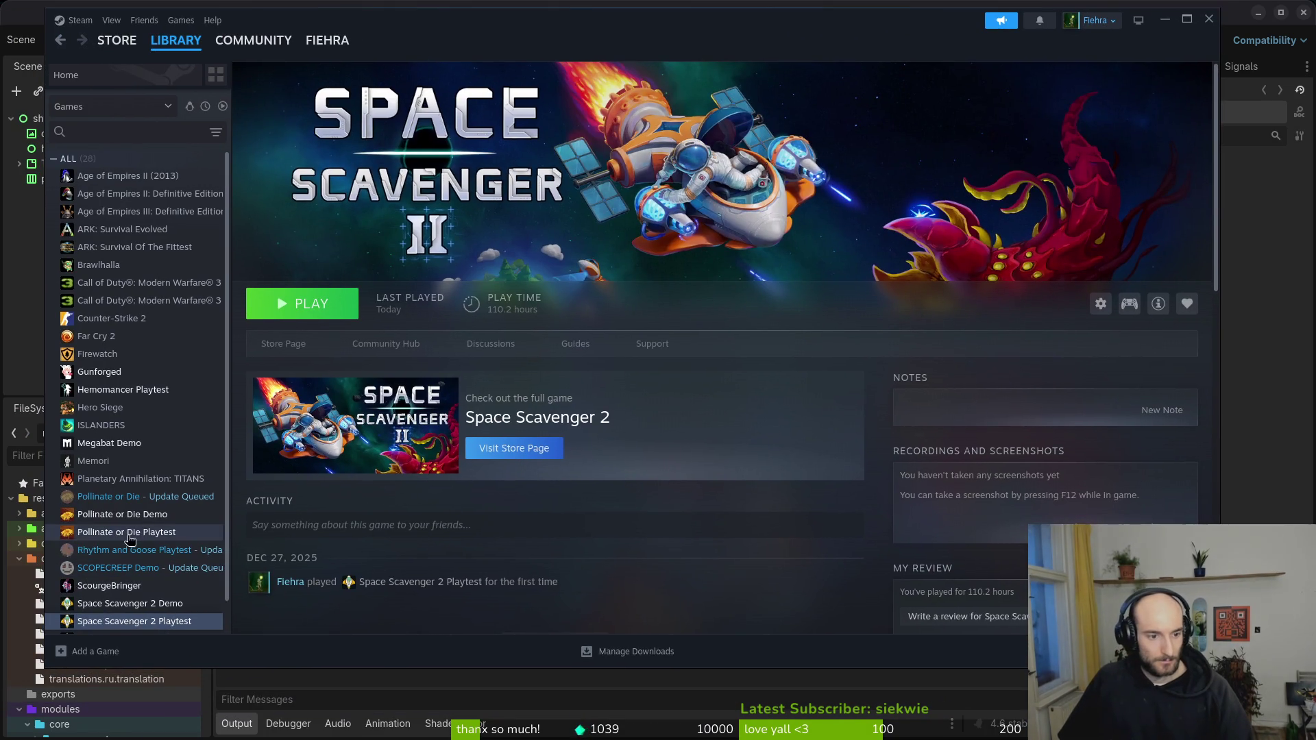
{"action": "left_click", "coordinate": [127, 532]}
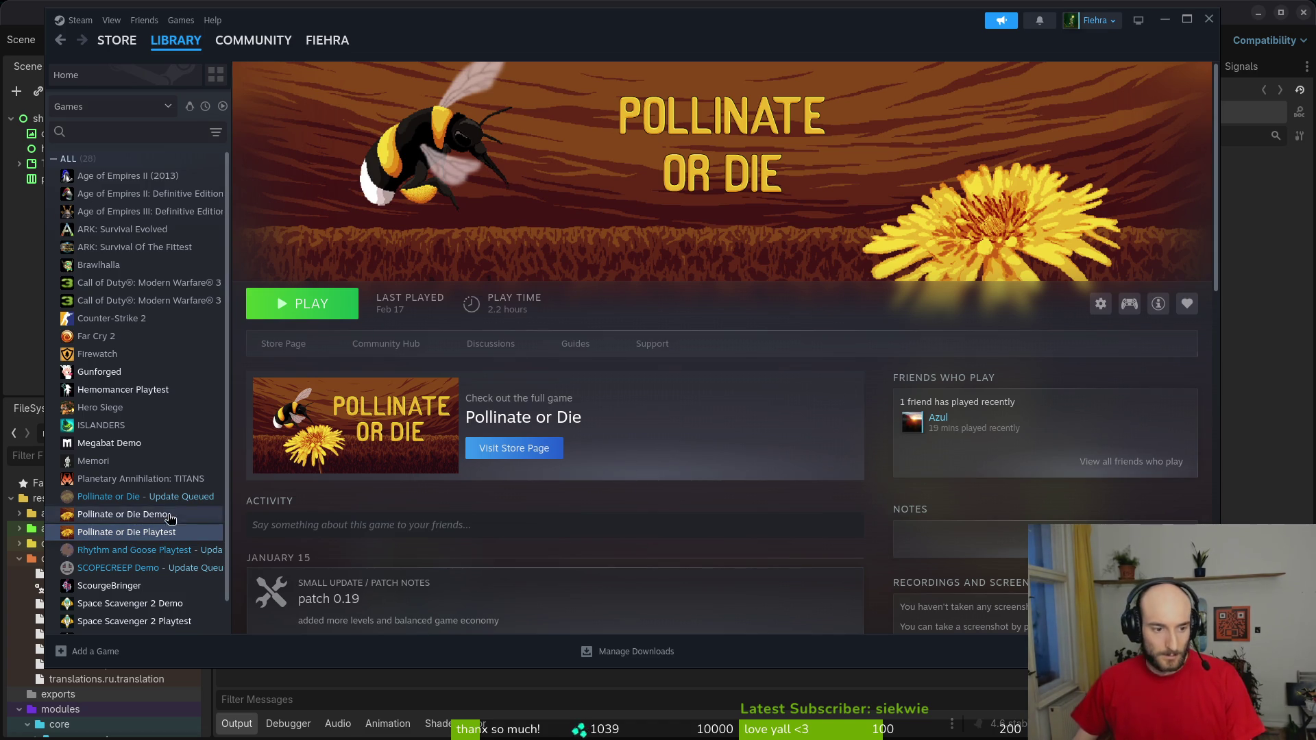
- Verify integrity of the Pollinate or Die Playtest's beta files via Properties > Installed Files
{"action": "left_click", "coordinate": [1100, 304]}
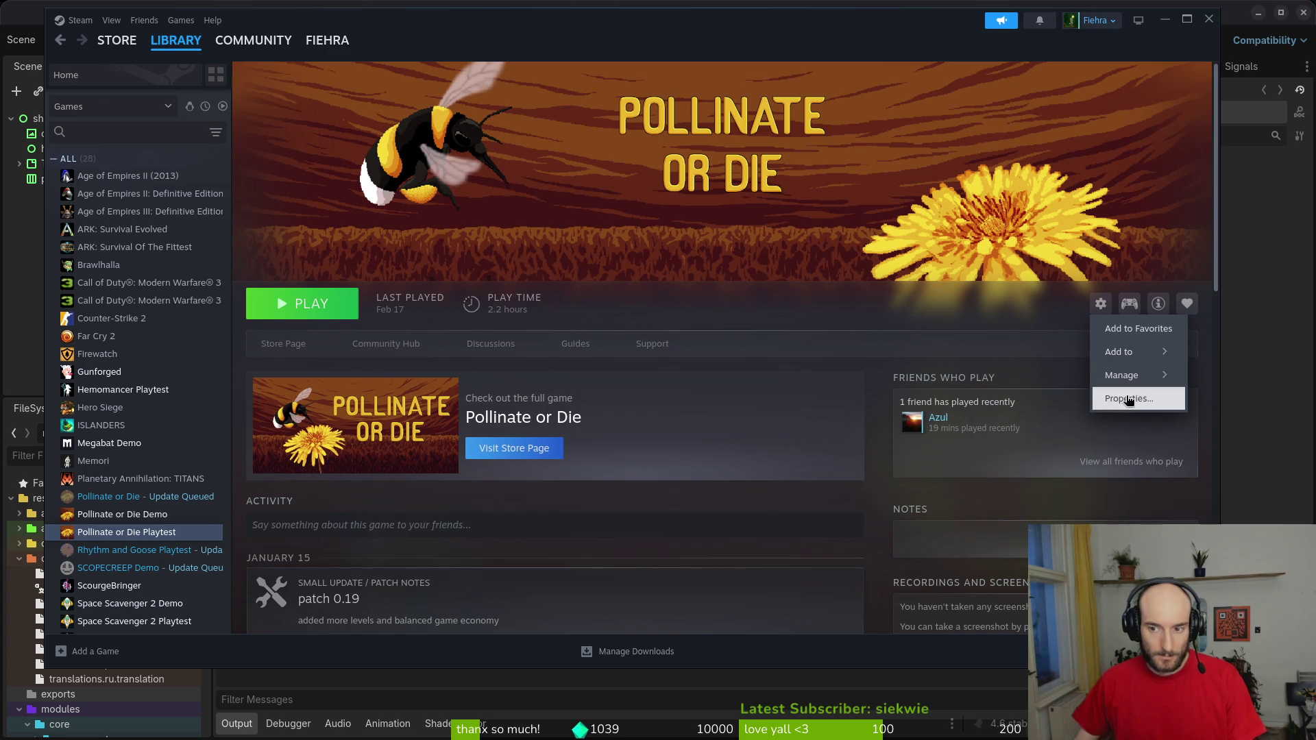
{"action": "left_click", "coordinate": [1129, 400]}
{"action": "left_click", "coordinate": [1102, 306]}
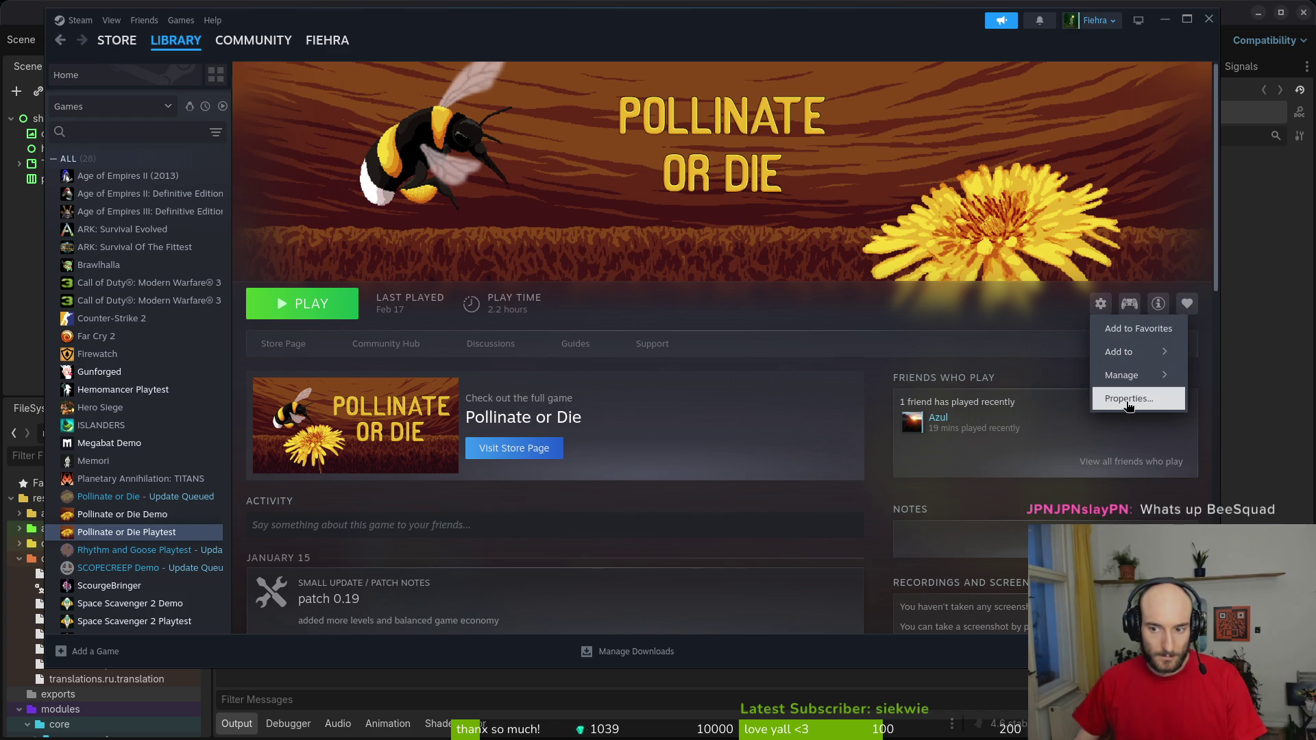
{"action": "left_click", "coordinate": [1127, 400]}
{"action": "left_click", "coordinate": [418, 292]}
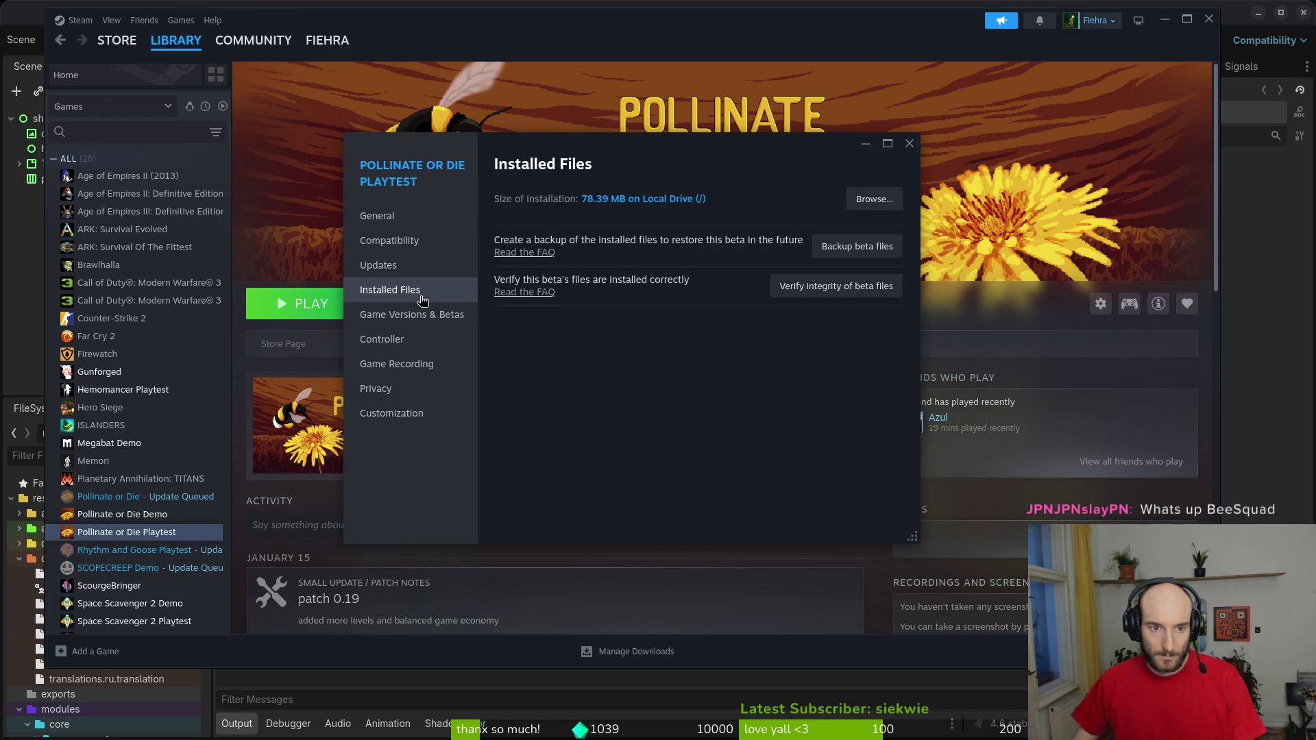
{"action": "left_click", "coordinate": [882, 296]}
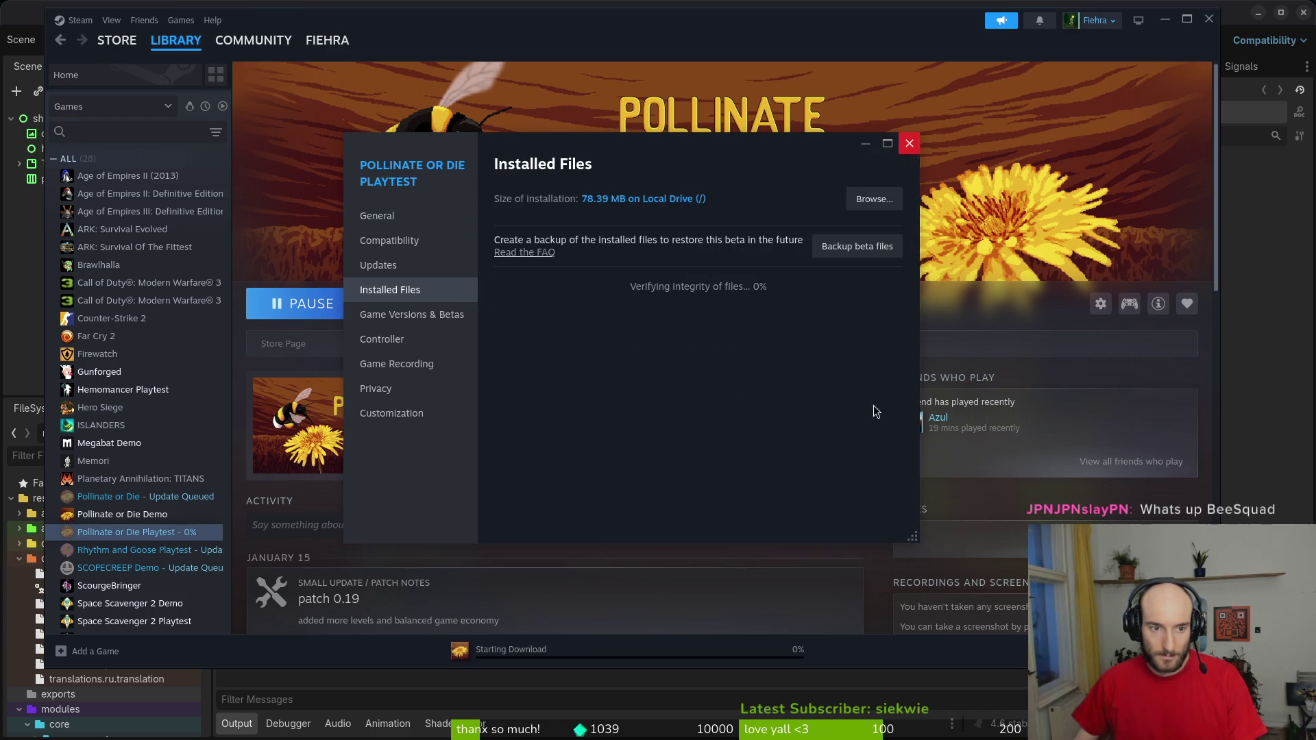
{"action": "left_click", "coordinate": [909, 143]}
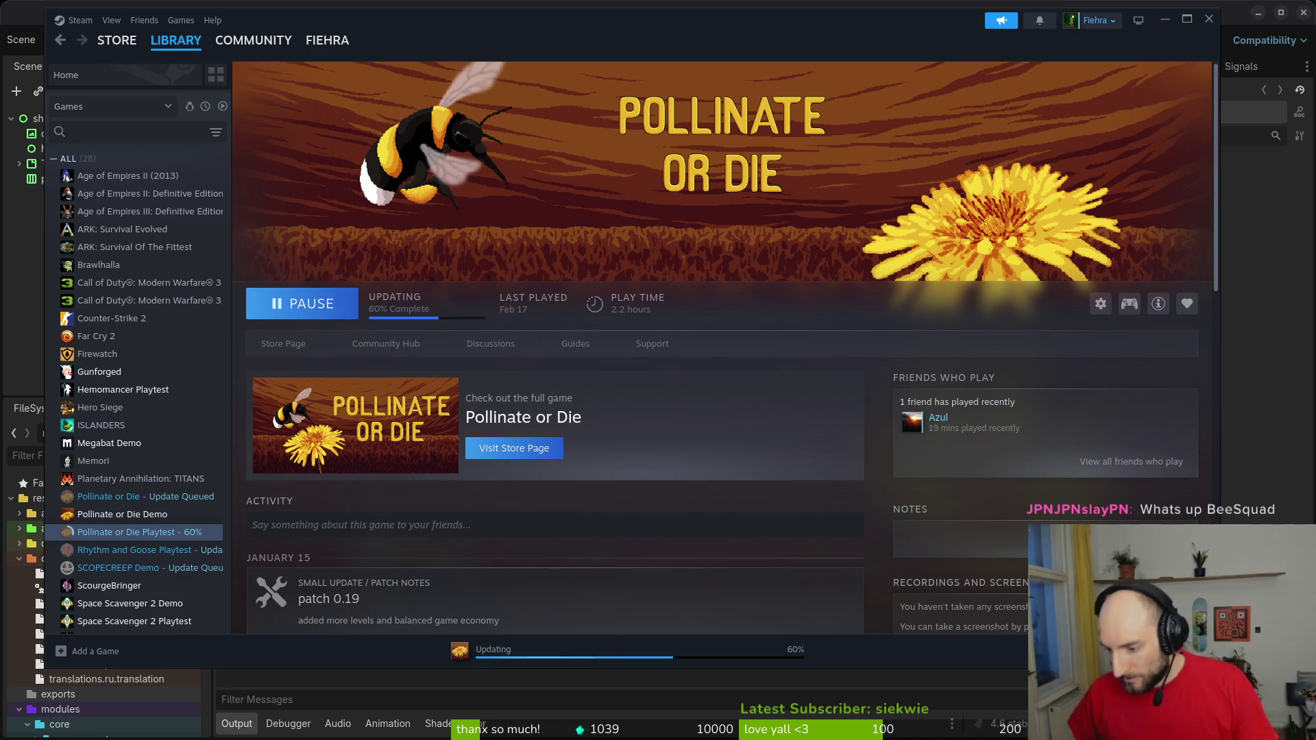